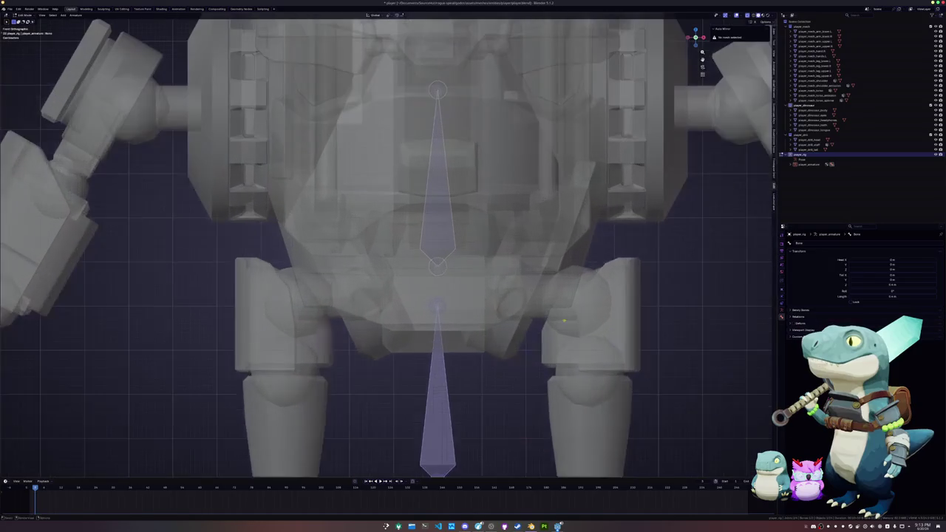
Extrude a vertical bone above the first spine bone and raise its tip along Z
{"action": "scroll", "coordinate": [494, 241], "scroll_direction": "down", "scroll_amount": 2}
{"action": "key", "text": "e"}
{"action": "key", "text": "z"}
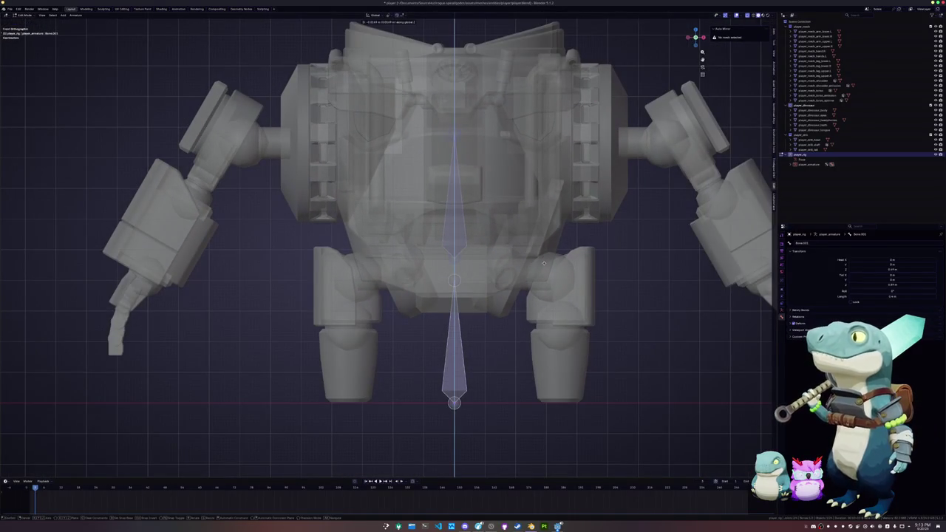
{"action": "left_click", "coordinate": [543, 266]}
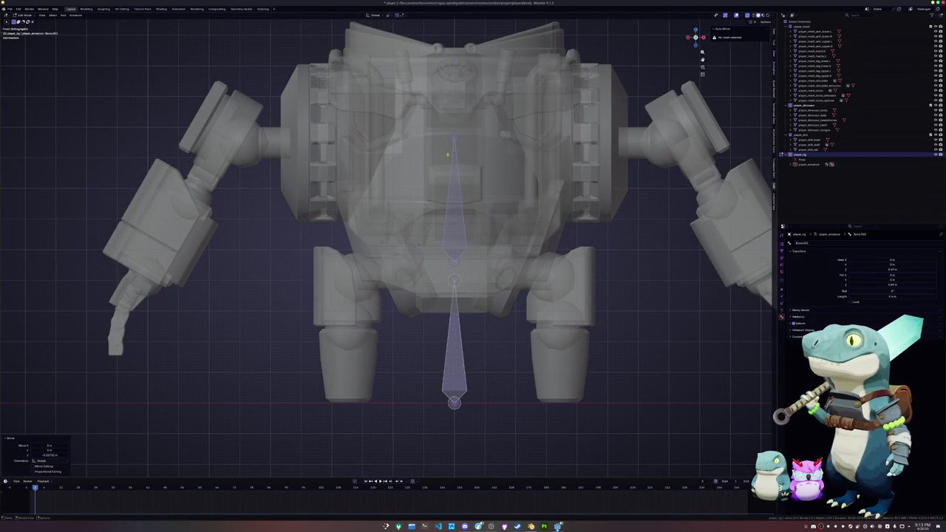
{"action": "key", "text": "g"}
{"action": "key", "text": "z"}
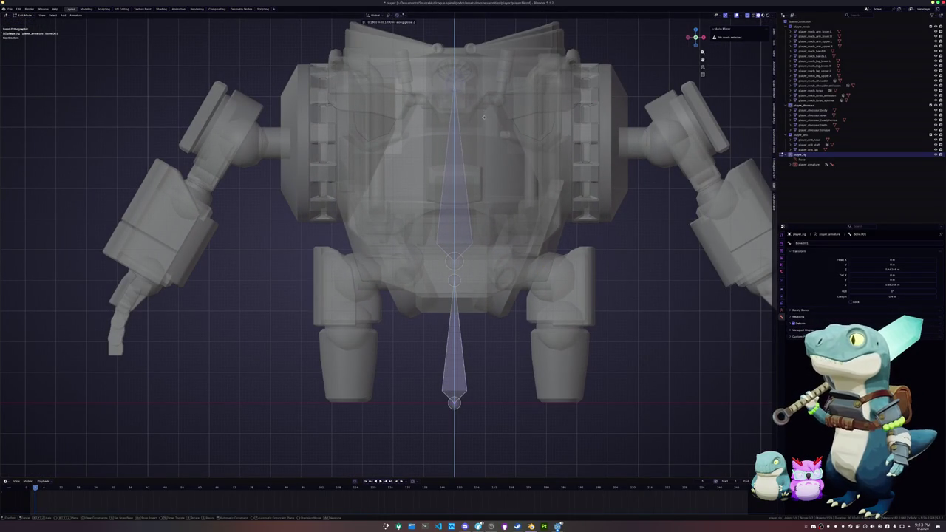
{"action": "left_click", "coordinate": [483, 119]}
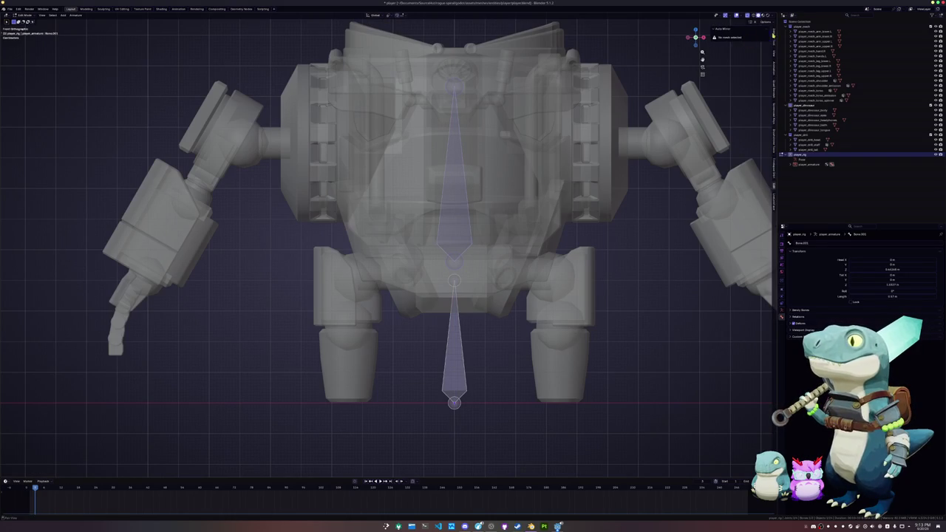
Shorten the upper bone, then set the lower bone's Length to 0.25 in the Item panel
{"action": "left_click", "coordinate": [775, 32]}
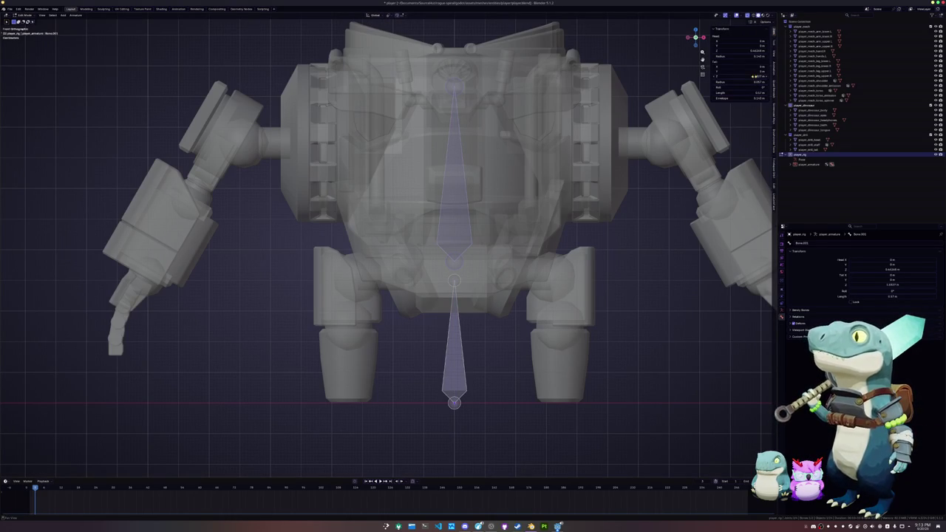
{"action": "left_click", "coordinate": [746, 93]}
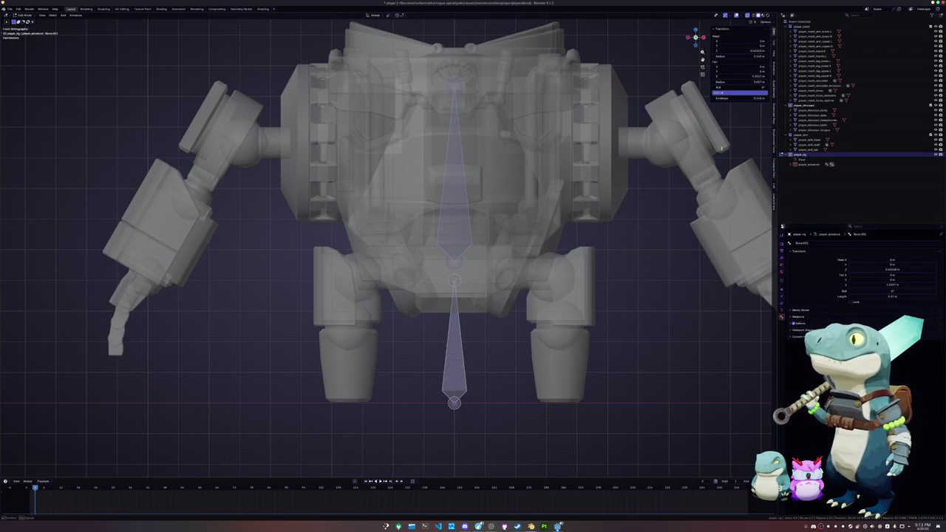
{"action": "key", "text": "Return"}
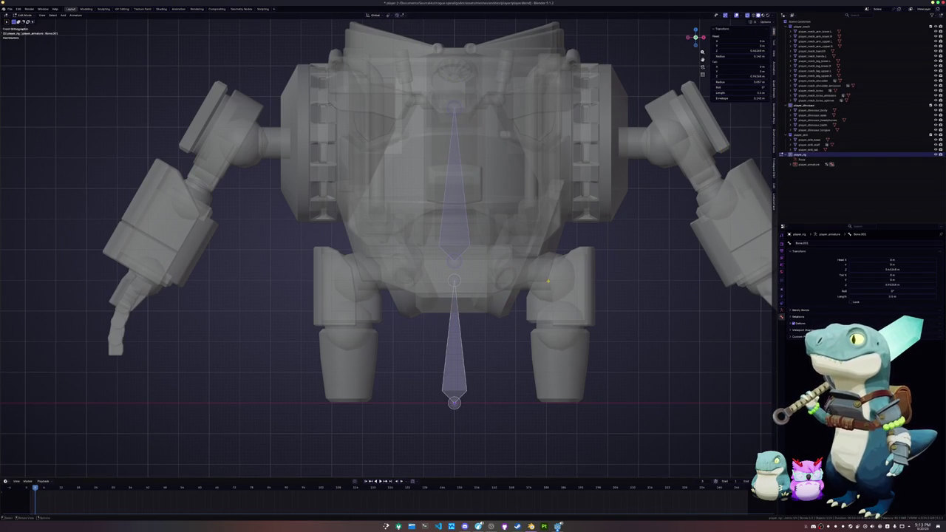
{"action": "left_click", "coordinate": [473, 337]}
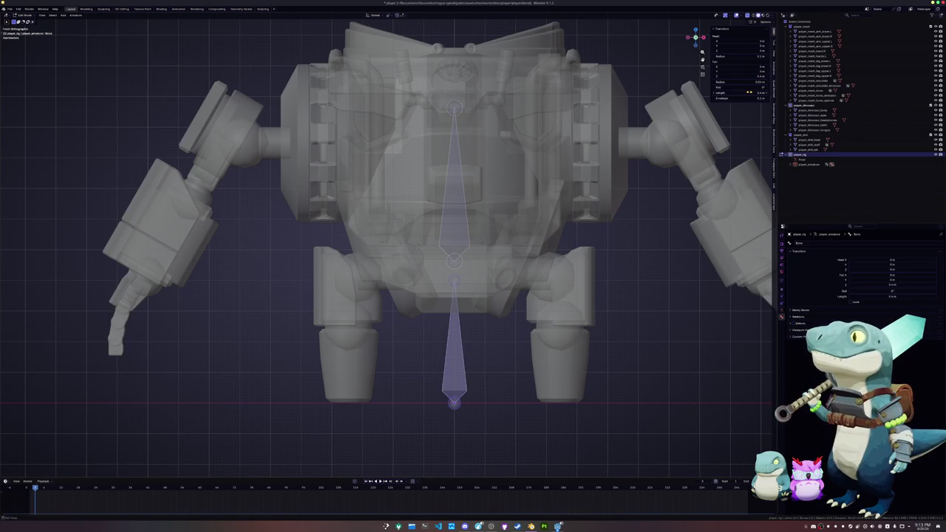
{"action": "left_click", "coordinate": [746, 93]}
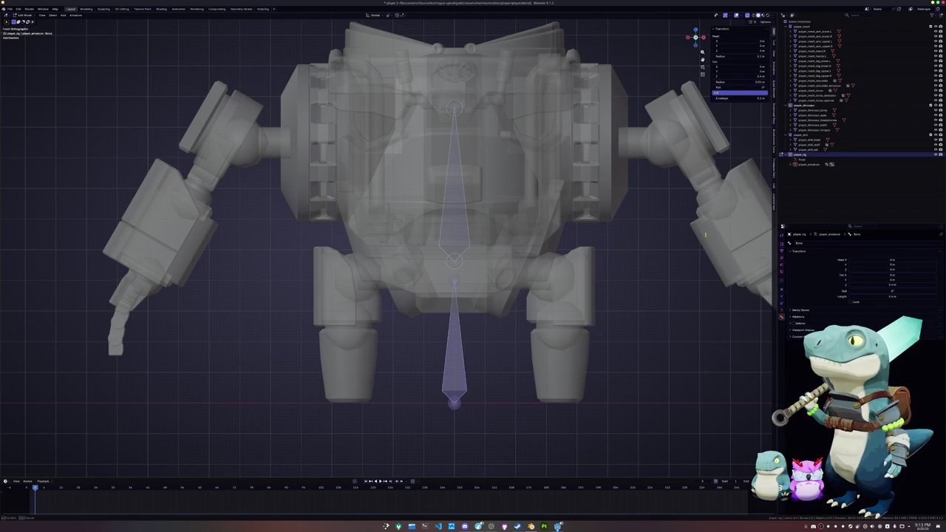
{"action": "type", "text": "0.25"}
{"action": "key", "text": "Return"}
Select Bone.001 from the armature's bone list and begin extruding a new bone from it
{"action": "left_click", "coordinate": [789, 164]}
{"action": "left_click", "coordinate": [805, 174]}
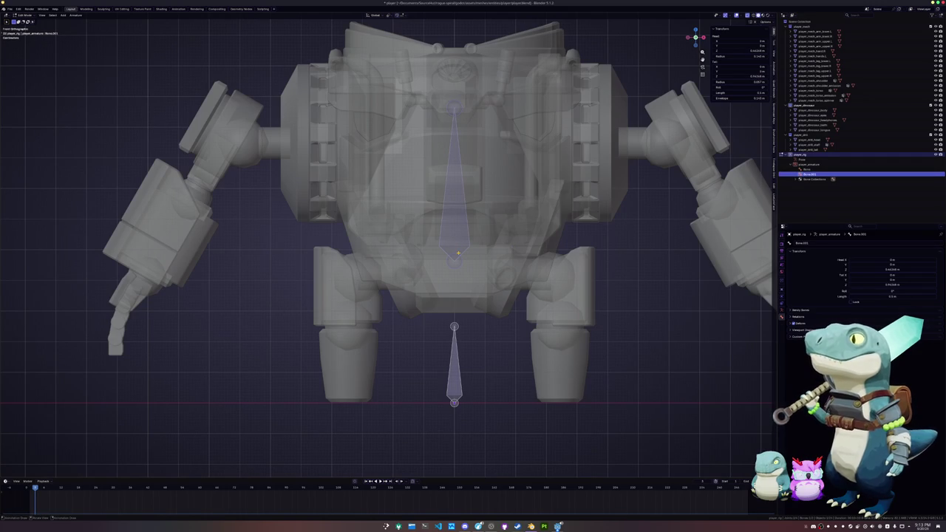
{"action": "key", "text": "e"}
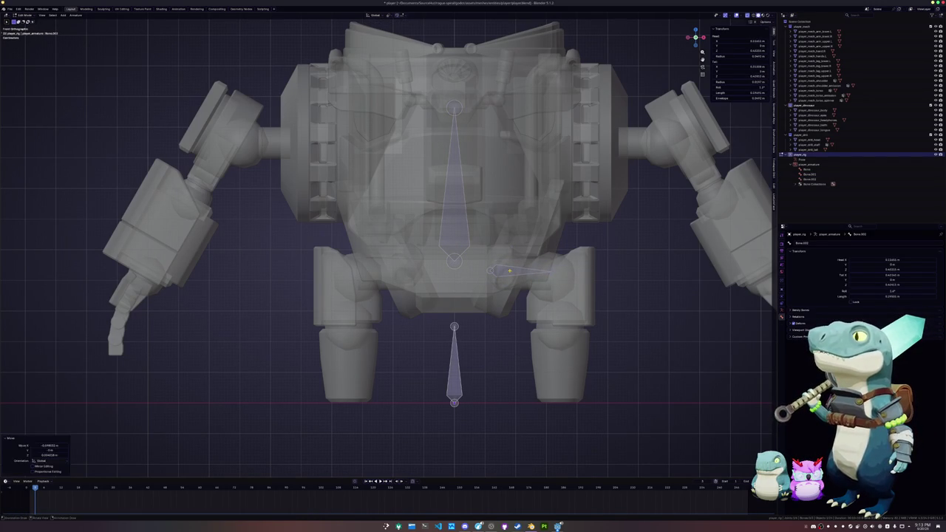
Place Bone.002 at the hip and add a downward bone from it, adjusting its tail
{"action": "left_click", "coordinate": [551, 274]}
{"action": "key", "text": "e"}
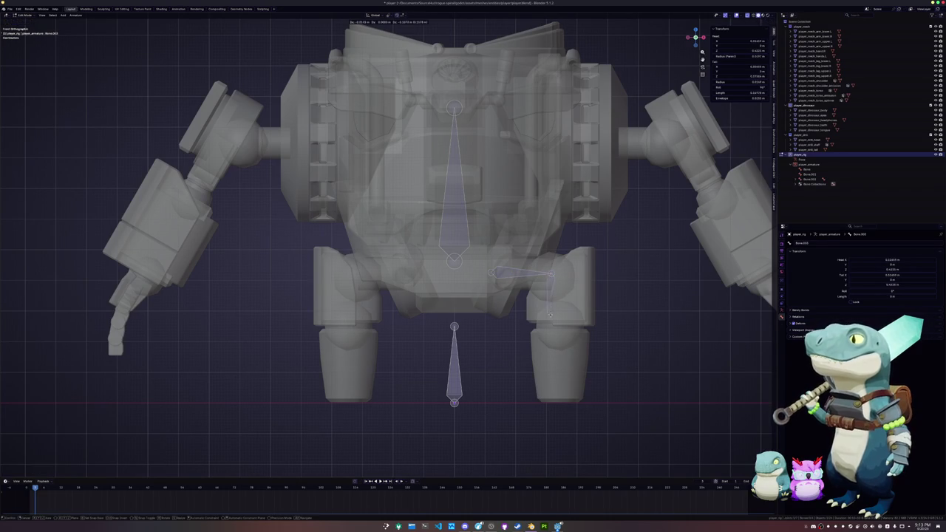
{"action": "left_click", "coordinate": [561, 334]}
{"action": "key", "text": "g"}
{"action": "left_click", "coordinate": [589, 278]}
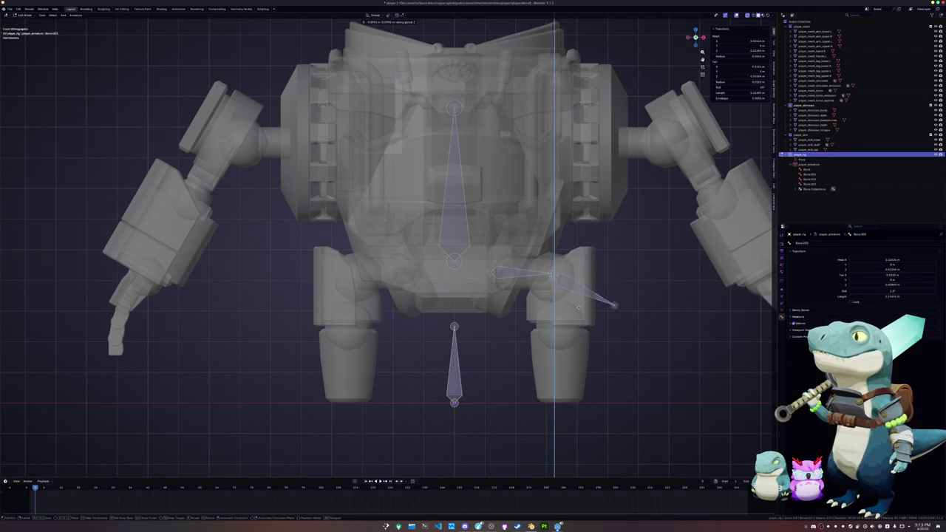
{"action": "key", "text": "g"}
{"action": "left_click", "coordinate": [535, 368]}
Extrude a vertical leg bone and shift its joint horizontally
{"action": "key", "text": "e"}
{"action": "key", "text": "z"}
{"action": "left_click", "coordinate": [566, 397]}
{"action": "key", "text": "g"}
{"action": "key", "text": "x"}
{"action": "left_click", "coordinate": [570, 276]}
{"action": "scroll", "coordinate": [570, 276], "scroll_direction": "up", "scroll_amount": 2}
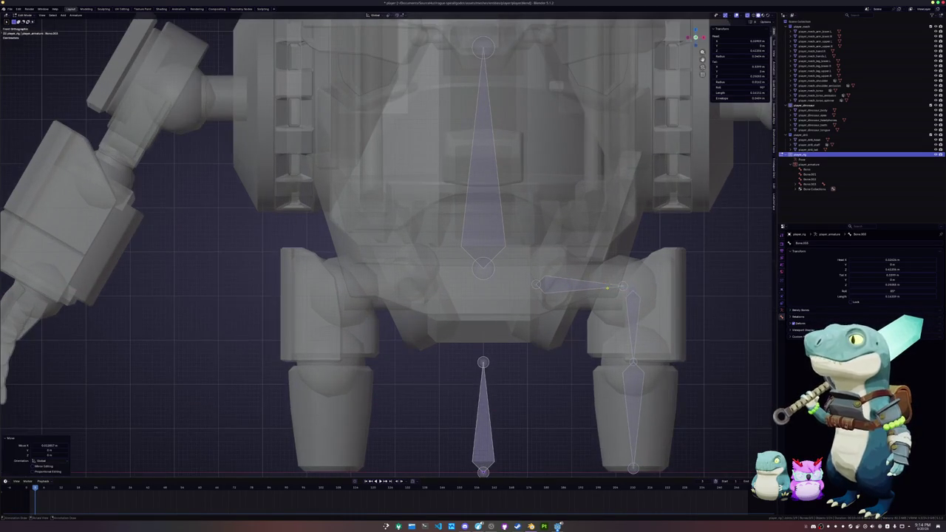
Reposition the hip joint sideways and another leg joint vertically
{"action": "key", "text": "g"}
{"action": "key", "text": "x"}
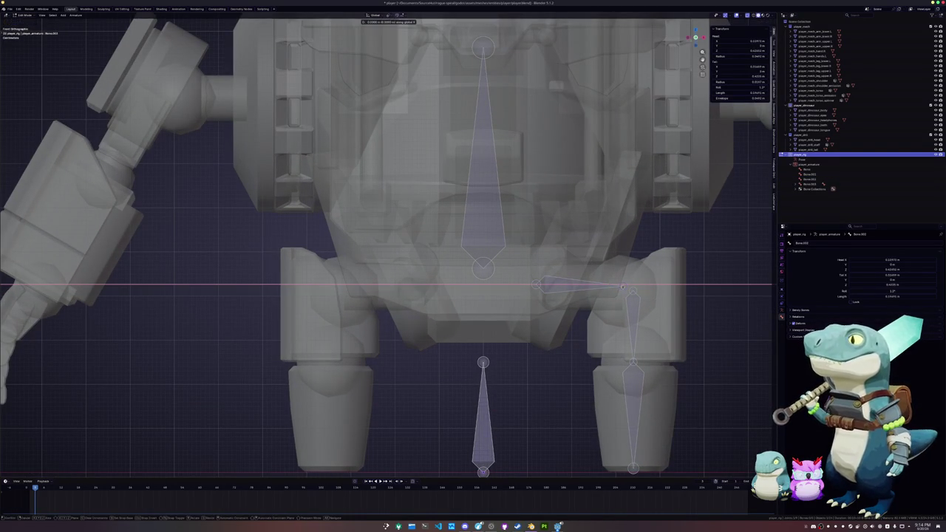
{"action": "left_click", "coordinate": [617, 285]}
{"action": "left_click", "coordinate": [538, 285]}
{"action": "key", "text": "g"}
{"action": "key", "text": "z"}
{"action": "left_click", "coordinate": [599, 294]}
Move the knee joint horizontally to fit the leg
{"action": "left_click", "coordinate": [634, 291]}
{"action": "key", "text": "g"}
{"action": "key", "text": "x"}
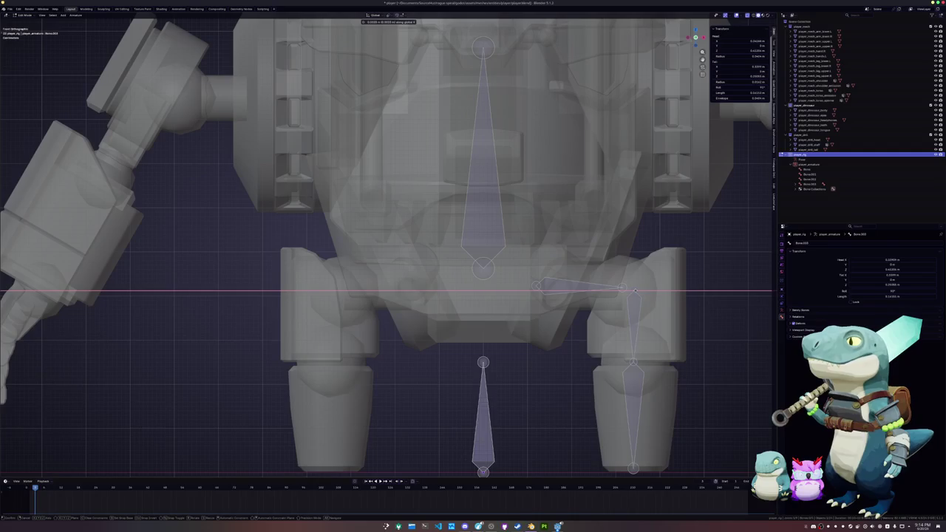
{"action": "left_click", "coordinate": [633, 291]}
{"action": "scroll", "coordinate": [633, 292], "scroll_direction": "down", "scroll_amount": 5}
{"action": "scroll", "coordinate": [518, 310], "scroll_direction": "up", "scroll_amount": 1}
{"action": "scroll", "coordinate": [473, 325], "scroll_direction": "up", "scroll_amount": 1}
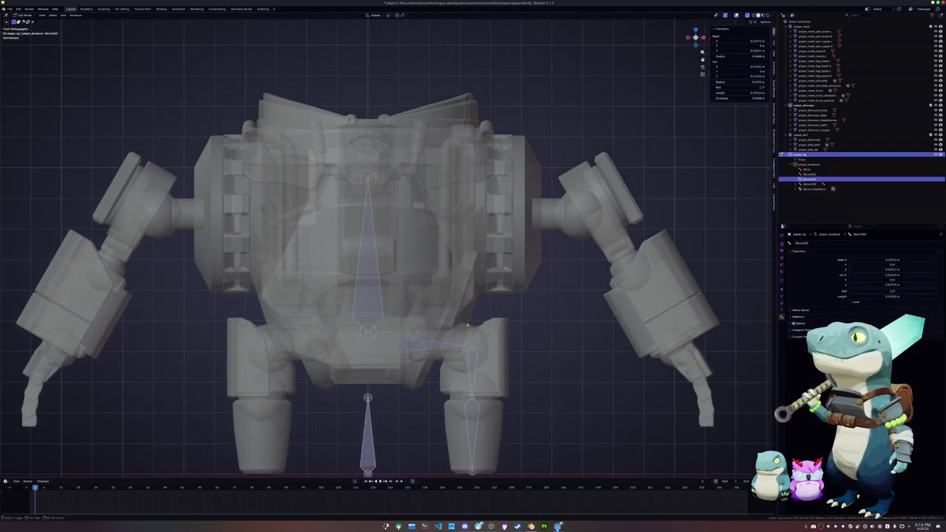
Duplicate the hip bone to the shoulder and build upper arm and forearm bones to the elbow
{"action": "key", "text": "shift+d"}
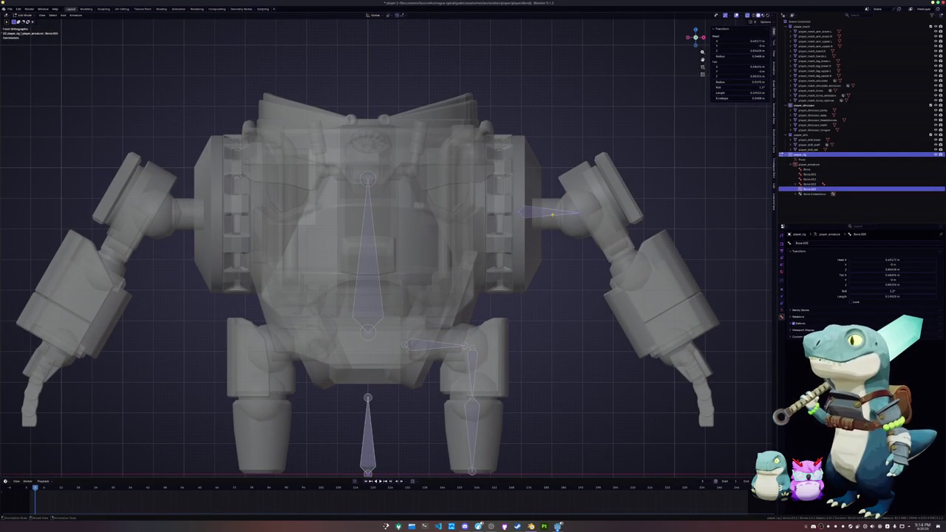
{"action": "left_click", "coordinate": [565, 194]}
{"action": "key", "text": "e"}
{"action": "left_click", "coordinate": [644, 207]}
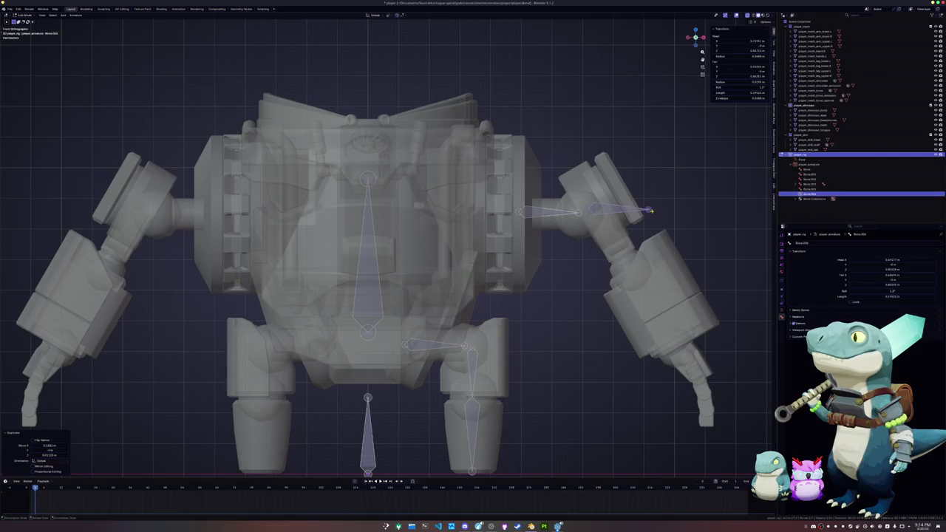
{"action": "key", "text": "g"}
{"action": "left_click", "coordinate": [627, 269]}
{"action": "key", "text": "g"}
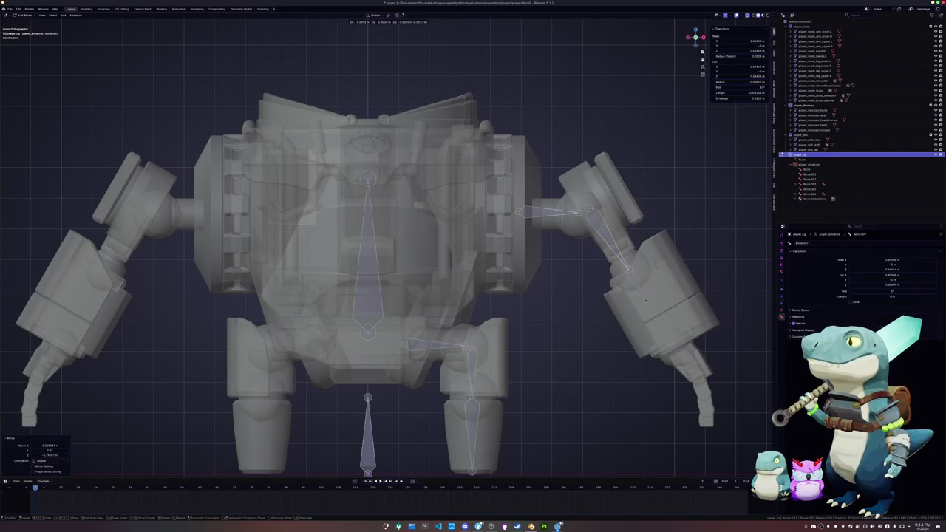
{"action": "left_click", "coordinate": [678, 355]}
Duplicate the forearm bone as a claw finger bone and place it at the claw
{"action": "scroll", "coordinate": [635, 229], "scroll_direction": "up", "scroll_amount": 3}
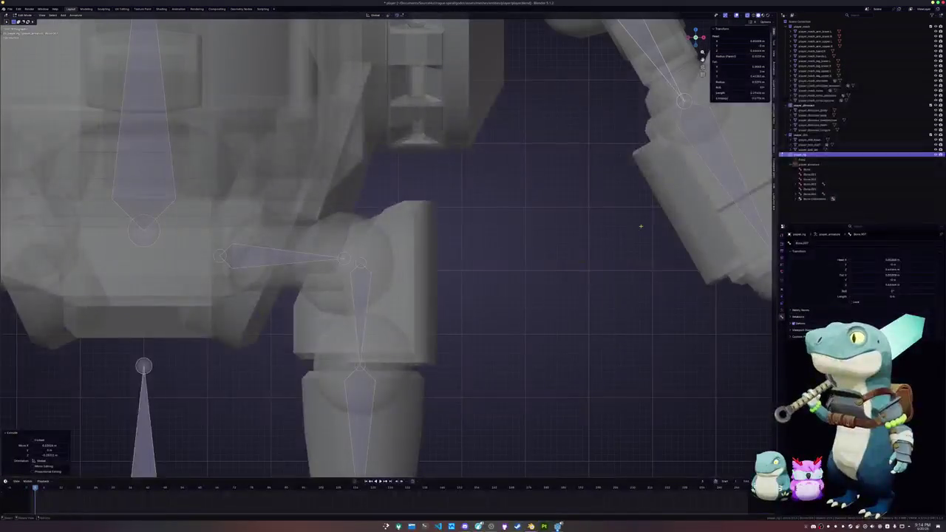
{"action": "scroll", "coordinate": [634, 230], "scroll_direction": "down", "scroll_amount": 1}
{"action": "middle_click_drag", "start_coordinate": [634, 229], "coordinate": [556, 216], "text": "shift"}
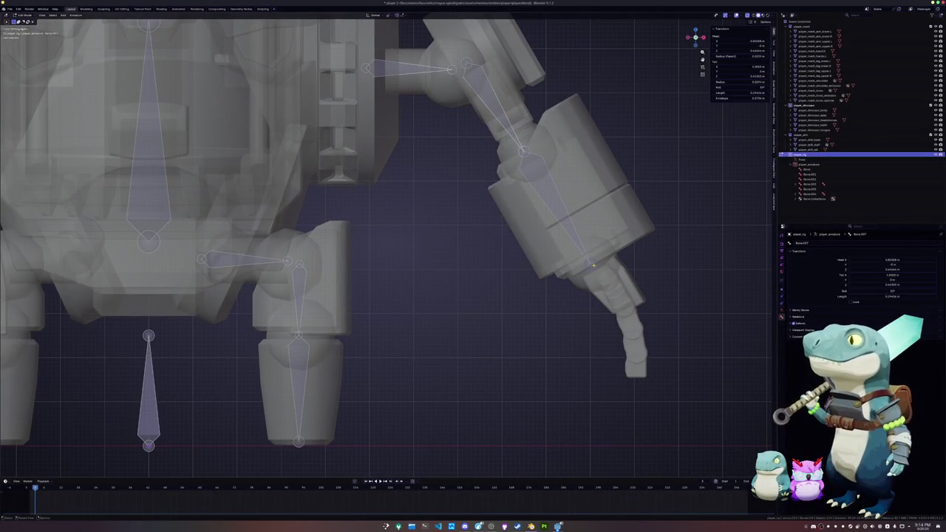
{"action": "left_click", "coordinate": [624, 306]}
{"action": "key", "text": "shift+d"}
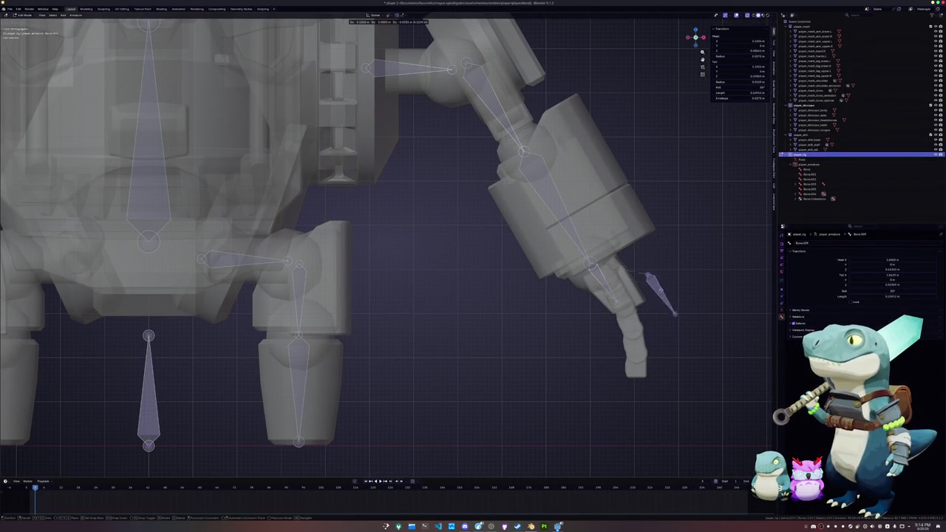
{"action": "left_click", "coordinate": [655, 319]}
{"action": "key", "text": "g"}
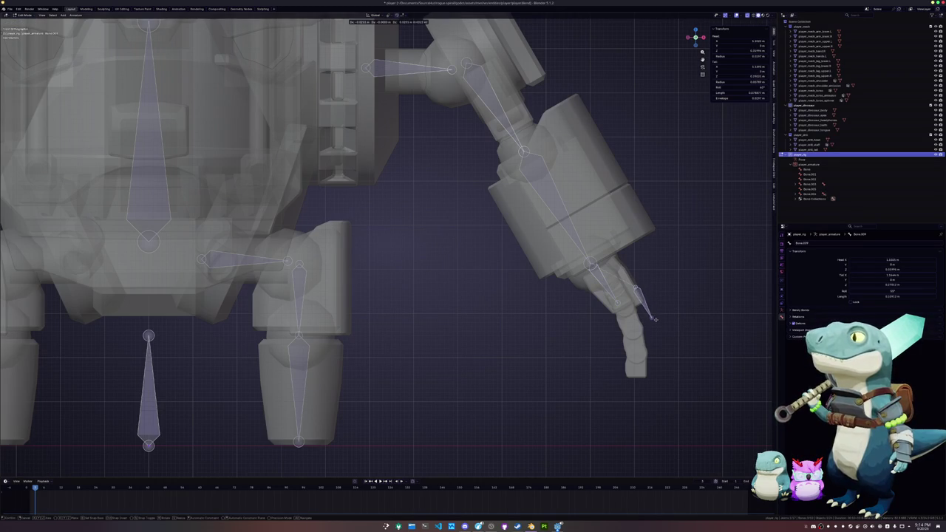
{"action": "left_click", "coordinate": [655, 320]}
Adjust the finger bone's tip and extrude a second finger segment
{"action": "middle_click_drag", "start_coordinate": [655, 319], "coordinate": [635, 281], "text": "shift"}
{"action": "key", "text": "g"}
{"action": "left_click", "coordinate": [637, 314]}
{"action": "key", "text": "e"}
{"action": "left_click", "coordinate": [640, 340]}
In side orthographic view, nudge a bone inside the leg, then leave and re-enter bone editing
{"action": "mouse_move", "coordinate": [640, 340]}
{"action": "middle_mouse_down"}
{"action": "mouse_move", "coordinate": [605, 323]}
{"action": "mouse_move", "coordinate": [643, 297]}
{"action": "middle_mouse_up"}
{"action": "mouse_move", "coordinate": [550, 298]}
{"action": "middle_mouse_down"}
{"action": "mouse_move", "coordinate": [569, 309]}
{"action": "mouse_move", "coordinate": [559, 317]}
{"action": "mouse_move", "coordinate": [476, 297]}
{"action": "mouse_move", "coordinate": [497, 353]}
{"action": "mouse_move", "coordinate": [458, 295]}
{"action": "mouse_move", "coordinate": [340, 180]}
{"action": "mouse_move", "coordinate": [418, 255]}
{"action": "mouse_move", "coordinate": [405, 213]}
{"action": "middle_mouse_up"}
{"action": "key", "text": "KP_3"}
{"action": "key", "text": "g"}
{"action": "left_click", "coordinate": [497, 351]}
{"action": "key", "text": "Tab"}
{"action": "key", "text": "Tab"}
{"action": "key", "text": "alt+z"}
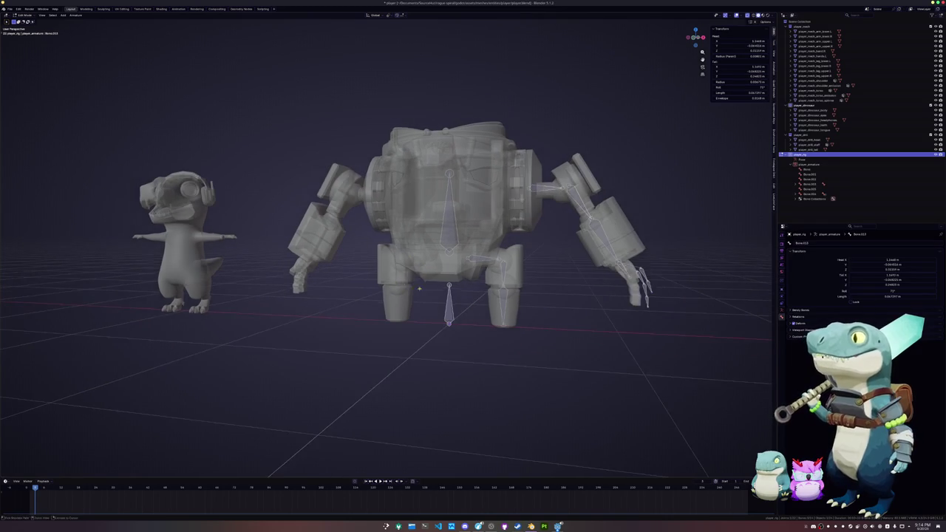
Reset the dinosaur's parts to the world origin and lift them above the robot
{"action": "key", "text": "Tab"}
{"action": "left_click", "coordinate": [193, 283]}
{"action": "left_click_drag", "start_coordinate": [245, 330], "coordinate": [118, 125]}
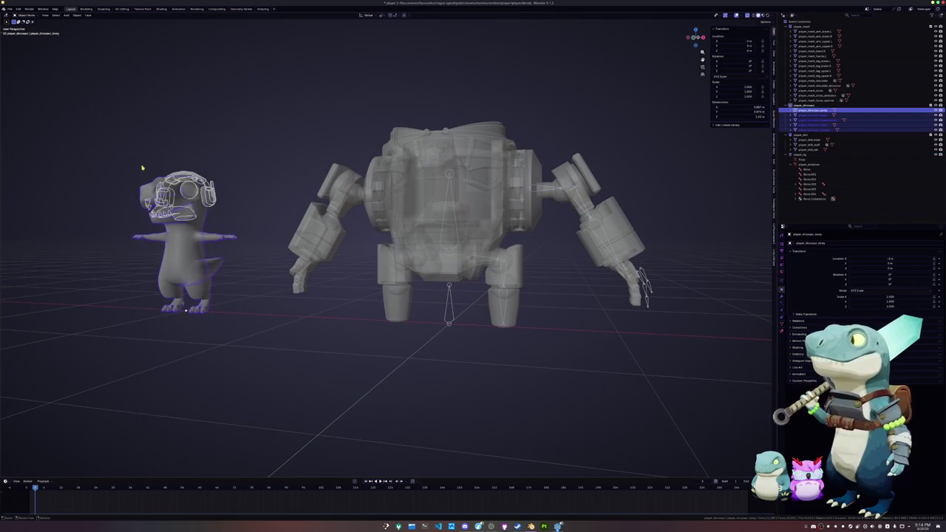
{"action": "key", "text": "alt+g"}
{"action": "key", "text": "KP_1"}
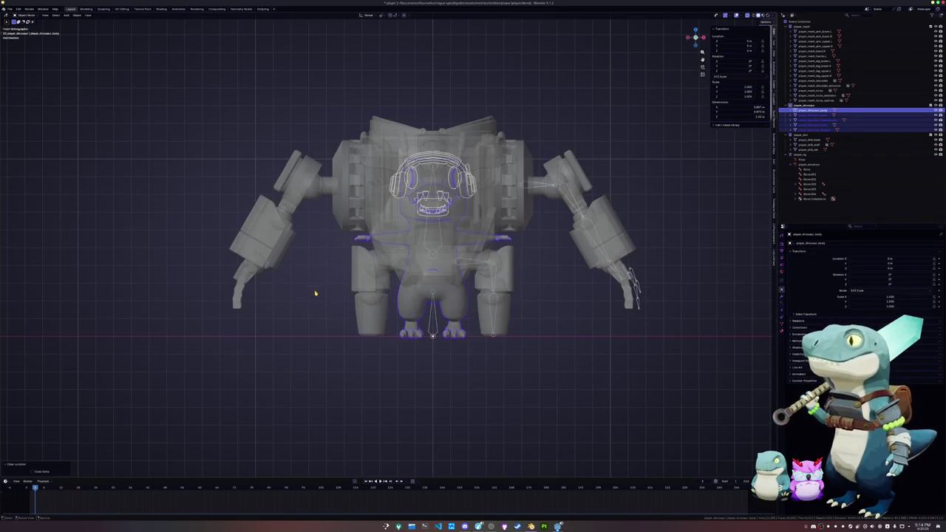
{"action": "key", "text": "g"}
{"action": "key", "text": "z"}
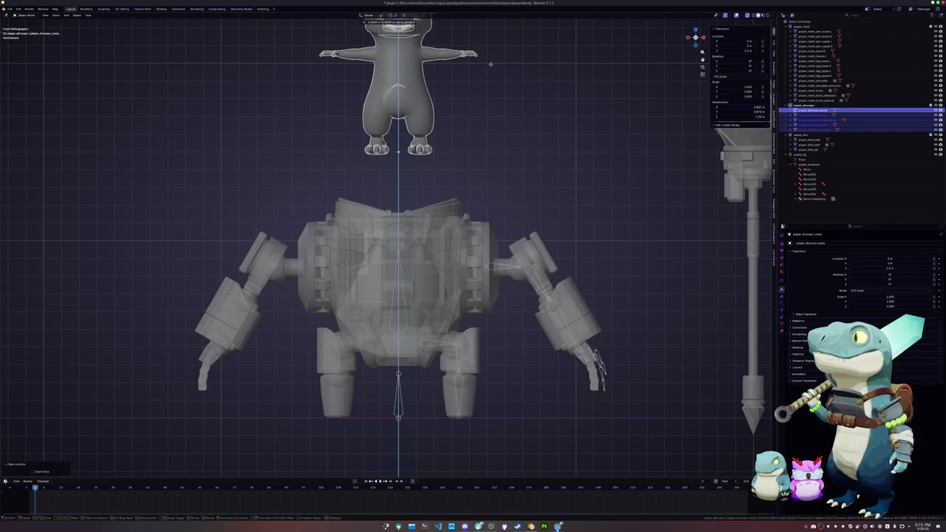
{"action": "left_click", "coordinate": [490, 64]}
{"action": "left_click", "coordinate": [454, 169]}
In the armature's bone editing, extrude a test bone straight up from the leg bone
{"action": "left_click", "coordinate": [399, 416]}
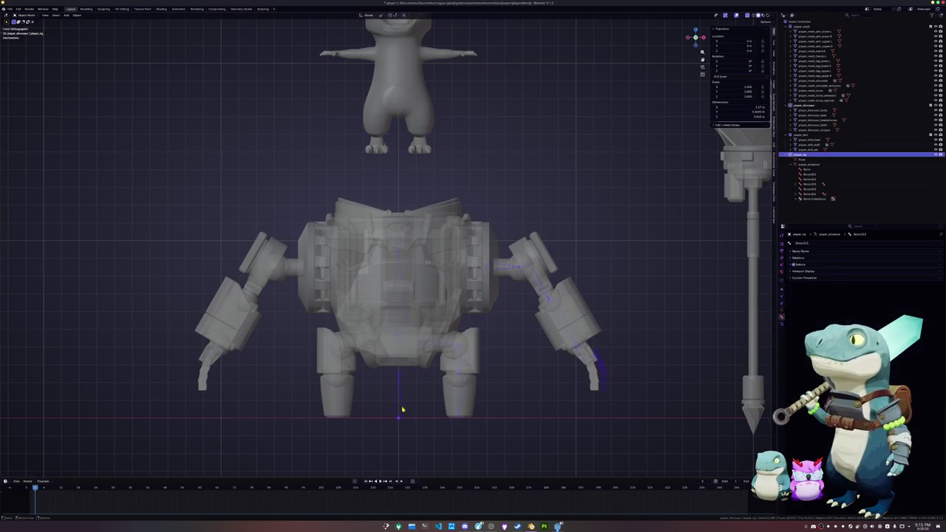
{"action": "key", "text": "Tab"}
{"action": "left_click", "coordinate": [398, 388]}
{"action": "scroll", "coordinate": [421, 376], "scroll_direction": "down", "scroll_amount": 1}
{"action": "scroll", "coordinate": [422, 376], "scroll_direction": "up", "scroll_amount": 1}
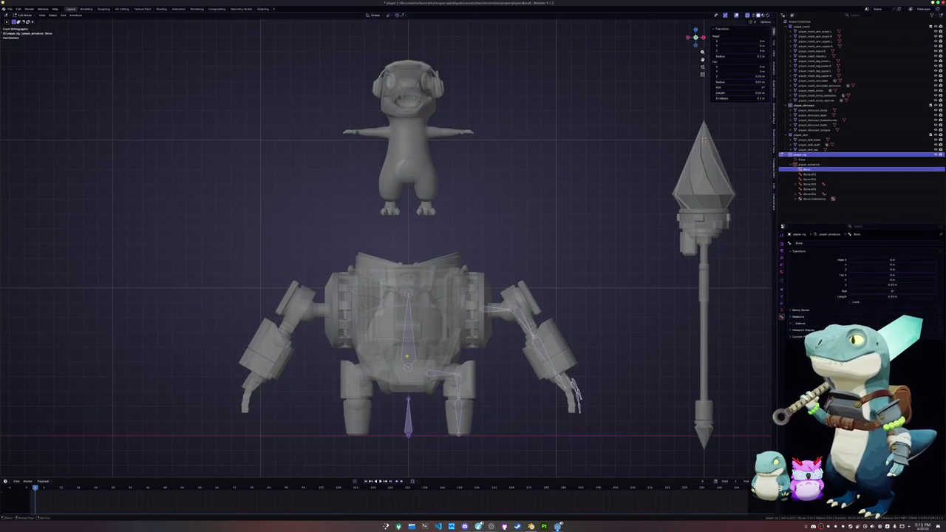
{"action": "key", "text": "e"}
{"action": "key", "text": "z"}
{"action": "left_click", "coordinate": [416, 164]}
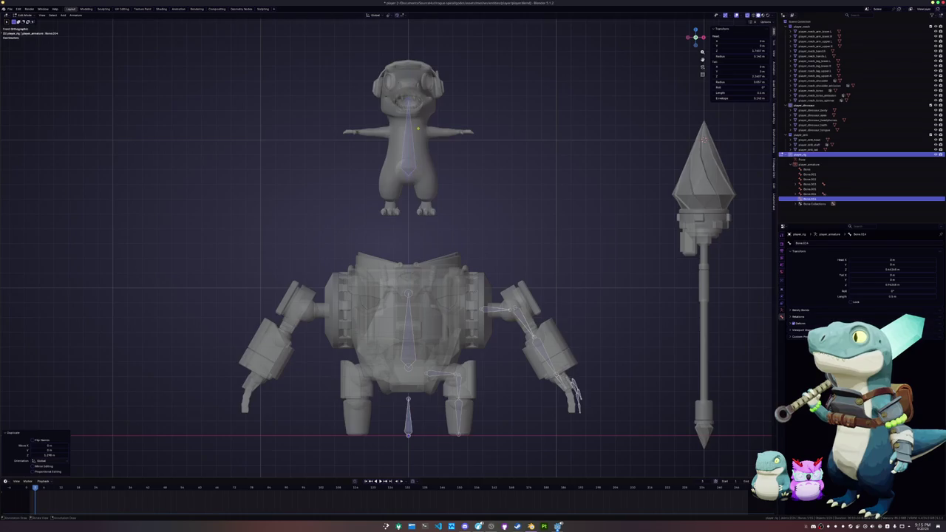
Move the test bone's tail toward the body and switch to Object Mode
{"action": "scroll", "coordinate": [416, 164], "scroll_direction": "up", "scroll_amount": 2}
{"action": "scroll", "coordinate": [416, 164], "scroll_direction": "up", "scroll_amount": 1}
{"action": "key", "text": "g"}
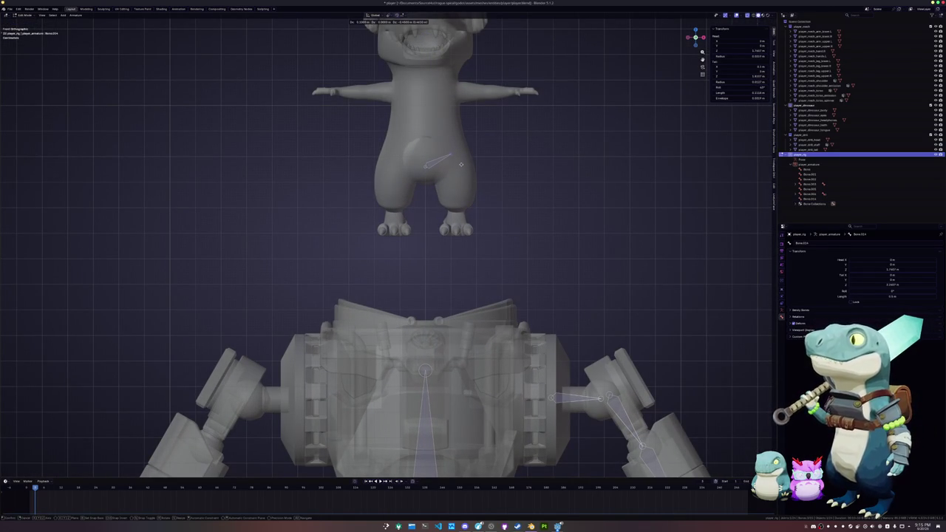
{"action": "left_click", "coordinate": [461, 164]}
{"action": "scroll", "coordinate": [461, 164], "scroll_direction": "down", "scroll_amount": 2}
{"action": "scroll", "coordinate": [461, 164], "scroll_direction": "down", "scroll_amount": 2}
{"action": "key", "text": "Tab"}
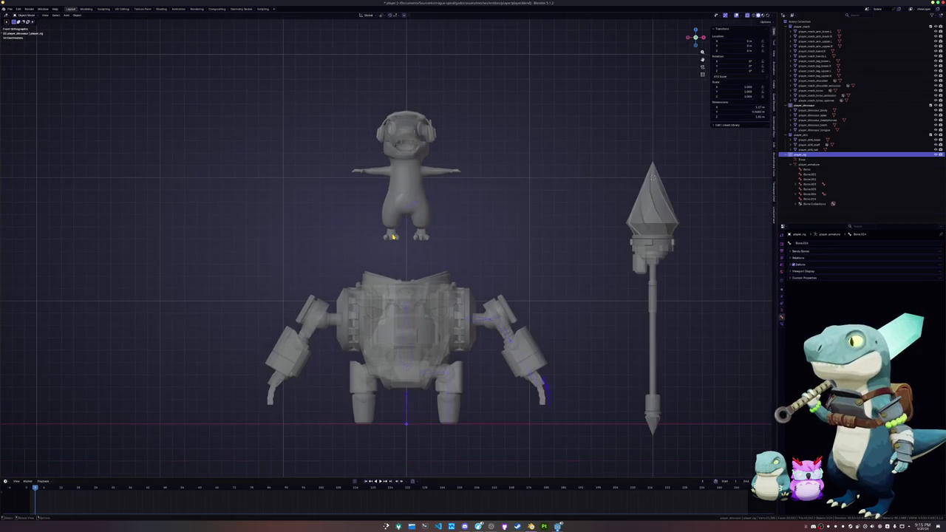
Back in bone editing, delete the stray Bone.014 from the dinosaur's torso
{"action": "key", "text": "Tab"}
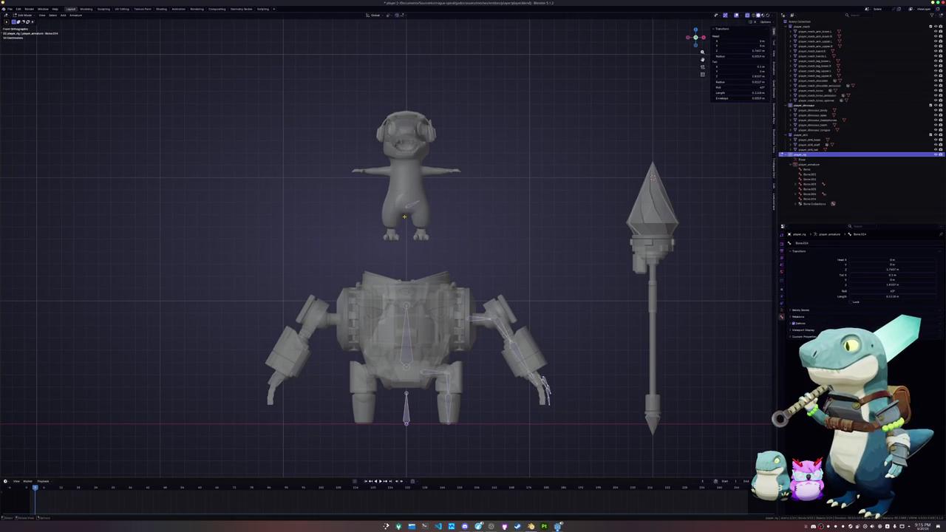
{"action": "left_click", "coordinate": [408, 207]}
{"action": "scroll", "coordinate": [403, 234], "scroll_direction": "up", "scroll_amount": 1}
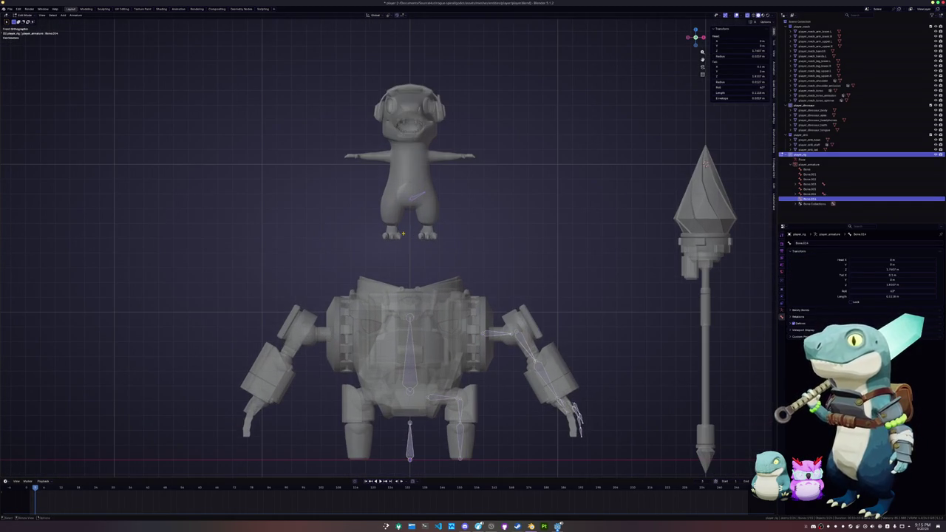
{"action": "left_click", "coordinate": [402, 233]}
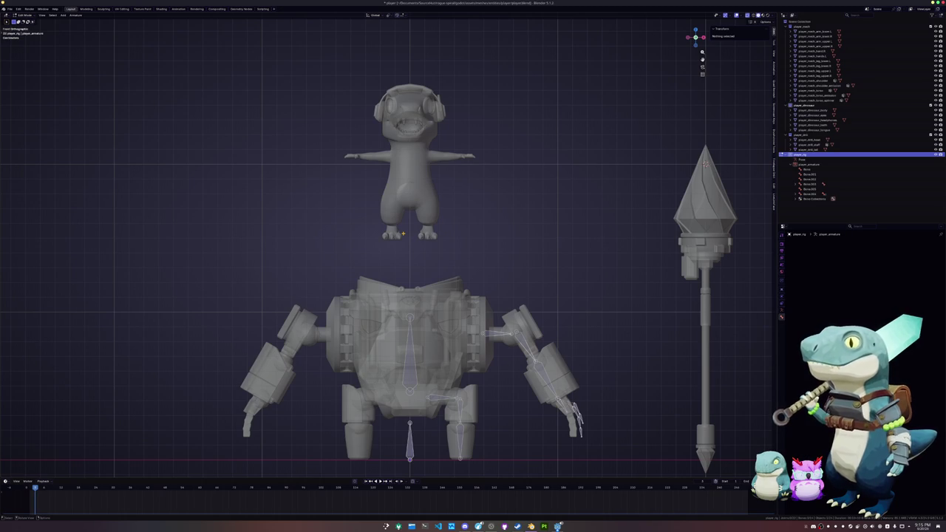
{"action": "key", "text": "ctrl+z"}
{"action": "key", "text": "ctrl+shift+z"}
Try duplicating centre bone Bone.001 upward, undo the copy, and return to Object Mode
{"action": "left_click", "coordinate": [408, 353]}
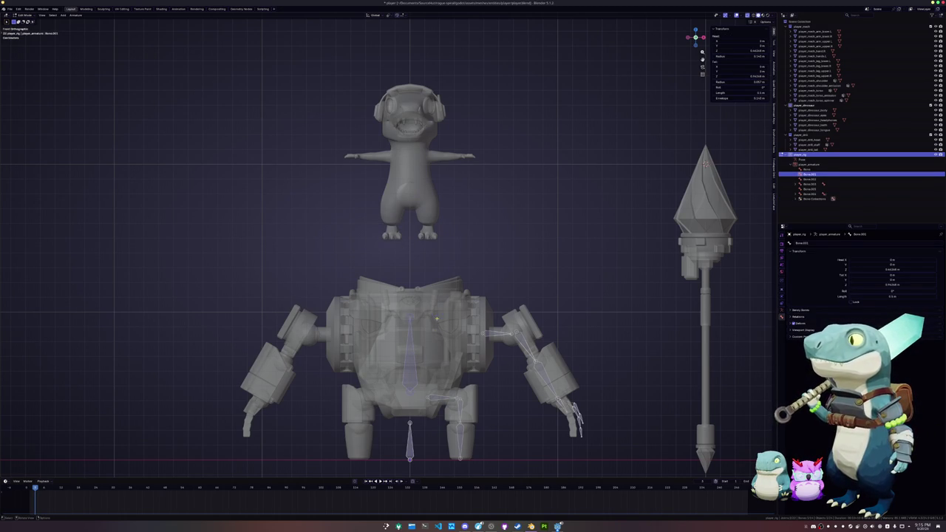
{"action": "key", "text": "shift+d"}
{"action": "key", "text": "z"}
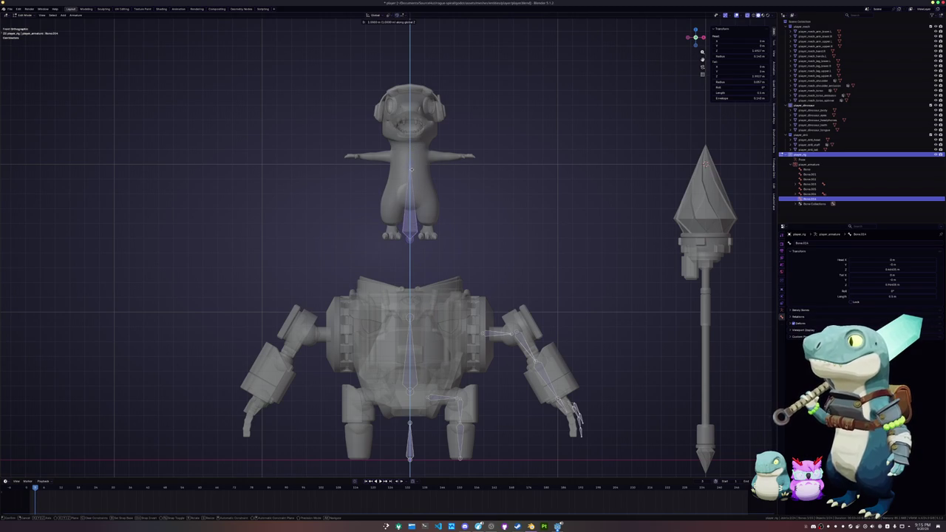
{"action": "key", "text": "Escape"}
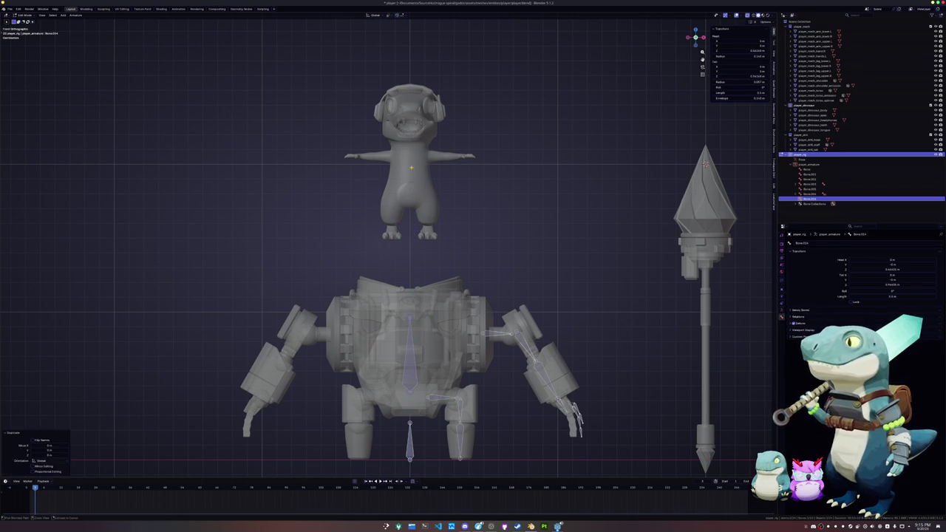
{"action": "key", "text": "ctrl+z"}
{"action": "key", "text": "Tab"}
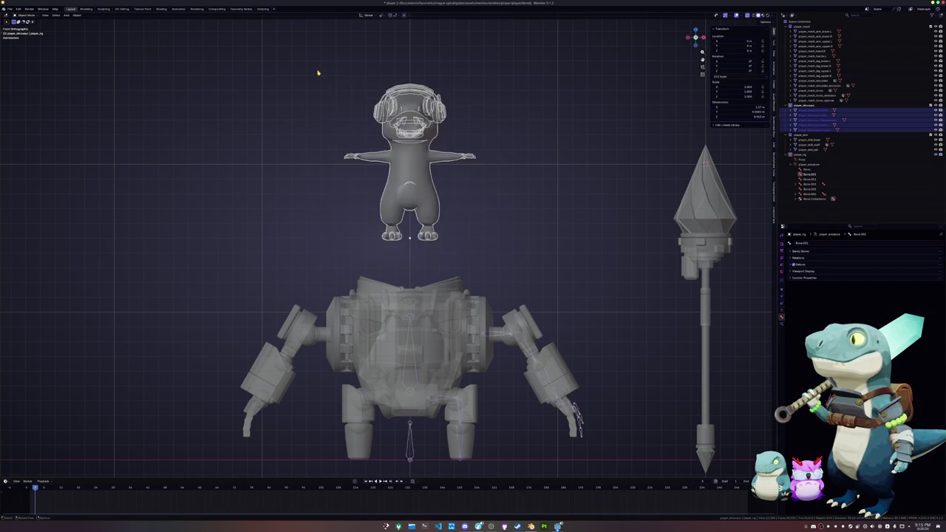
Inspect the dinosaur and mech from behind in material preview, then return to front solid view
{"action": "left_click_drag", "start_coordinate": [492, 233], "coordinate": [317, 70]}
{"action": "scroll", "coordinate": [317, 70], "scroll_direction": "down", "scroll_amount": 2}
{"action": "left_click", "coordinate": [762, 16]}
{"action": "mouse_move", "coordinate": [549, 119]}
{"action": "middle_mouse_down"}
{"action": "mouse_move", "coordinate": [507, 141]}
{"action": "mouse_move", "coordinate": [362, 148]}
{"action": "mouse_move", "coordinate": [475, 138]}
{"action": "middle_mouse_up"}
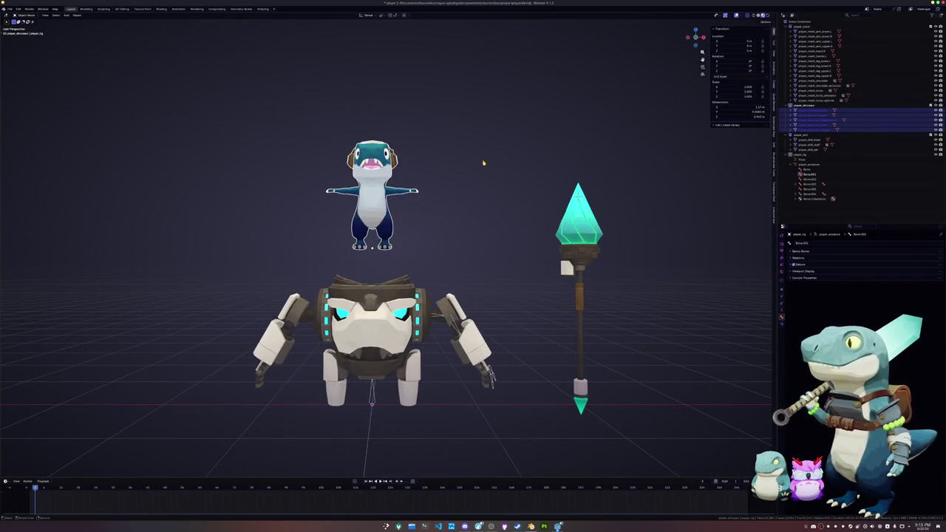
{"action": "key", "text": "KP_1"}
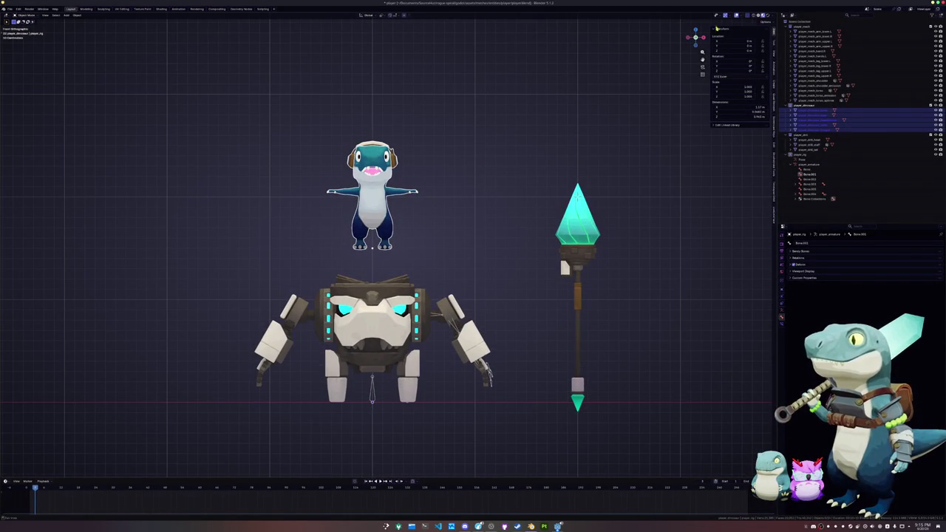
{"action": "left_click", "coordinate": [753, 15]}
{"action": "scroll", "coordinate": [488, 207], "scroll_direction": "up", "scroll_amount": 2}
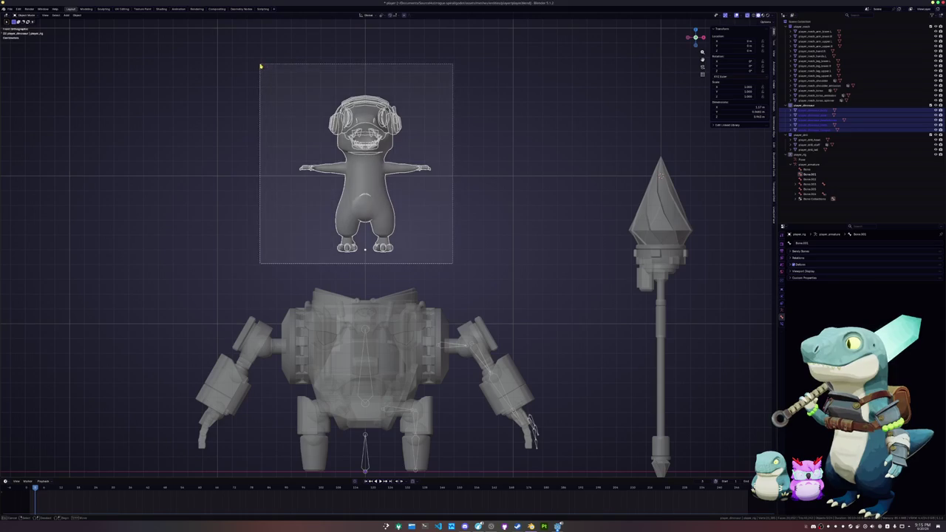
{"action": "middle_click_drag", "start_coordinate": [322, 139], "coordinate": [399, 234], "text": "shift"}
Check the player_rig armature in bone editing, then go back to object mode
{"action": "left_click", "coordinate": [399, 233]}
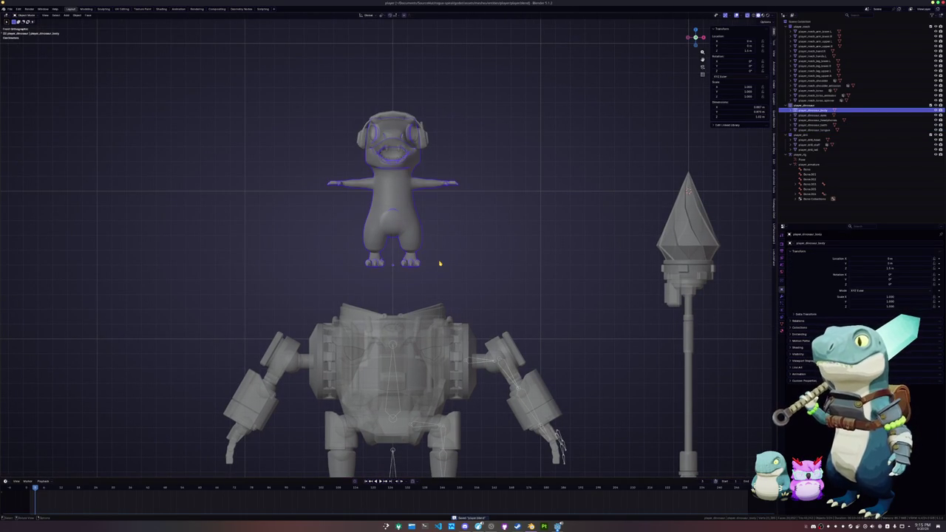
{"action": "left_click", "coordinate": [395, 379]}
{"action": "left_click", "coordinate": [396, 380]}
{"action": "key", "text": "Tab"}
{"action": "scroll", "coordinate": [414, 360], "scroll_direction": "down", "scroll_amount": 1}
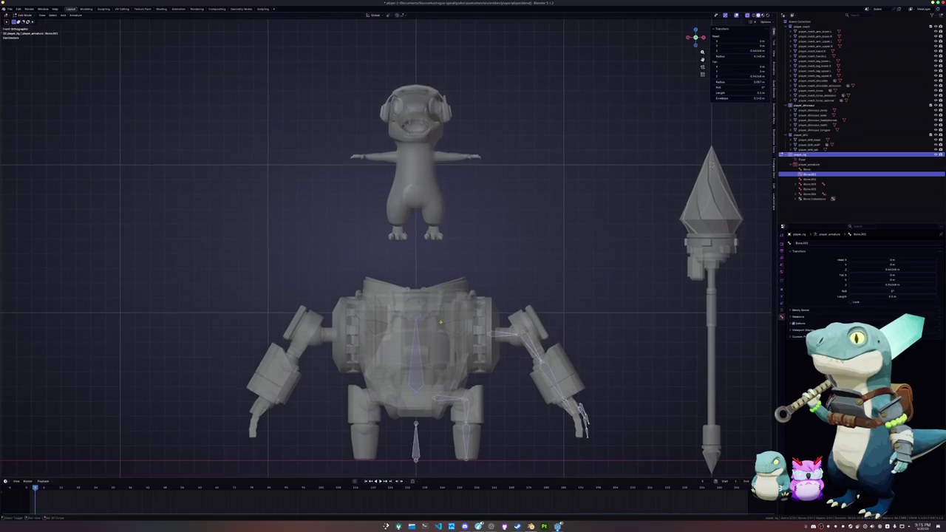
{"action": "scroll", "coordinate": [415, 360], "scroll_direction": "down", "scroll_amount": 1}
{"action": "key", "text": "Tab"}
Move the whole dinosaur character left and down with G
{"action": "left_click_drag", "start_coordinate": [467, 250], "coordinate": [399, 170]}
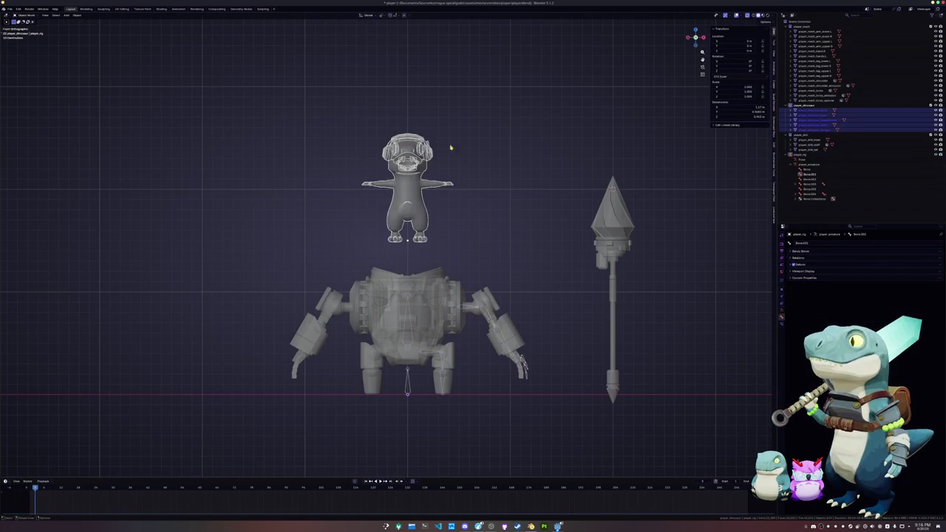
{"action": "key", "text": "g"}
{"action": "left_click", "coordinate": [257, 299]}
{"action": "left_click", "coordinate": [266, 294]}
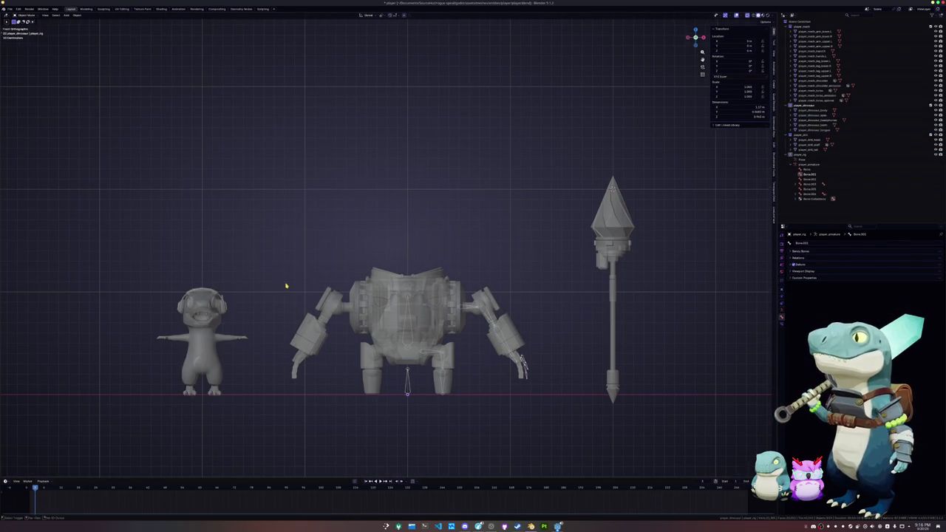
{"action": "middle_click_drag", "start_coordinate": [283, 288], "coordinate": [313, 249], "text": "shift"}
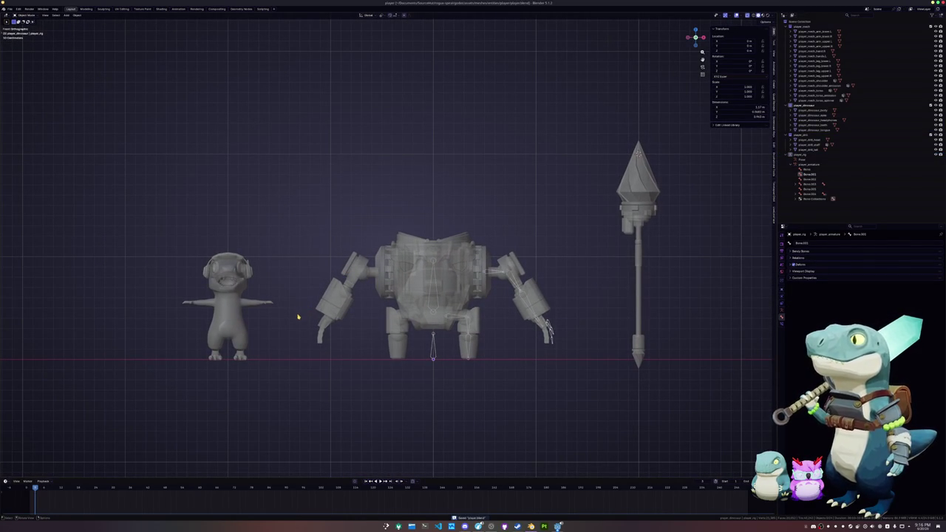
{"action": "middle_click_drag", "start_coordinate": [325, 320], "coordinate": [359, 302], "text": "shift"}
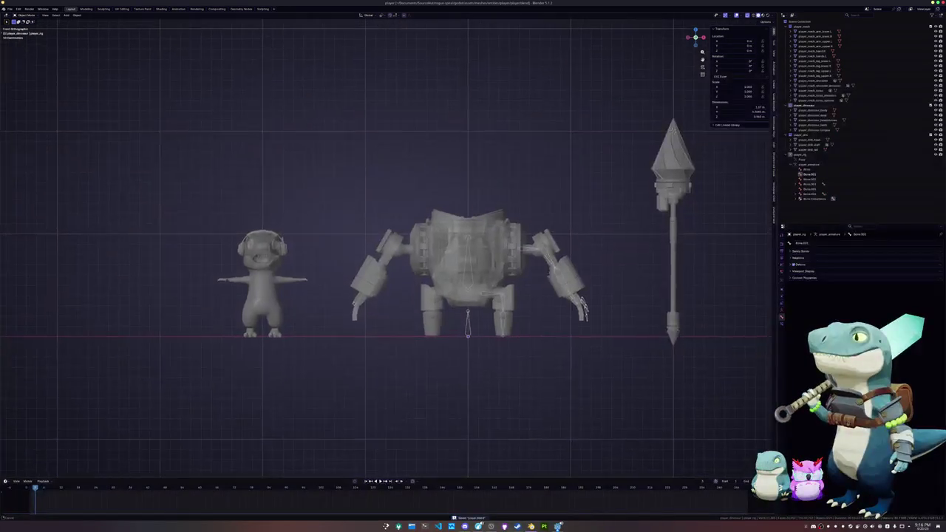
Clear the dinosaur's location with Alt+G so it sits at the origin
{"action": "left_click_drag", "start_coordinate": [309, 357], "coordinate": [178, 209]}
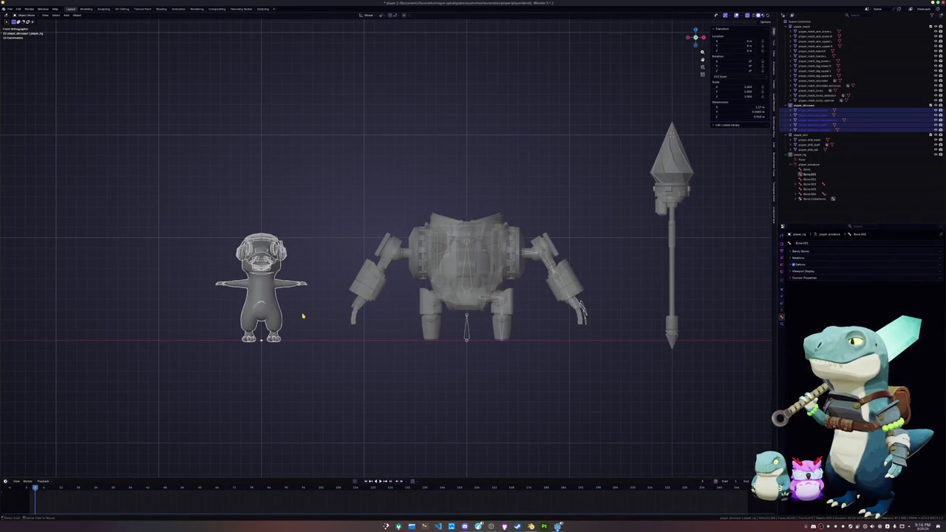
{"action": "key", "text": "alt+g"}
{"action": "middle_click_drag", "start_coordinate": [470, 342], "coordinate": [442, 341], "text": "shift"}
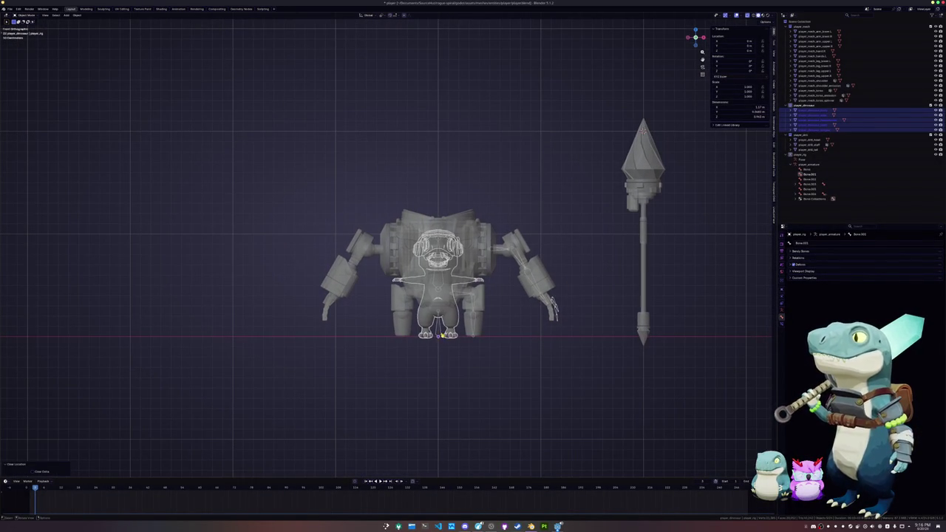
{"action": "key", "text": "alt+a"}
{"action": "scroll", "coordinate": [442, 335], "scroll_direction": "up", "scroll_amount": 2}
Hide the player_dinosaur collection and put the mech armature back into bone editing
{"action": "left_click", "coordinate": [802, 154]}
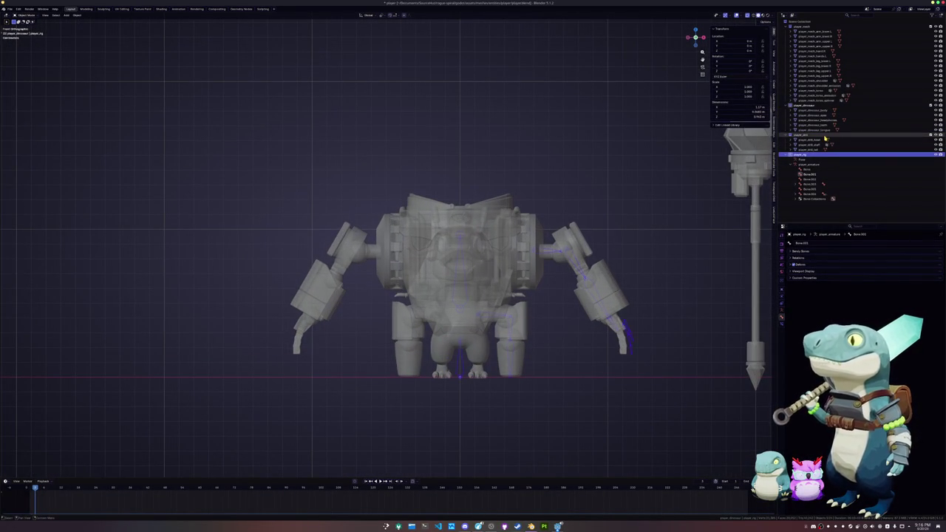
{"action": "left_click", "coordinate": [813, 105]}
{"action": "left_click", "coordinate": [937, 106]}
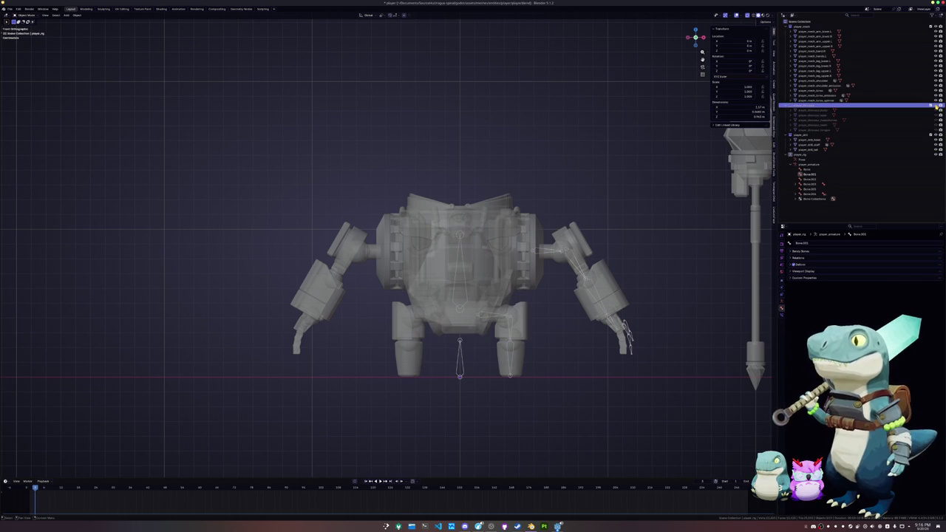
{"action": "left_click", "coordinate": [629, 334]}
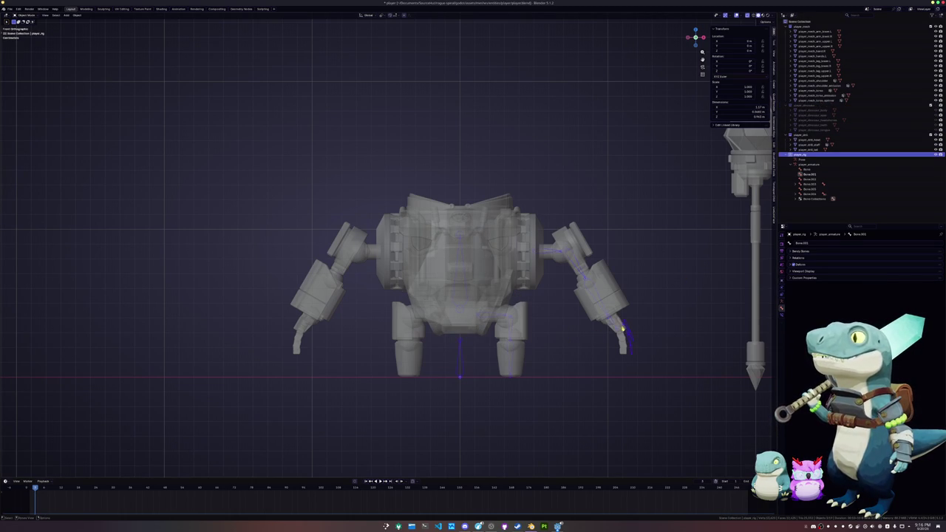
{"action": "middle_click_drag", "start_coordinate": [629, 334], "coordinate": [512, 354]}
{"action": "key", "text": "Tab"}
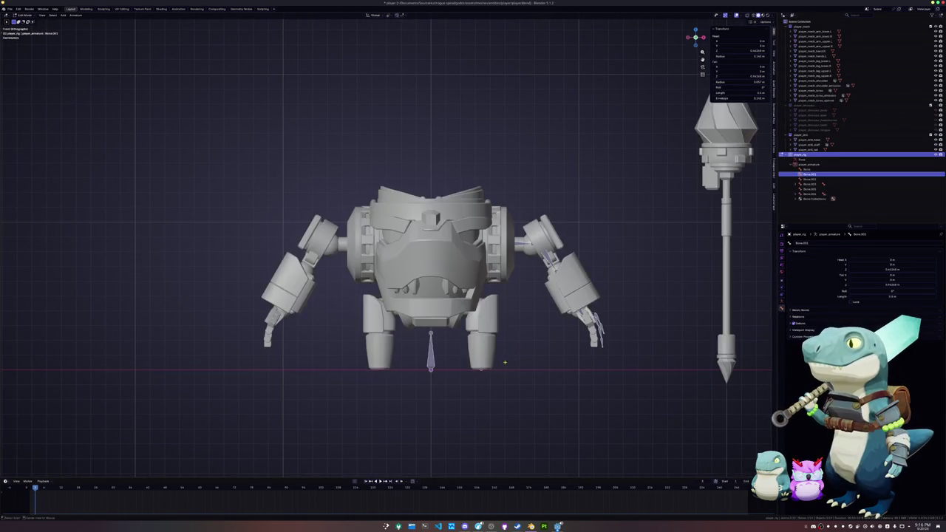
Leave bone editing and open the mech torso mesh in Edit Mode
{"action": "scroll", "coordinate": [511, 354], "scroll_direction": "up", "scroll_amount": 2}
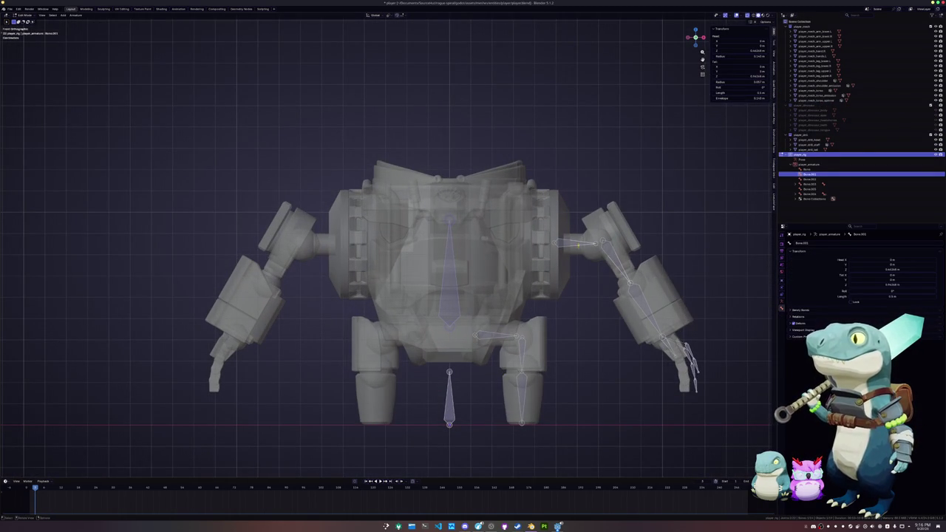
{"action": "middle_click_drag", "start_coordinate": [473, 368], "coordinate": [443, 365], "text": "shift"}
{"action": "key", "text": "Tab"}
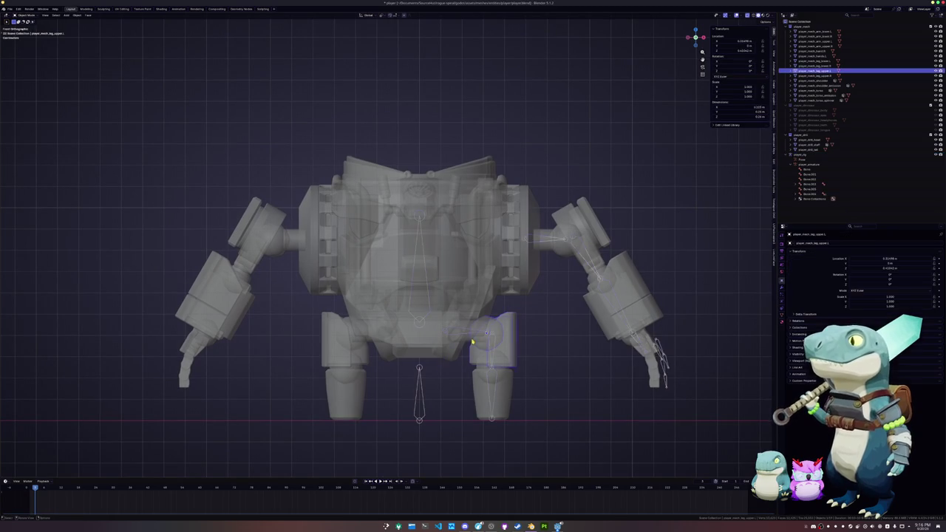
{"action": "left_click", "coordinate": [472, 342]}
{"action": "left_click", "coordinate": [467, 341]}
{"action": "key", "text": "Tab"}
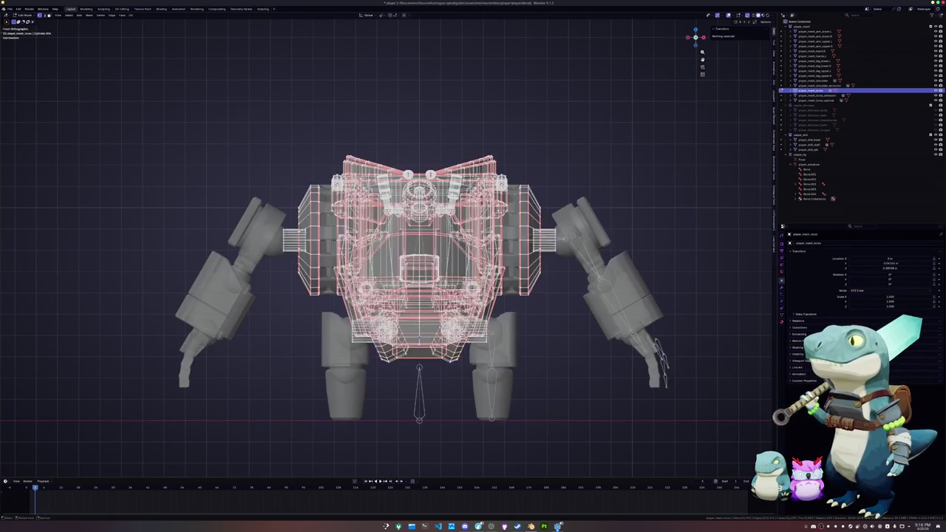
Inspect the torso from below with X-ray, then return to object mode with X-ray off
{"action": "scroll", "coordinate": [473, 340], "scroll_direction": "up", "scroll_amount": 4}
{"action": "scroll", "coordinate": [473, 340], "scroll_direction": "down", "scroll_amount": 1}
{"action": "middle_click_drag", "start_coordinate": [490, 395], "coordinate": [444, 347]}
{"action": "key", "text": "alt+z"}
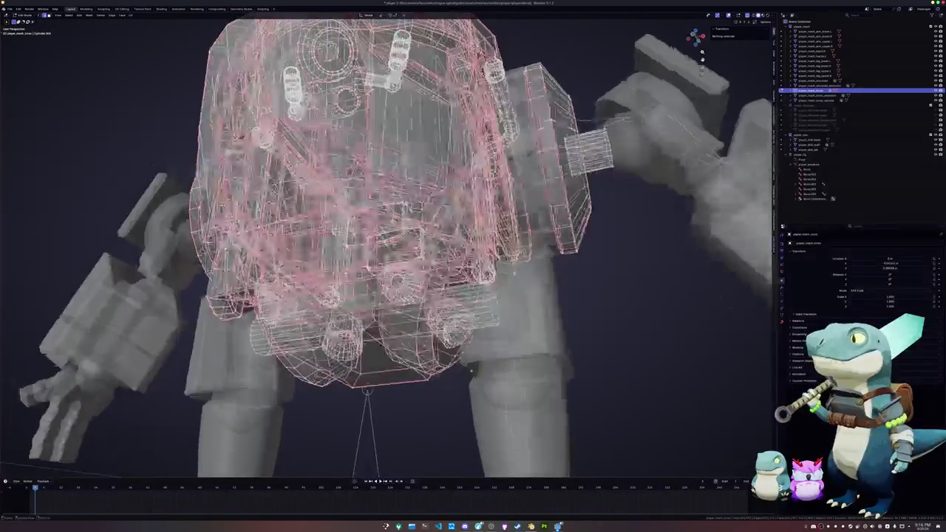
{"action": "scroll", "coordinate": [182, 361], "scroll_direction": "up", "scroll_amount": 2}
{"action": "key", "text": "Tab"}
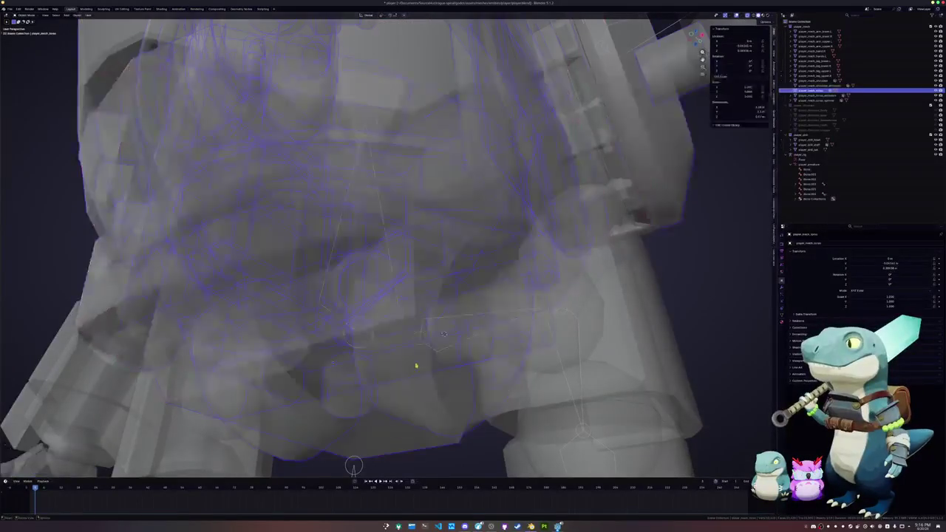
{"action": "key", "text": "alt+z"}
{"action": "middle_click_drag", "start_coordinate": [486, 328], "coordinate": [460, 382]}
{"action": "scroll", "coordinate": [460, 382], "scroll_direction": "down", "scroll_amount": 5}
Enable In Front on the armature's viewport display so bones draw over the mesh
{"action": "left_click", "coordinate": [377, 375]}
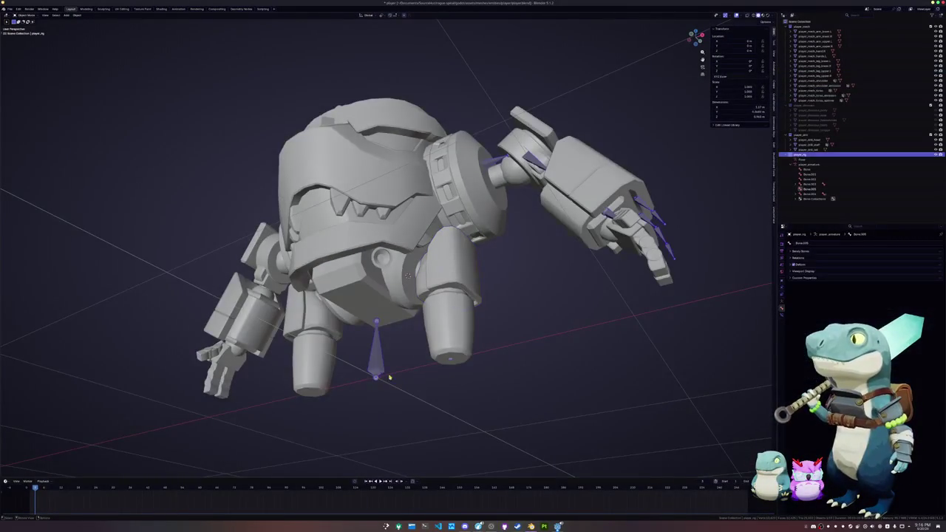
{"action": "left_click", "coordinate": [782, 280]}
{"action": "left_click", "coordinate": [796, 348]}
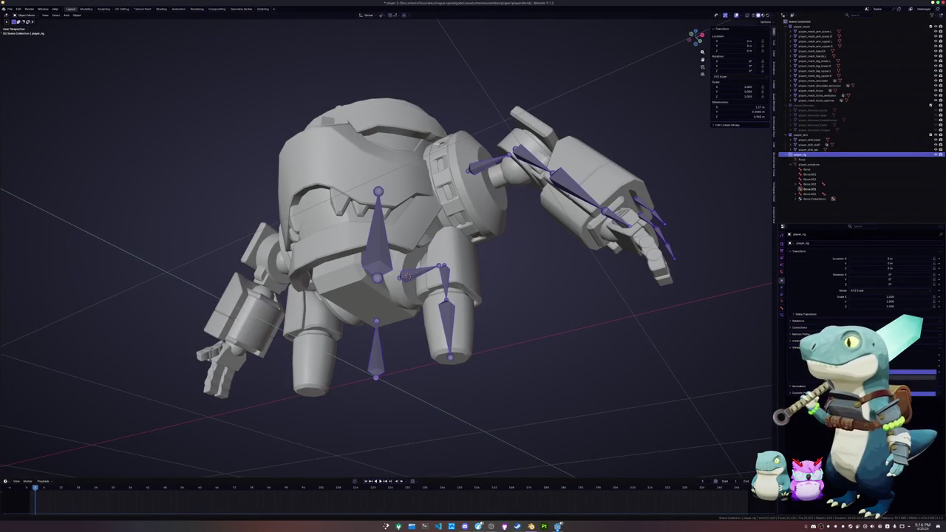
{"action": "left_click", "coordinate": [518, 348]}
{"action": "middle_click_drag", "start_coordinate": [518, 347], "coordinate": [508, 377]}
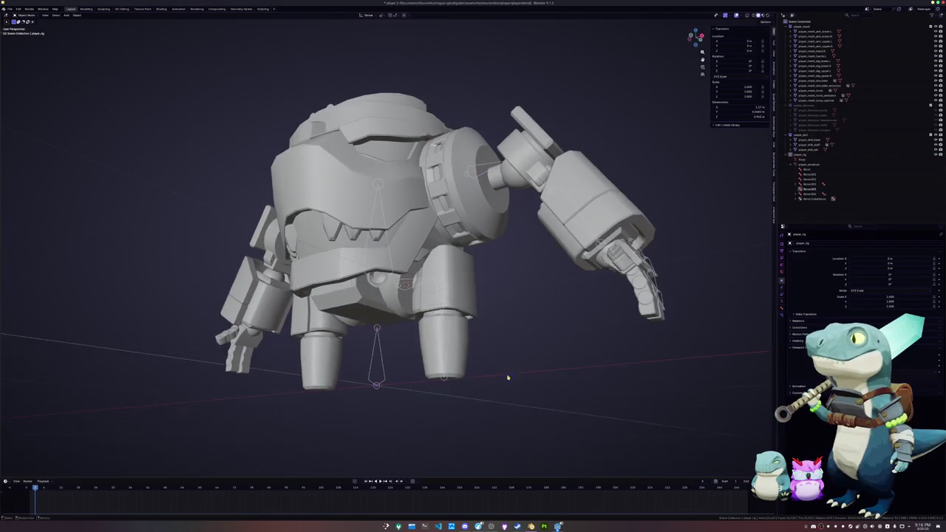
Put the armature in Edit Mode with X-ray turned on
{"action": "left_click", "coordinate": [405, 288]}
{"action": "key", "text": "Tab"}
{"action": "key", "text": "alt+z"}
{"action": "scroll", "coordinate": [405, 284], "scroll_direction": "up", "scroll_amount": 3}
{"action": "scroll", "coordinate": [414, 296], "scroll_direction": "up", "scroll_amount": 2}
Place the 3D cursor on an upper-leg joint vertex and snap the hip bone's end to it
{"action": "key", "text": "alt+q"}
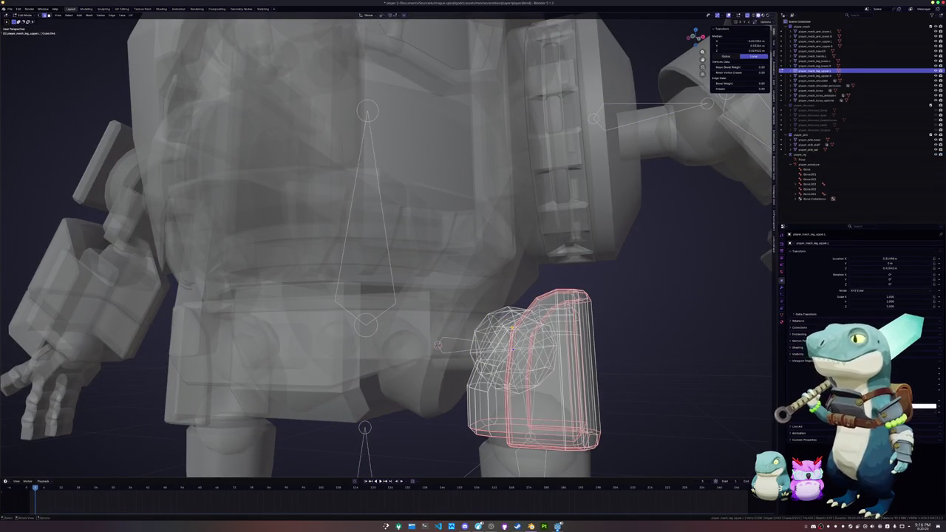
{"action": "left_click", "coordinate": [511, 310]}
{"action": "key", "text": "ctrl+Tab"}
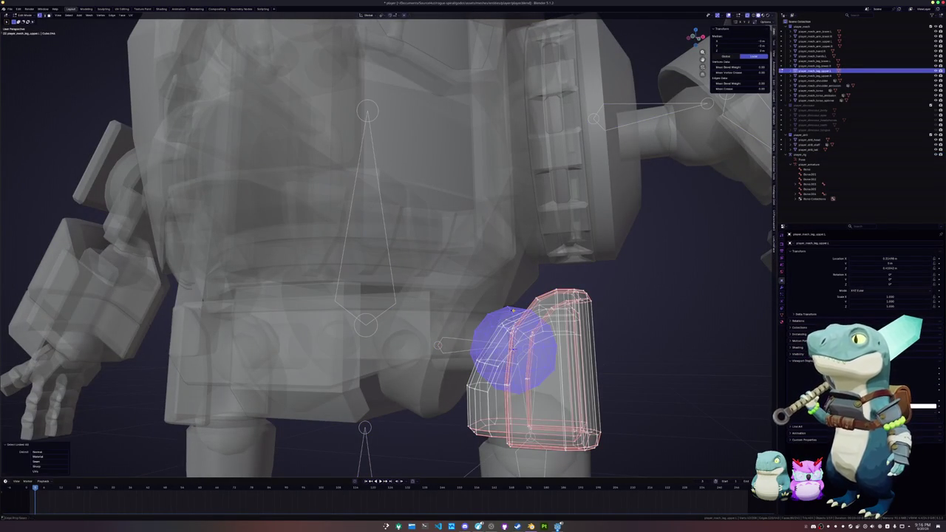
{"action": "left_click", "coordinate": [486, 296]}
{"action": "left_click", "coordinate": [512, 351]}
{"action": "key", "text": "Tab"}
{"action": "key", "text": "shift+s"}
Move the 3D cursor to the lower leg's linked top ring of vertices
{"action": "scroll", "coordinate": [510, 351], "scroll_direction": "down", "scroll_amount": 3}
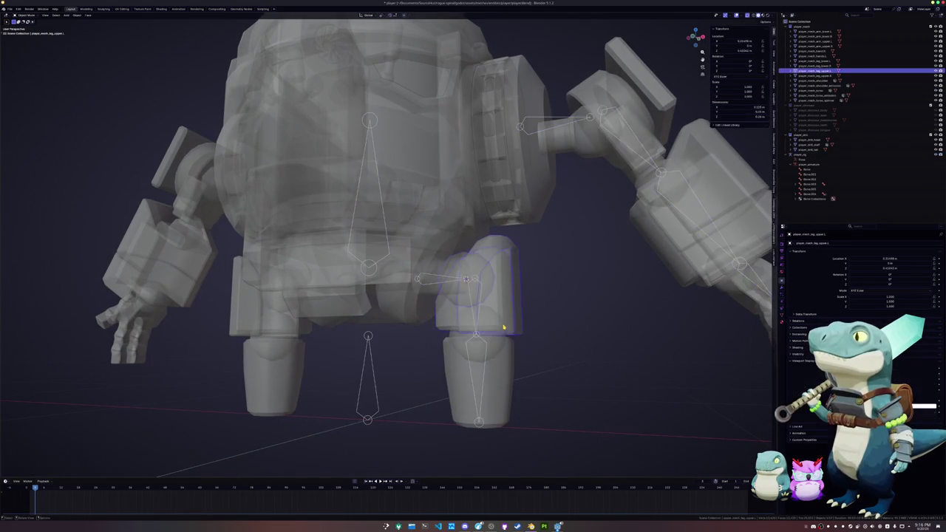
{"action": "scroll", "coordinate": [486, 296], "scroll_direction": "up", "scroll_amount": 3}
{"action": "key", "text": "alt+q"}
{"action": "left_click", "coordinate": [500, 385]}
{"action": "key", "text": "ctrl+l"}
{"action": "key", "text": "shift+s"}
{"action": "left_click", "coordinate": [527, 403]}
{"action": "key", "text": "Tab"}
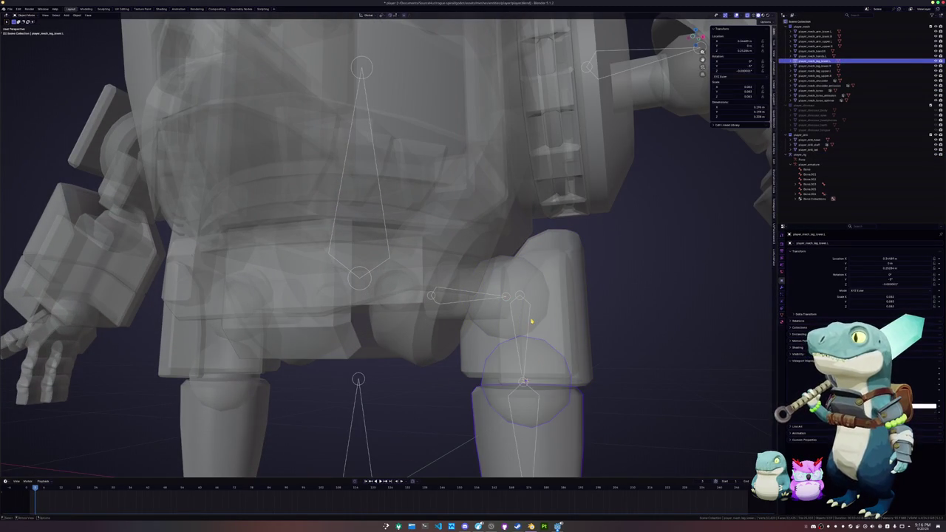
Try snapping the lower-leg bone to the cursor in Pose Mode, undo it, and return to bone editing
{"action": "left_click", "coordinate": [528, 325]}
{"action": "left_click", "coordinate": [523, 382]}
{"action": "key", "text": "ctrl+Tab"}
{"action": "left_click", "coordinate": [523, 382]}
{"action": "key", "text": "shift+s"}
{"action": "key", "text": "KP_1"}
{"action": "key", "text": "ctrl+z"}
{"action": "key", "text": "Tab"}
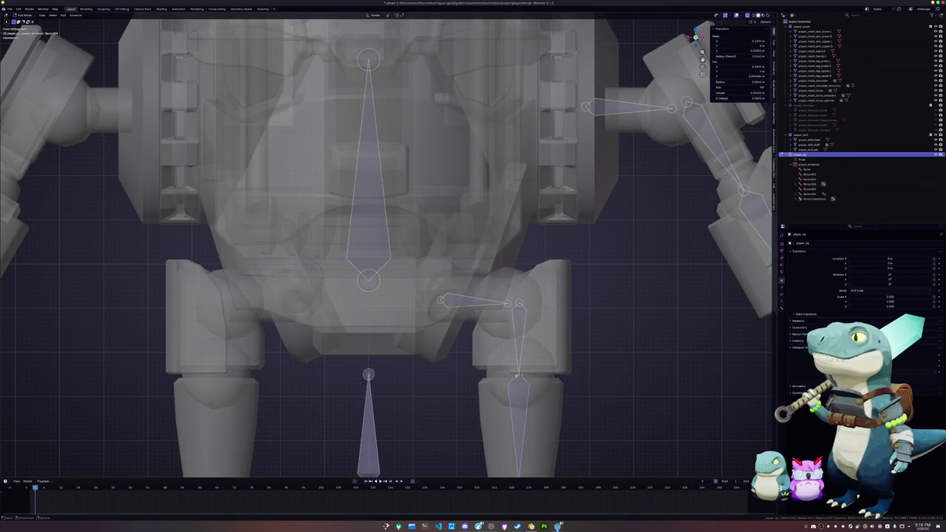
Snap the leg bone to the 3D cursor and raise it along Z to the hip level
{"action": "scroll", "coordinate": [544, 382], "scroll_direction": "up", "scroll_amount": 2}
{"action": "key", "text": "shift+s"}
{"action": "scroll", "coordinate": [540, 319], "scroll_direction": "up", "scroll_amount": 3}
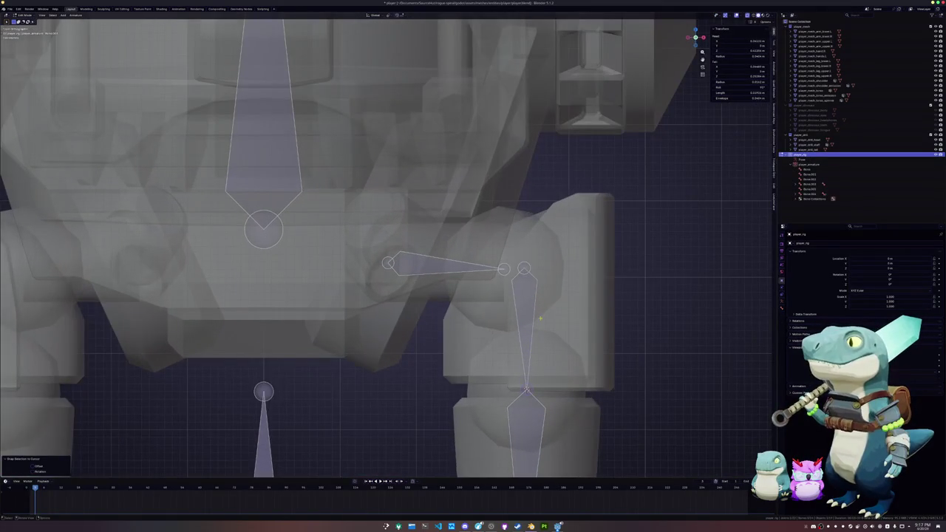
{"action": "key", "text": "g"}
{"action": "key", "text": "z"}
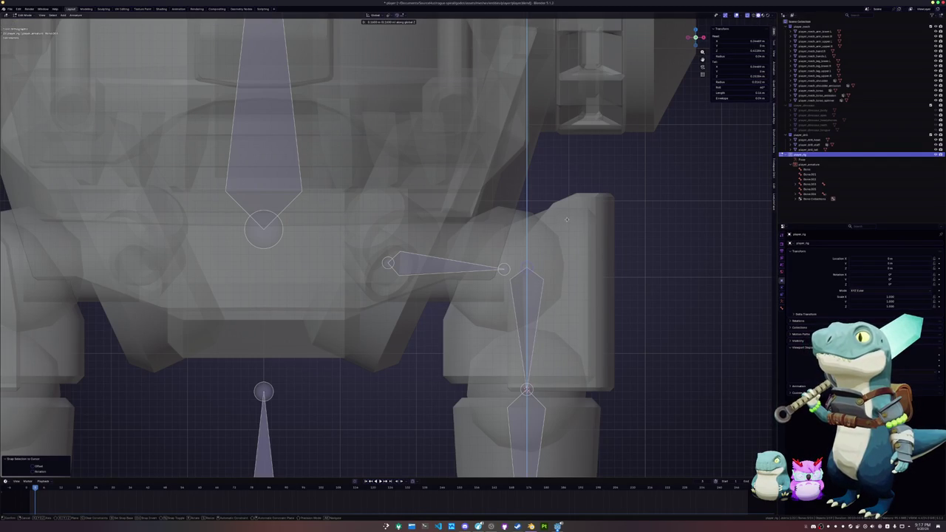
{"action": "left_click", "coordinate": [566, 219]}
{"action": "key", "text": "g"}
{"action": "key", "text": "z"}
{"action": "scroll", "coordinate": [567, 236], "scroll_direction": "up", "scroll_amount": 2}
{"action": "scroll", "coordinate": [569, 248], "scroll_direction": "up", "scroll_amount": 1}
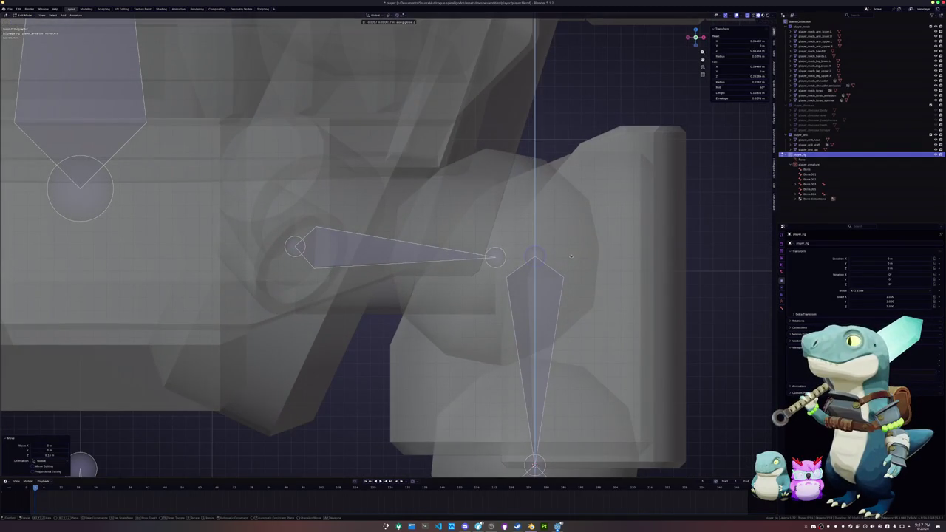
{"action": "left_click", "coordinate": [571, 257]}
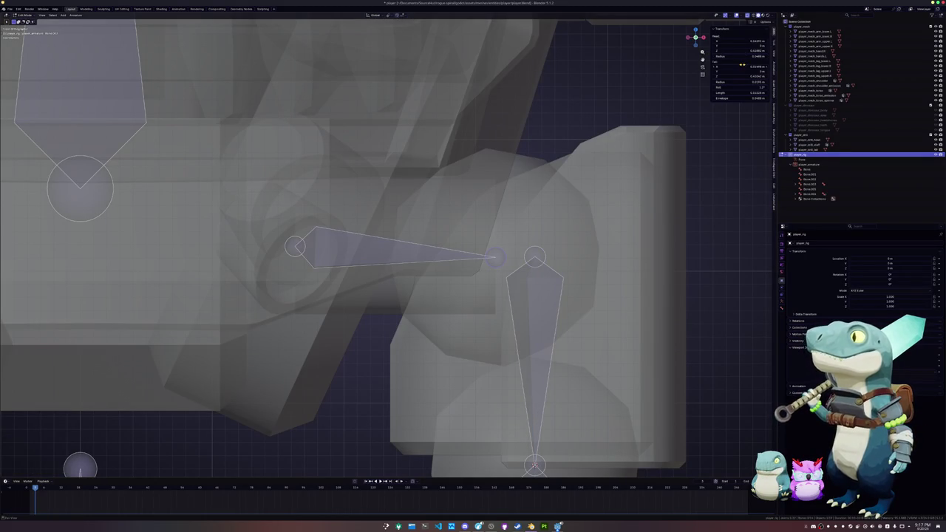
Adjust the hip bone's Tail coordinate in the N-panel and select its outer tip
{"action": "left_click_drag", "start_coordinate": [742, 75], "coordinate": [742, 67]}
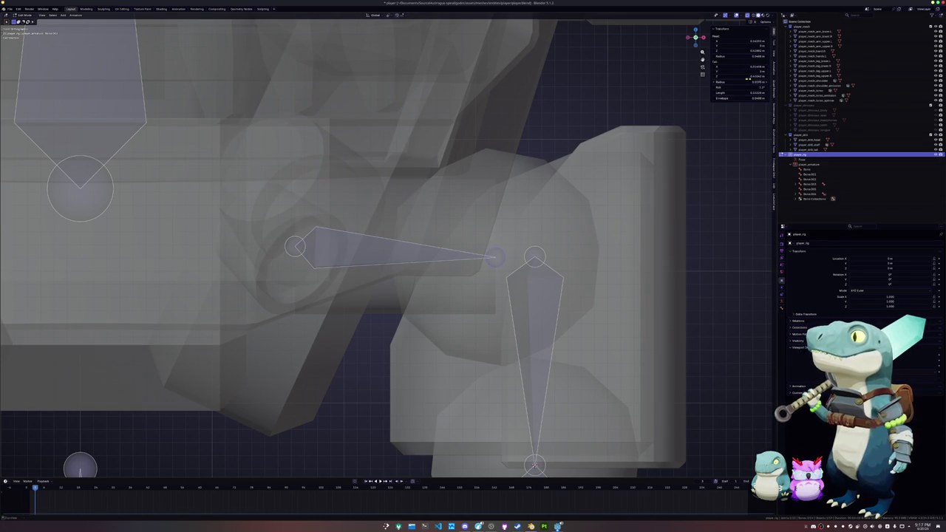
{"action": "left_click", "coordinate": [494, 257]}
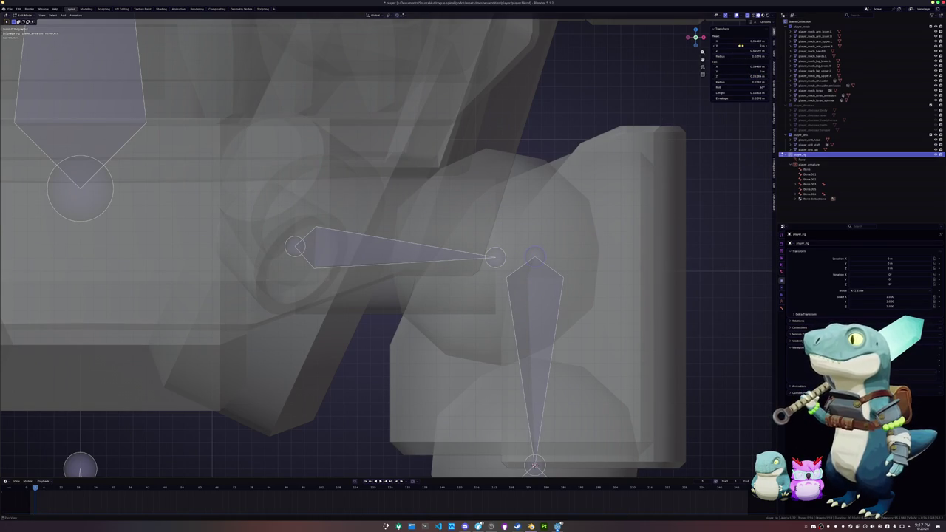
{"action": "mouse_move", "coordinate": [706, 85]}
{"action": "middle_mouse_down"}
{"action": "mouse_move", "coordinate": [427, 228]}
{"action": "mouse_move", "coordinate": [450, 183]}
{"action": "mouse_move", "coordinate": [451, 127]}
{"action": "middle_mouse_up"}
Snap a leg bone end to the lower leg's bottom face
{"action": "key", "text": "alt+q"}
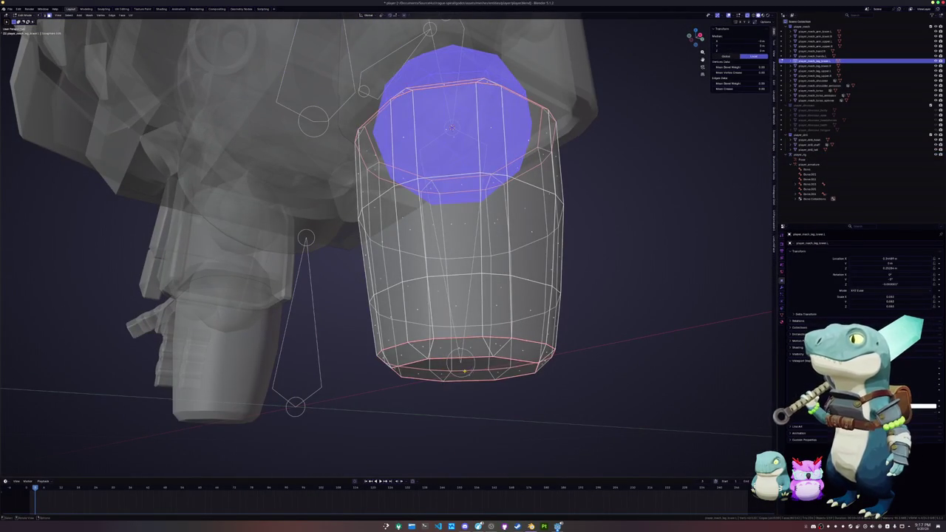
{"action": "left_click", "coordinate": [464, 370]}
{"action": "key", "text": "Tab"}
{"action": "left_click", "coordinate": [462, 377]}
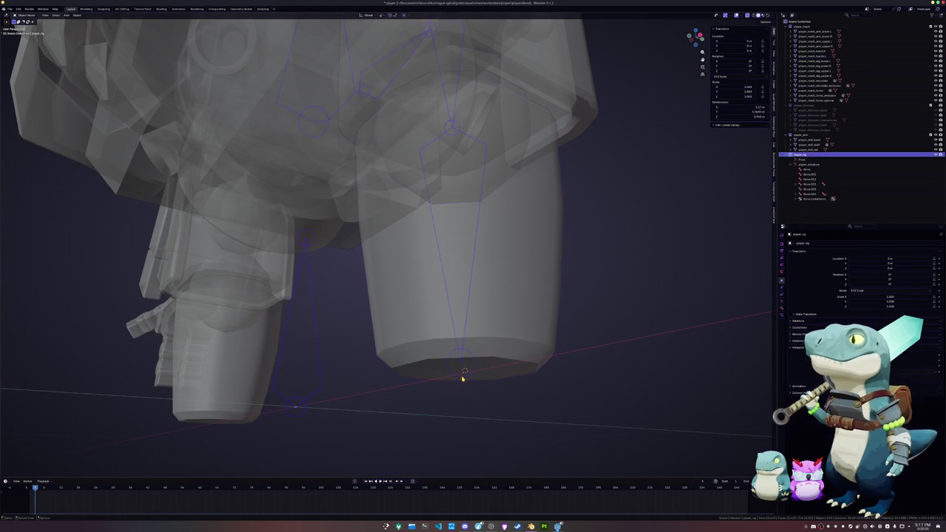
{"action": "key", "text": "Tab"}
{"action": "key", "text": "shift+s"}
{"action": "mouse_move", "coordinate": [462, 374]}
{"action": "middle_mouse_down"}
{"action": "mouse_move", "coordinate": [464, 306]}
{"action": "mouse_move", "coordinate": [399, 320]}
{"action": "mouse_move", "coordinate": [332, 222]}
{"action": "middle_mouse_up"}
{"action": "key", "text": "ctrl+Tab"}
{"action": "scroll", "coordinate": [428, 312], "scroll_direction": "down", "scroll_amount": 3}
{"action": "scroll", "coordinate": [399, 319], "scroll_direction": "down", "scroll_amount": 3}
Snap a bone to the torso's lower block, selected as linked faces limited by normals
{"action": "left_click", "coordinate": [331, 224]}
{"action": "key", "text": "Tab"}
{"action": "left_click", "coordinate": [331, 224]}
{"action": "key", "text": "ctrl+l"}
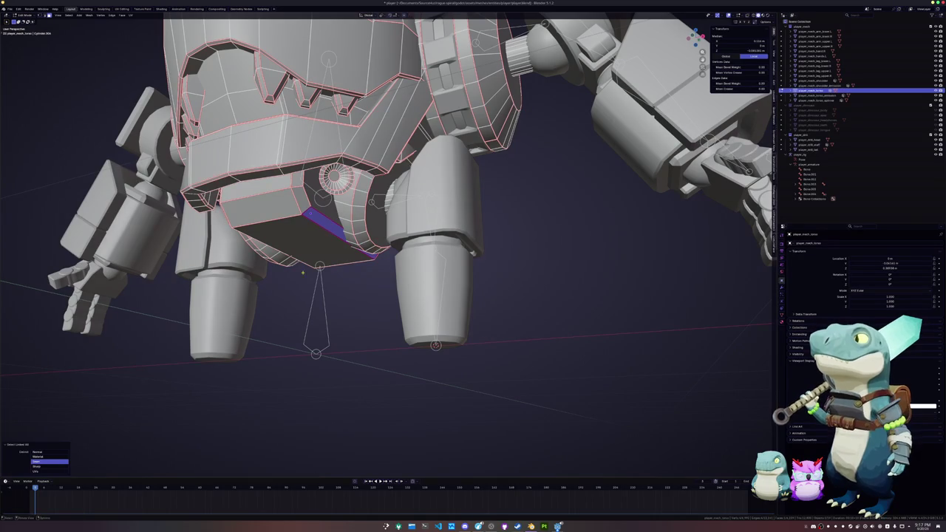
{"action": "left_click", "coordinate": [50, 452]}
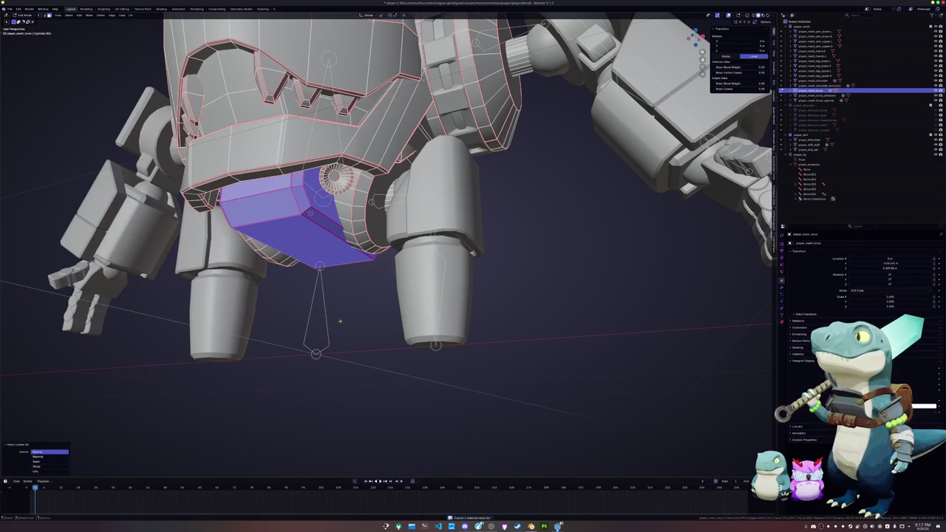
{"action": "key", "text": "Tab"}
{"action": "left_click", "coordinate": [325, 208]}
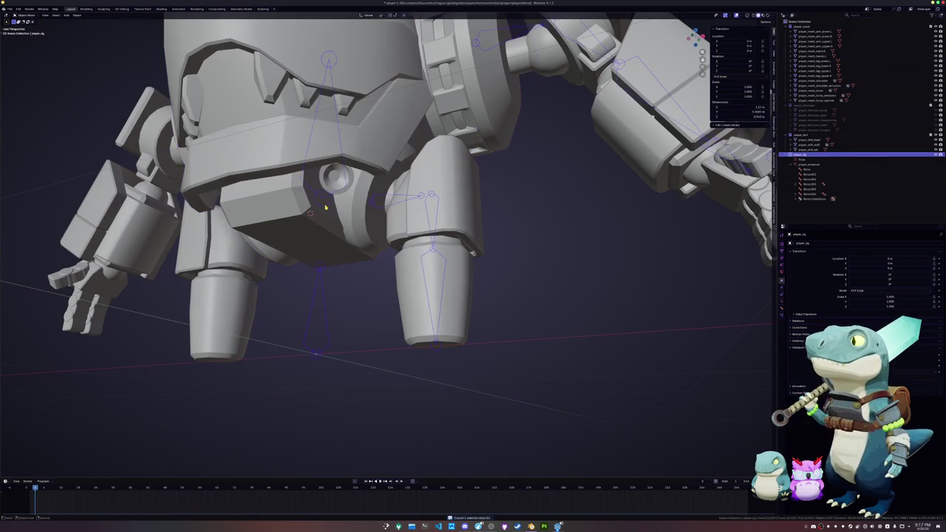
{"action": "key", "text": "Tab"}
{"action": "key", "text": "shift+s"}
{"action": "middle_click_drag", "start_coordinate": [326, 208], "coordinate": [309, 232]}
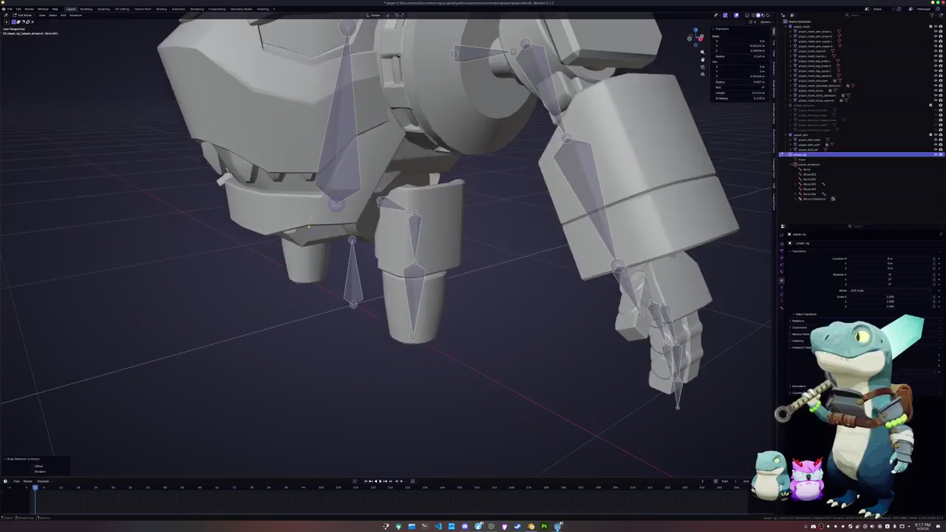
Move the spine bone vertically along Z to its new position
{"action": "left_click", "coordinate": [346, 111]}
{"action": "scroll", "coordinate": [346, 111], "scroll_direction": "down", "scroll_amount": 2}
{"action": "scroll", "coordinate": [346, 111], "scroll_direction": "down", "scroll_amount": 1}
{"action": "key", "text": "g"}
{"action": "key", "text": "z"}
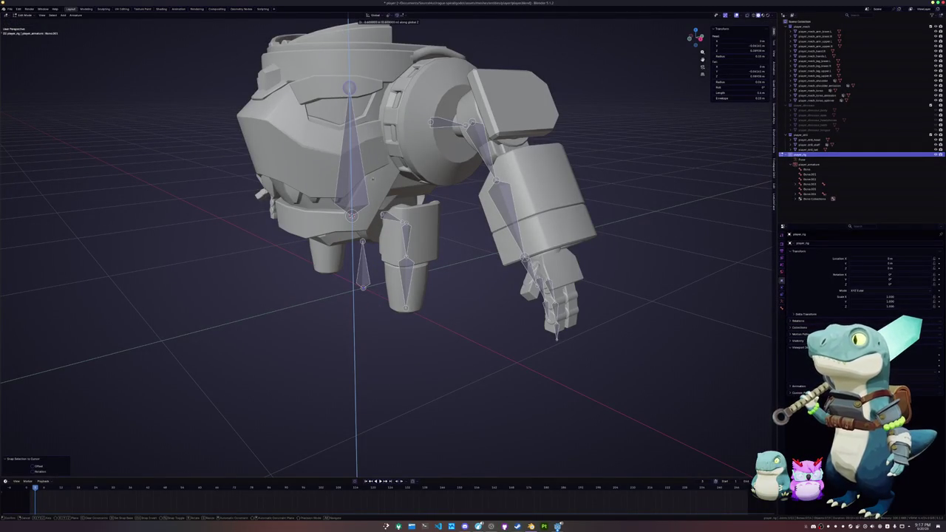
{"action": "key", "text": "Return"}
In X-ray, snap a bone end to the torso's shoulder socket loop
{"action": "middle_click_drag", "start_coordinate": [310, 222], "coordinate": [368, 201]}
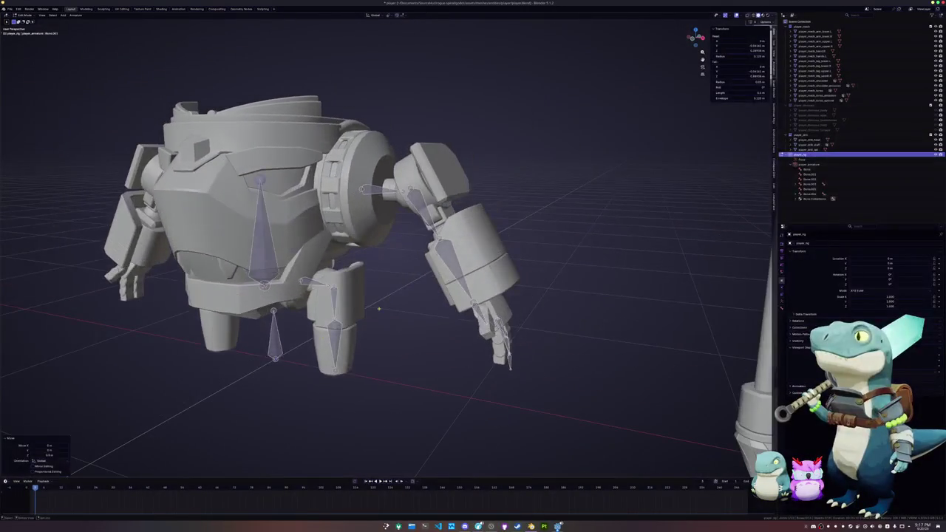
{"action": "key", "text": "Tab"}
{"action": "left_click", "coordinate": [368, 201]}
{"action": "key", "text": "Tab"}
{"action": "key", "text": "alt+z"}
{"action": "scroll", "coordinate": [365, 178], "scroll_direction": "up", "scroll_amount": 3}
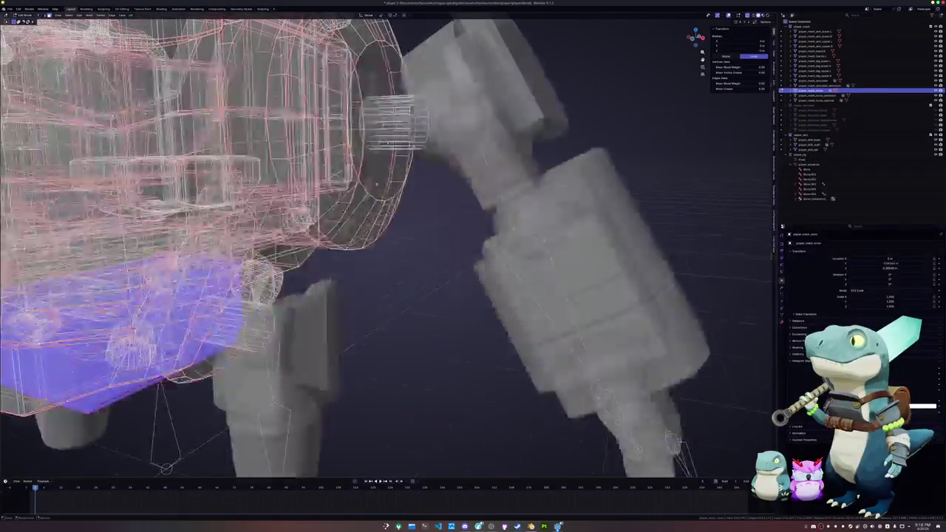
{"action": "scroll", "coordinate": [362, 138], "scroll_direction": "up", "scroll_amount": 2}
{"action": "left_click", "coordinate": [363, 139], "text": "alt"}
{"action": "key", "text": "Tab"}
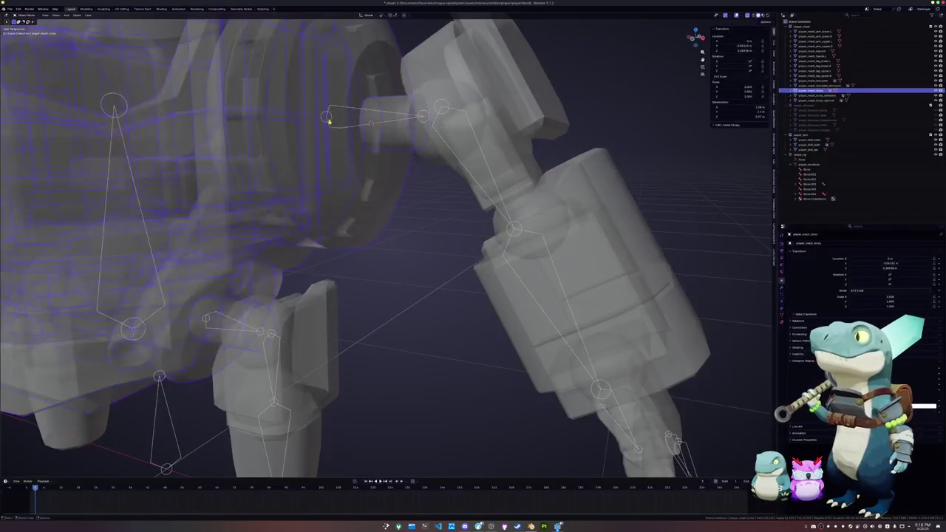
{"action": "left_click", "coordinate": [369, 122]}
{"action": "key", "text": "Tab"}
{"action": "key", "text": "shift+s"}
{"action": "left_click", "coordinate": [336, 126]}
Snap the shoulder bone's tail to the centre of the upper arm's shoulder ball
{"action": "middle_click_drag", "start_coordinate": [399, 132], "coordinate": [414, 134]}
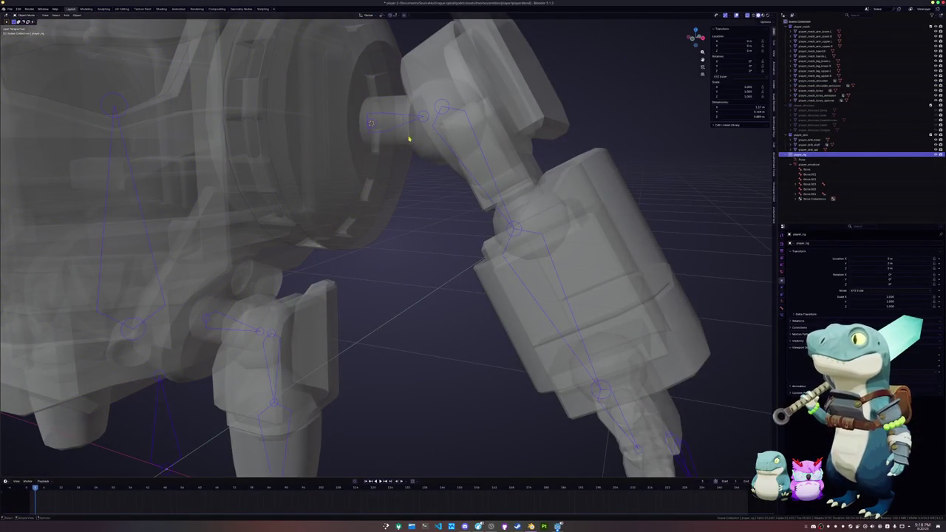
{"action": "left_click", "coordinate": [444, 132]}
{"action": "scroll", "coordinate": [441, 147], "scroll_direction": "up", "scroll_amount": 2}
{"action": "left_click", "coordinate": [438, 146]}
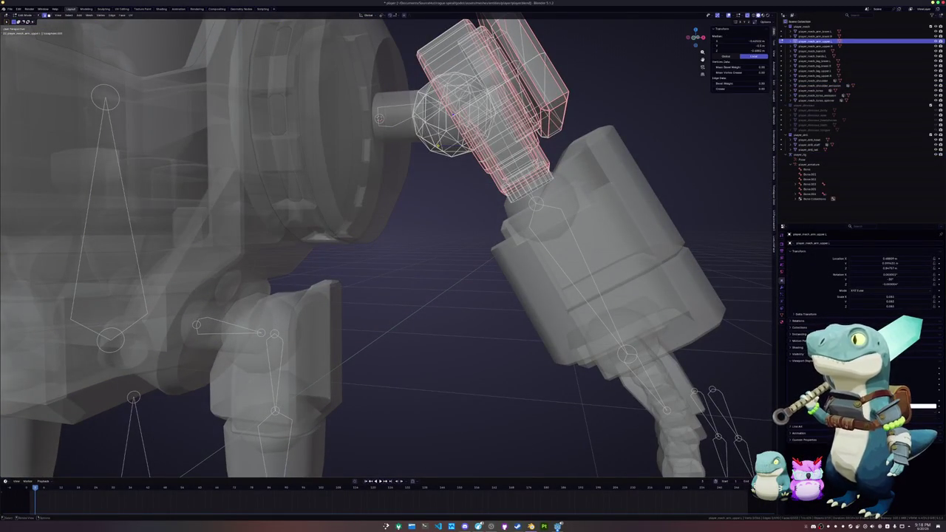
{"action": "key", "text": "l"}
{"action": "left_click", "coordinate": [436, 147]}
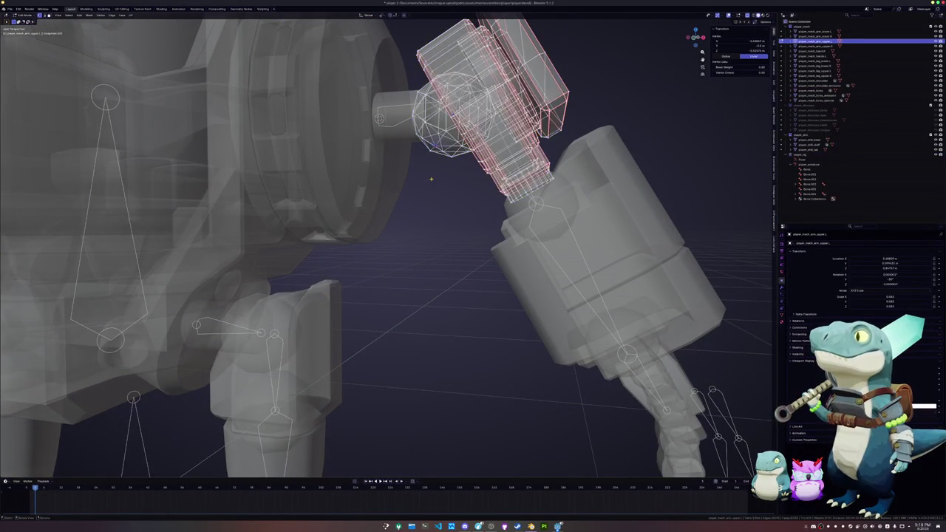
{"action": "key", "text": "ctrl+l"}
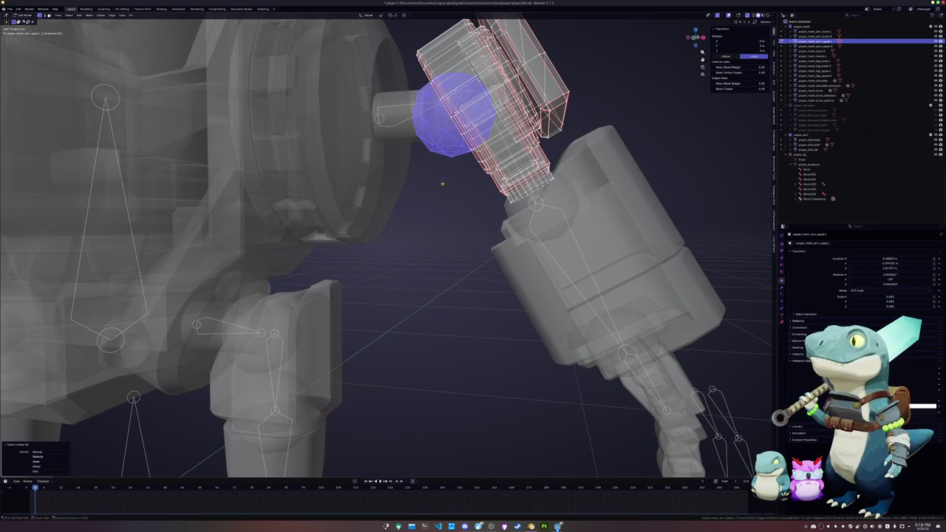
{"action": "key", "text": "Tab"}
{"action": "key", "text": "shift+s"}
{"action": "left_click", "coordinate": [801, 154]}
{"action": "key", "text": "Tab"}
{"action": "key", "text": "shift+s"}
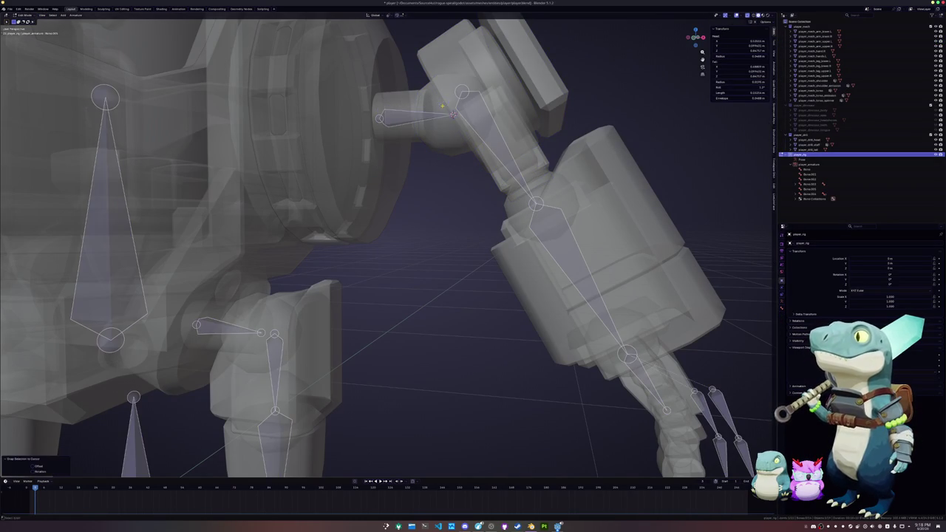
{"action": "scroll", "coordinate": [385, 244], "scroll_direction": "down", "scroll_amount": 3}
From the front view, rotate the upper-arm piece upright
{"action": "key", "text": "KP_1"}
{"action": "mouse_move", "coordinate": [488, 233]}
{"action": "middle_mouse_down"}
{"action": "mouse_move", "coordinate": [444, 236]}
{"action": "mouse_move", "coordinate": [569, 386]}
{"action": "middle_mouse_up"}
{"action": "scroll", "coordinate": [444, 236], "scroll_direction": "up", "scroll_amount": 2}
{"action": "key", "text": "Tab"}
{"action": "left_click", "coordinate": [523, 286]}
{"action": "left_click", "coordinate": [530, 378]}
{"action": "left_click", "coordinate": [424, 140]}
{"action": "key", "text": "r"}
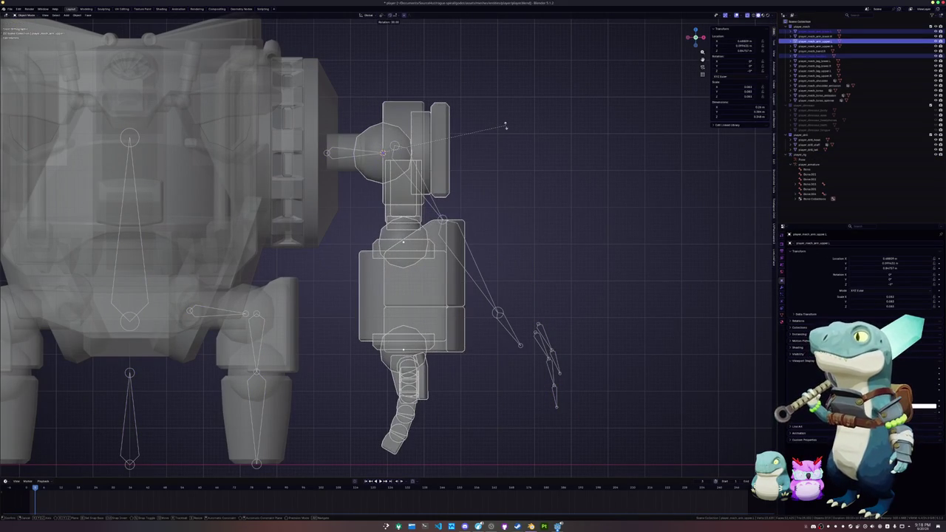
{"action": "left_click", "coordinate": [505, 125]}
Snap the elbow joint to the centre of the lower arm's elbow ball
{"action": "left_click", "coordinate": [396, 153]}
{"action": "key", "text": "Tab"}
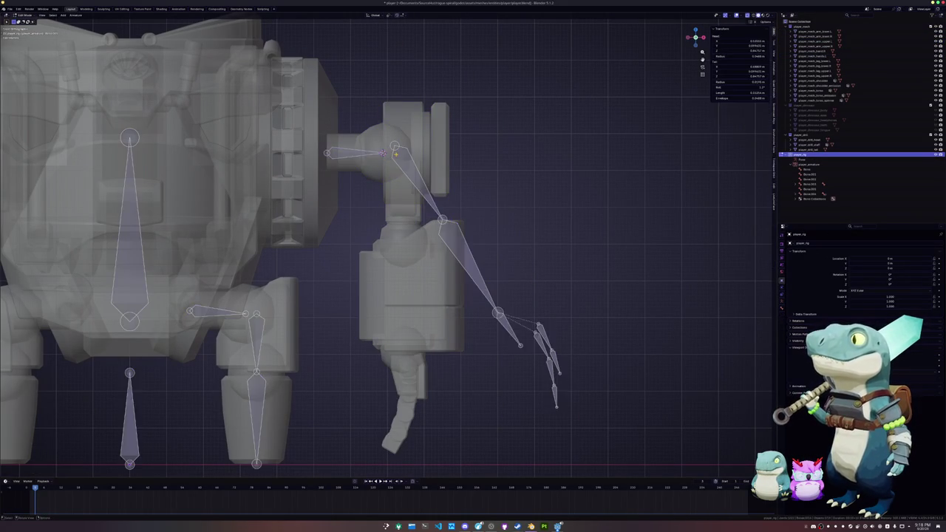
{"action": "scroll", "coordinate": [396, 153], "scroll_direction": "up", "scroll_amount": 2}
{"action": "key", "text": "Tab"}
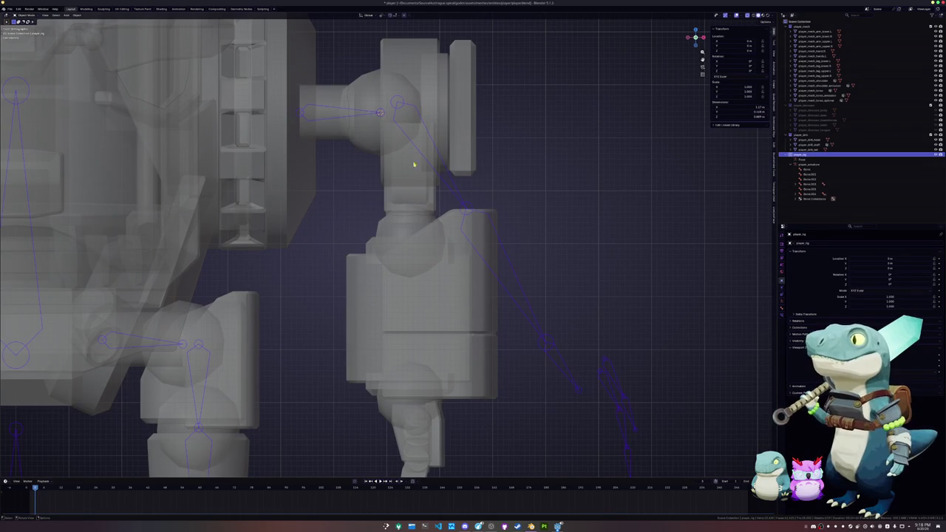
{"action": "left_click", "coordinate": [416, 213]}
{"action": "key", "text": "Tab"}
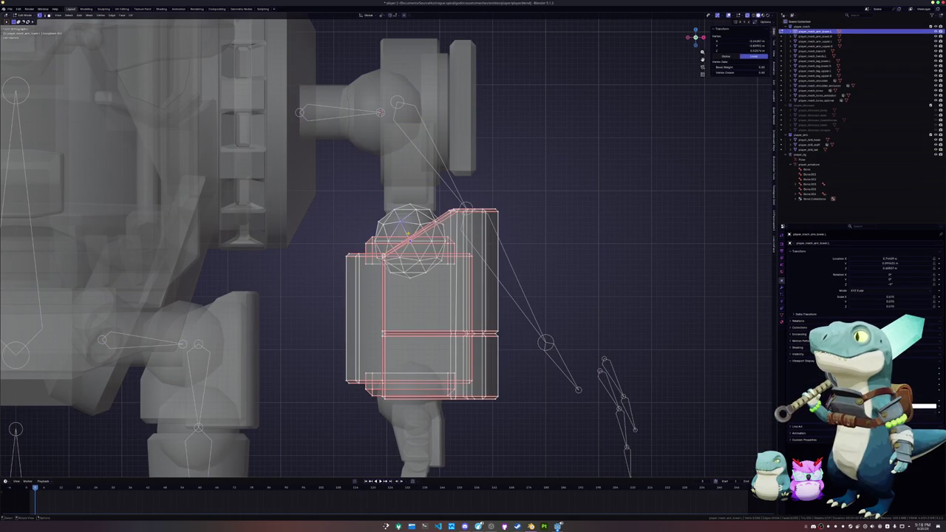
{"action": "key", "text": "ctrl+l"}
{"action": "key", "text": "Tab"}
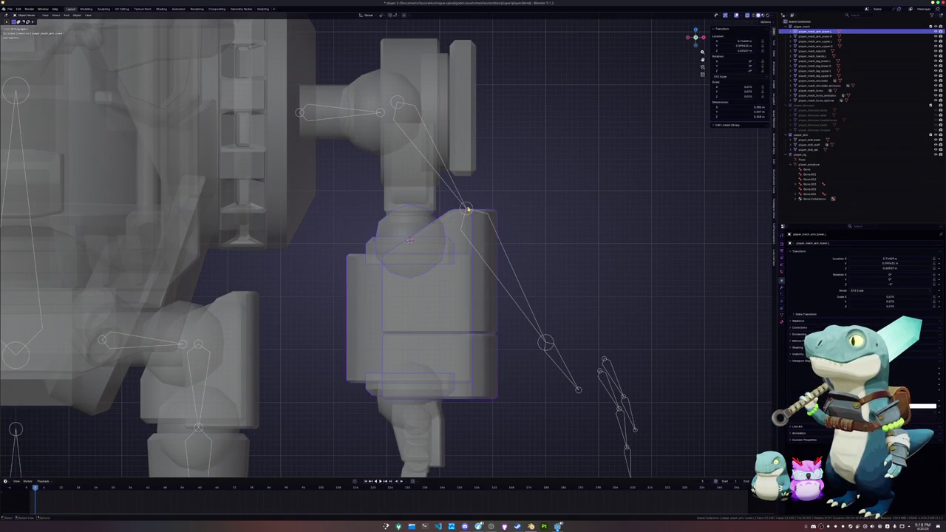
{"action": "left_click", "coordinate": [466, 211]}
{"action": "key", "text": "Tab"}
{"action": "left_click", "coordinate": [466, 211]}
{"action": "key", "text": "shift+s"}
Clear the arm's pose rotation and offset, snap the joint, and raise it 0.25 m on Z
{"action": "key", "text": "Tab"}
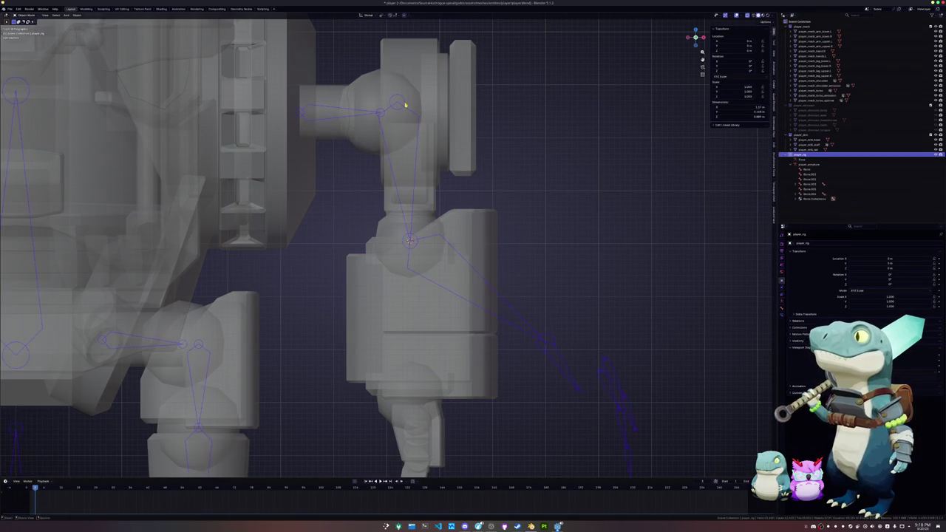
{"action": "key", "text": "ctrl+Tab"}
{"action": "key", "text": "alt+r"}
{"action": "key", "text": "alt+g"}
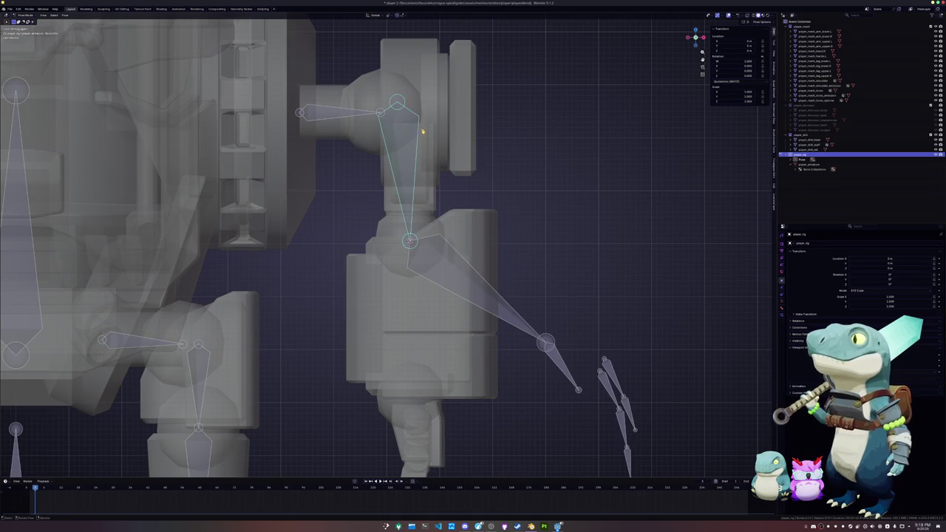
{"action": "key", "text": "Tab"}
{"action": "left_click", "coordinate": [404, 105]}
{"action": "key", "text": "shift+s"}
{"action": "key", "text": "g"}
{"action": "key", "text": "z"}
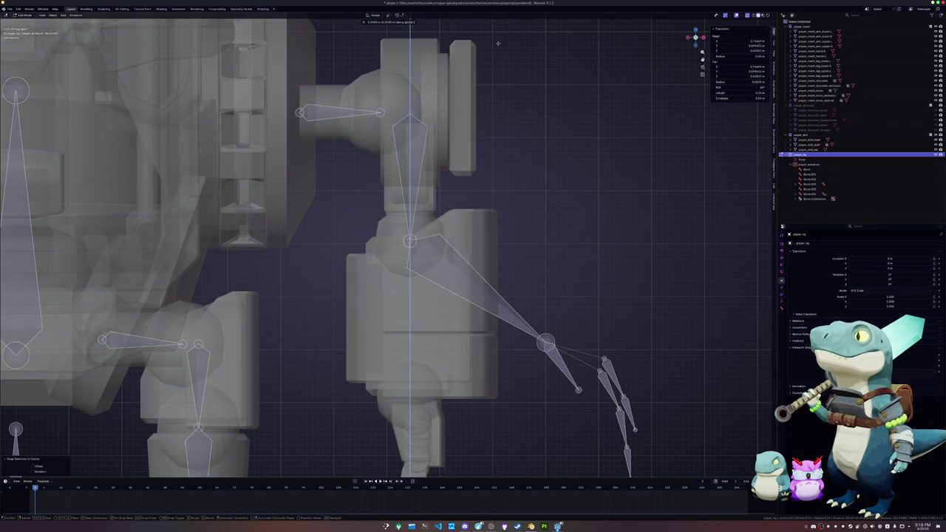
{"action": "key", "text": "Return"}
Check the upper arm bone's head and tip, then pick the hand's wrist ball piece
{"action": "left_click", "coordinate": [410, 108]}
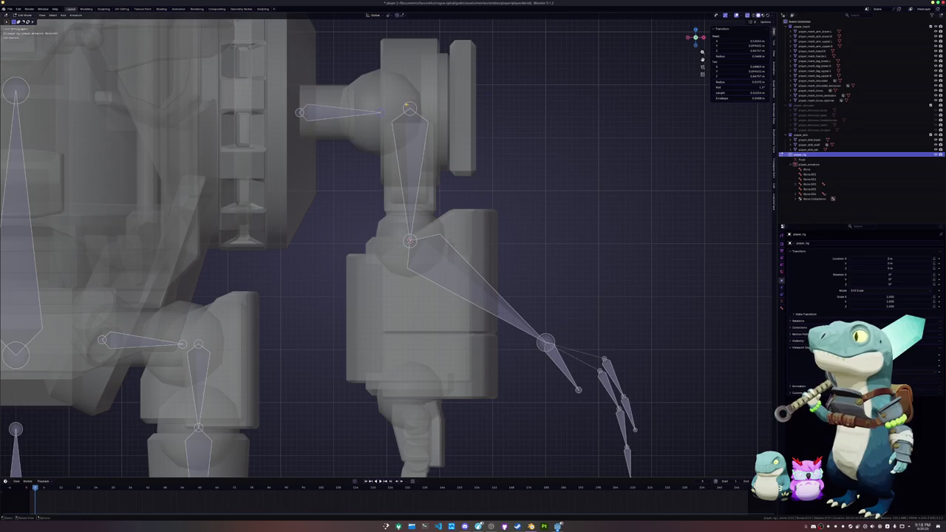
{"action": "left_click", "coordinate": [411, 117]}
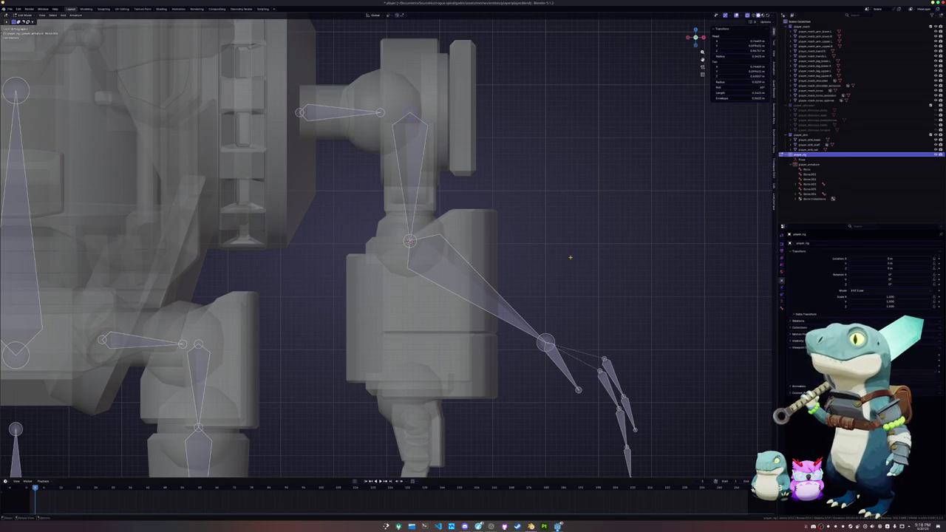
{"action": "middle_click_drag", "start_coordinate": [549, 238], "coordinate": [524, 264], "text": "shift"}
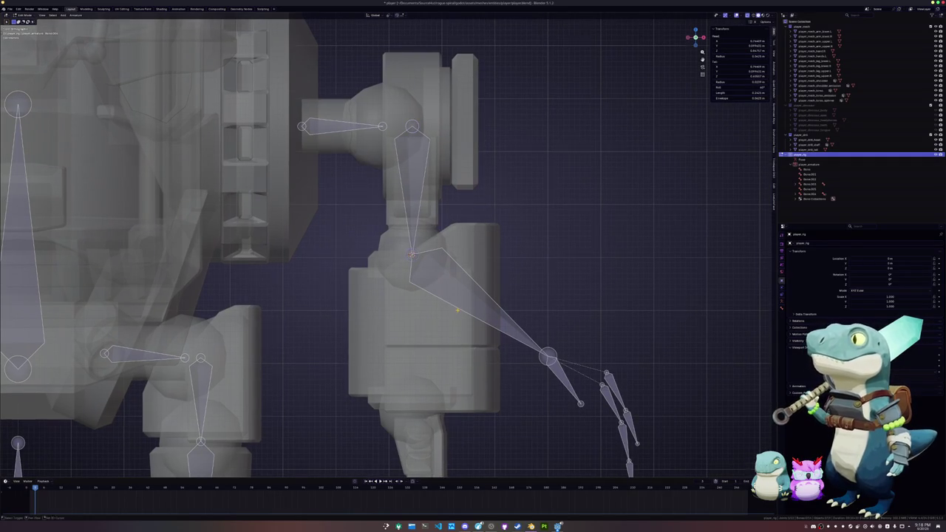
{"action": "middle_click_drag", "start_coordinate": [386, 424], "coordinate": [399, 294], "text": "shift"}
{"action": "left_click", "coordinate": [399, 294]}
{"action": "left_click", "coordinate": [396, 291]}
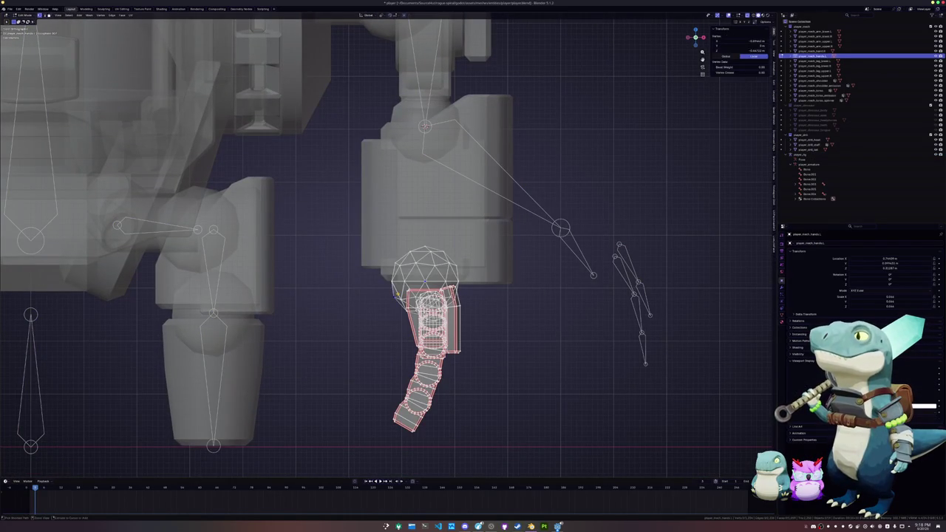
Mark the wrist ball's centre as the snap point
{"action": "key", "text": "l"}
{"action": "key", "text": "Tab"}
{"action": "left_click", "coordinate": [561, 218]}
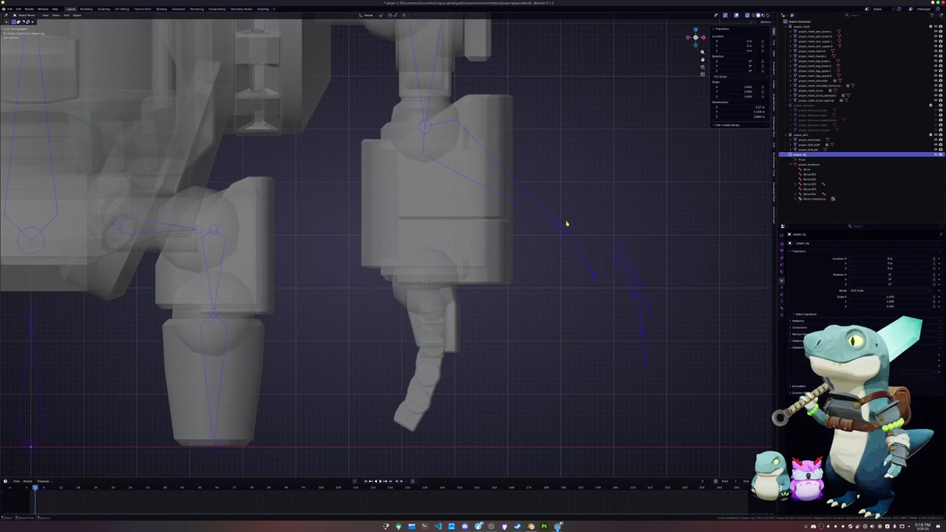
{"action": "left_click_drag", "start_coordinate": [566, 222], "coordinate": [592, 271]}
{"action": "scroll", "coordinate": [413, 300], "scroll_direction": "up", "scroll_amount": 3}
{"action": "left_click", "coordinate": [422, 309]}
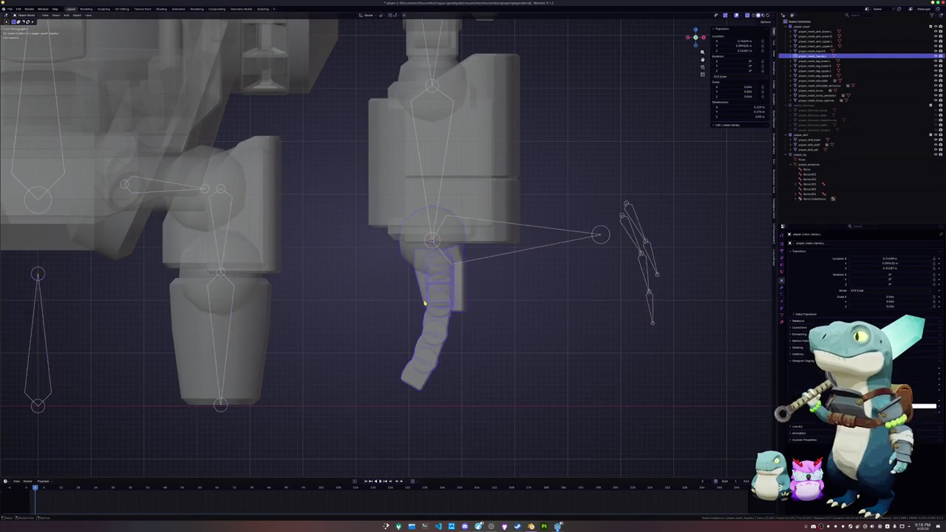
{"action": "key", "text": "Tab"}
Snap the forearm bone's tip to the wrist ball and adjust its height on Z
{"action": "key", "text": "Tab"}
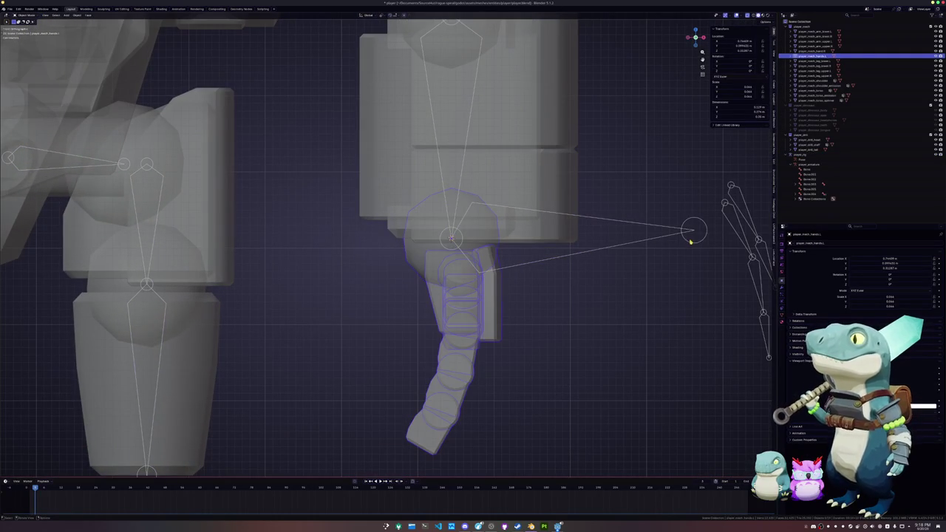
{"action": "left_click", "coordinate": [690, 241]}
{"action": "key", "text": "Tab"}
{"action": "key", "text": "shift+s"}
{"action": "key", "text": "g"}
{"action": "key", "text": "z"}
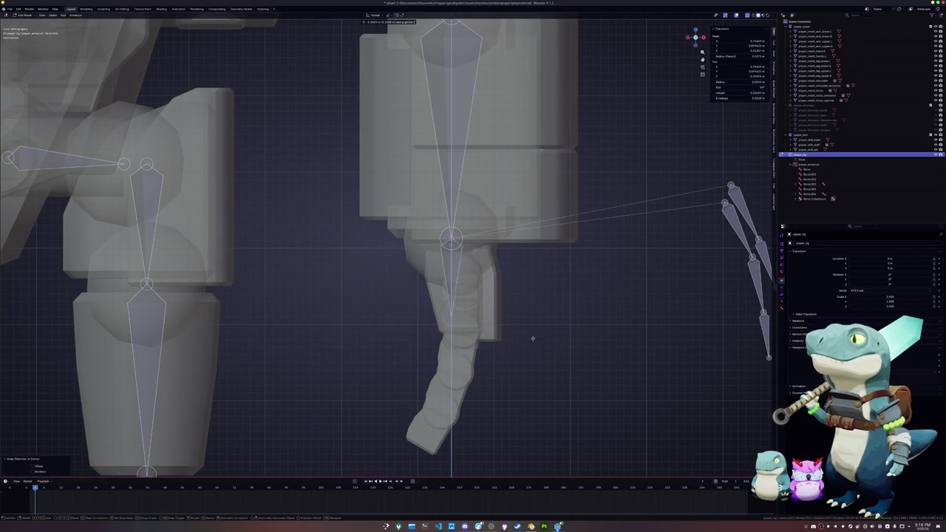
{"action": "left_click", "coordinate": [532, 351]}
{"action": "scroll", "coordinate": [520, 274], "scroll_direction": "up", "scroll_amount": 2}
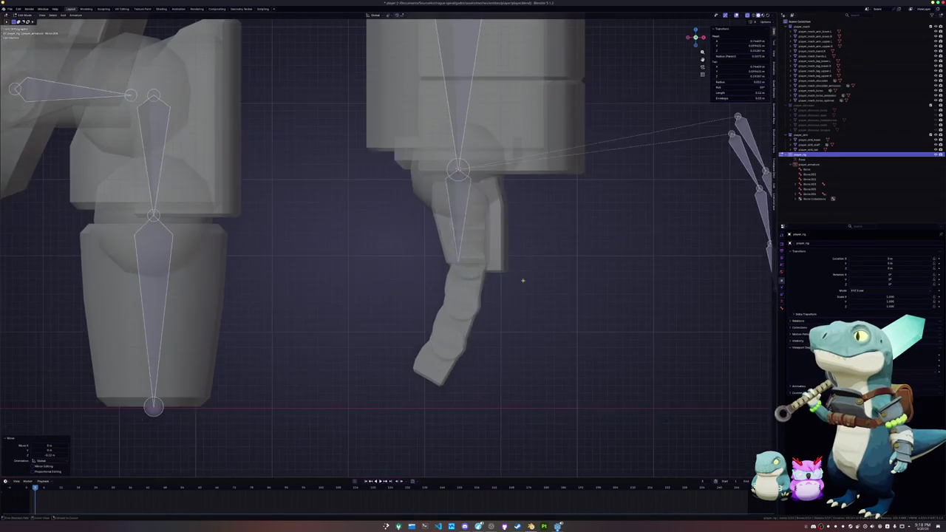
{"action": "key", "text": "Tab"}
With X-ray off, select a whole finger piece and inspect the hand bones from below
{"action": "middle_click_drag", "start_coordinate": [466, 274], "coordinate": [437, 275]}
{"action": "left_click", "coordinate": [437, 275]}
{"action": "key", "text": "Tab"}
{"action": "key", "text": "alt+z"}
{"action": "left_click", "coordinate": [392, 122]}
{"action": "key", "text": "ctrl+l"}
{"action": "key", "text": "Tab"}
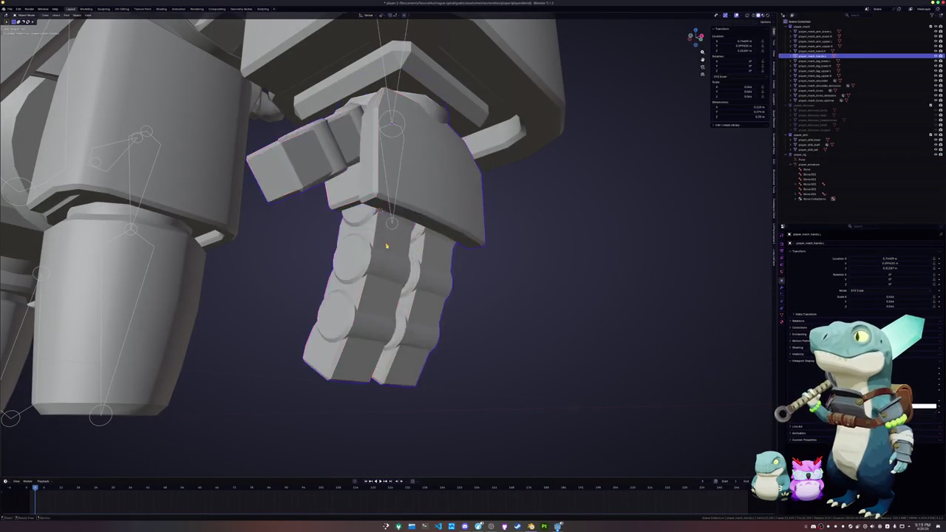
{"action": "scroll", "coordinate": [456, 179], "scroll_direction": "down", "scroll_amount": 3}
{"action": "middle_click_drag", "start_coordinate": [444, 222], "coordinate": [456, 179]}
{"action": "left_click", "coordinate": [456, 116]}
{"action": "key", "text": "Tab"}
{"action": "scroll", "coordinate": [459, 116], "scroll_direction": "up", "scroll_amount": 2}
{"action": "mouse_move", "coordinate": [459, 116]}
{"action": "middle_mouse_down"}
{"action": "mouse_move", "coordinate": [497, 122]}
{"action": "mouse_move", "coordinate": [362, 255]}
{"action": "middle_mouse_up"}
Snap a hand bone joint onto the marked finger piece
{"action": "key", "text": "Tab"}
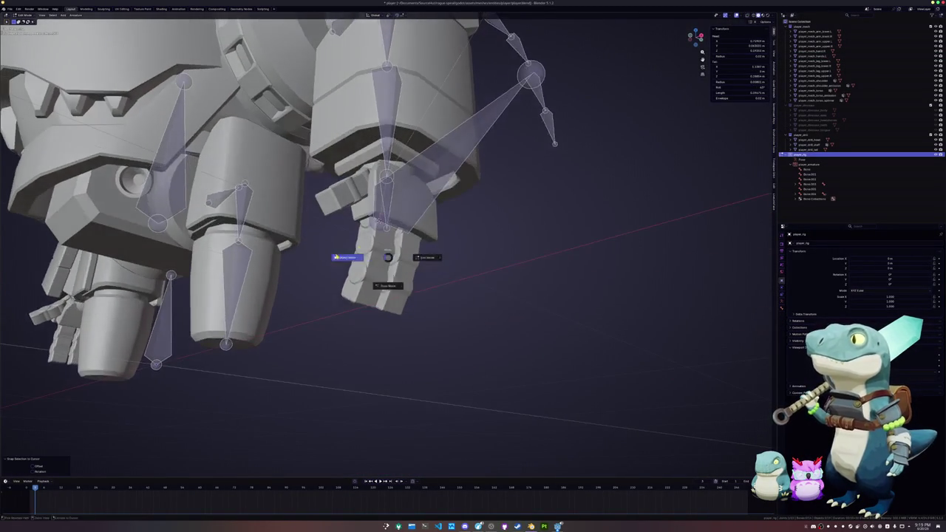
{"action": "left_click", "coordinate": [366, 248]}
{"action": "key", "text": "Tab"}
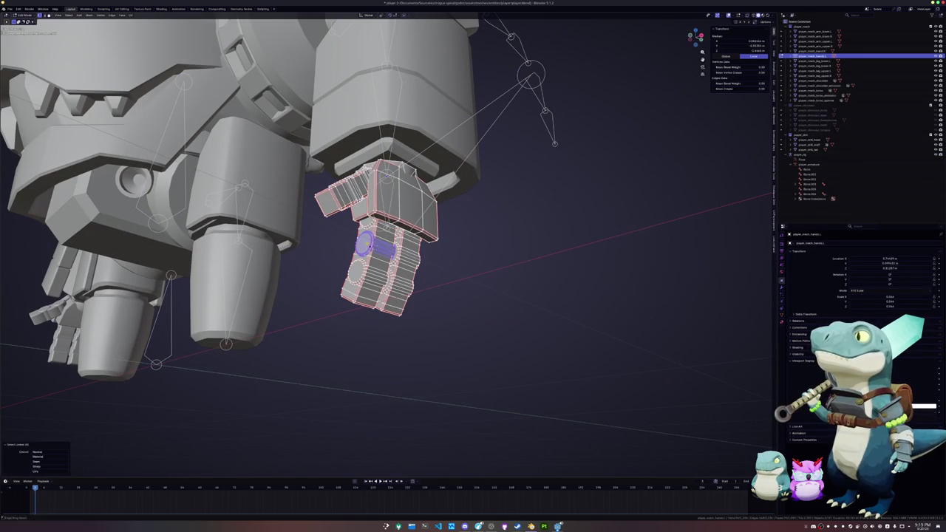
{"action": "key", "text": "Tab"}
{"action": "left_click", "coordinate": [527, 90]}
{"action": "key", "text": "Tab"}
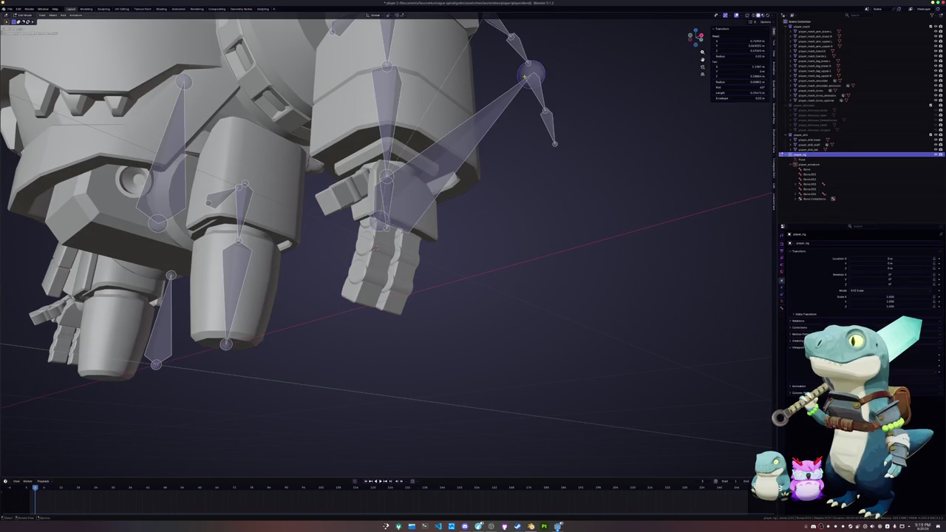
{"action": "left_click", "coordinate": [357, 275]}
{"action": "key", "text": "Tab"}
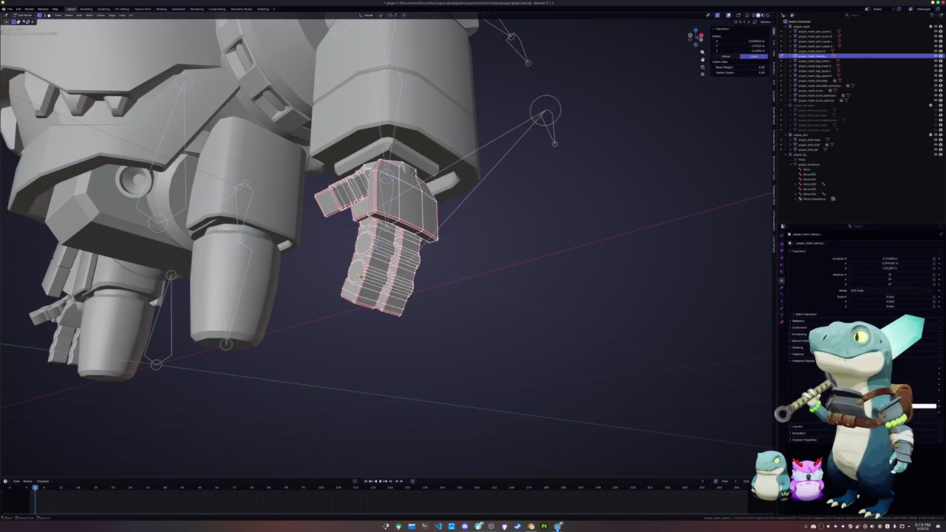
{"action": "key", "text": "Tab"}
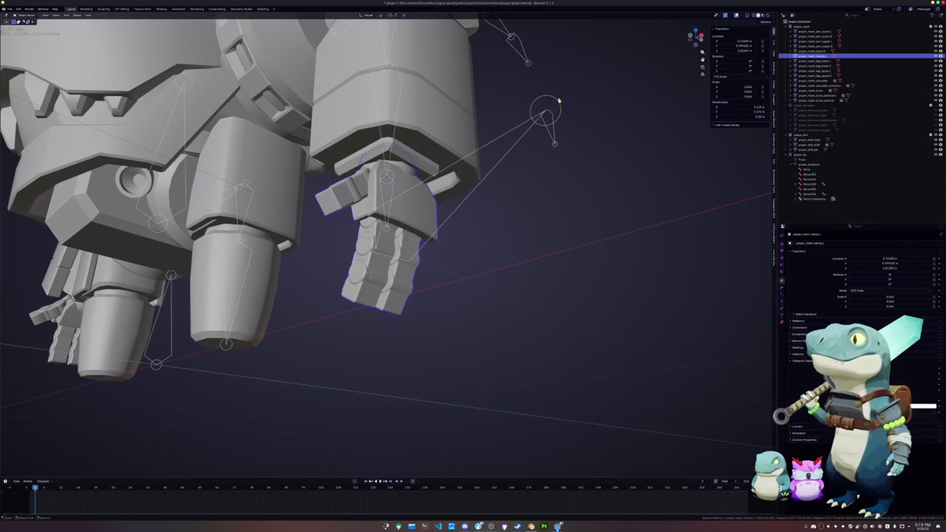
{"action": "left_click", "coordinate": [559, 101]}
{"action": "key", "text": "Tab"}
{"action": "left_click", "coordinate": [545, 111]}
{"action": "key", "text": "shift+s"}
{"action": "key", "text": "Tab"}
Return the hand to object mode and snap the finger bone joint to the marked point
{"action": "left_click", "coordinate": [403, 236]}
{"action": "key", "text": "Tab"}
{"action": "key", "text": "ctrl+Tab"}
{"action": "left_click", "coordinate": [510, 266]}
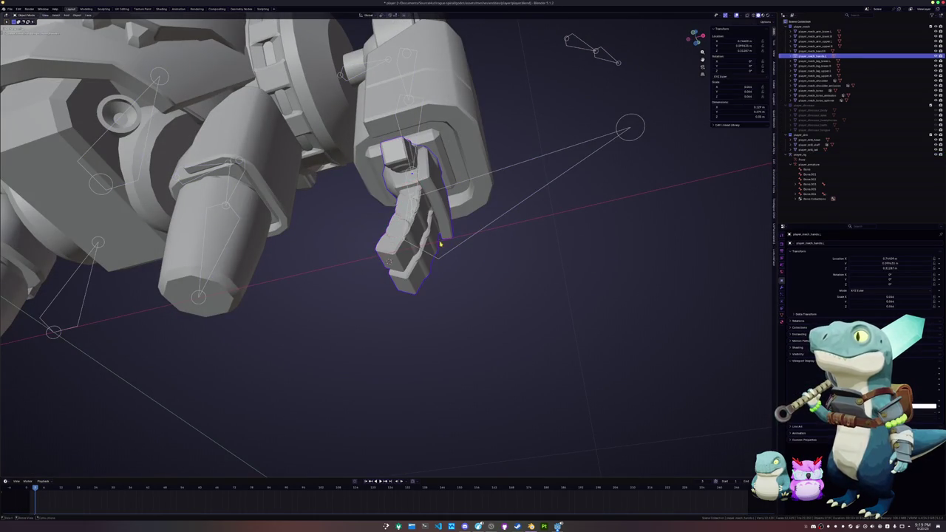
{"action": "key", "text": "Tab"}
{"action": "key", "text": "shift+s"}
{"action": "key", "text": "KP_Decimal"}
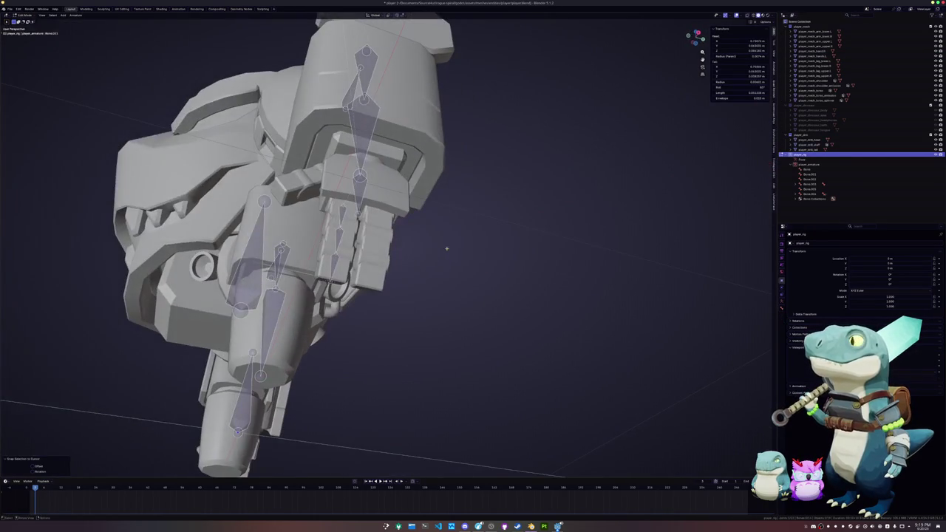
Adjust the small finger bone's length, then duplicate the finger bone chain and shift it along X
{"action": "key", "text": "g"}
{"action": "middle_click_drag", "start_coordinate": [337, 260], "coordinate": [348, 281]}
{"action": "key", "text": "shift+d"}
{"action": "key", "text": "x"}
{"action": "left_click", "coordinate": [426, 288]}
Select the hand mesh and frame it, switching between the hand mesh and the rig
{"action": "key", "text": "Tab"}
{"action": "left_click", "coordinate": [325, 295]}
{"action": "key", "text": "KP_Decimal"}
{"action": "key", "text": "Tab"}
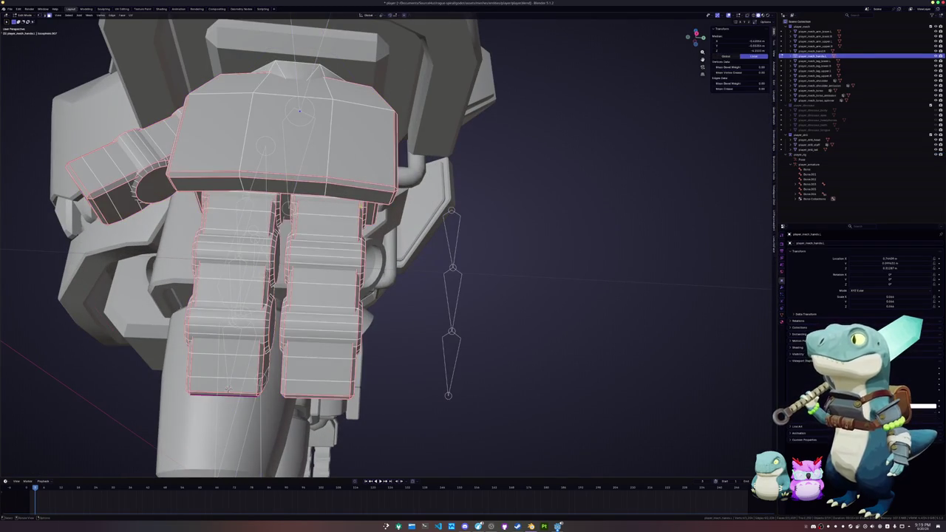
{"action": "key", "text": "Tab"}
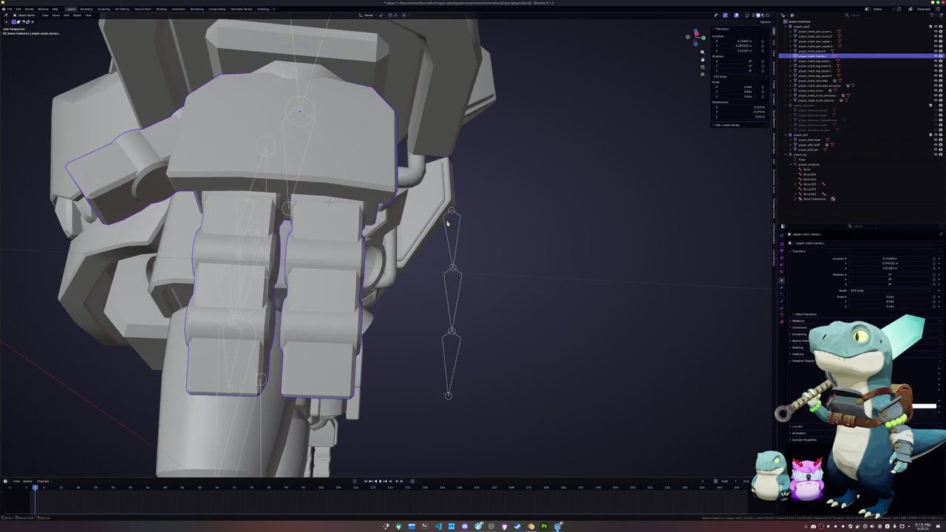
{"action": "left_click", "coordinate": [330, 202]}
{"action": "key", "text": "Tab"}
{"action": "key", "text": "Tab"}
{"action": "left_click", "coordinate": [329, 202]}
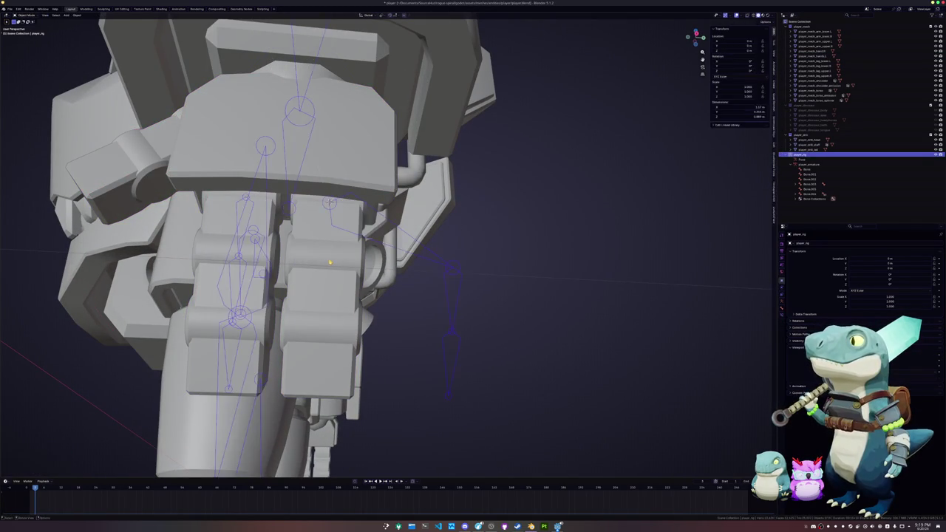
{"action": "key", "text": "Tab"}
Snap the duplicated bone joint to the centre of the second finger piece
{"action": "left_click", "coordinate": [339, 258]}
{"action": "key", "text": "ctrl+l"}
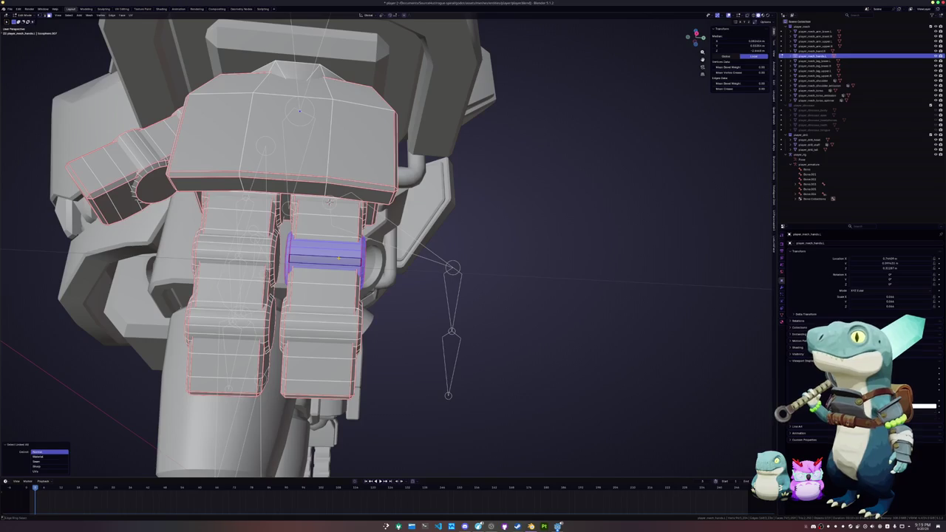
{"action": "key", "text": "Tab"}
{"action": "left_click", "coordinate": [420, 266]}
{"action": "key", "text": "Tab"}
{"action": "key", "text": "shift+s"}
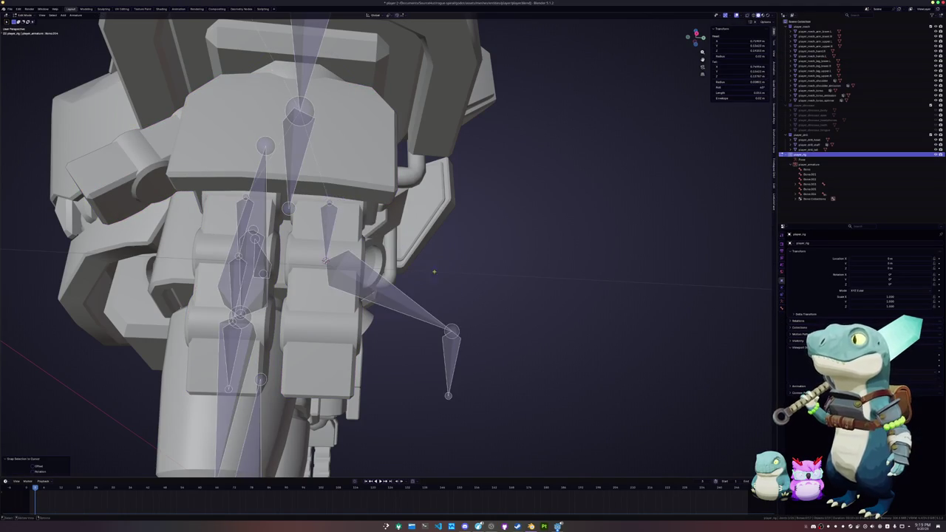
{"action": "scroll", "coordinate": [404, 258], "scroll_direction": "up", "scroll_amount": 2}
{"action": "key", "text": "Tab"}
Select the hand's connected band of faces as the snap point, then resume rig bone editing
{"action": "left_click", "coordinate": [362, 222]}
{"action": "key", "text": "Tab"}
{"action": "left_click", "coordinate": [362, 222]}
{"action": "left_click", "coordinate": [366, 293]}
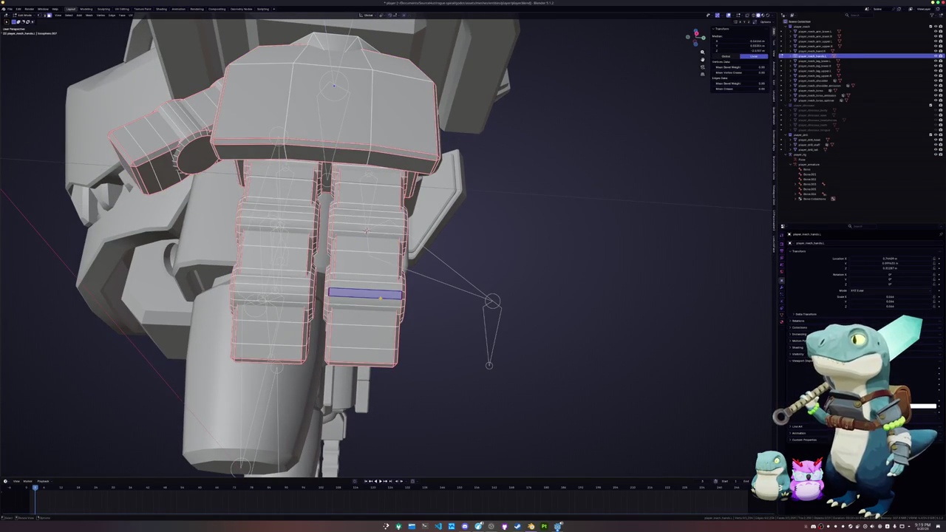
{"action": "key", "text": "ctrl+l"}
{"action": "key", "text": "Tab"}
{"action": "left_click", "coordinate": [494, 301]}
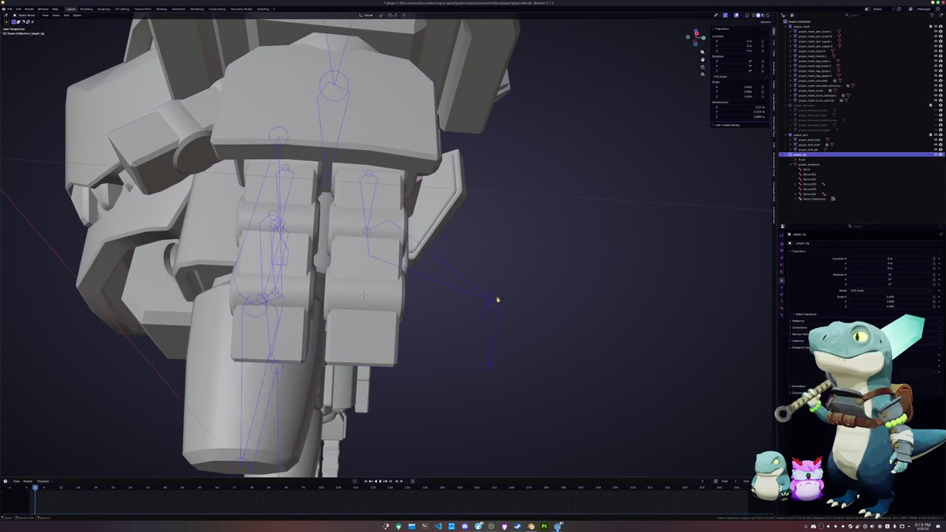
{"action": "key", "text": "Tab"}
{"action": "key", "text": "Tab"}
From below the hand, snap the bone tip to the 3D cursor
{"action": "left_click", "coordinate": [363, 295]}
{"action": "middle_click_drag", "start_coordinate": [363, 295], "coordinate": [394, 309]}
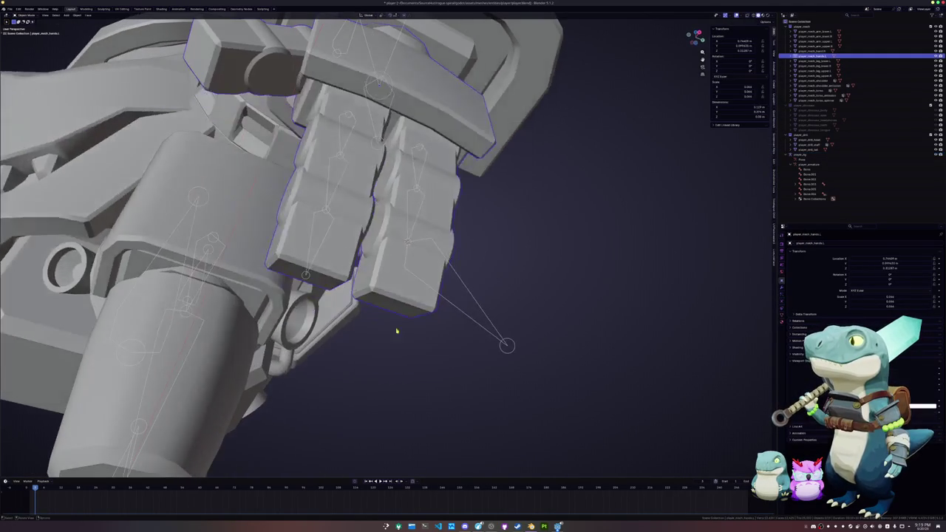
{"action": "key", "text": "Tab"}
{"action": "key", "text": "Tab"}
{"action": "left_click", "coordinate": [507, 345]}
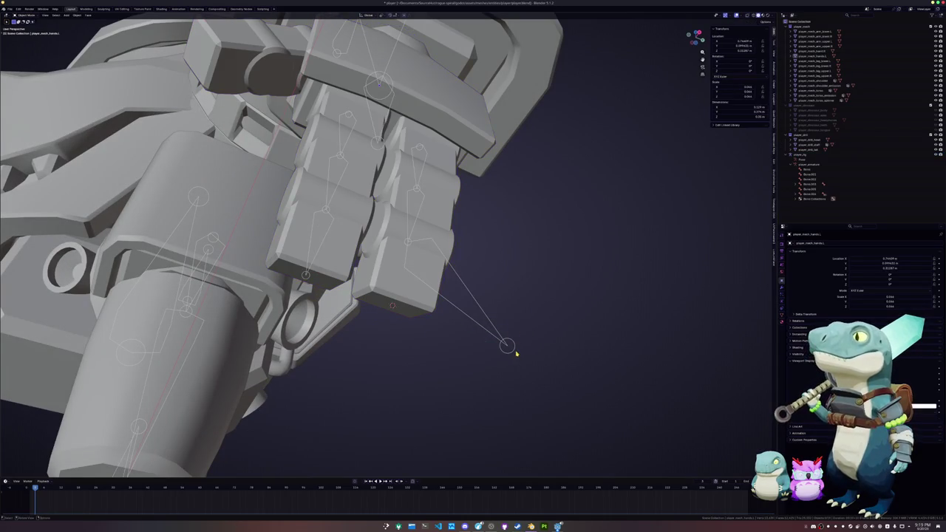
{"action": "key", "text": "Tab"}
{"action": "key", "text": "shift+s"}
{"action": "left_click", "coordinate": [513, 350]}
{"action": "middle_click_drag", "start_coordinate": [513, 351], "coordinate": [481, 338]}
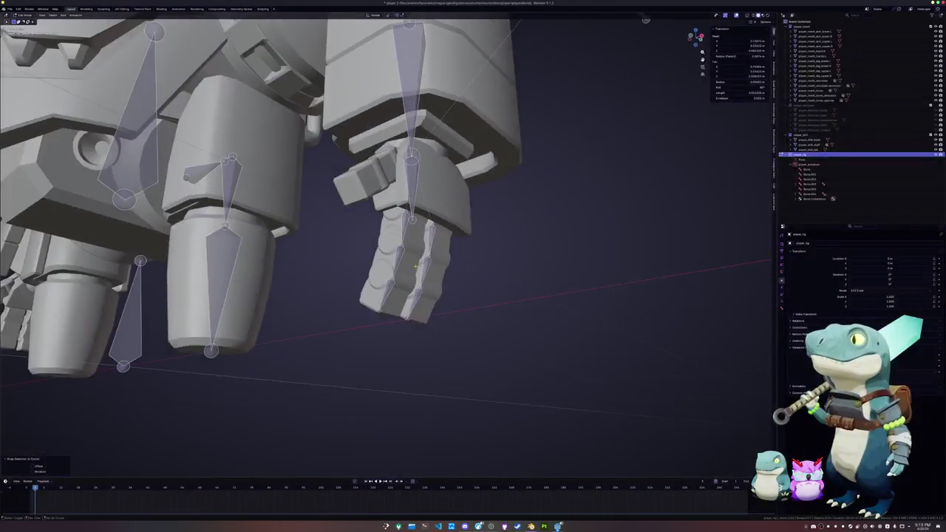
{"action": "key", "text": "Tab"}
Select the rig's circle target bone and move it down and to the right
{"action": "left_click", "coordinate": [409, 224]}
{"action": "key", "text": "Tab"}
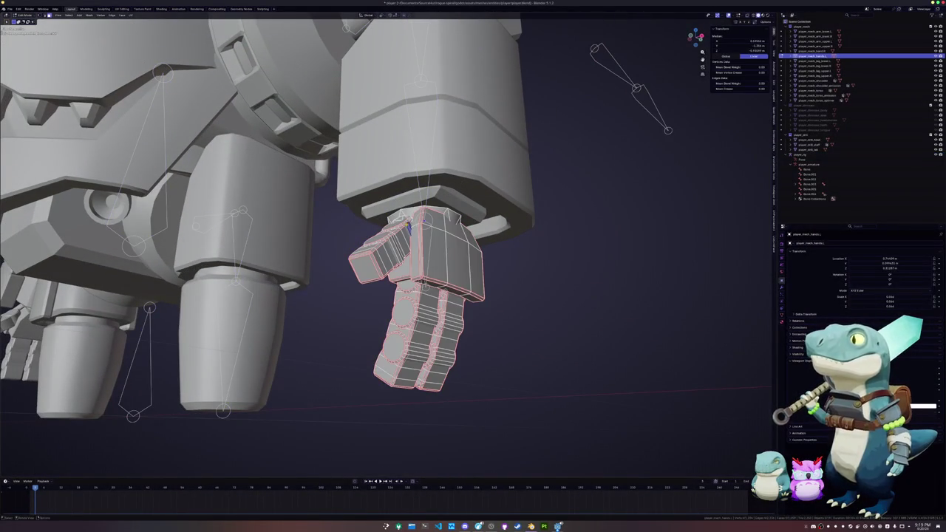
{"action": "key", "text": "Tab"}
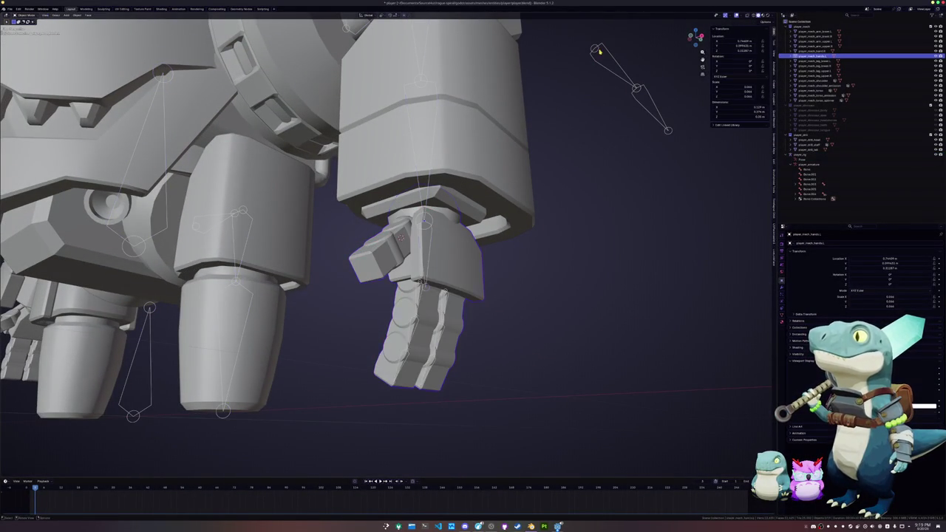
{"action": "left_click", "coordinate": [600, 51]}
{"action": "key", "text": "Tab"}
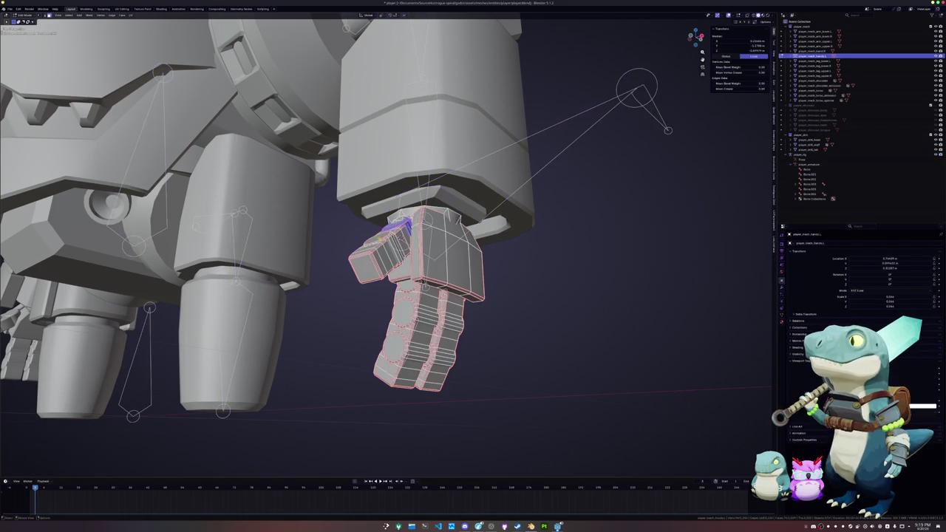
{"action": "key", "text": "Tab"}
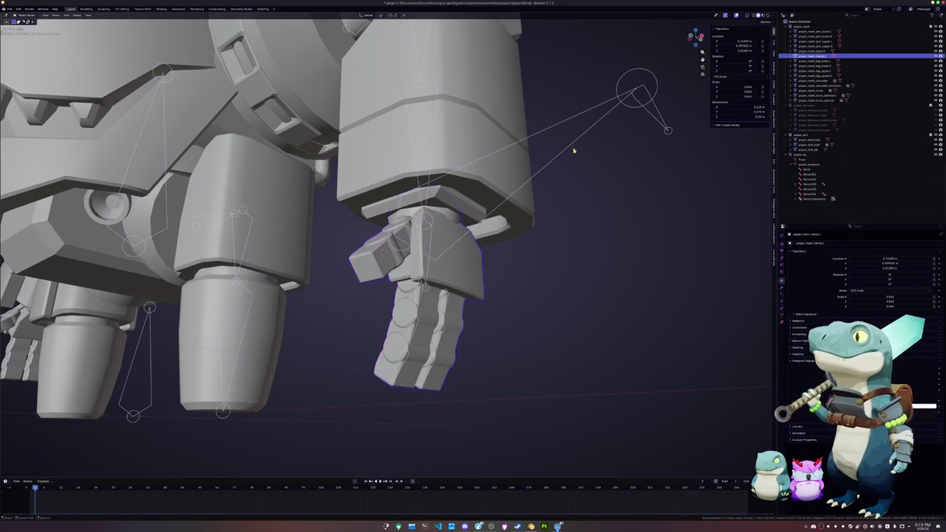
{"action": "left_click", "coordinate": [643, 74]}
{"action": "left_click_drag", "start_coordinate": [643, 74], "coordinate": [694, 140]}
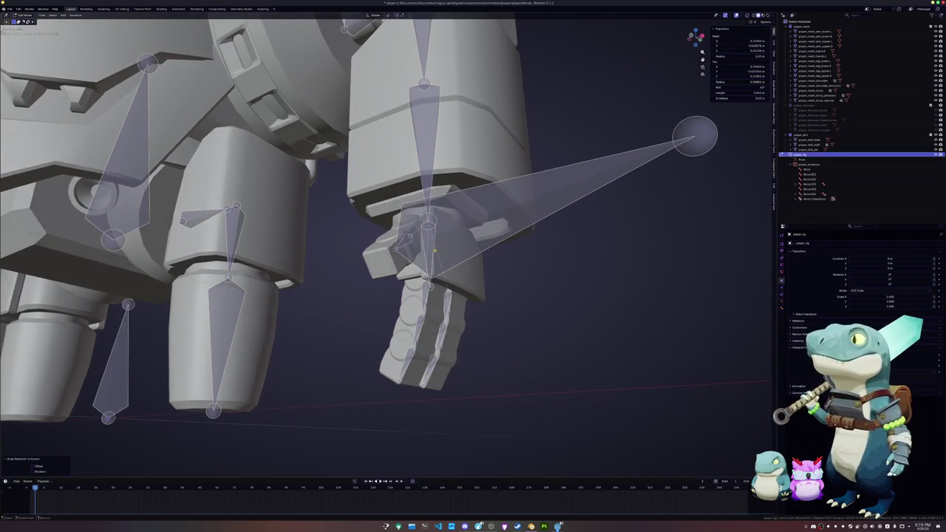
Snap the IK target bone to the 3D cursor at the hand's centre
{"action": "key", "text": "ctrl+z"}
{"action": "key", "text": "ctrl+z"}
{"action": "key", "text": "ctrl+z"}
{"action": "key", "text": "ctrl+shift+z"}
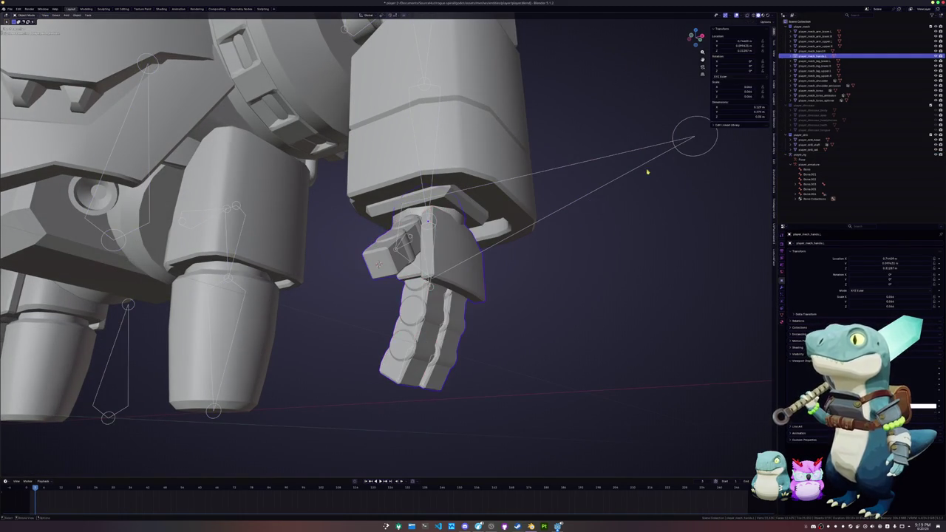
{"action": "left_click", "coordinate": [682, 156]}
{"action": "key", "text": "Tab"}
{"action": "key", "text": "shift+s"}
{"action": "mouse_move", "coordinate": [682, 157]}
{"action": "middle_mouse_down"}
{"action": "mouse_move", "coordinate": [513, 277]}
{"action": "mouse_move", "coordinate": [518, 292]}
{"action": "middle_mouse_up"}
{"action": "scroll", "coordinate": [370, 222], "scroll_direction": "down", "scroll_amount": 5}
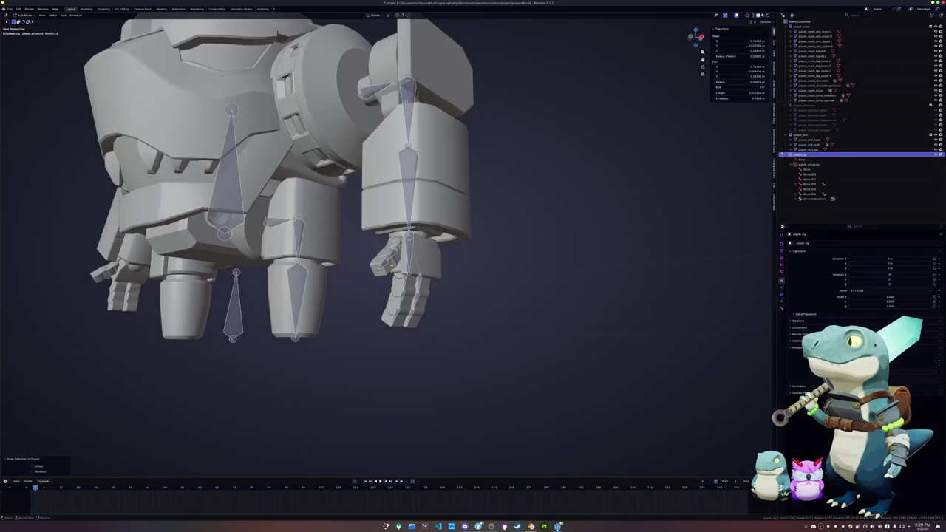
{"action": "middle_click_drag", "start_coordinate": [369, 222], "coordinate": [414, 236]}
{"action": "mouse_move", "coordinate": [405, 244]}
{"action": "left_mouse_down"}
{"action": "mouse_move", "coordinate": [427, 319]}
{"action": "mouse_move", "coordinate": [399, 96]}
{"action": "left_mouse_up"}
{"action": "scroll", "coordinate": [426, 319], "scroll_direction": "up", "scroll_amount": 2}
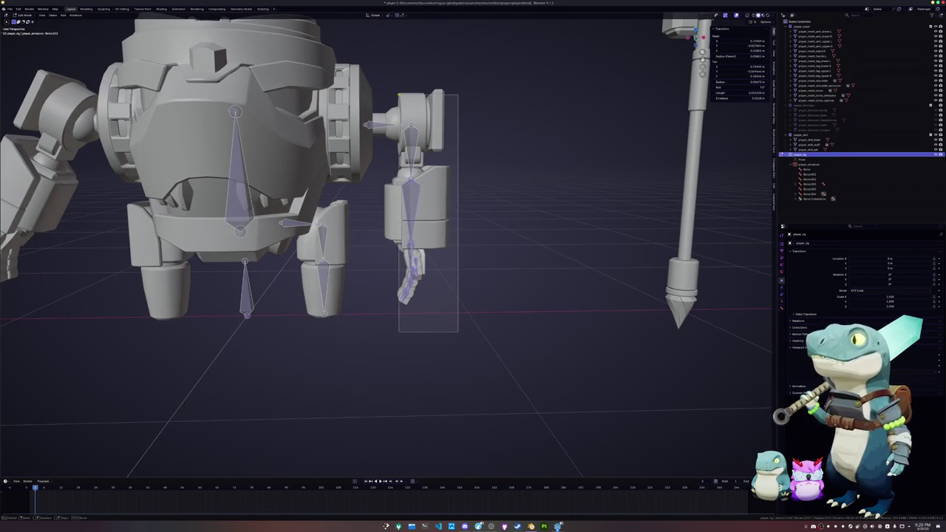
{"action": "key", "text": "KP_1"}
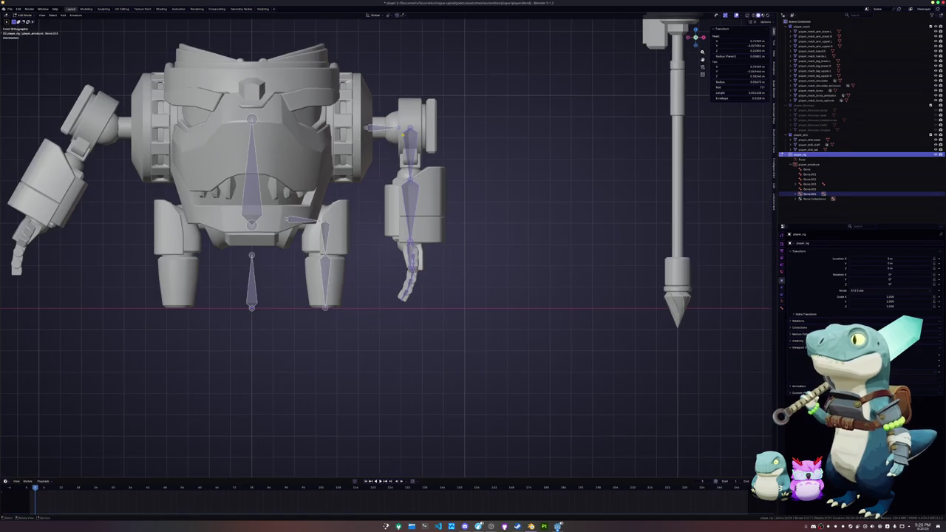
{"action": "middle_click_drag", "start_coordinate": [483, 179], "coordinate": [490, 243], "text": "shift"}
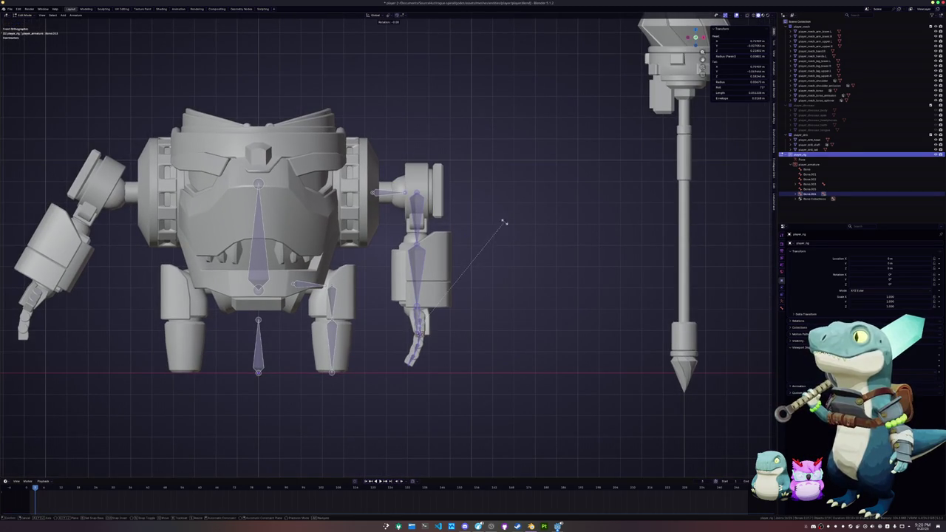
{"action": "scroll", "coordinate": [500, 227], "scroll_direction": "up", "scroll_amount": 2}
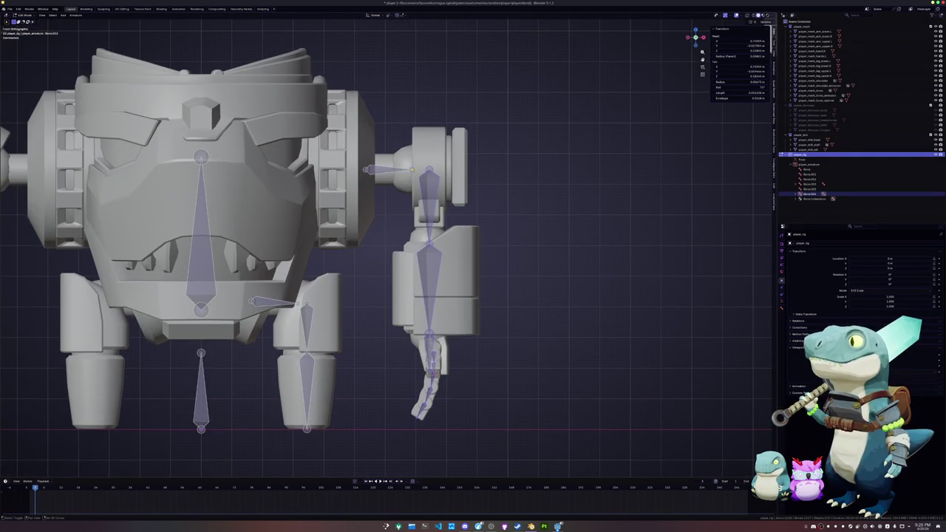
Try rotating the arm bone chain twice, cancel both times, and deselect all bones
{"action": "key", "text": "r"}
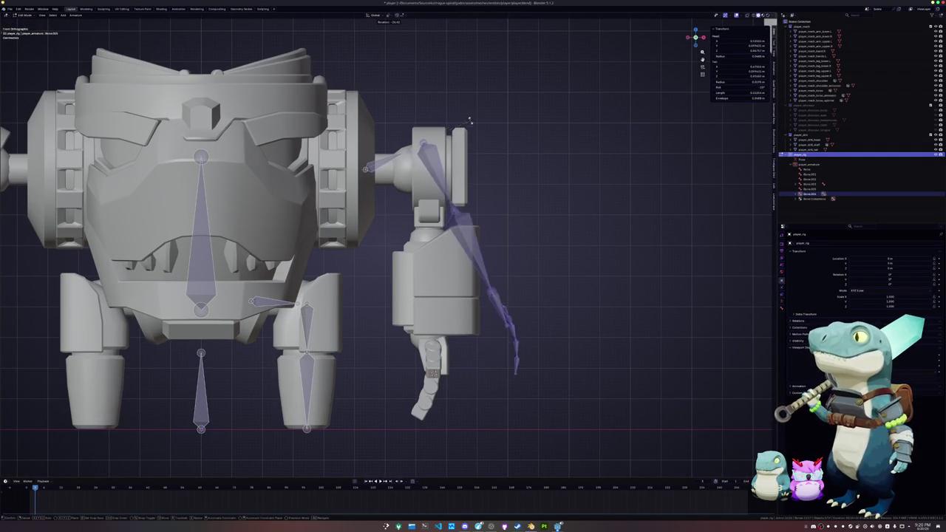
{"action": "key", "text": "Escape"}
{"action": "scroll", "coordinate": [463, 160], "scroll_direction": "up", "scroll_amount": 2}
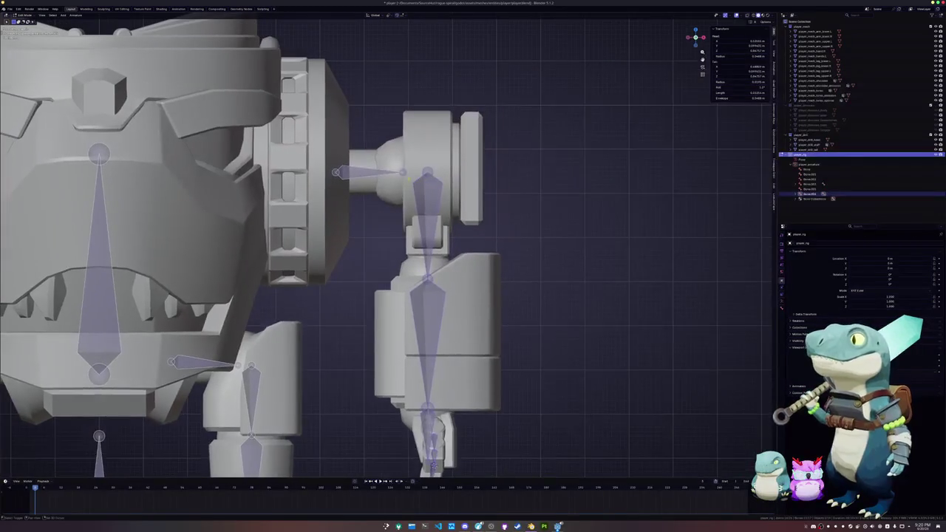
{"action": "key", "text": "r"}
{"action": "key", "text": "Escape"}
{"action": "key", "text": "alt+a"}
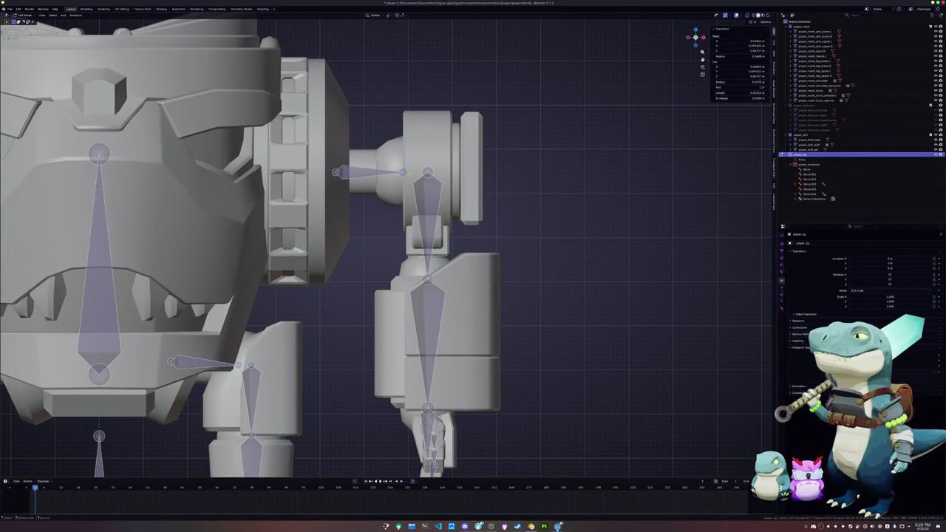
Extrude a new bone straight up along Z from the arm joint
{"action": "key", "text": "e"}
{"action": "key", "text": "z"}
{"action": "left_click", "coordinate": [412, 150]}
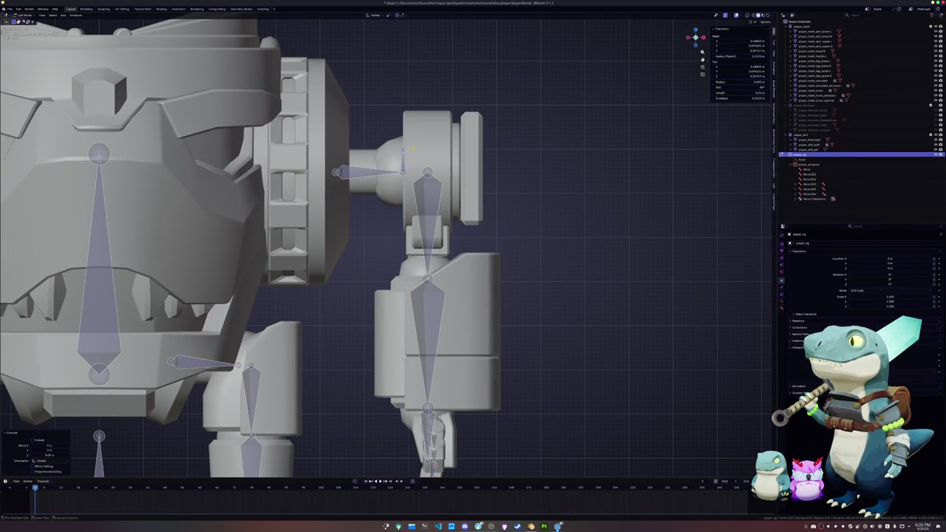
{"action": "key", "text": "KP_1"}
Rotate the finger bone chain outward toward the lower right and leave Edit Mode
{"action": "left_click", "coordinate": [421, 277]}
{"action": "mouse_move", "coordinate": [482, 396]}
{"action": "middle_mouse_down", "text": "shift"}
{"action": "mouse_move", "coordinate": [486, 341]}
{"action": "mouse_move", "coordinate": [496, 355]}
{"action": "middle_mouse_up", "text": "shift"}
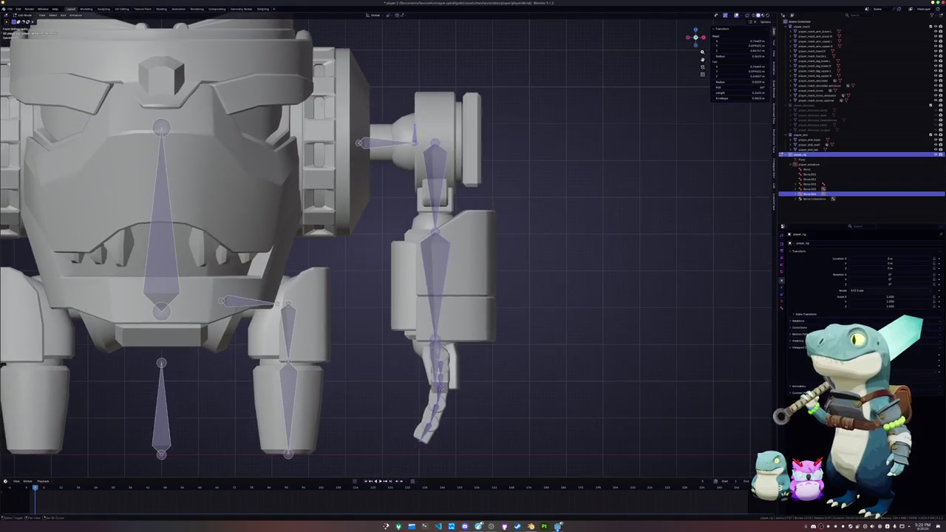
{"action": "key", "text": "r"}
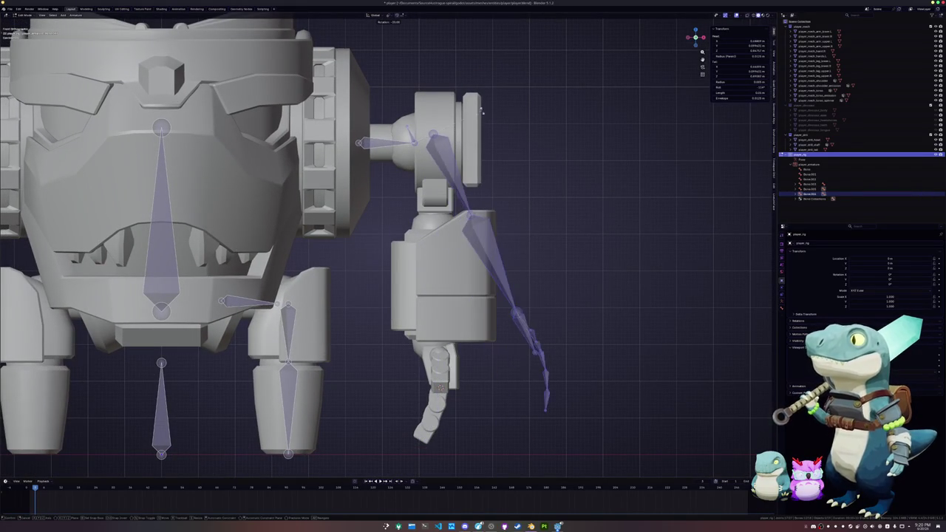
{"action": "left_click", "coordinate": [482, 106]}
{"action": "key", "text": "x"}
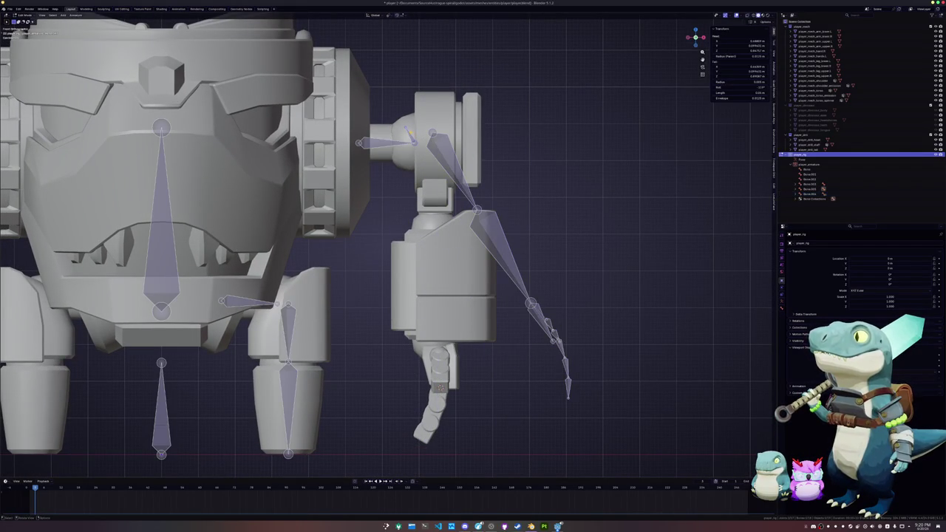
{"action": "key", "text": "Escape"}
{"action": "key", "text": "Tab"}
{"action": "left_click", "coordinate": [423, 174]}
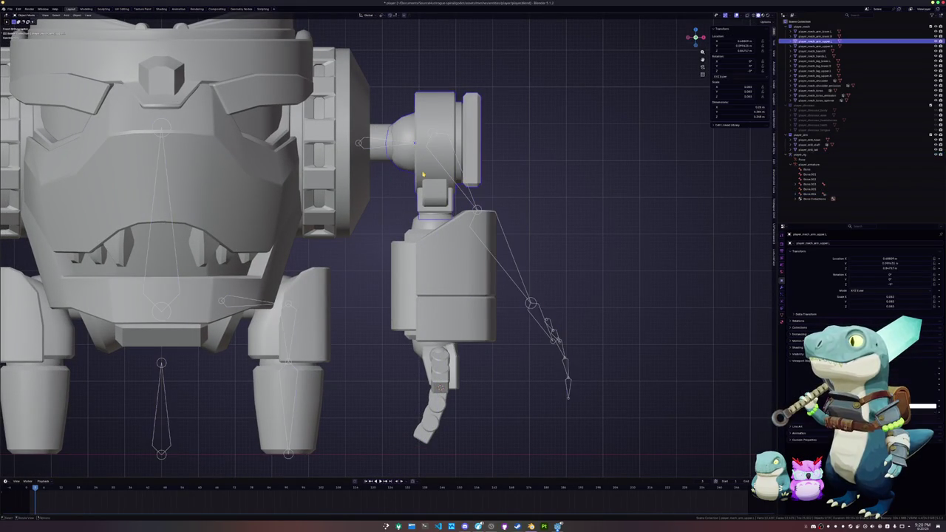
Select the arm pieces and rotate the whole right arm to tilt outward
{"action": "left_click", "coordinate": [427, 260]}
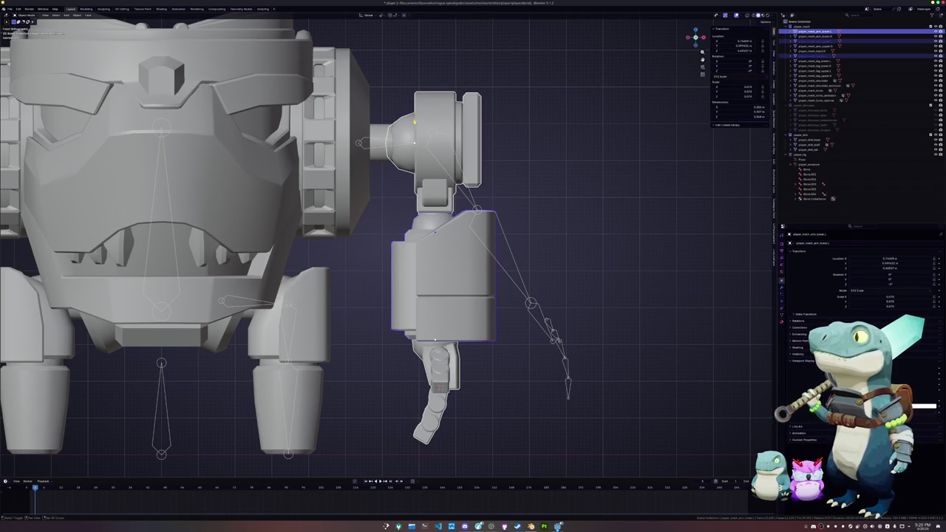
{"action": "left_click", "coordinate": [469, 137]}
{"action": "key", "text": "r"}
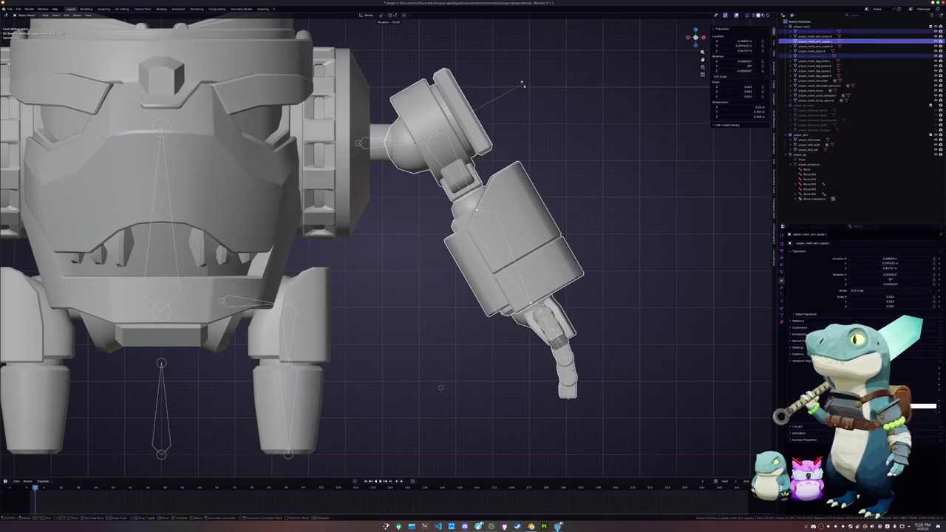
{"action": "left_click", "coordinate": [522, 85]}
{"action": "scroll", "coordinate": [502, 221], "scroll_direction": "down", "scroll_amount": 3}
{"action": "scroll", "coordinate": [503, 263], "scroll_direction": "up", "scroll_amount": 1}
{"action": "scroll", "coordinate": [465, 261], "scroll_direction": "down", "scroll_amount": 2}
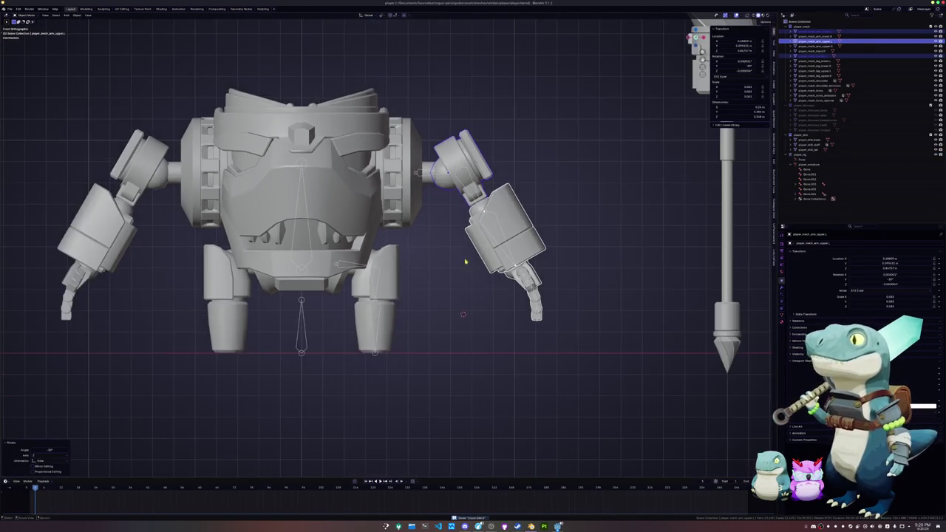
{"action": "mouse_move", "coordinate": [465, 261]}
{"action": "middle_mouse_down", "text": "shift"}
{"action": "mouse_move", "coordinate": [491, 270]}
{"action": "mouse_move", "coordinate": [457, 315]}
{"action": "mouse_move", "coordinate": [468, 297]}
{"action": "middle_mouse_up", "text": "shift"}
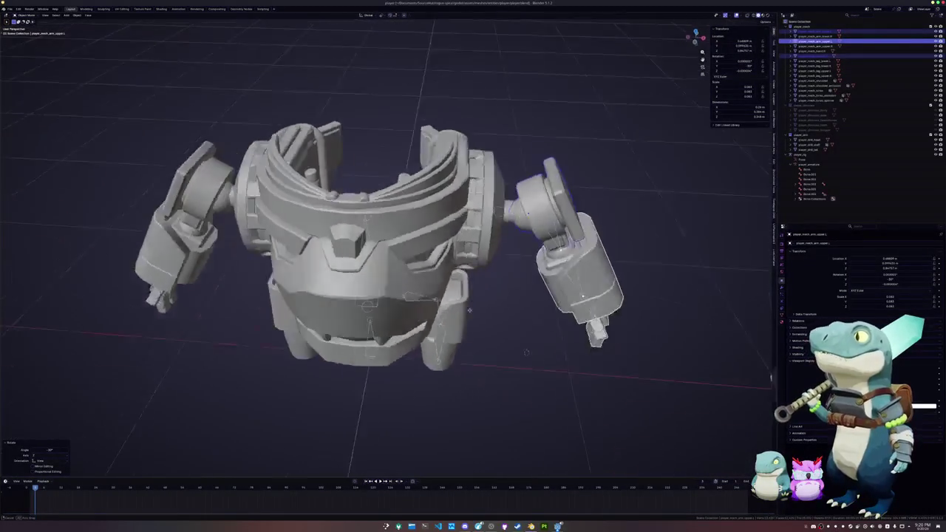
Select the shoulder piece, return to front view, and enter bone editing on the rig
{"action": "left_click", "coordinate": [465, 201]}
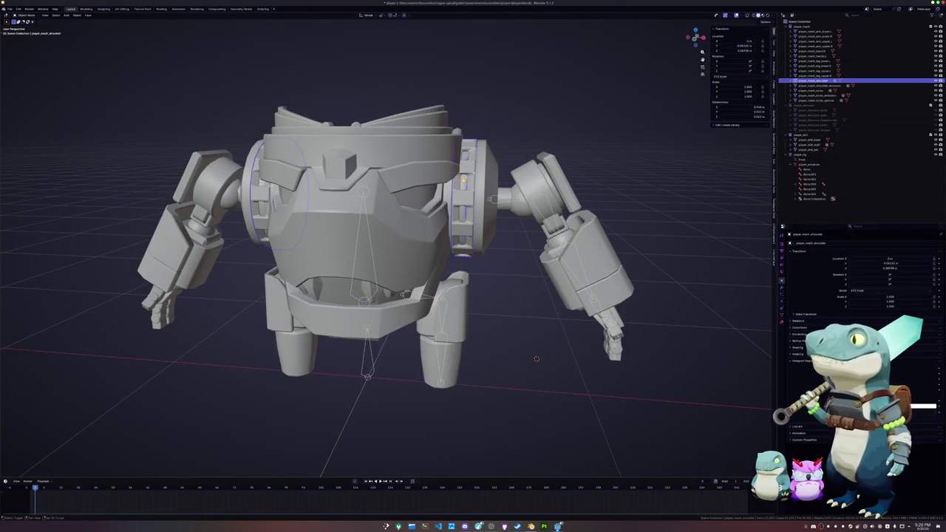
{"action": "middle_click_drag", "start_coordinate": [537, 359], "coordinate": [513, 382]}
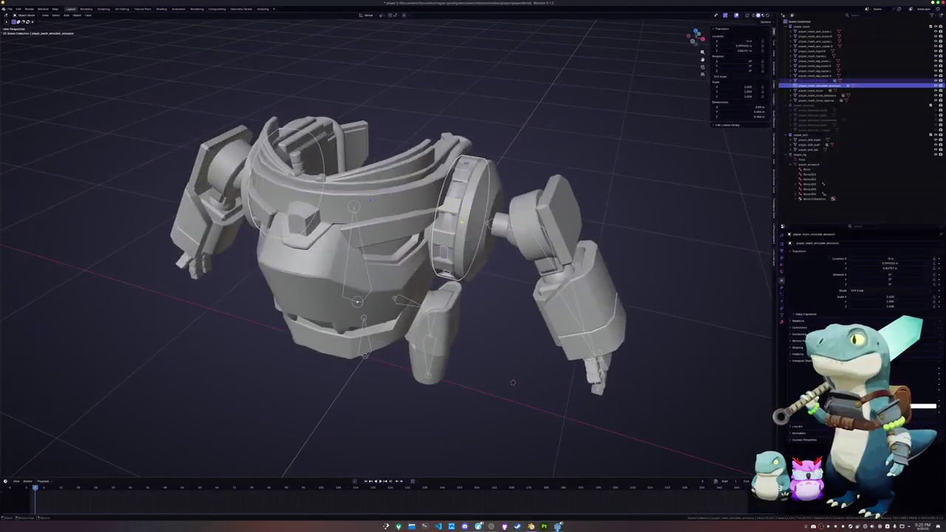
{"action": "key", "text": "KP_1"}
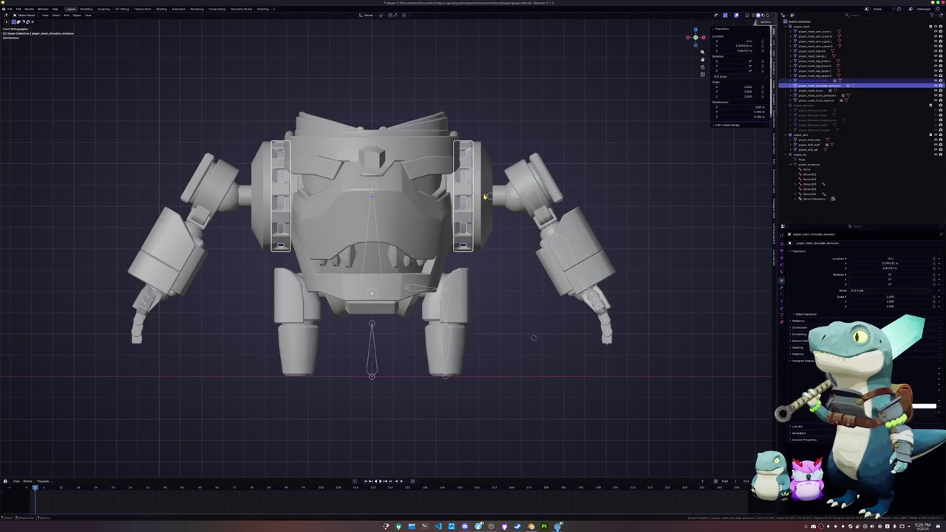
{"action": "left_click", "coordinate": [800, 154]}
{"action": "key", "text": "Tab"}
{"action": "scroll", "coordinate": [547, 455], "scroll_direction": "up", "scroll_amount": 4}
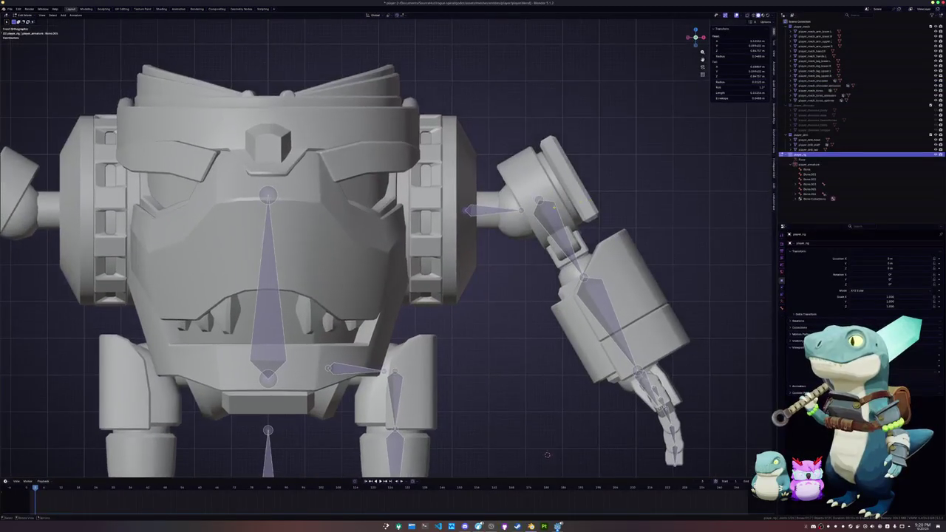
Extrude a new bone along X from the shoulder joint
{"action": "key", "text": "e"}
{"action": "key", "text": "x"}
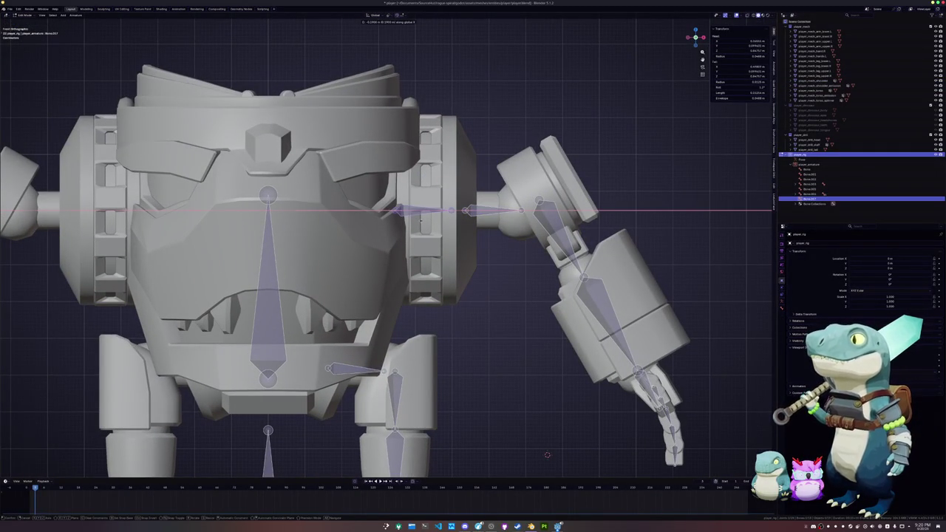
{"action": "left_click", "coordinate": [420, 219]}
{"action": "key", "text": "Tab"}
Select all linked faces of the right shoulder pillar and move the 3D cursor to their centre
{"action": "left_click", "coordinate": [426, 228]}
{"action": "key", "text": "Tab"}
{"action": "left_click", "coordinate": [425, 223]}
{"action": "key", "text": "ctrl+l"}
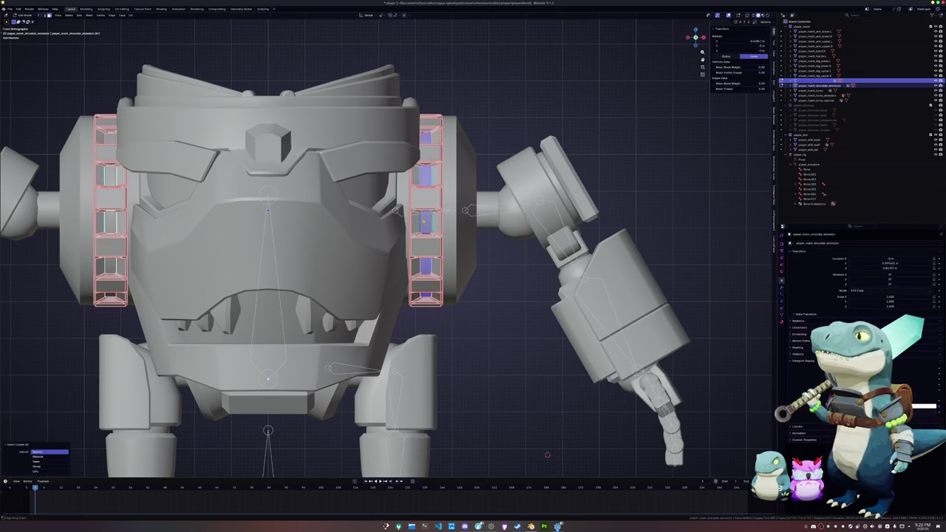
{"action": "key", "text": "Tab"}
Snap the new bone to the 3D cursor and shorten its Length in the sidebar
{"action": "left_click", "coordinate": [473, 211]}
{"action": "key", "text": "Tab"}
{"action": "key", "text": "shift+s"}
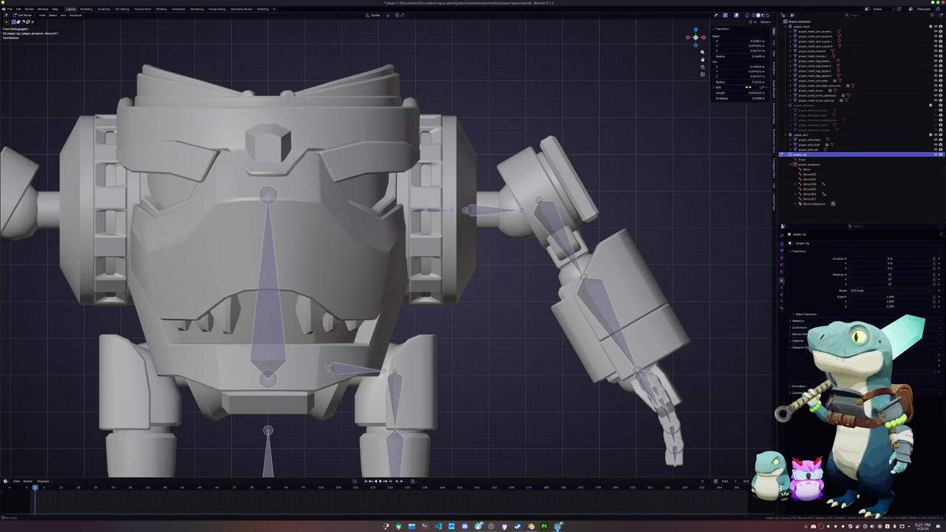
{"action": "left_click", "coordinate": [752, 93]}
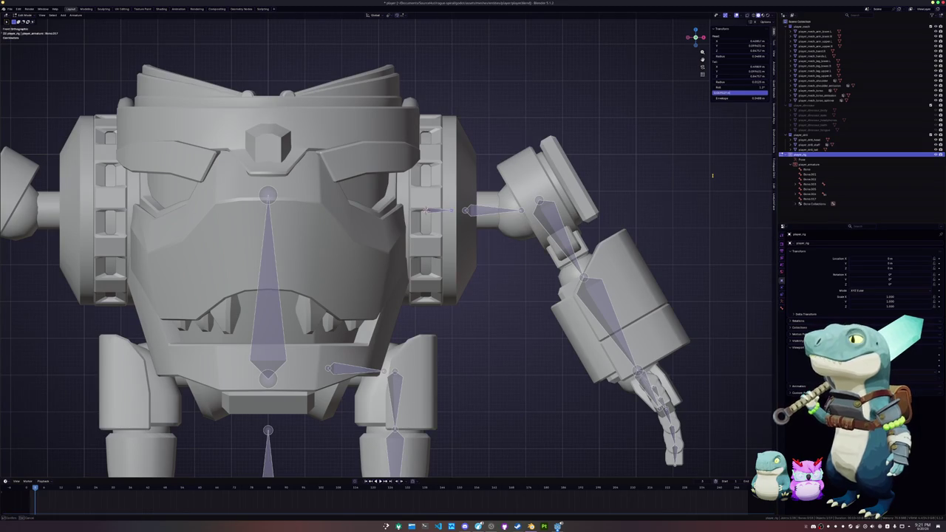
{"action": "key", "text": "Return"}
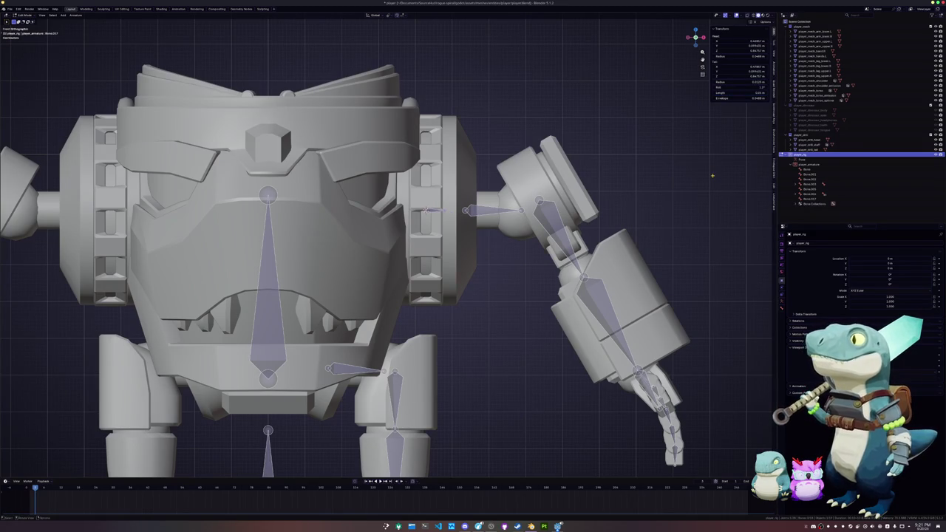
Orbit out to view the whole robot and return to Object Mode
{"action": "scroll", "coordinate": [711, 175], "scroll_direction": "up", "scroll_amount": 4}
{"action": "scroll", "coordinate": [712, 175], "scroll_direction": "up", "scroll_amount": 3}
{"action": "middle_click_drag", "start_coordinate": [711, 175], "coordinate": [628, 192]}
{"action": "middle_click_drag", "start_coordinate": [518, 207], "coordinate": [490, 208]}
{"action": "key", "text": "ctrl+Tab"}
{"action": "scroll", "coordinate": [502, 207], "scroll_direction": "down", "scroll_amount": 8}
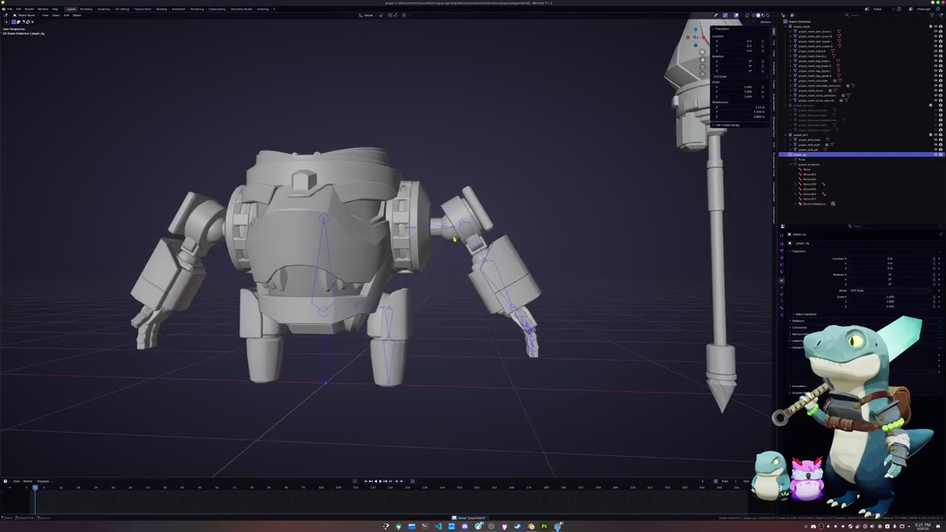
View the torso from the top side and briefly enter and leave its mesh Edit Mode
{"action": "scroll", "coordinate": [489, 207], "scroll_direction": "up", "scroll_amount": 2}
{"action": "middle_click_drag", "start_coordinate": [418, 207], "coordinate": [355, 111]}
{"action": "scroll", "coordinate": [355, 110], "scroll_direction": "up", "scroll_amount": 5}
{"action": "left_click", "coordinate": [813, 90]}
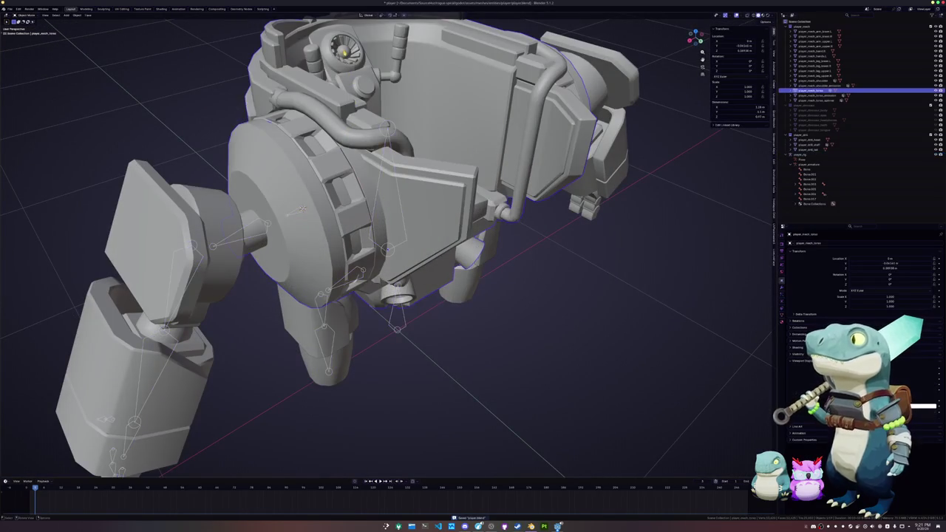
{"action": "key", "text": "Tab"}
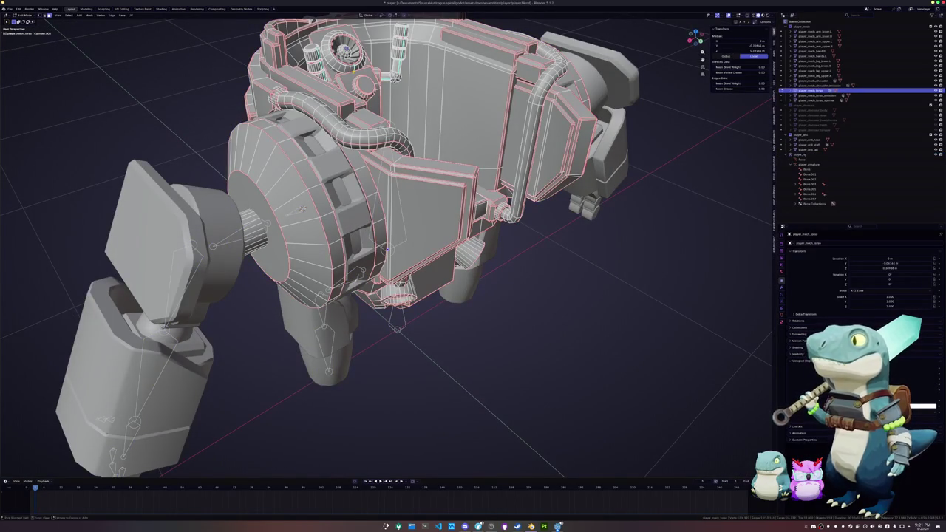
{"action": "key", "text": "Tab"}
{"action": "scroll", "coordinate": [329, 153], "scroll_direction": "down", "scroll_amount": 4}
In armature Edit Mode, duplicate an existing bone and snap the copy to the 3D cursor
{"action": "middle_click_drag", "start_coordinate": [310, 147], "coordinate": [329, 153]}
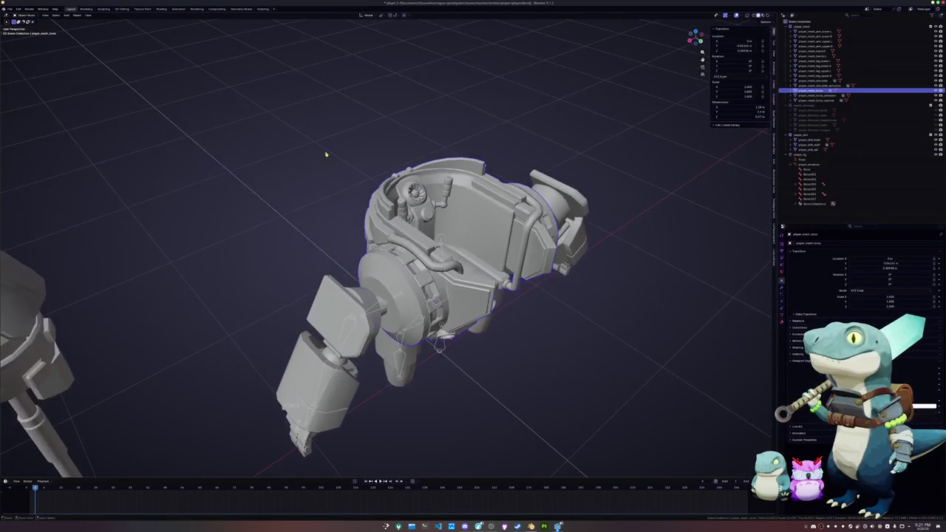
{"action": "scroll", "coordinate": [420, 224], "scroll_direction": "up", "scroll_amount": 3}
{"action": "left_click", "coordinate": [480, 236]}
{"action": "key", "text": "Tab"}
{"action": "left_click", "coordinate": [479, 234]}
{"action": "key", "text": "shift+d"}
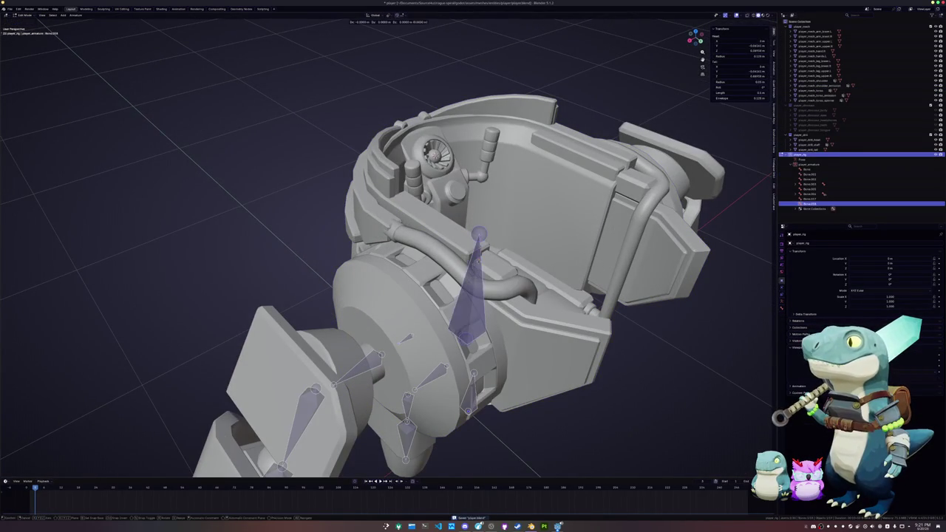
{"action": "left_click", "coordinate": [505, 33]}
{"action": "key", "text": "shift+s"}
In side view, tilt the duplicated bone 45° and shorten its Length to a small stub
{"action": "key", "text": "KP_3"}
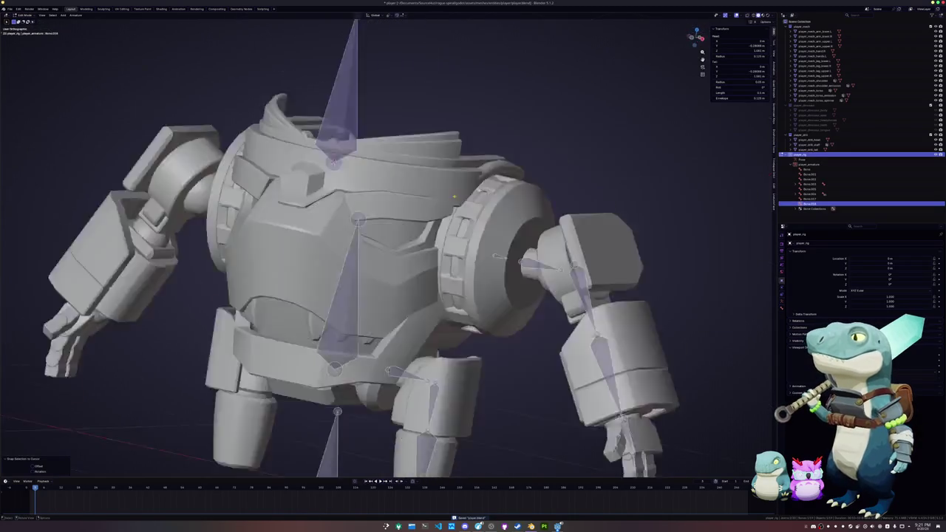
{"action": "middle_click_drag", "start_coordinate": [375, 125], "coordinate": [410, 166], "text": "shift"}
{"action": "key", "text": "r"}
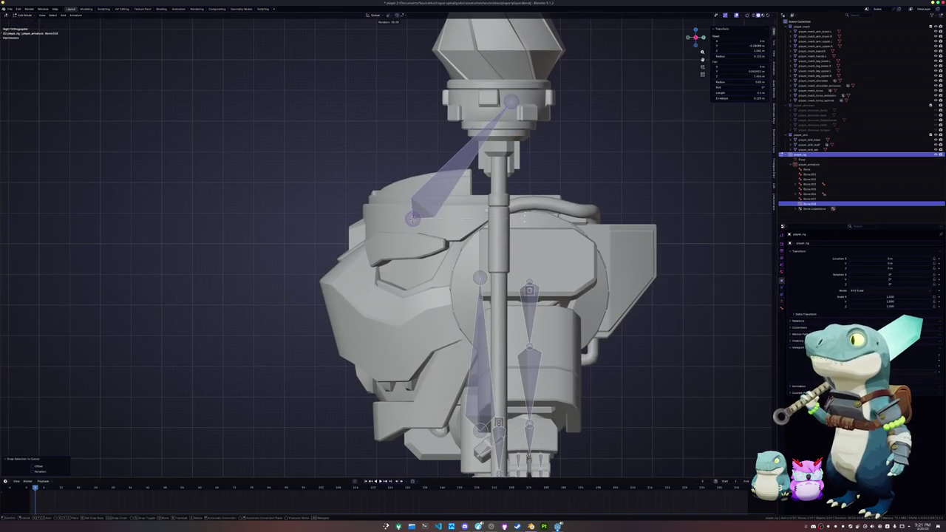
{"action": "key", "text": "Return"}
{"action": "left_click", "coordinate": [692, 113]}
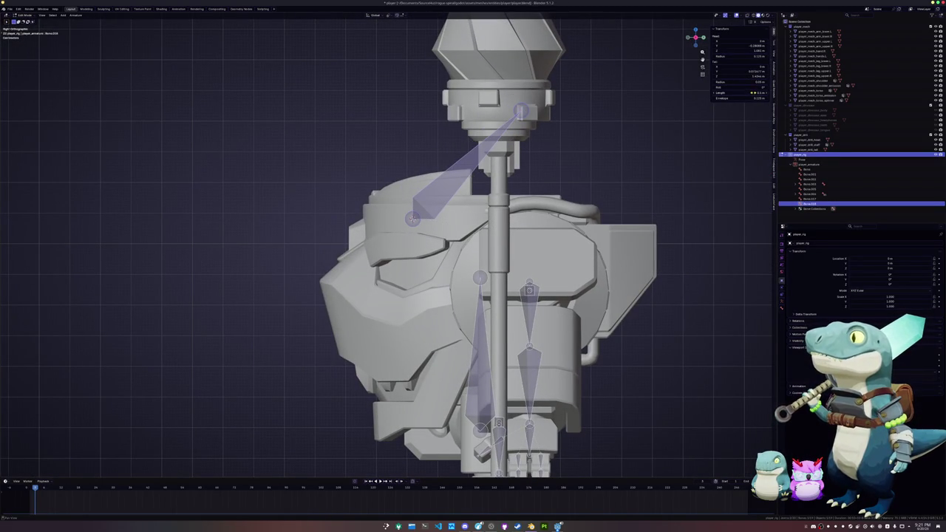
{"action": "left_click", "coordinate": [753, 92]}
{"action": "key", "text": "Return"}
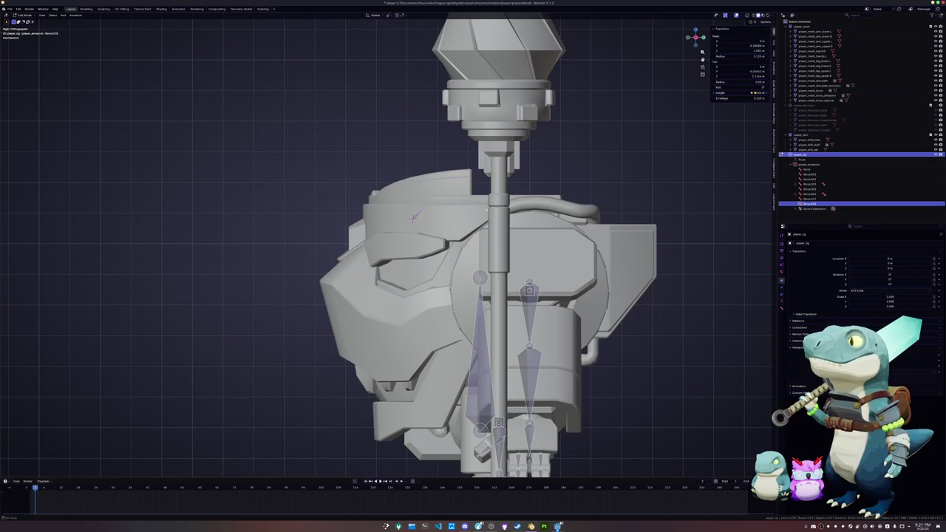
Orbit and zoom around the torso to check the new stub bone
{"action": "mouse_move", "coordinate": [473, 221]}
{"action": "middle_mouse_down"}
{"action": "mouse_move", "coordinate": [554, 217]}
{"action": "mouse_move", "coordinate": [561, 194]}
{"action": "mouse_move", "coordinate": [502, 244]}
{"action": "mouse_move", "coordinate": [488, 244]}
{"action": "mouse_move", "coordinate": [480, 199]}
{"action": "middle_mouse_up"}
{"action": "scroll", "coordinate": [517, 222], "scroll_direction": "up", "scroll_amount": 4}
{"action": "scroll", "coordinate": [488, 244], "scroll_direction": "up", "scroll_amount": 2}
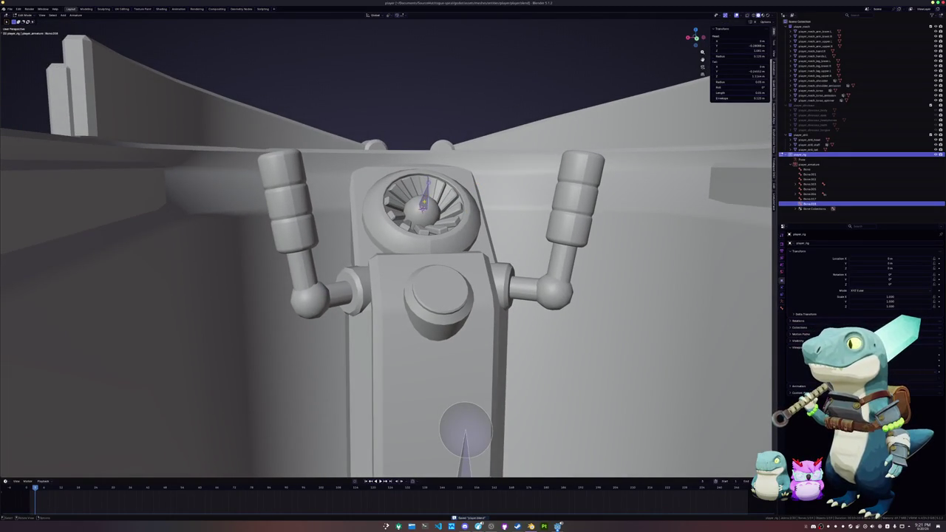
{"action": "scroll", "coordinate": [392, 252], "scroll_direction": "down", "scroll_amount": 5}
{"action": "scroll", "coordinate": [392, 251], "scroll_direction": "down", "scroll_amount": 2}
{"action": "mouse_move", "coordinate": [392, 252]}
{"action": "middle_mouse_down"}
{"action": "mouse_move", "coordinate": [392, 273]}
{"action": "mouse_move", "coordinate": [403, 281]}
{"action": "middle_mouse_up"}
{"action": "mouse_move", "coordinate": [410, 232]}
{"action": "middle_mouse_down"}
{"action": "mouse_move", "coordinate": [402, 214]}
{"action": "mouse_move", "coordinate": [391, 222]}
{"action": "mouse_move", "coordinate": [378, 285]}
{"action": "mouse_move", "coordinate": [376, 254]}
{"action": "mouse_move", "coordinate": [435, 254]}
{"action": "middle_mouse_up"}
{"action": "scroll", "coordinate": [390, 255], "scroll_direction": "up", "scroll_amount": 3}
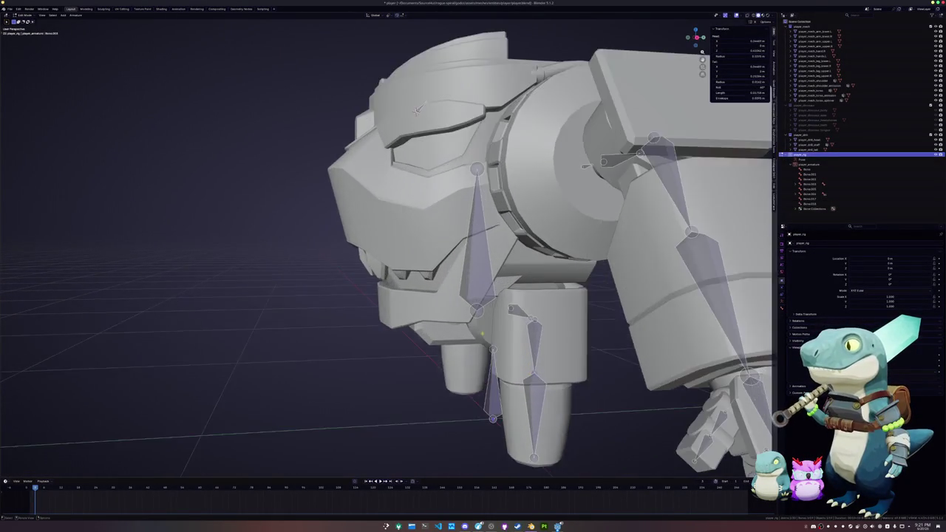
{"action": "scroll", "coordinate": [390, 255], "scroll_direction": "up", "scroll_amount": 2}
Return to Object Mode in side view and select the upper-leg mesh
{"action": "key", "text": "KP_3"}
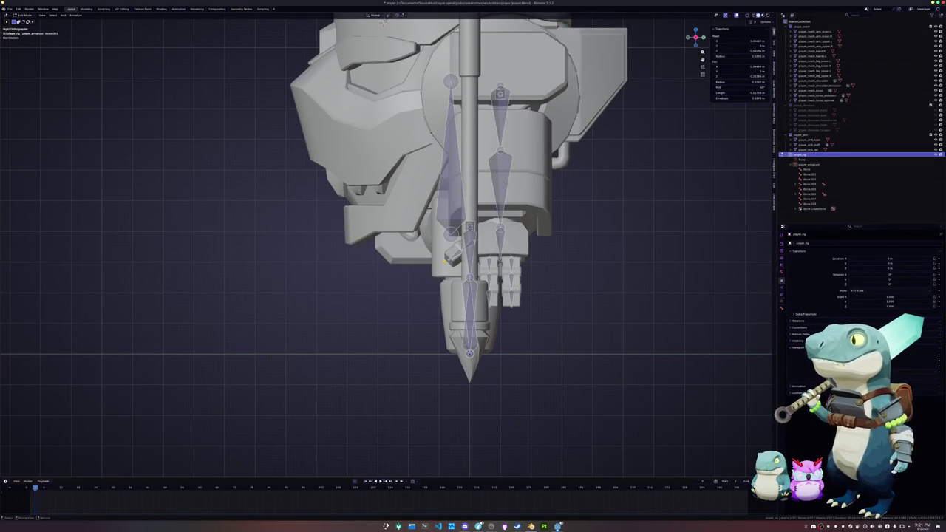
{"action": "key", "text": "Tab"}
{"action": "middle_click_drag", "start_coordinate": [473, 281], "coordinate": [495, 274]}
{"action": "scroll", "coordinate": [495, 275], "scroll_direction": "up", "scroll_amount": 4}
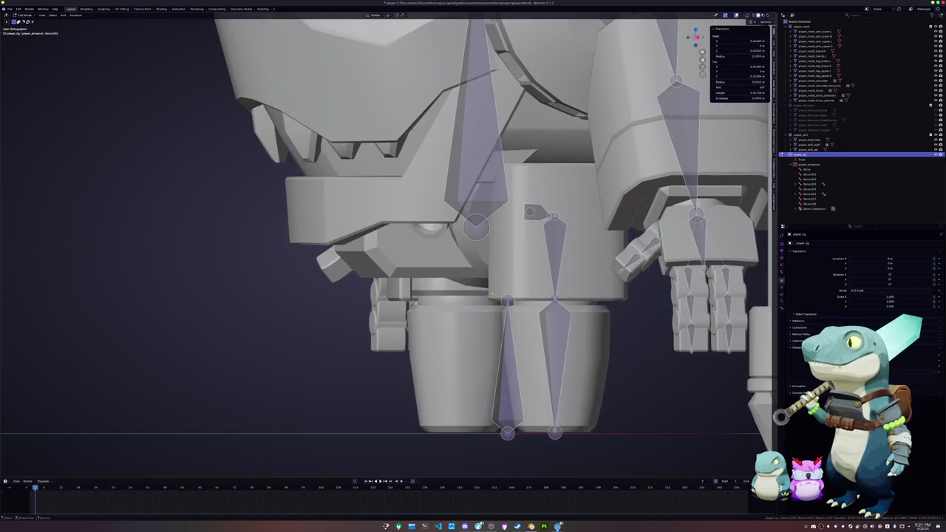
{"action": "left_click", "coordinate": [495, 274]}
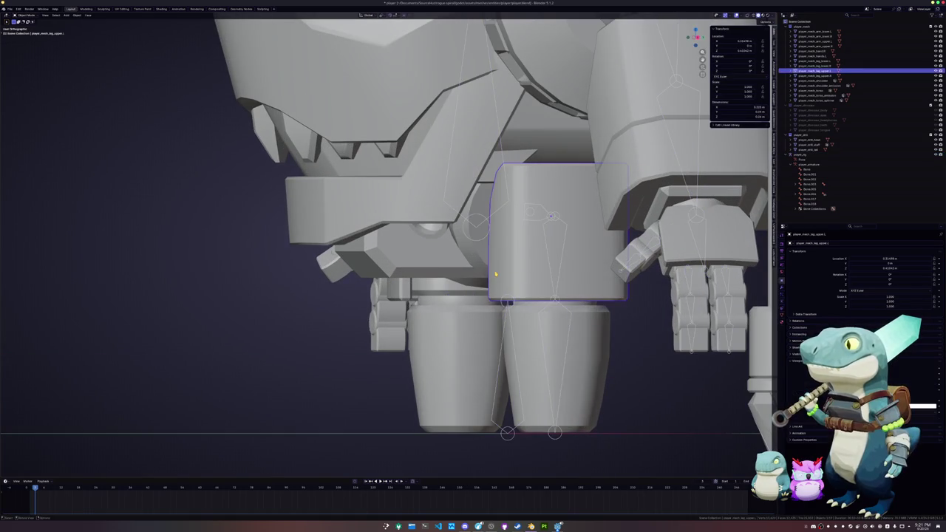
In side view, rotate the first leg's upper and lower leg meshes slightly
{"action": "left_click", "coordinate": [524, 322], "text": "shift"}
{"action": "key", "text": "KP_3"}
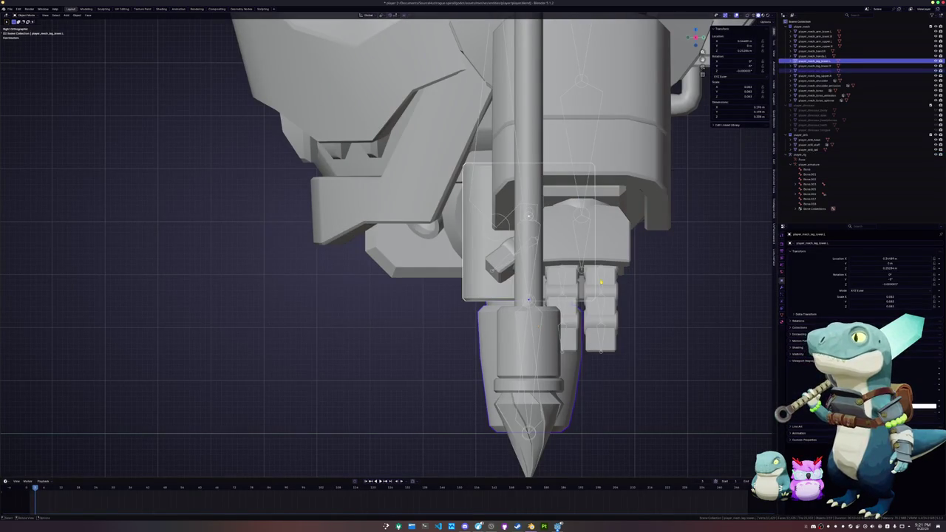
{"action": "left_click", "coordinate": [477, 292]}
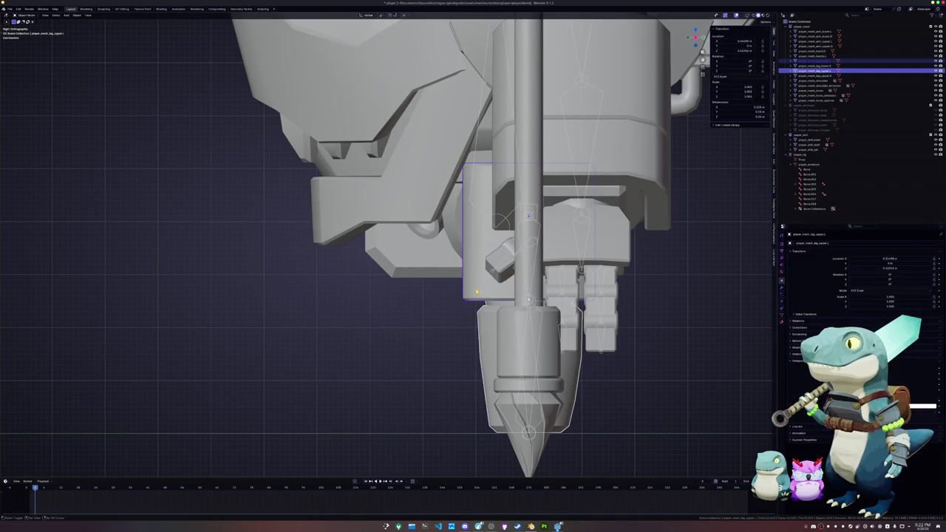
{"action": "key", "text": "r"}
{"action": "left_click", "coordinate": [651, 286]}
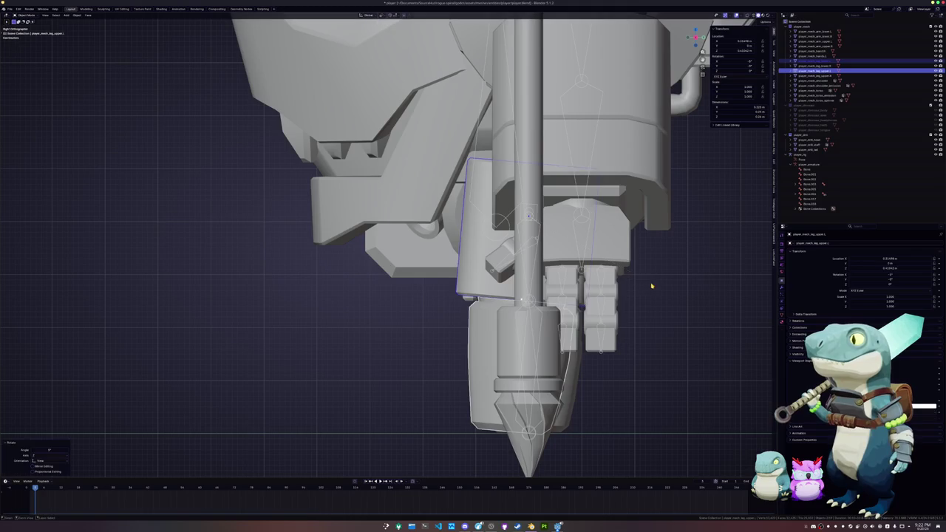
{"action": "left_click", "coordinate": [485, 358]}
{"action": "key", "text": "r"}
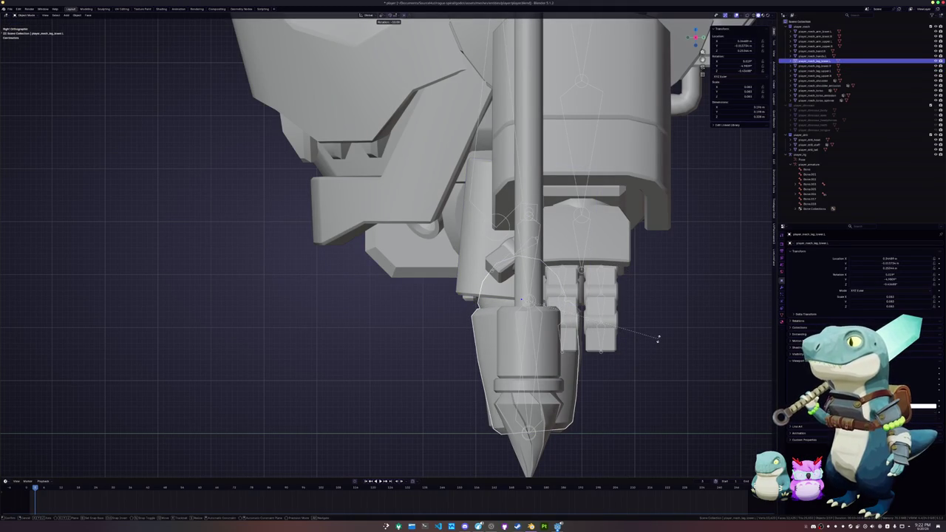
{"action": "left_click", "coordinate": [654, 344]}
Rotate the other leg's upper and lower pieces slightly around the X axis
{"action": "left_click", "coordinate": [436, 370]}
{"action": "middle_click_drag", "start_coordinate": [436, 369], "coordinate": [276, 290]}
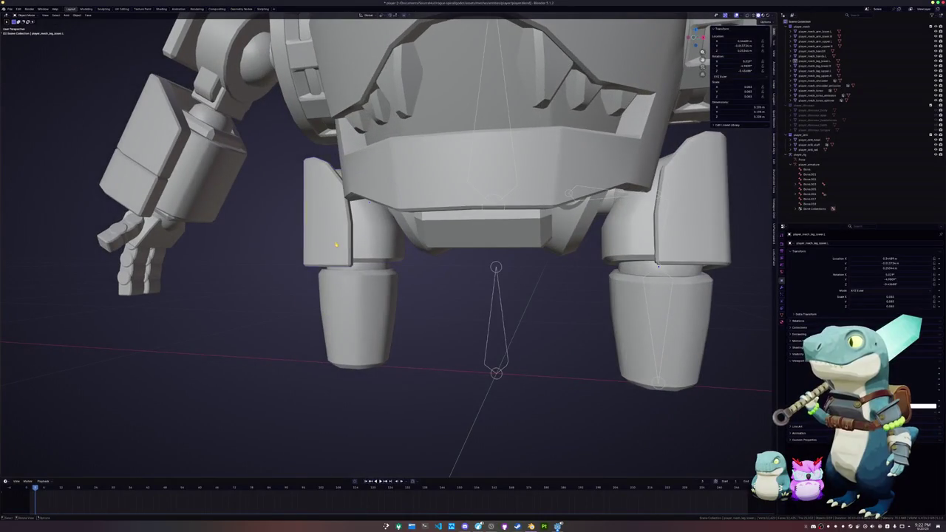
{"action": "left_click", "coordinate": [336, 243]}
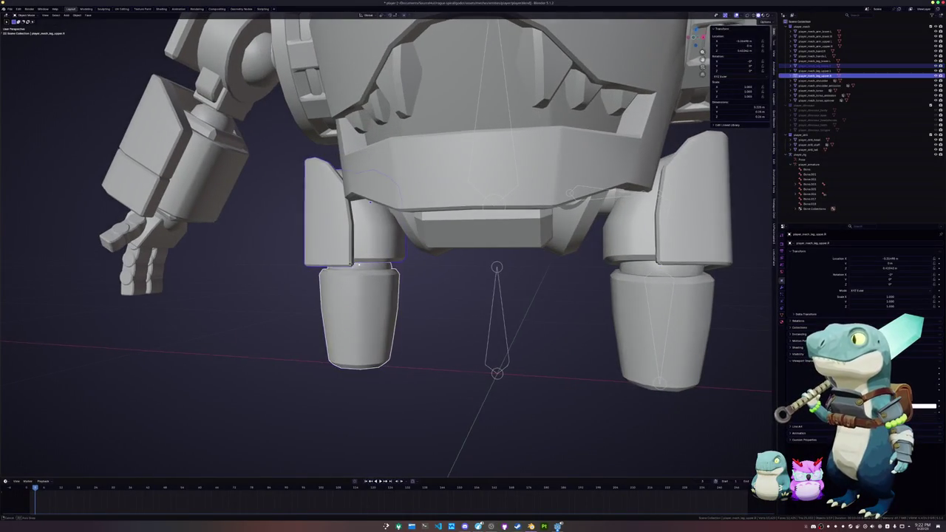
{"action": "middle_click_drag", "start_coordinate": [337, 243], "coordinate": [504, 281]}
{"action": "key", "text": "r"}
{"action": "key", "text": "x"}
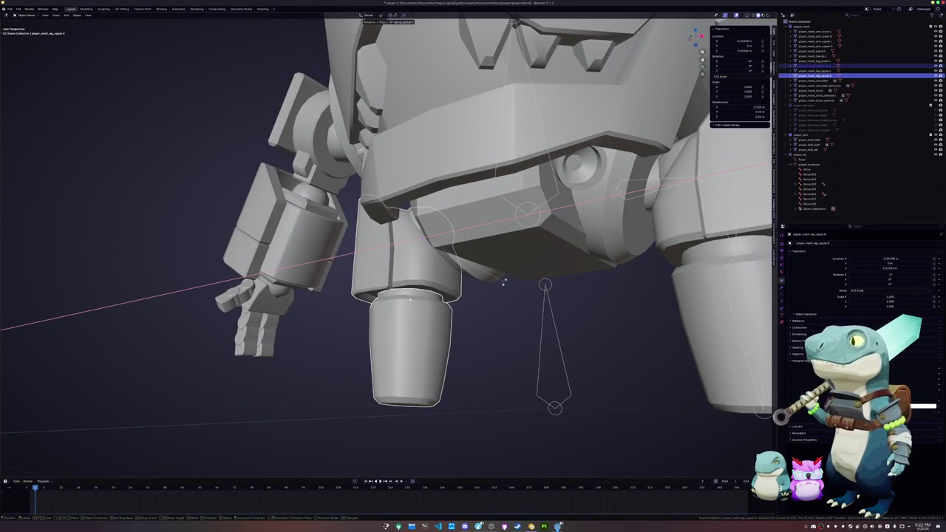
{"action": "left_click", "coordinate": [506, 285]}
{"action": "left_click", "coordinate": [406, 346]}
{"action": "key", "text": "r"}
{"action": "key", "text": "x"}
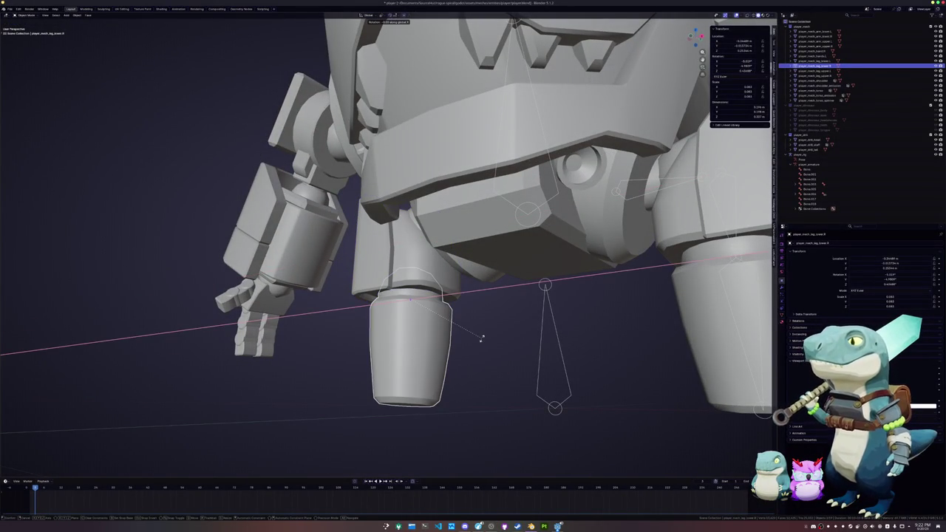
{"action": "left_click", "coordinate": [482, 340]}
From a front three-quarter view, pick a face at the lower leg's top in Edit Mode
{"action": "key", "text": "KP_1"}
{"action": "middle_click_drag", "start_coordinate": [491, 343], "coordinate": [524, 247]}
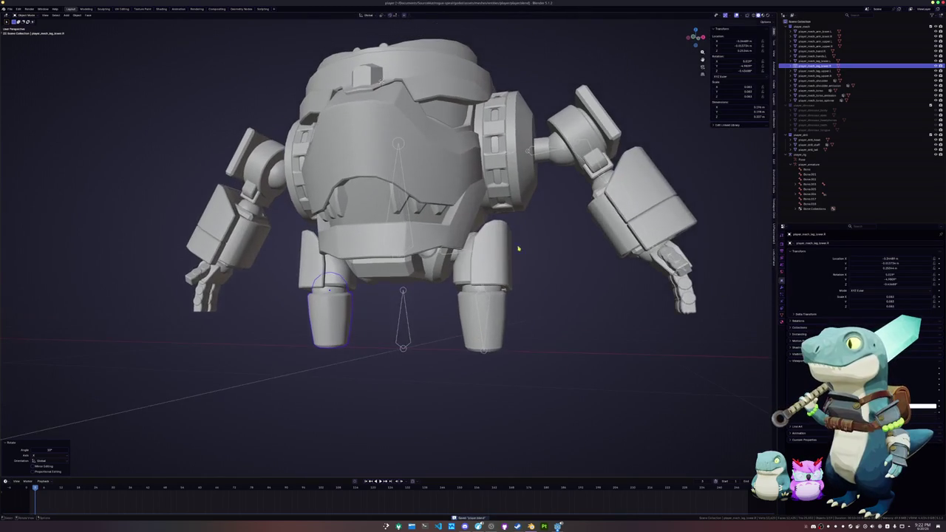
{"action": "left_click", "coordinate": [524, 247]}
{"action": "scroll", "coordinate": [537, 328], "scroll_direction": "up", "scroll_amount": 5}
{"action": "left_click", "coordinate": [537, 327]}
{"action": "key", "text": "Tab"}
{"action": "left_click", "coordinate": [559, 332]}
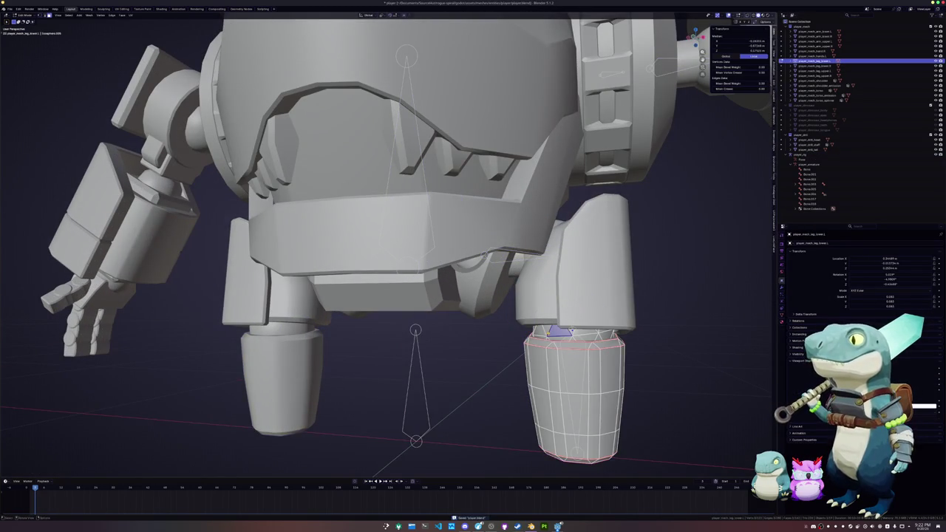
{"action": "key", "text": "Tab"}
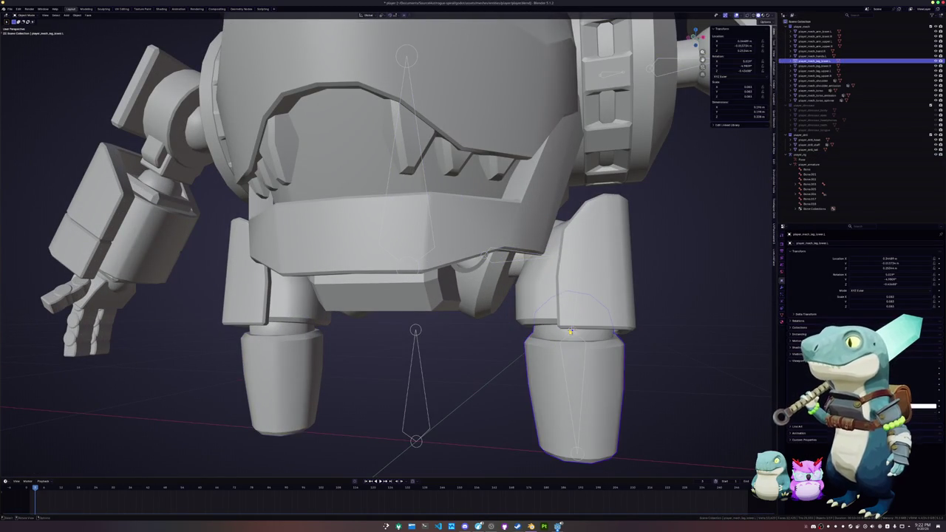
Select the bottom cap face of the lower-leg mesh in Edit Mode
{"action": "left_click", "coordinate": [570, 332]}
{"action": "key", "text": "Tab"}
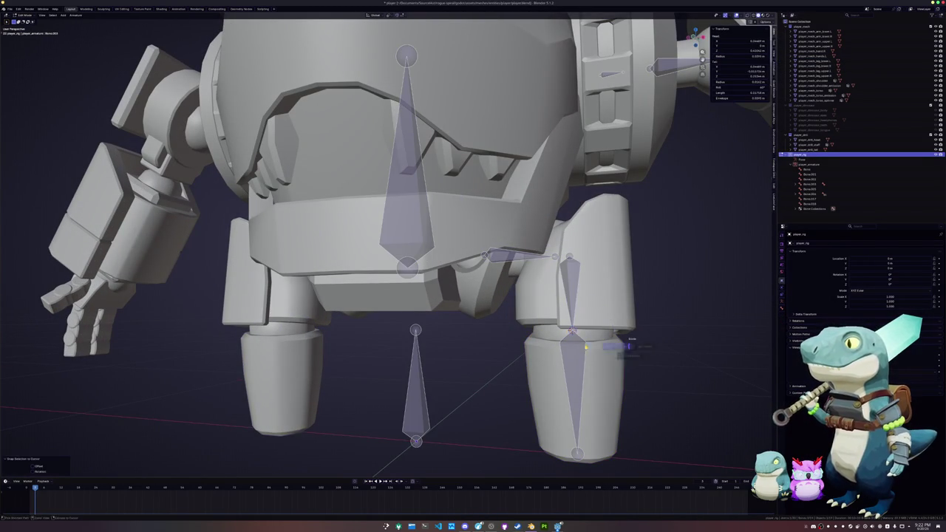
{"action": "key", "text": "Tab"}
{"action": "middle_click_drag", "start_coordinate": [570, 332], "coordinate": [540, 332]}
{"action": "key", "text": "Tab"}
{"action": "key", "text": "Tab"}
{"action": "left_click", "coordinate": [547, 307]}
{"action": "key", "text": "Tab"}
{"action": "left_click", "coordinate": [549, 305]}
Place the 3D cursor on the lower leg's bottom cap and snap the leg bone's end to it
{"action": "key", "text": "Tab"}
{"action": "left_click", "coordinate": [542, 311]}
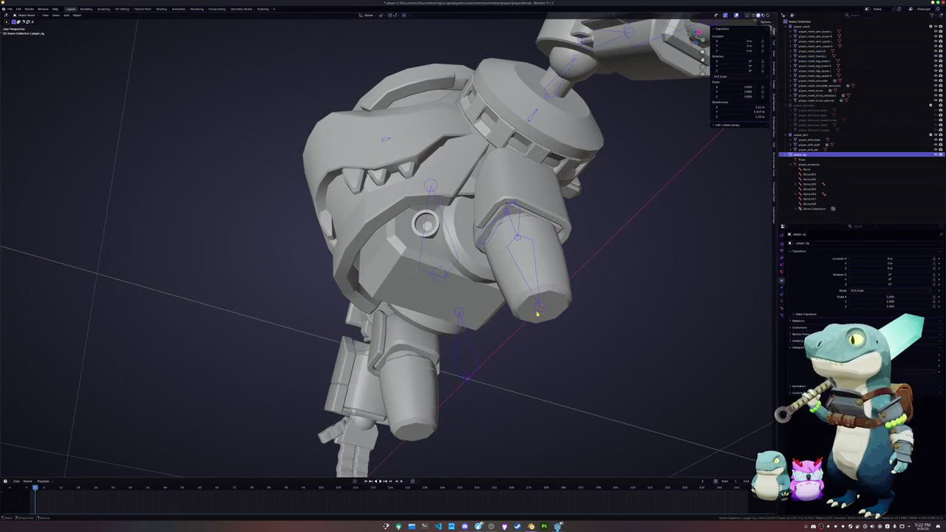
{"action": "key", "text": "Tab"}
{"action": "key", "text": "shift+s"}
{"action": "mouse_move", "coordinate": [541, 311]}
{"action": "middle_mouse_down"}
{"action": "mouse_move", "coordinate": [502, 295]}
{"action": "mouse_move", "coordinate": [500, 307]}
{"action": "mouse_move", "coordinate": [484, 242]}
{"action": "mouse_move", "coordinate": [519, 289]}
{"action": "middle_mouse_up"}
{"action": "key", "text": "Tab"}
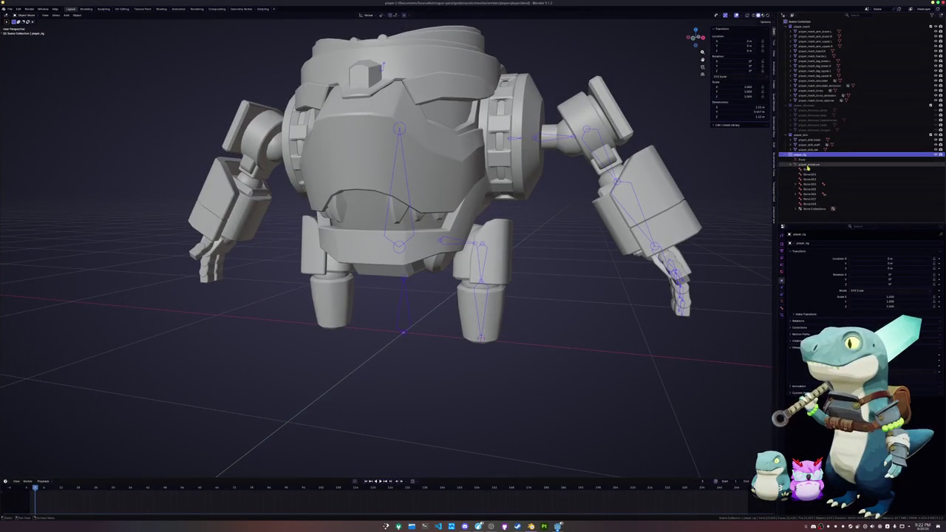
{"action": "key", "text": "Tab"}
Frame the bones in front orthographic view and select the small hip bone
{"action": "mouse_move", "coordinate": [444, 240]}
{"action": "middle_mouse_down"}
{"action": "mouse_move", "coordinate": [479, 256]}
{"action": "mouse_move", "coordinate": [467, 254]}
{"action": "middle_mouse_up"}
{"action": "key", "text": "KP_Decimal"}
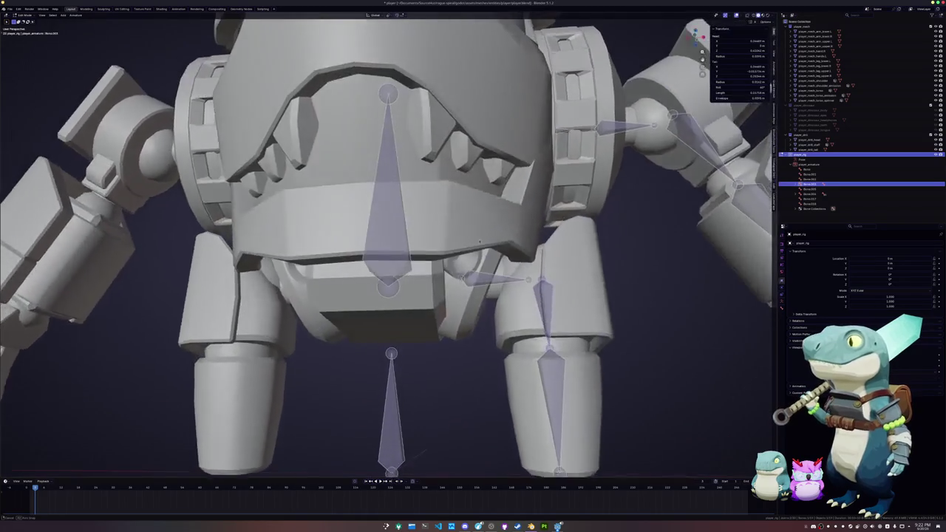
{"action": "key", "text": "KP_1"}
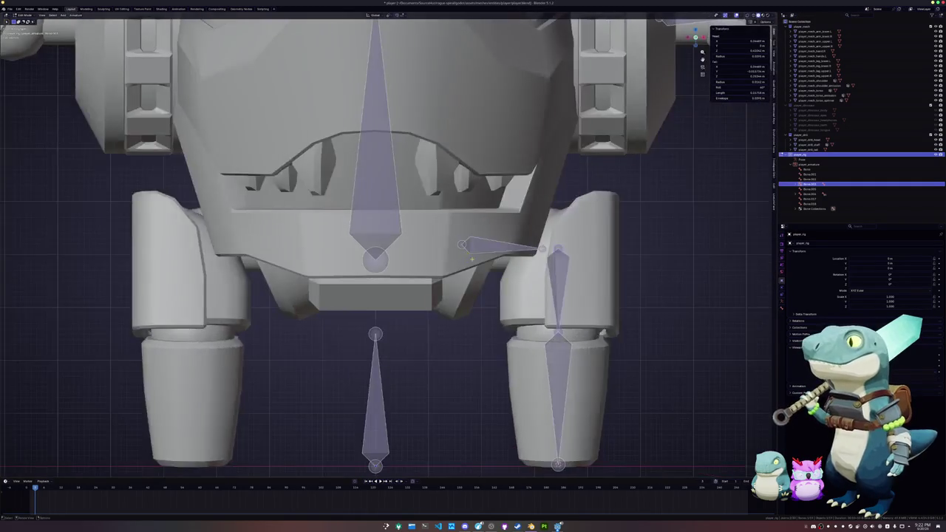
{"action": "scroll", "coordinate": [473, 255], "scroll_direction": "up", "scroll_amount": 3}
{"action": "scroll", "coordinate": [480, 256], "scroll_direction": "up", "scroll_amount": 3}
{"action": "left_click", "coordinate": [532, 235]}
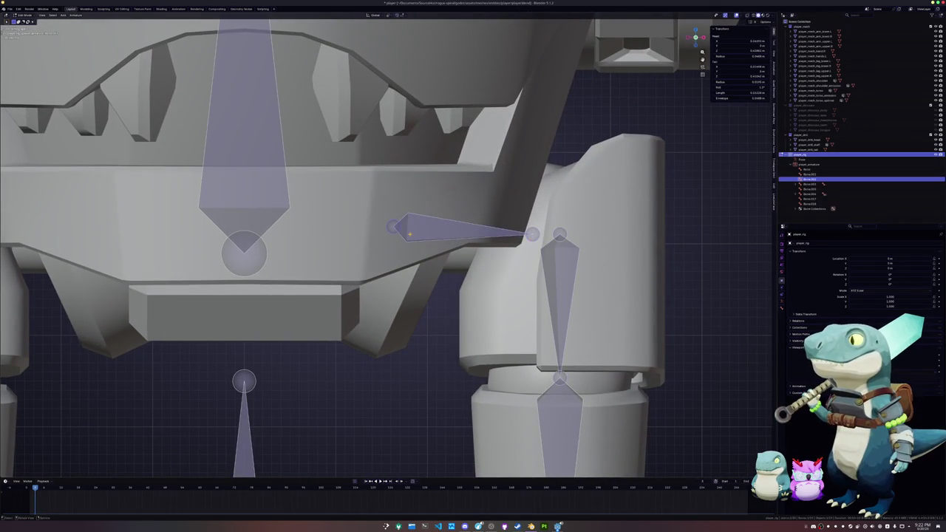
{"action": "mouse_move", "coordinate": [533, 235]}
{"action": "middle_mouse_down"}
{"action": "mouse_move", "coordinate": [385, 244]}
{"action": "mouse_move", "coordinate": [387, 289]}
{"action": "mouse_move", "coordinate": [372, 274]}
{"action": "mouse_move", "coordinate": [296, 265]}
{"action": "middle_mouse_up"}
{"action": "scroll", "coordinate": [384, 243], "scroll_direction": "down", "scroll_amount": 5}
Check the bones through the torso mesh with X-ray toggled on and off
{"action": "key", "text": "ctrl+Tab"}
{"action": "left_click", "coordinate": [374, 247]}
{"action": "key", "text": "Tab"}
{"action": "key", "text": "alt+z"}
{"action": "key", "text": "Tab"}
{"action": "key", "text": "alt+z"}
{"action": "scroll", "coordinate": [281, 264], "scroll_direction": "up", "scroll_amount": 2}
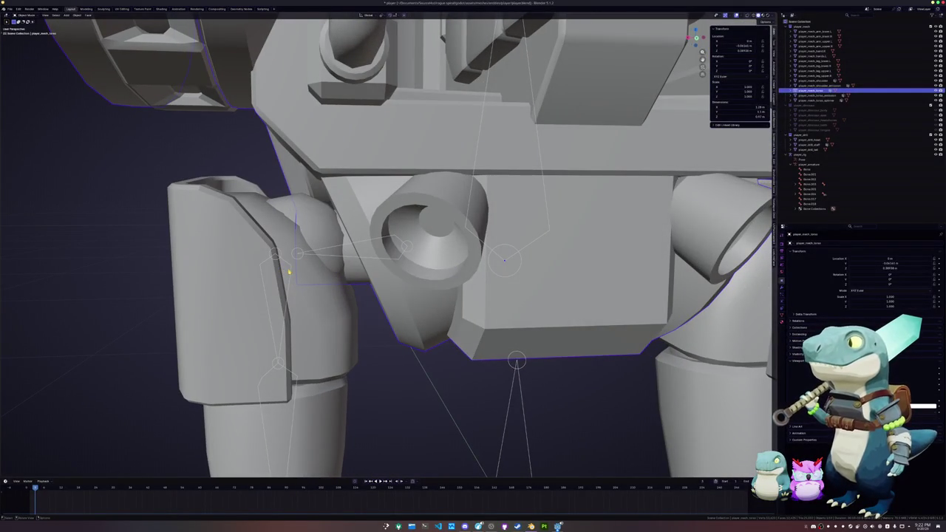
Select the hip bone's end and try moving it vertically, then cancel the move
{"action": "left_click", "coordinate": [289, 273]}
{"action": "left_click", "coordinate": [384, 252]}
{"action": "key", "text": "Tab"}
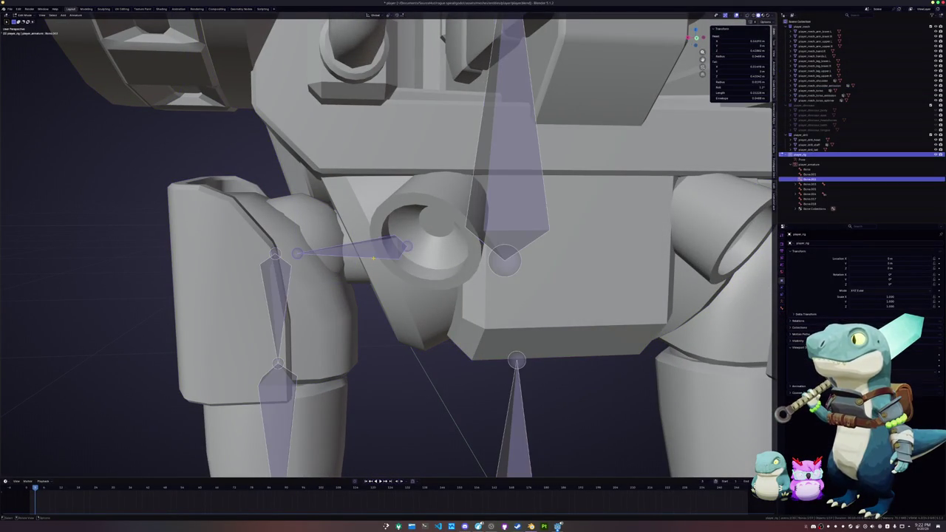
{"action": "left_click", "coordinate": [405, 247]}
{"action": "key", "text": "g"}
{"action": "key", "text": "z"}
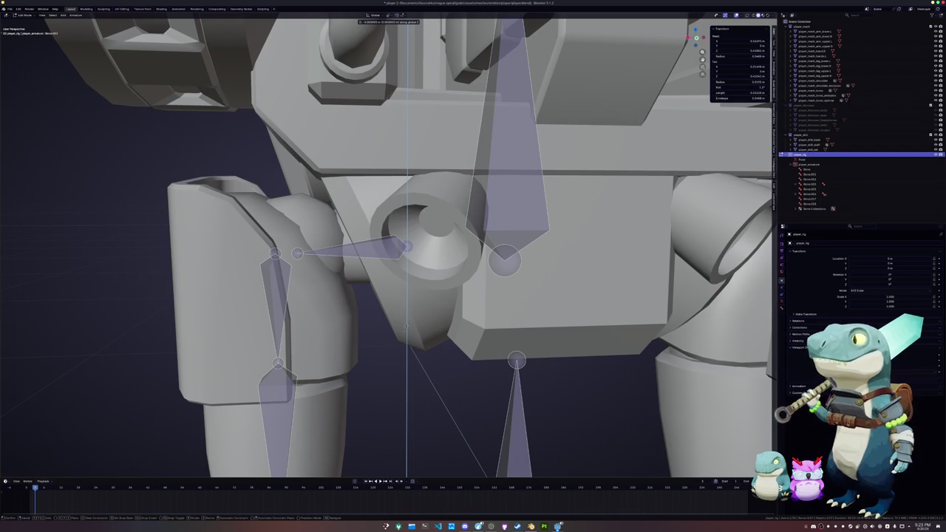
{"action": "right_click", "coordinate": [389, 357]}
{"action": "middle_click_drag", "start_coordinate": [389, 356], "coordinate": [409, 322]}
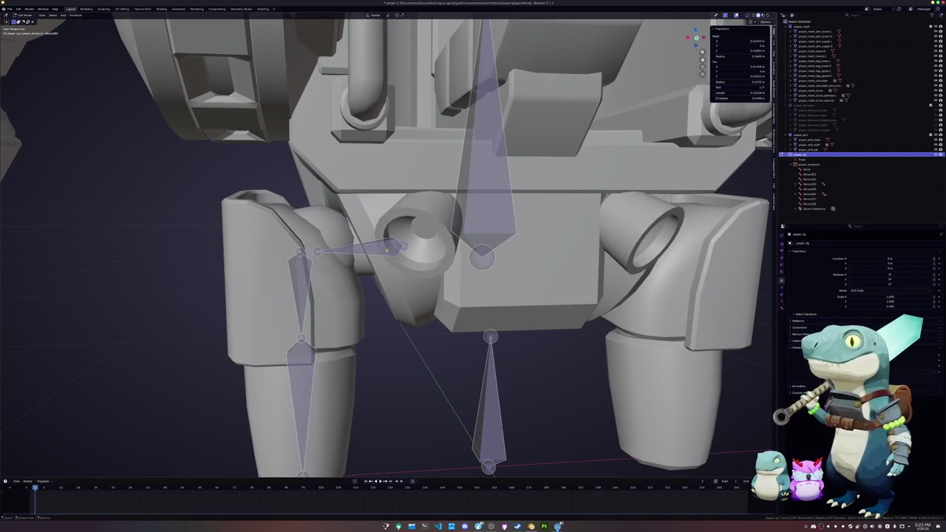
In front ortho view, copy the tail height into the hip bone's Head Z to level it
{"action": "key", "text": "Tab"}
{"action": "middle_click_drag", "start_coordinate": [351, 307], "coordinate": [368, 292]}
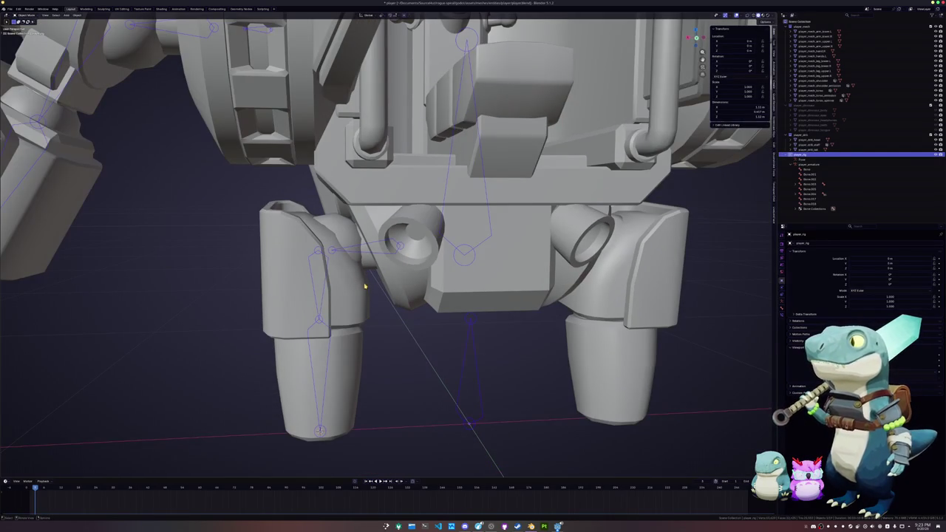
{"action": "key", "text": "ctrl+Tab"}
{"action": "key", "text": "KP_1"}
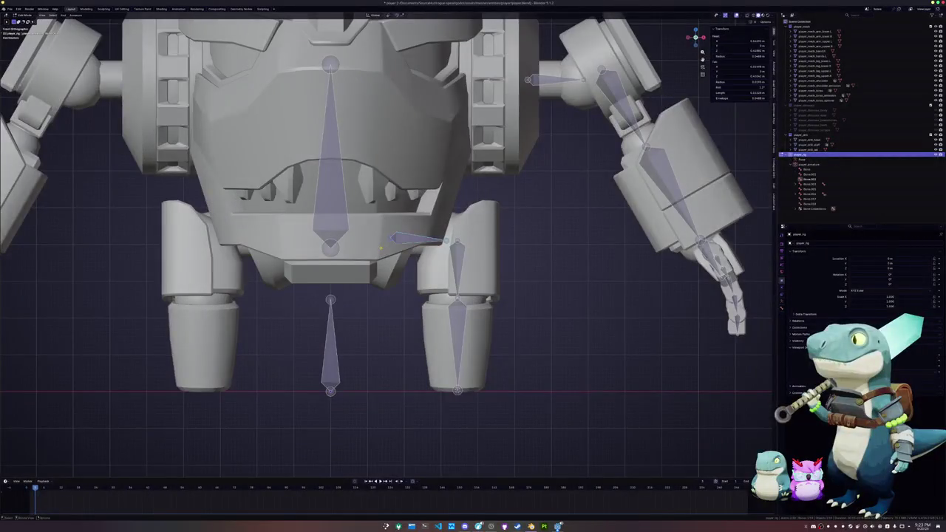
{"action": "key", "text": "Tab"}
{"action": "scroll", "coordinate": [390, 240], "scroll_direction": "up", "scroll_amount": 2}
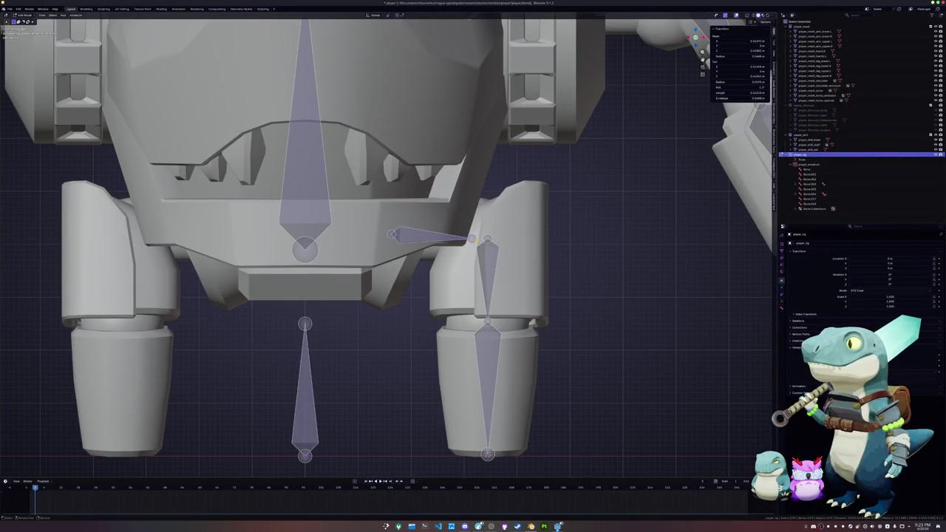
{"action": "key", "text": "ctrl+c"}
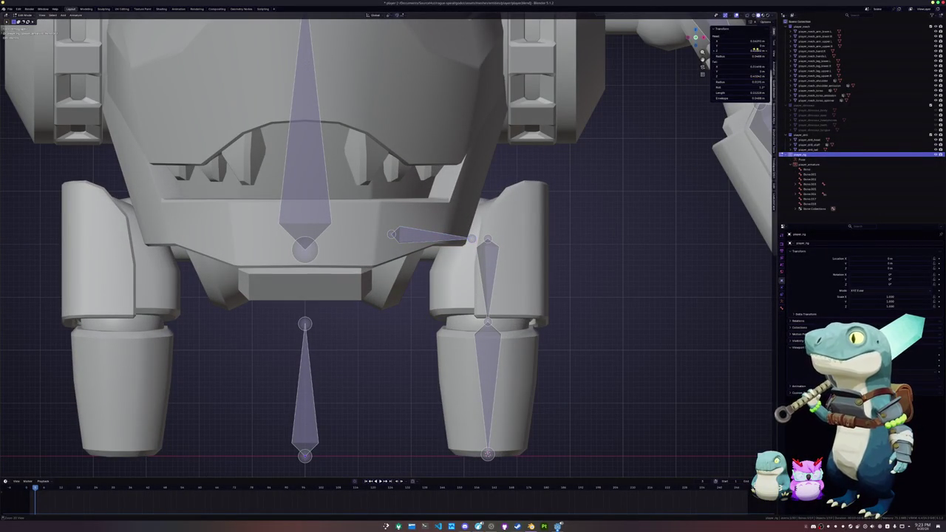
{"action": "key", "text": "ctrl+v"}
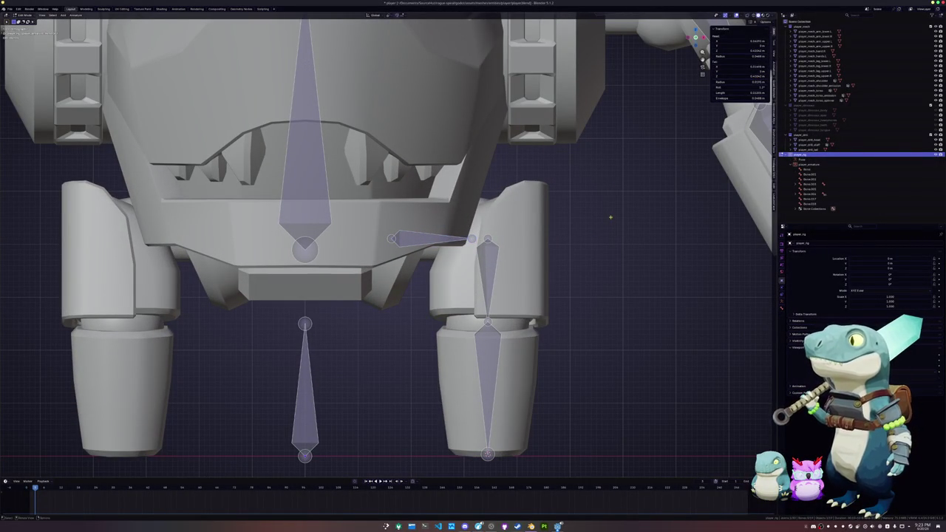
{"action": "scroll", "coordinate": [610, 217], "scroll_direction": "down", "scroll_amount": 4}
{"action": "scroll", "coordinate": [611, 218], "scroll_direction": "down", "scroll_amount": 3}
{"action": "middle_click_drag", "start_coordinate": [610, 218], "coordinate": [497, 299]}
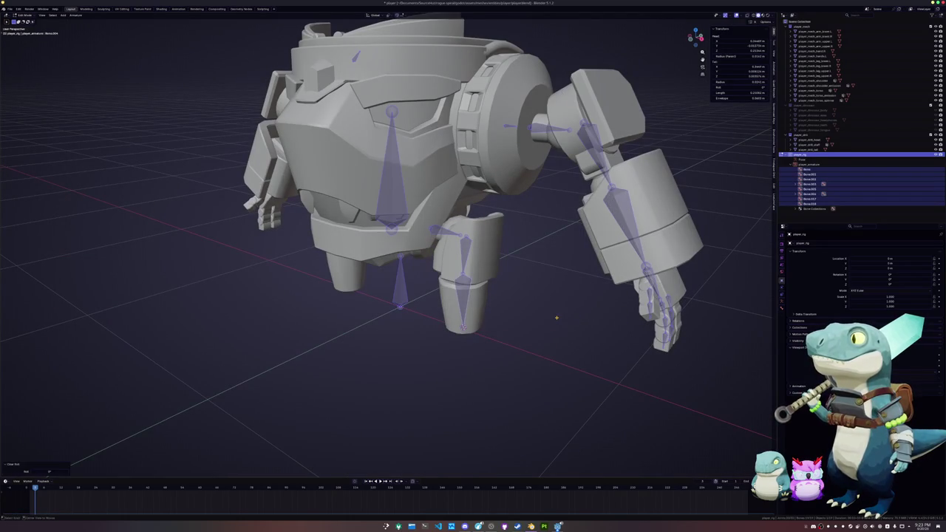
Orbit to a side view of the torso and arm and select the thumb bone Bone.009
{"action": "middle_click_drag", "start_coordinate": [623, 319], "coordinate": [531, 314]}
{"action": "scroll", "coordinate": [531, 313], "scroll_direction": "up", "scroll_amount": 2}
{"action": "mouse_move", "coordinate": [511, 300]}
{"action": "middle_mouse_down"}
{"action": "mouse_move", "coordinate": [518, 250]}
{"action": "mouse_move", "coordinate": [584, 259]}
{"action": "middle_mouse_up"}
{"action": "left_click", "coordinate": [518, 250]}
{"action": "scroll", "coordinate": [585, 259], "scroll_direction": "down", "scroll_amount": 2}
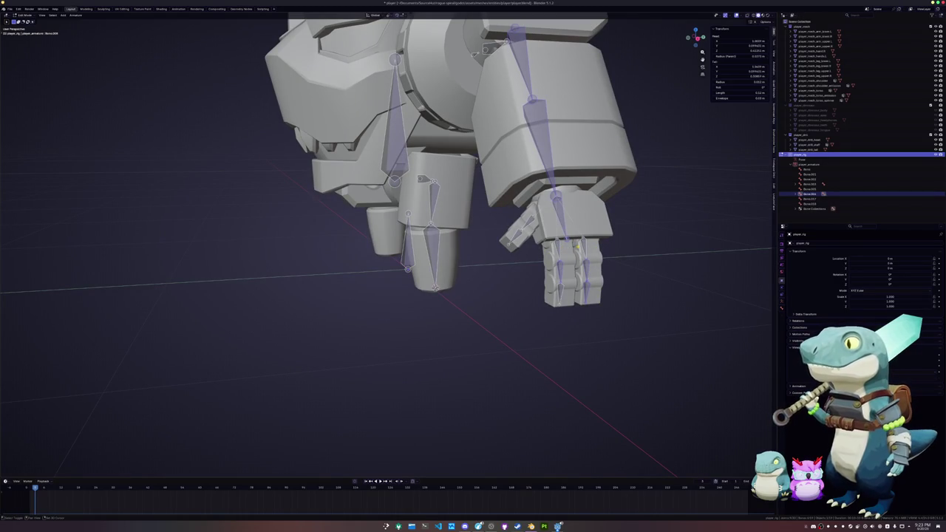
{"action": "left_click", "coordinate": [503, 212]}
{"action": "middle_click_drag", "start_coordinate": [501, 210], "coordinate": [276, 122]}
Select all bones, recalculate their roll to Global -Y Axis, and switch to Pose Mode
{"action": "key", "text": "a"}
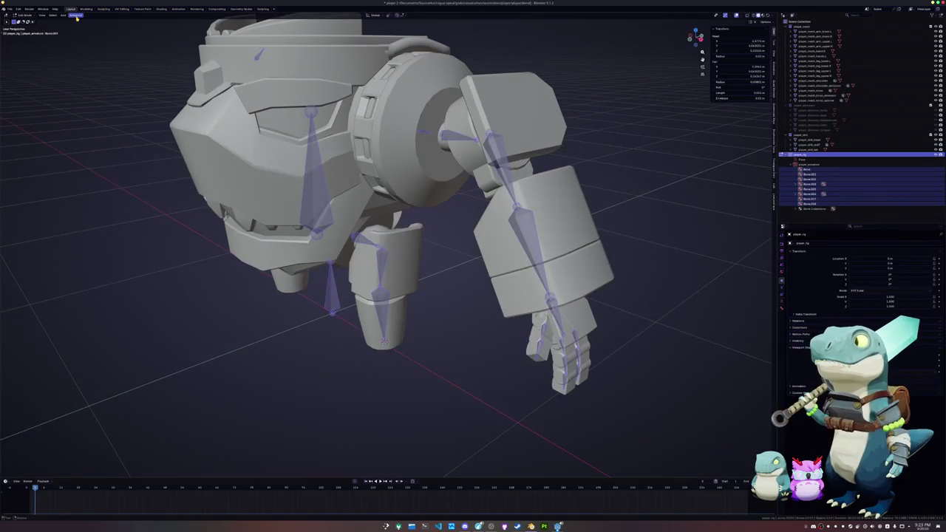
{"action": "left_click", "coordinate": [75, 14]}
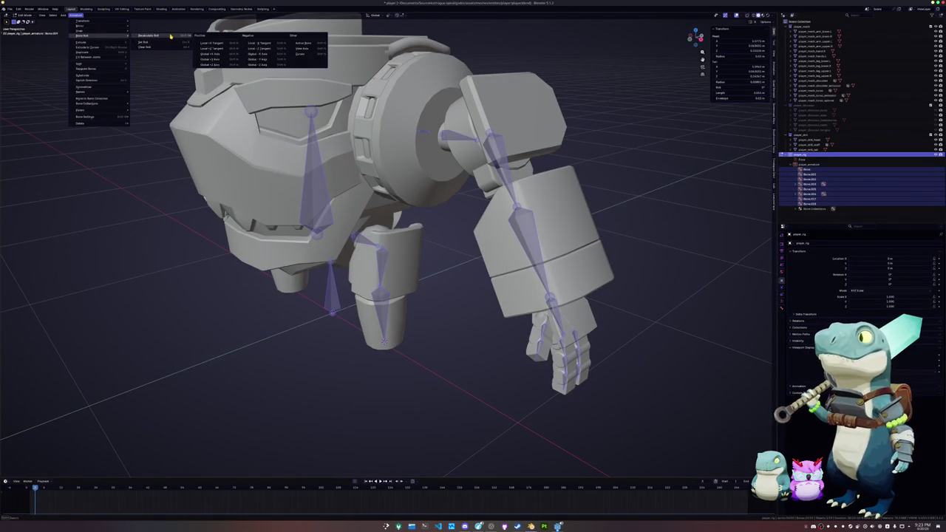
{"action": "mouse_move", "coordinate": [150, 35]}
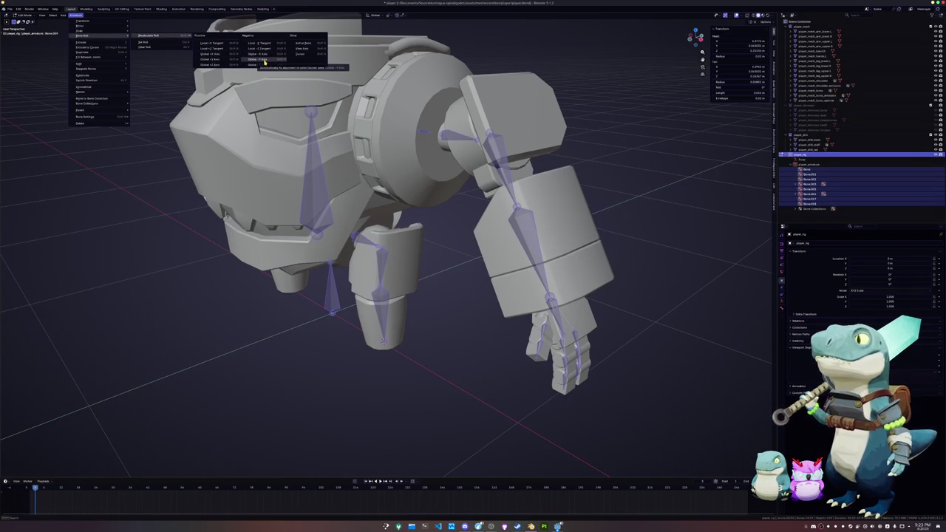
{"action": "left_click", "coordinate": [264, 61]}
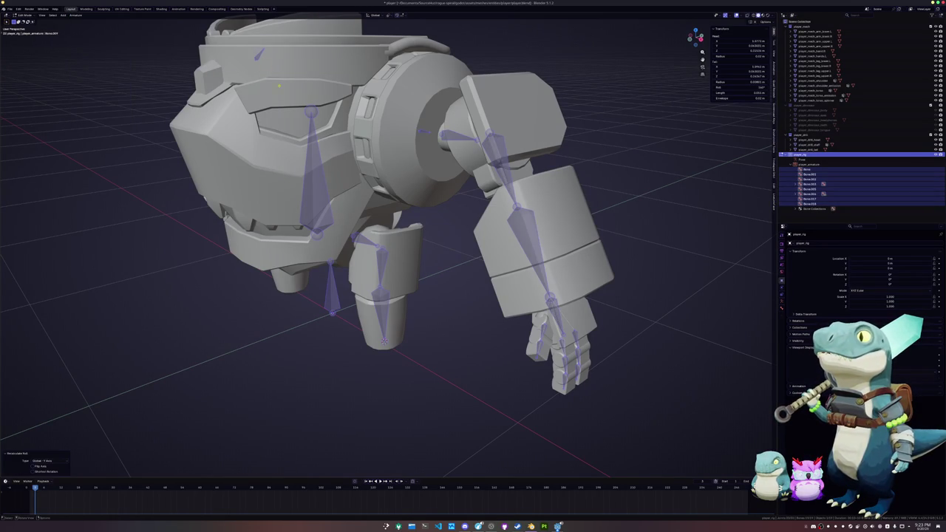
{"action": "key", "text": "ctrl+Tab"}
{"action": "middle_click_drag", "start_coordinate": [483, 292], "coordinate": [439, 219], "text": "shift"}
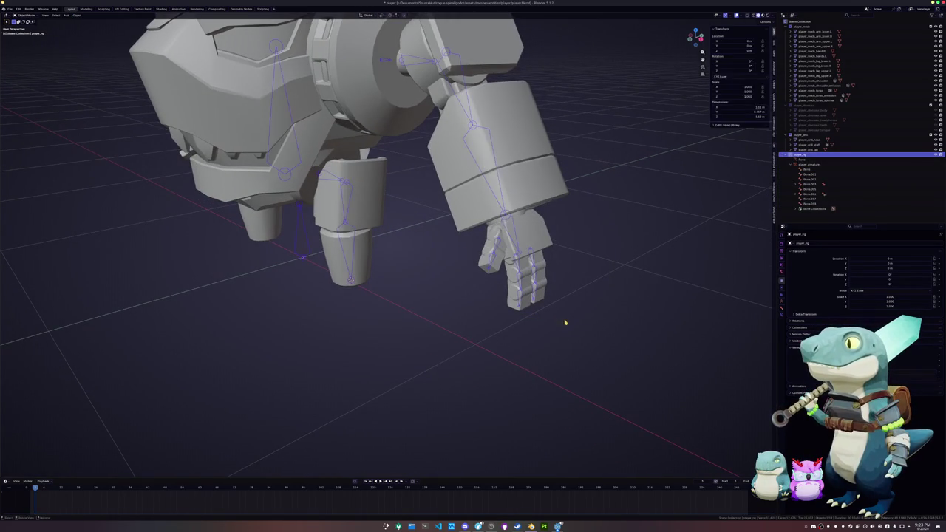
Select the hand's finger bones and test a Z rotation, then cancel it
{"action": "left_click", "coordinate": [528, 284]}
{"action": "scroll", "coordinate": [561, 320], "scroll_direction": "up", "scroll_amount": 4}
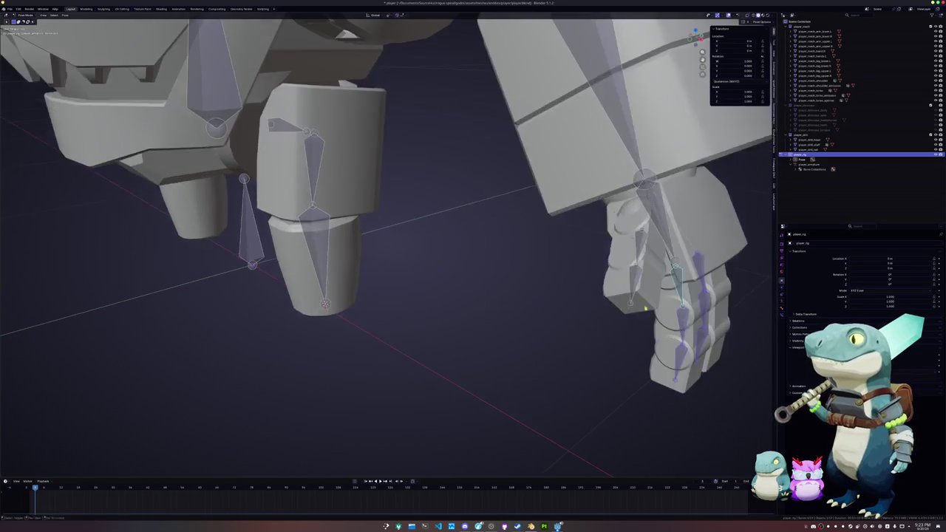
{"action": "key", "text": "r"}
{"action": "key", "text": "z"}
{"action": "key", "text": "z"}
{"action": "key", "text": "Escape"}
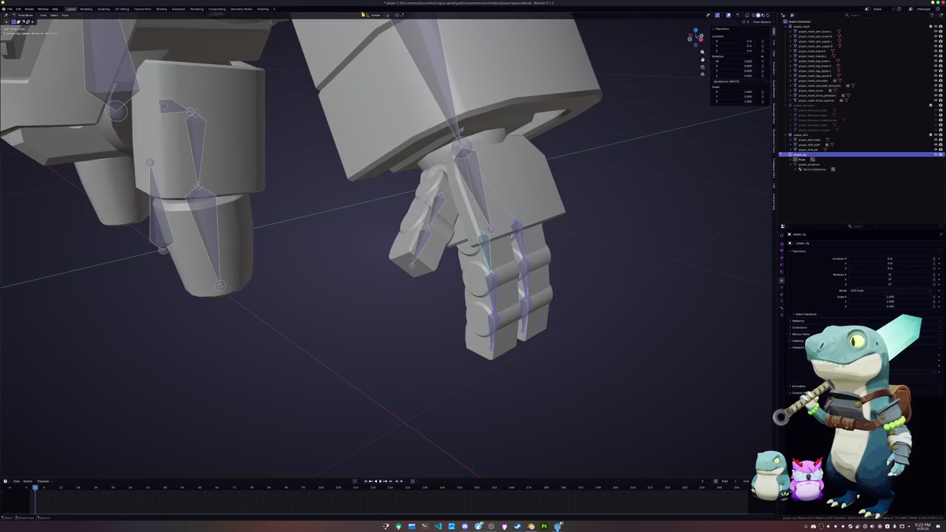
Switch the pivot to Individual Origins and re-test the fingers' Z rotation, cancelling each time
{"action": "left_click", "coordinate": [386, 15]}
{"action": "left_click", "coordinate": [406, 40]}
{"action": "key", "text": "r"}
{"action": "key", "text": "z"}
{"action": "key", "text": "z"}
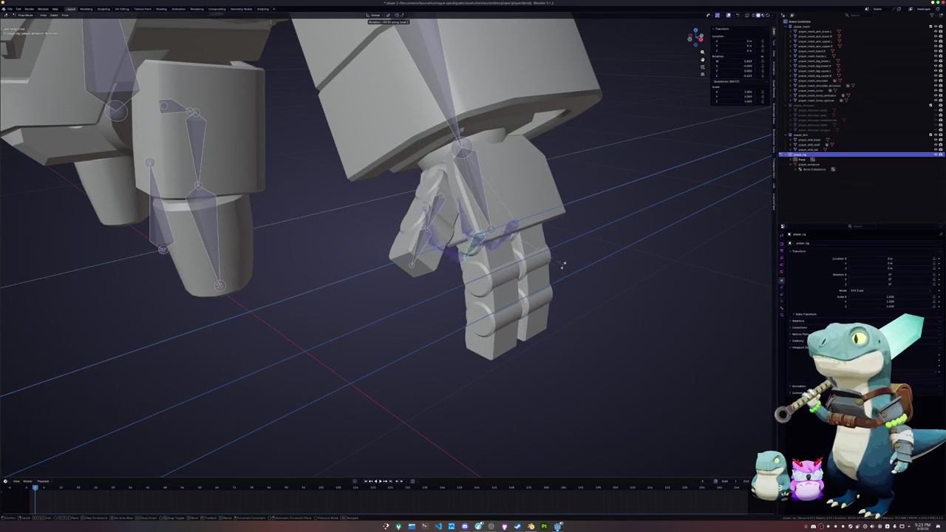
{"action": "key", "text": "Escape"}
{"action": "key", "text": "r"}
{"action": "key", "text": "z"}
{"action": "key", "text": "z"}
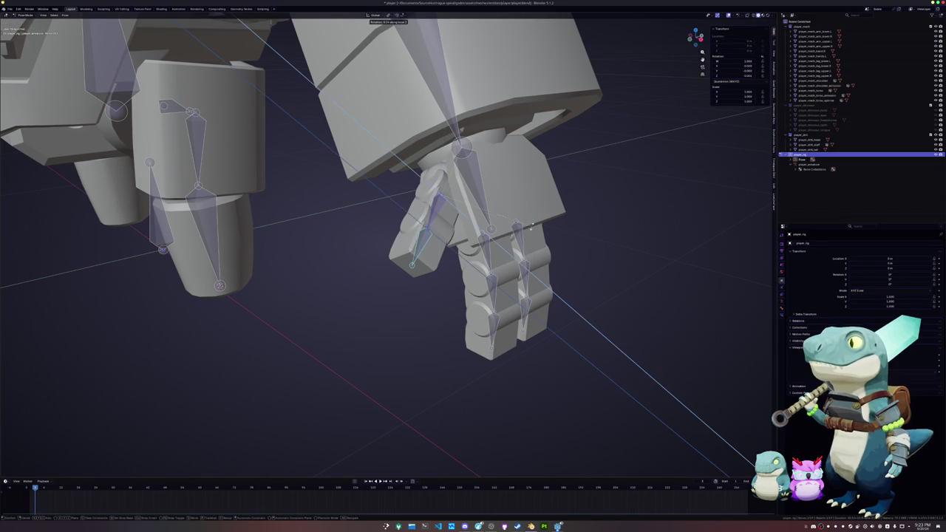
{"action": "key", "text": "Escape"}
Test-rotate the upper leg bone about X and the lower leg bone, cancelling each rotation
{"action": "mouse_move", "coordinate": [448, 264]}
{"action": "middle_mouse_down"}
{"action": "mouse_move", "coordinate": [301, 207]}
{"action": "mouse_move", "coordinate": [347, 206]}
{"action": "mouse_move", "coordinate": [485, 109]}
{"action": "middle_mouse_up"}
{"action": "left_click", "coordinate": [301, 206]}
{"action": "key", "text": "r"}
{"action": "key", "text": "x"}
{"action": "key", "text": "x"}
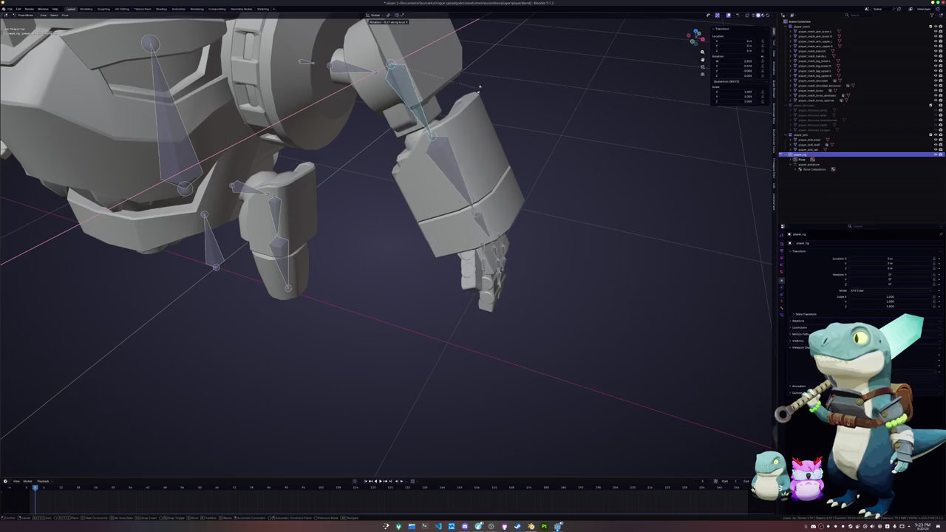
{"action": "key", "text": "Escape"}
{"action": "left_click", "coordinate": [442, 156]}
{"action": "key", "text": "r"}
{"action": "key", "text": "Escape"}
{"action": "key", "text": "r"}
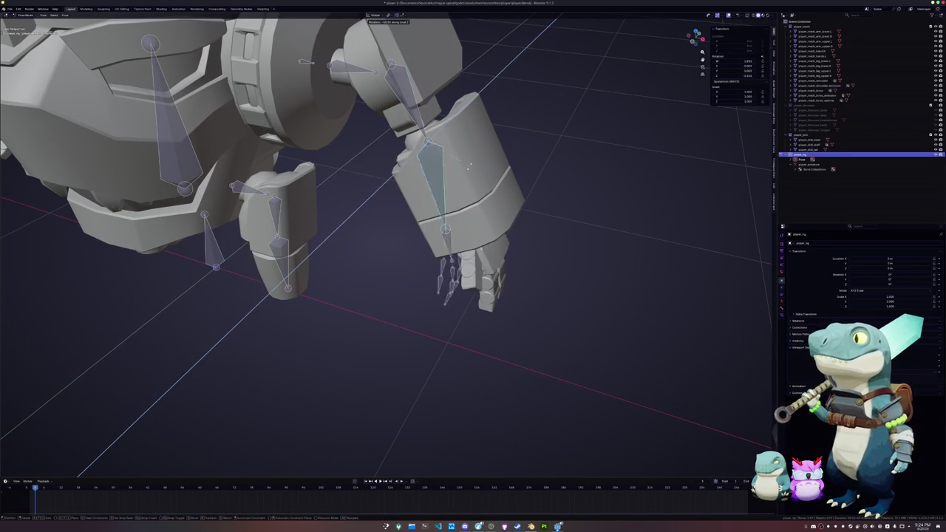
{"action": "key", "text": "Escape"}
{"action": "scroll", "coordinate": [467, 163], "scroll_direction": "down", "scroll_amount": 3}
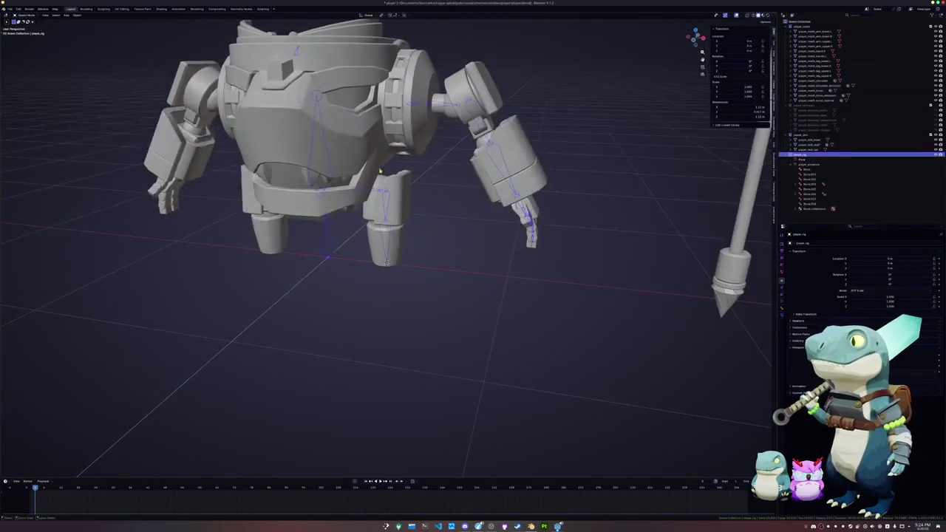
Back in Edit Mode, parent Bone.005 to Bone.002 with Keep Offset
{"action": "middle_click_drag", "start_coordinate": [467, 162], "coordinate": [407, 167]}
{"action": "key", "text": "Tab"}
{"action": "key", "text": "a"}
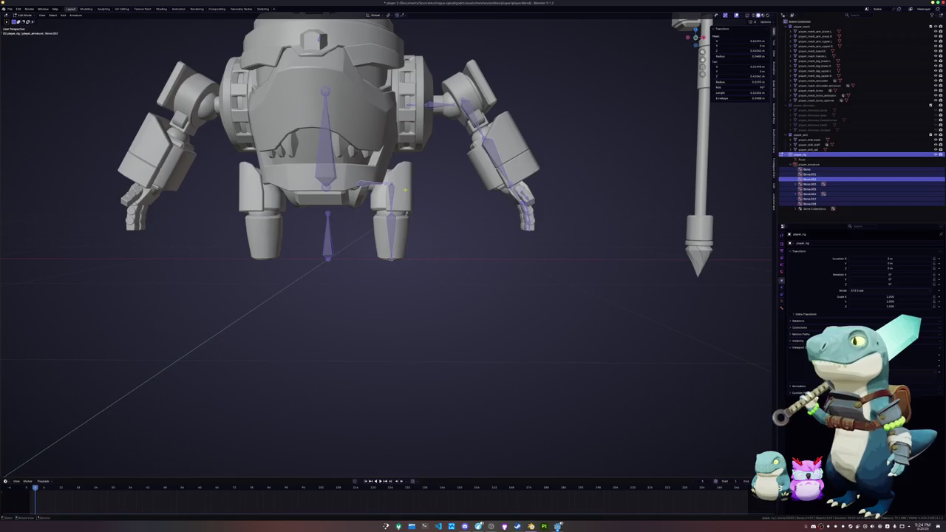
{"action": "scroll", "coordinate": [406, 185], "scroll_direction": "down", "scroll_amount": 2}
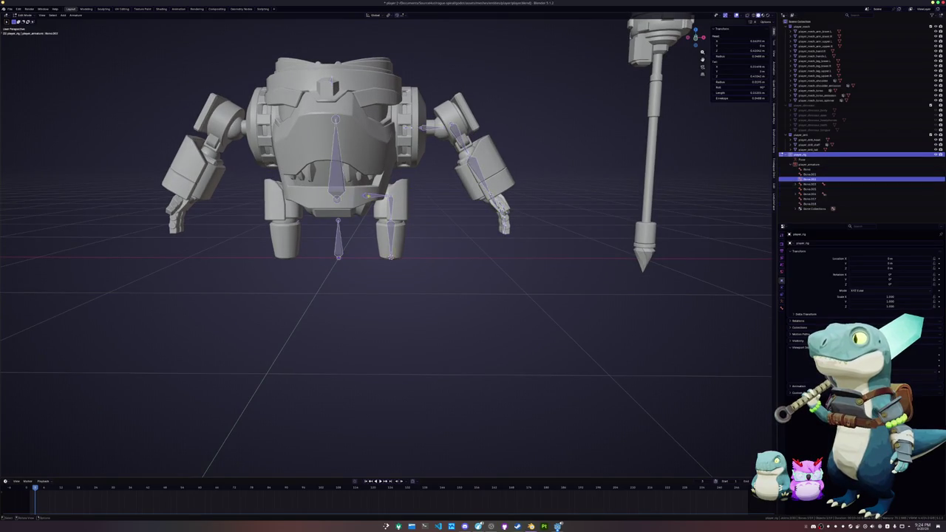
{"action": "scroll", "coordinate": [402, 174], "scroll_direction": "up", "scroll_amount": 3}
{"action": "scroll", "coordinate": [401, 174], "scroll_direction": "up", "scroll_amount": 2, "text": "shift"}
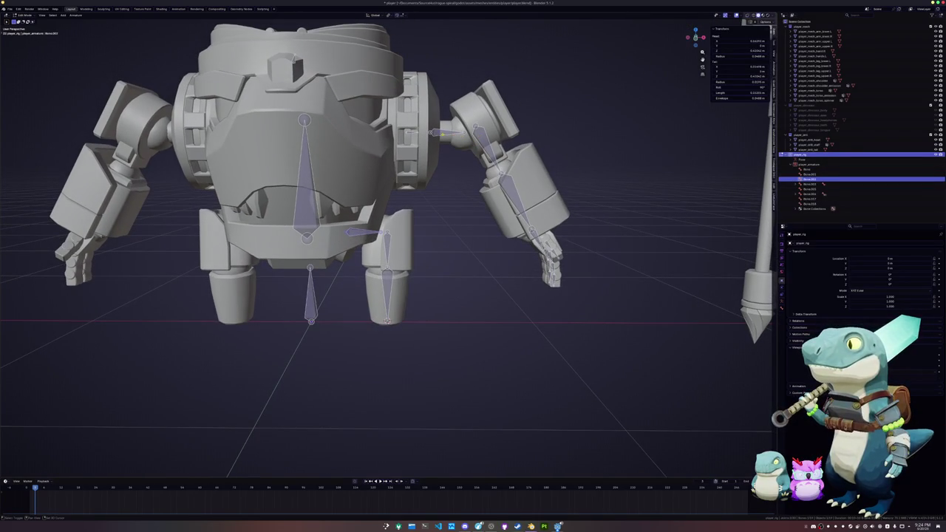
{"action": "left_click", "coordinate": [810, 190]}
{"action": "left_click", "coordinate": [810, 175], "text": "ctrl"}
{"action": "key", "text": "ctrl+p"}
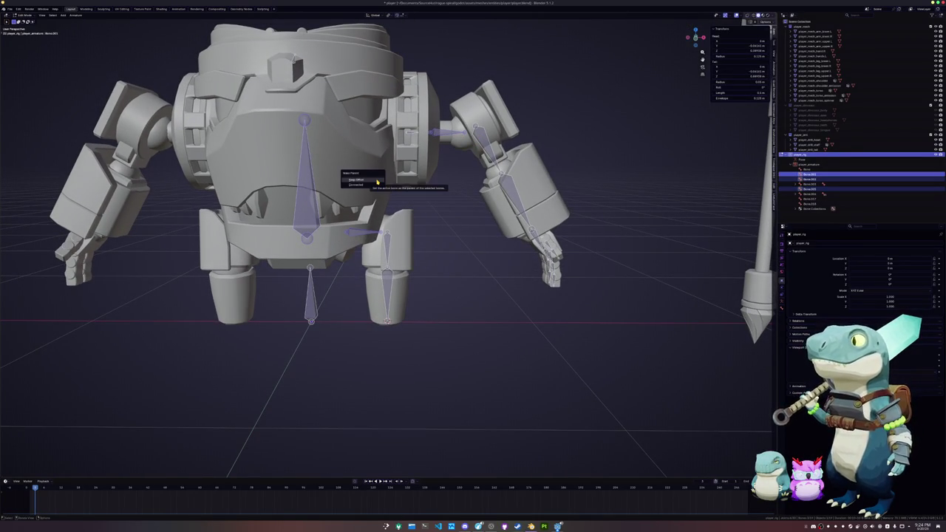
{"action": "left_click", "coordinate": [377, 181]}
Parent Bone.007 to Bone.003, and another bone to the root Bone, keeping offset
{"action": "left_click", "coordinate": [810, 189]}
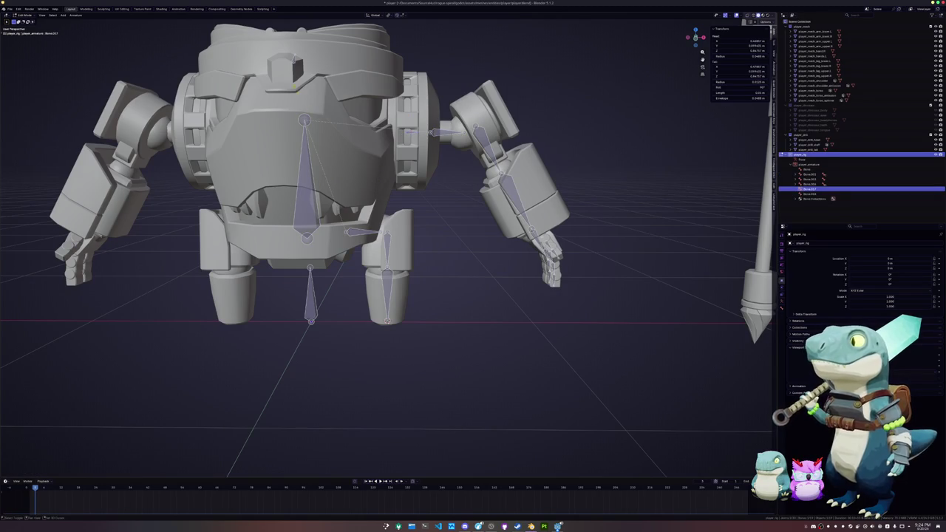
{"action": "left_click", "coordinate": [304, 119], "text": "shift"}
{"action": "key", "text": "ctrl+p"}
{"action": "left_click", "coordinate": [352, 151]}
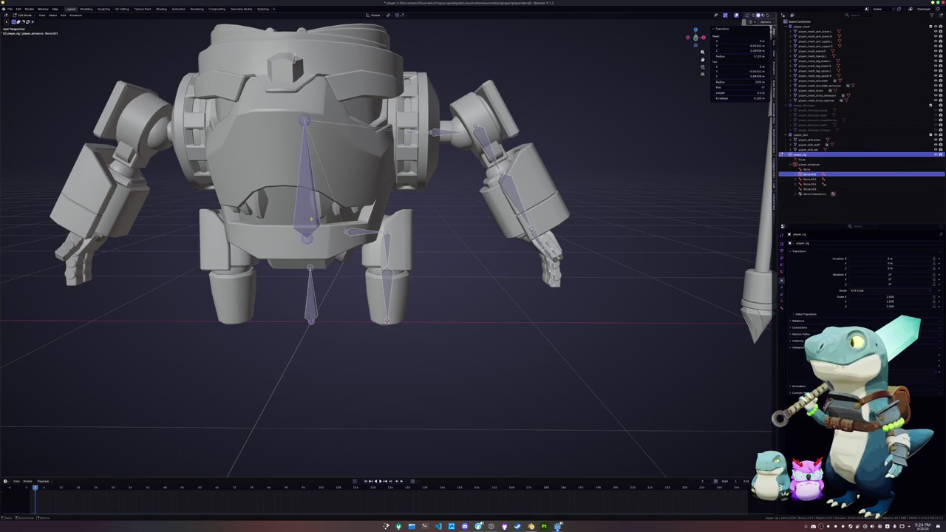
{"action": "left_click", "coordinate": [311, 287], "text": "shift"}
{"action": "key", "text": "ctrl+p"}
{"action": "left_click", "coordinate": [311, 283]}
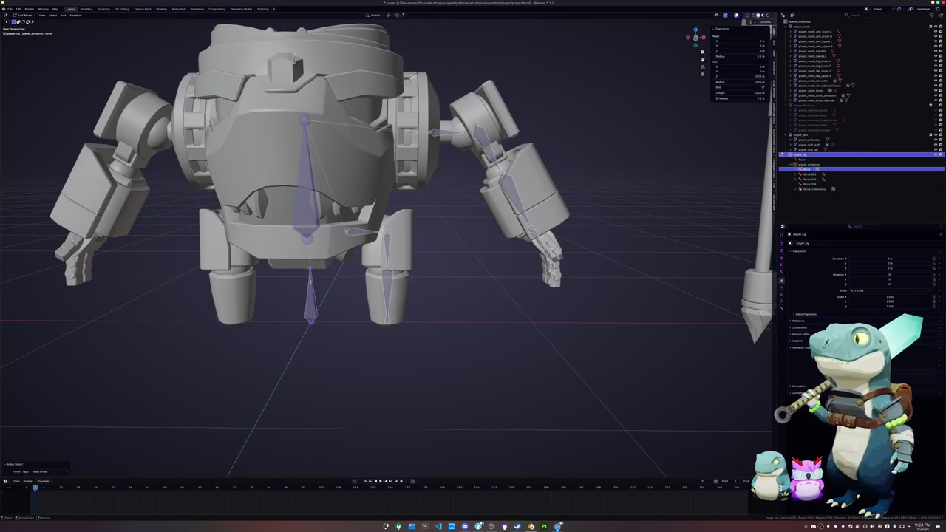
Parent the arm bone Bone.004 to the right shoulder bone with Keep Offset
{"action": "left_click", "coordinate": [810, 179]}
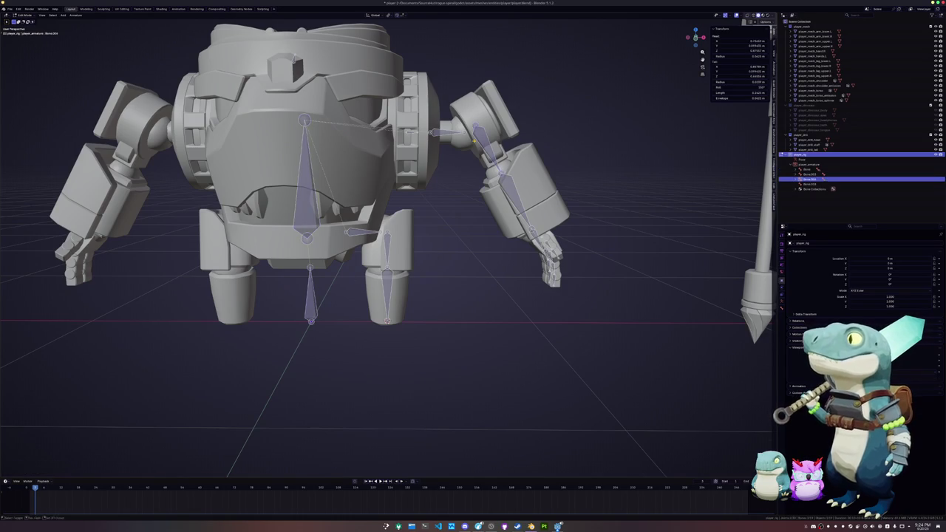
{"action": "middle_click_drag", "start_coordinate": [280, 104], "coordinate": [235, 89]}
{"action": "left_click", "coordinate": [427, 159], "text": "shift"}
{"action": "key", "text": "ctrl+p"}
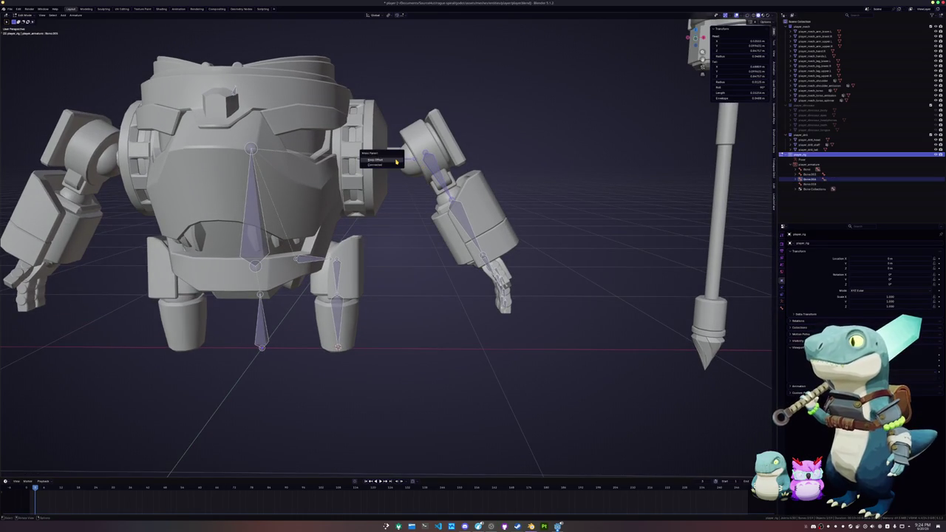
{"action": "left_click", "coordinate": [395, 161]}
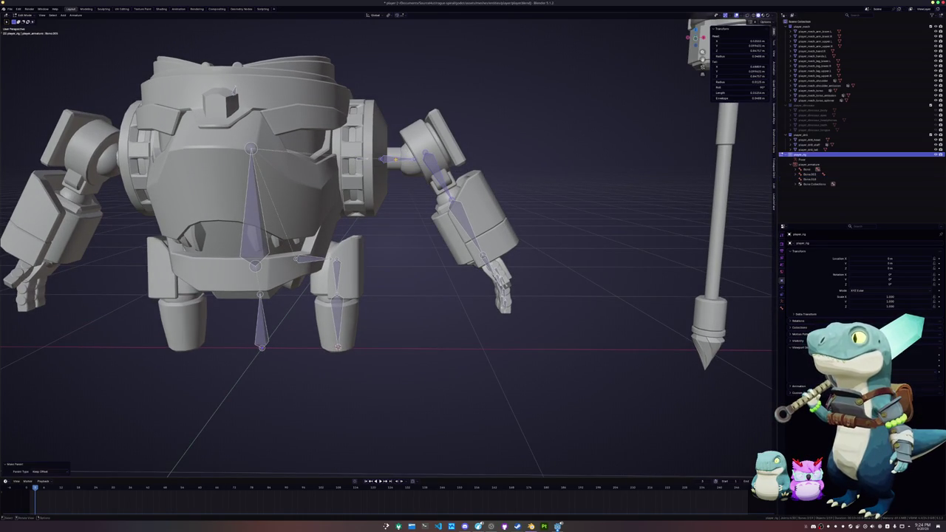
Nudge the hand bones slightly and parent the finger bones with Keep Offset
{"action": "middle_click_drag", "start_coordinate": [395, 160], "coordinate": [358, 142]}
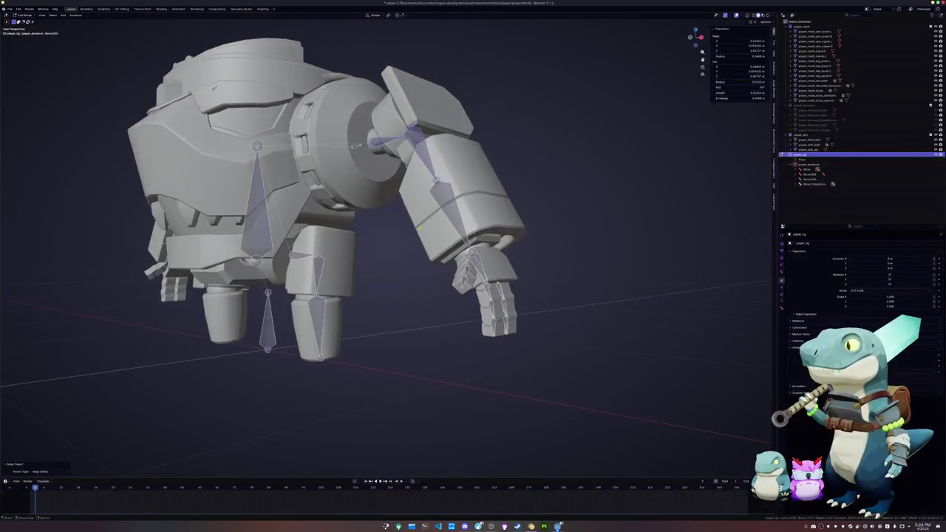
{"action": "scroll", "coordinate": [354, 142], "scroll_direction": "up", "scroll_amount": 5}
{"action": "key", "text": "g"}
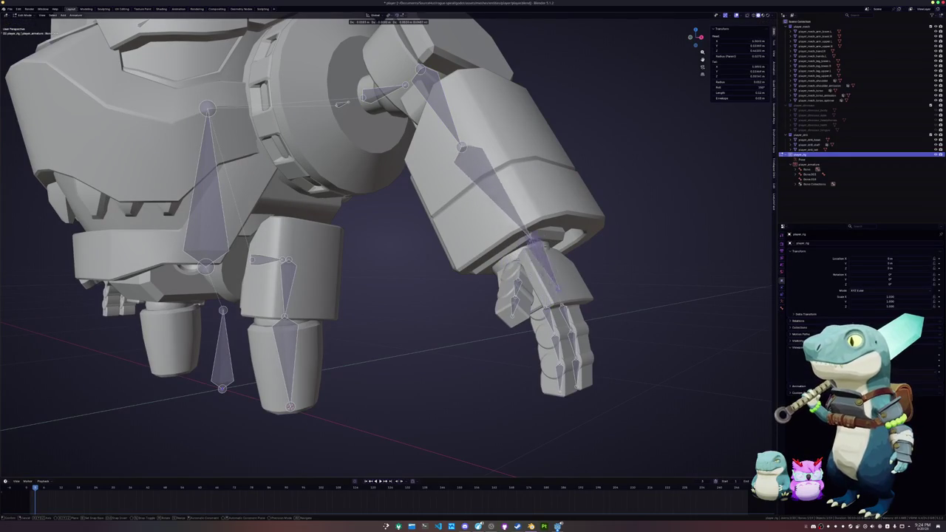
{"action": "left_click", "coordinate": [522, 261]}
{"action": "left_click", "coordinate": [547, 316]}
{"action": "key", "text": "ctrl+p"}
{"action": "left_click", "coordinate": [521, 277]}
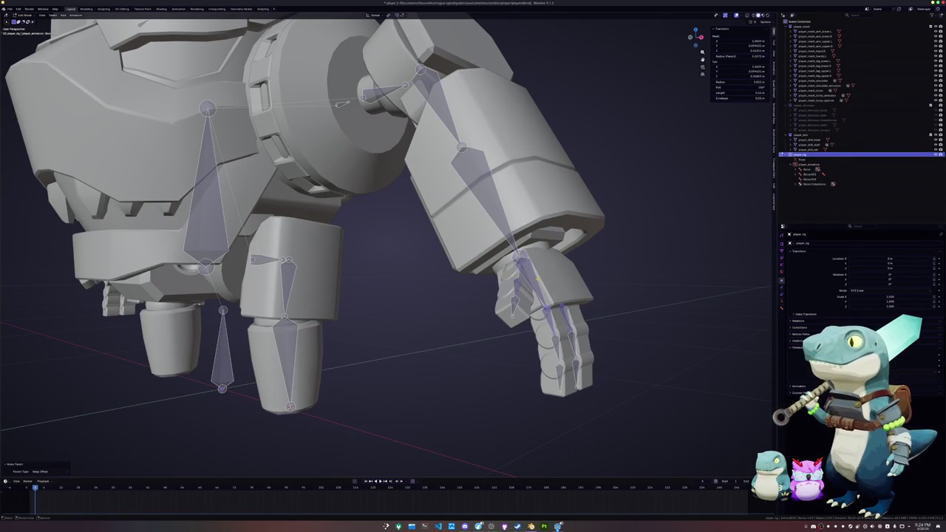
Parent the hand bone and one more bone pair, both with Keep Offset
{"action": "middle_click_drag", "start_coordinate": [384, 259], "coordinate": [443, 222]}
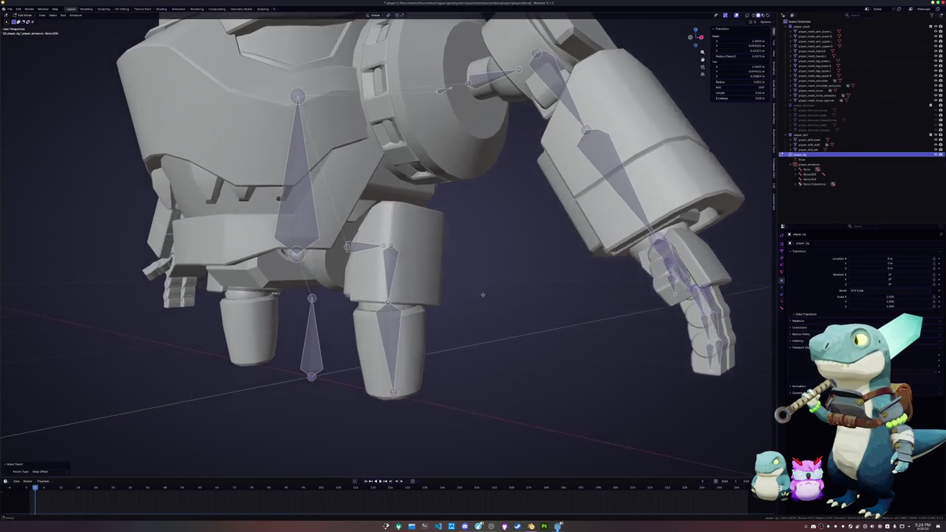
{"action": "left_click", "coordinate": [425, 246], "text": "shift"}
{"action": "key", "text": "ctrl+p"}
{"action": "left_click", "coordinate": [400, 252]}
{"action": "scroll", "coordinate": [406, 248], "scroll_direction": "down", "scroll_amount": 8}
{"action": "mouse_move", "coordinate": [407, 248]}
{"action": "middle_mouse_down"}
{"action": "mouse_move", "coordinate": [428, 215]}
{"action": "mouse_move", "coordinate": [345, 138]}
{"action": "mouse_move", "coordinate": [330, 245]}
{"action": "mouse_move", "coordinate": [348, 190]}
{"action": "middle_mouse_up"}
{"action": "left_click", "coordinate": [347, 155]}
{"action": "left_click", "coordinate": [330, 245], "text": "shift"}
{"action": "key", "text": "ctrl+p"}
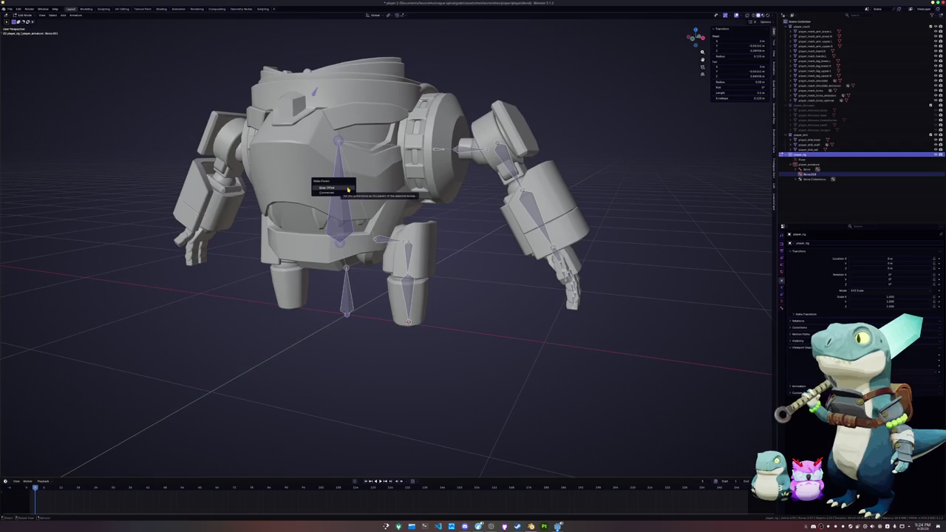
{"action": "left_click", "coordinate": [348, 189]}
Expand Bone in the Outliner to reveal its child and start renaming
{"action": "mouse_move", "coordinate": [351, 188]}
{"action": "middle_mouse_down"}
{"action": "mouse_move", "coordinate": [405, 198]}
{"action": "mouse_move", "coordinate": [348, 285]}
{"action": "middle_mouse_up"}
{"action": "left_click", "coordinate": [347, 284]}
{"action": "left_click", "coordinate": [796, 170]}
{"action": "double_click", "coordinate": [807, 170]}
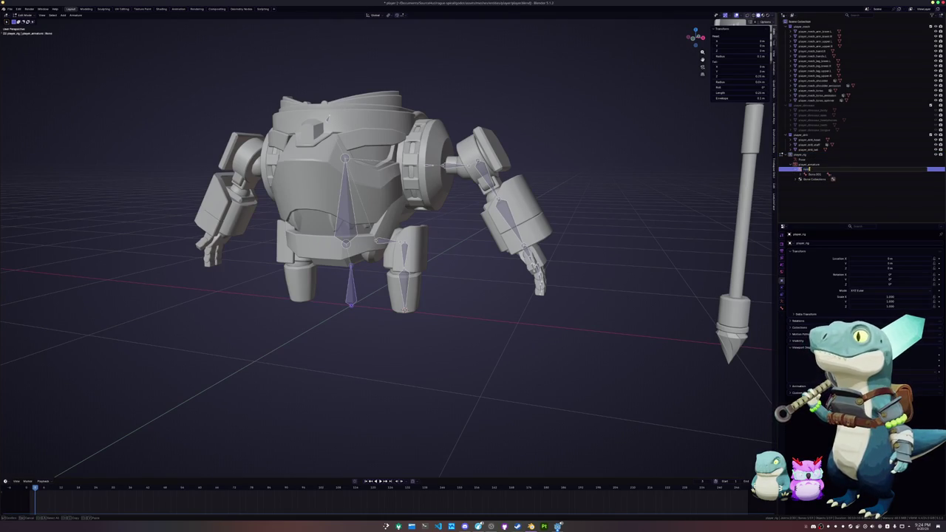
{"action": "left_click", "coordinate": [811, 173]}
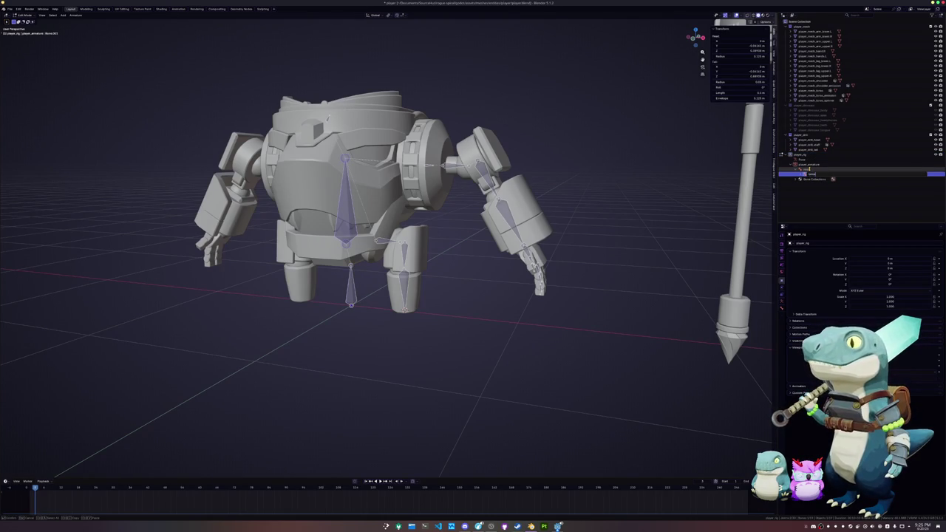
Expand Bone.001 and rename its child bones, one of them to leg.001
{"action": "left_click", "coordinate": [810, 171]}
{"action": "double_click", "coordinate": [813, 178]}
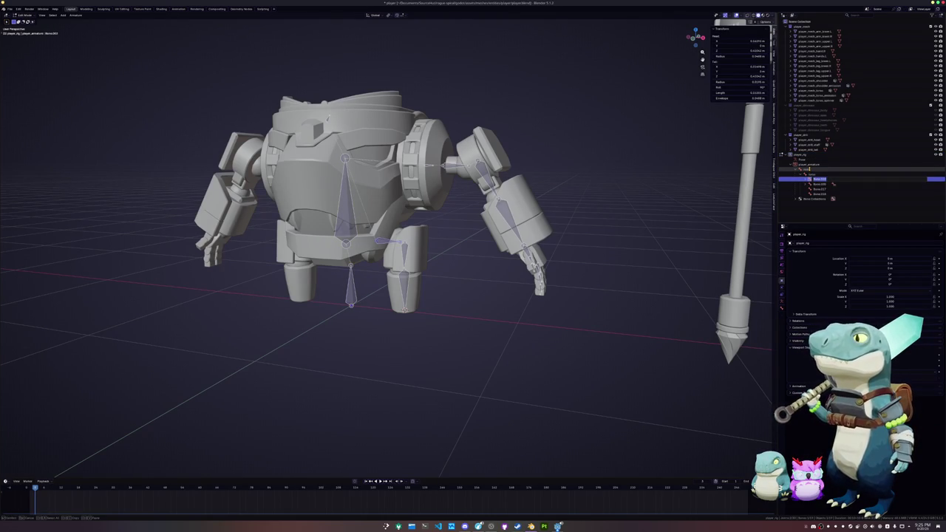
{"action": "key", "text": "Return"}
{"action": "key", "text": "Right"}
{"action": "key", "text": "Down"}
{"action": "type", "text": "s"}
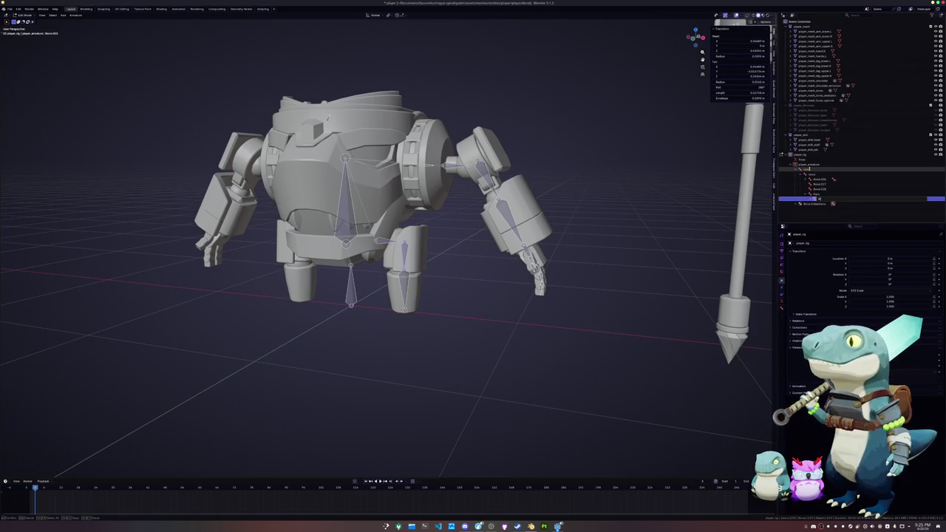
{"action": "key", "text": "Return"}
{"action": "key", "text": "Right"}
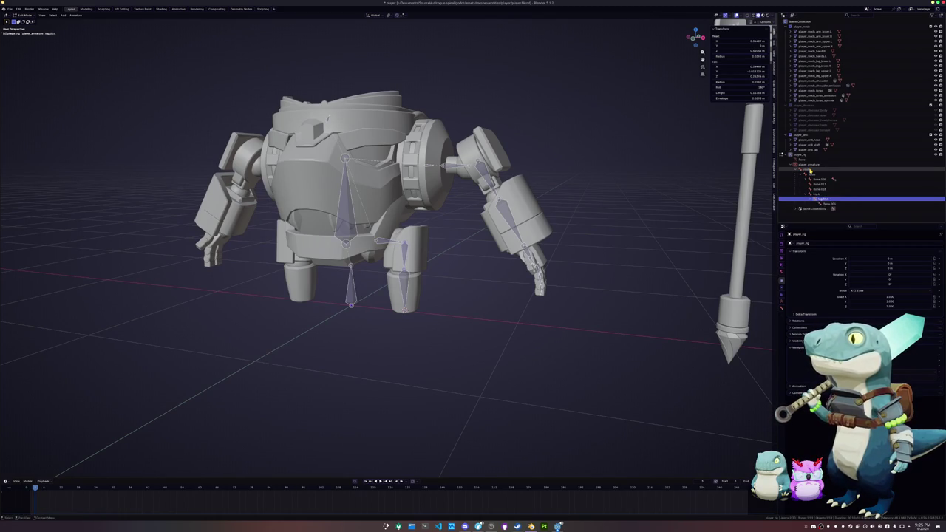
{"action": "key", "text": "Down"}
Rename Bone.017 to spine
{"action": "key", "text": "F2"}
{"action": "key", "text": "Return"}
{"action": "key", "text": "Up"}
{"action": "key", "text": "Up"}
{"action": "key", "text": "Up"}
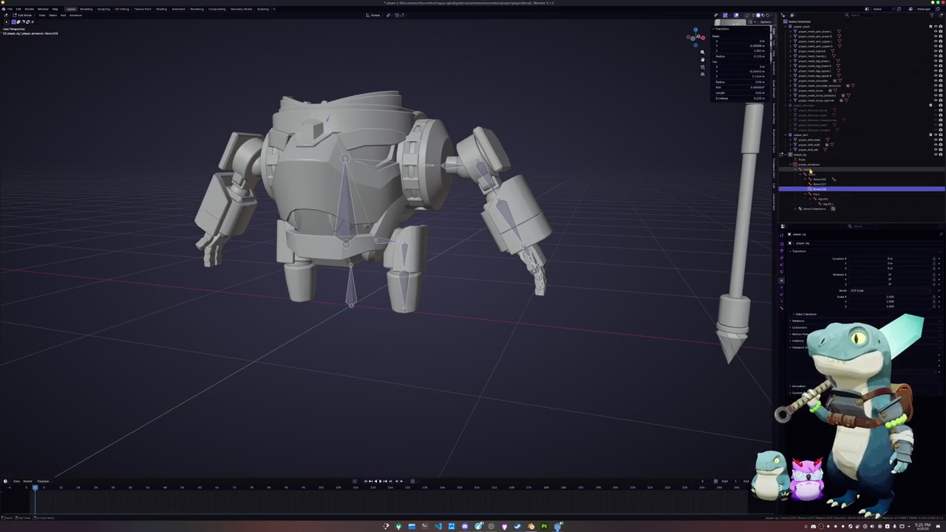
{"action": "key", "text": "Up"}
{"action": "key", "text": "Up"}
{"action": "key", "text": "Down"}
{"action": "key", "text": "F2"}
{"action": "key", "text": "BackSpace"}
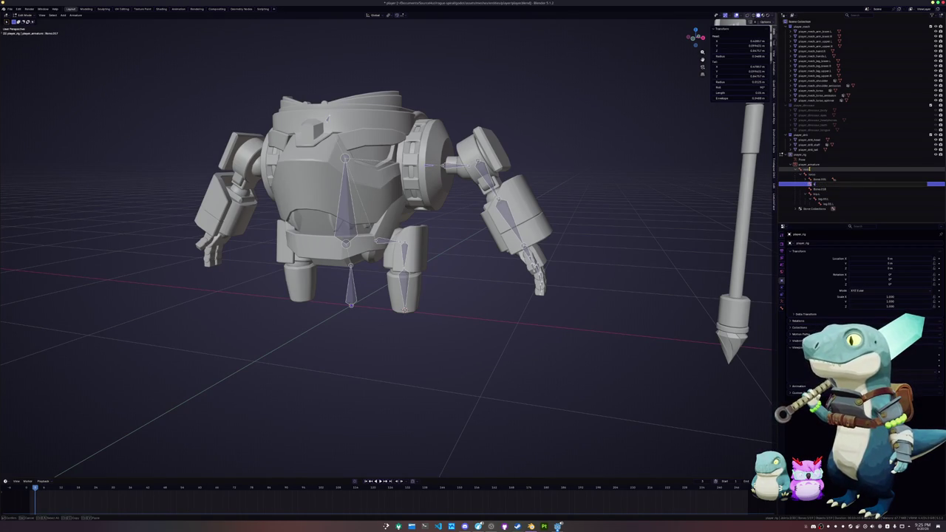
{"action": "key", "text": "ctrl+a"}
{"action": "key", "text": "BackSpace"}
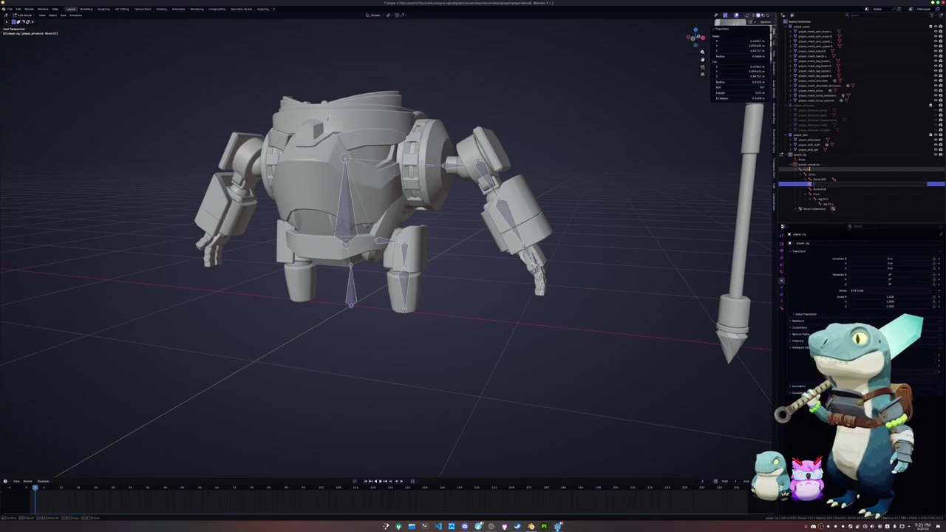
{"action": "key", "text": "Return"}
Rename Bone.006 and the bone after it with descriptive names
{"action": "key", "text": "Up"}
{"action": "key", "text": "Up"}
{"action": "key", "text": "Up"}
{"action": "key", "text": "Up"}
{"action": "key", "text": "Up"}
{"action": "key", "text": "Down"}
{"action": "key", "text": "Down"}
{"action": "key", "text": "Down"}
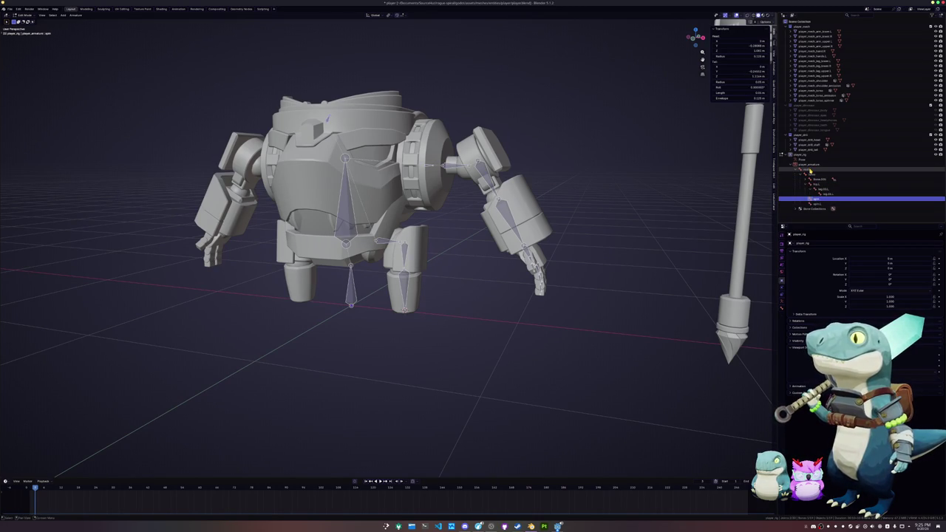
{"action": "key", "text": "Down"}
{"action": "key", "text": "Up"}
{"action": "key", "text": "Up"}
{"action": "key", "text": "Up"}
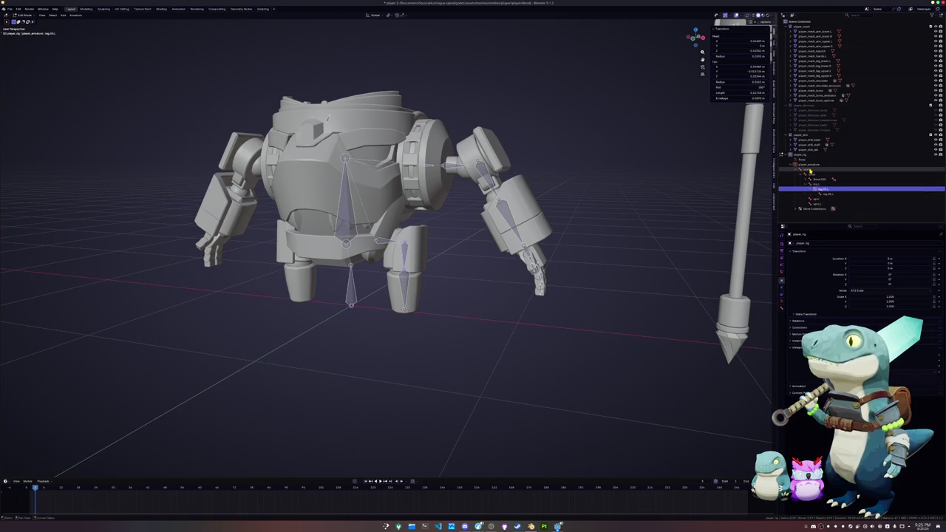
{"action": "key", "text": "Up"}
{"action": "key", "text": "Up"}
{"action": "key", "text": "F2"}
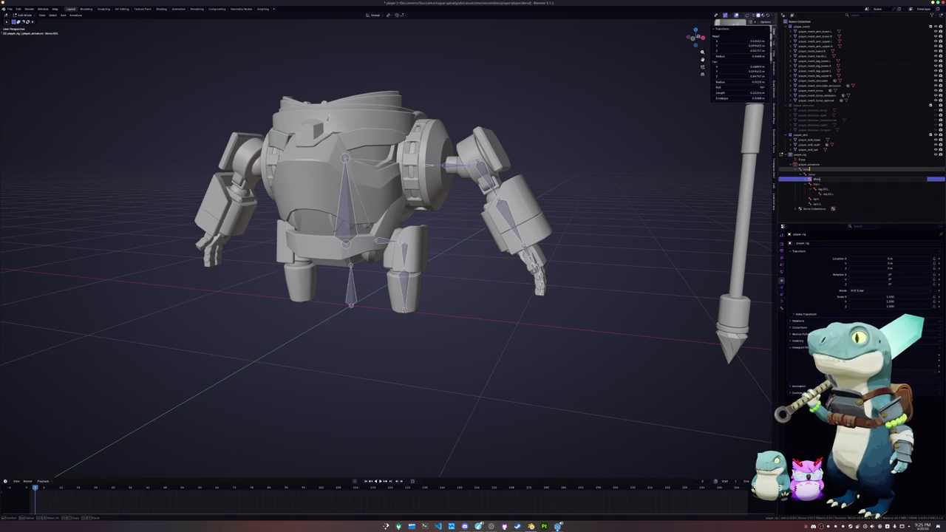
{"action": "key", "text": "BackSpace"}
{"action": "key", "text": "BackSpace"}
{"action": "key", "text": "BackSpace"}
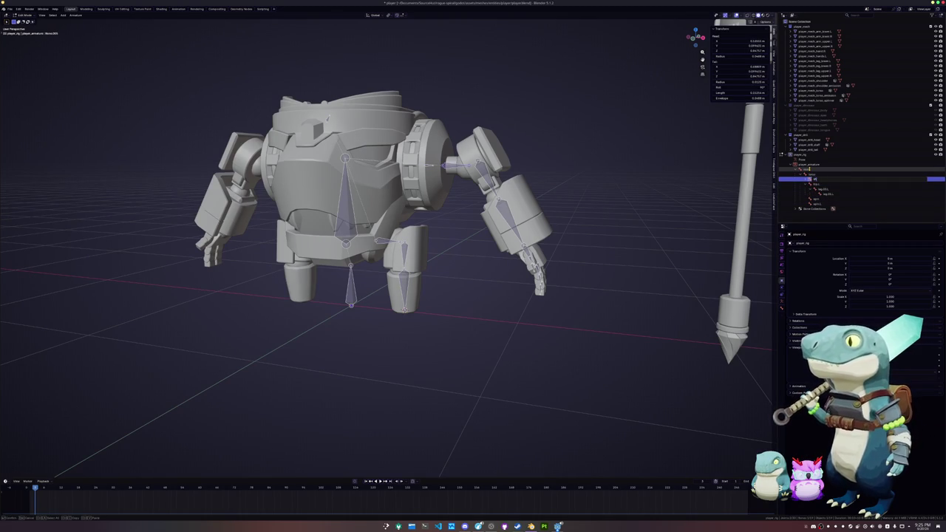
{"action": "key", "text": "Return"}
{"action": "key", "text": "F2"}
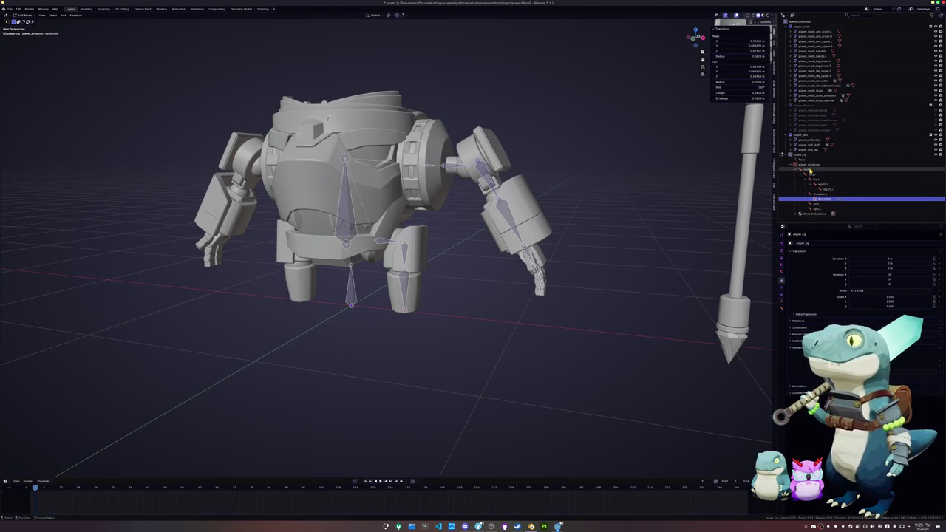
{"action": "key", "text": "BackSpace"}
{"action": "key", "text": "BackSpace"}
{"action": "key", "text": "BackSpace"}
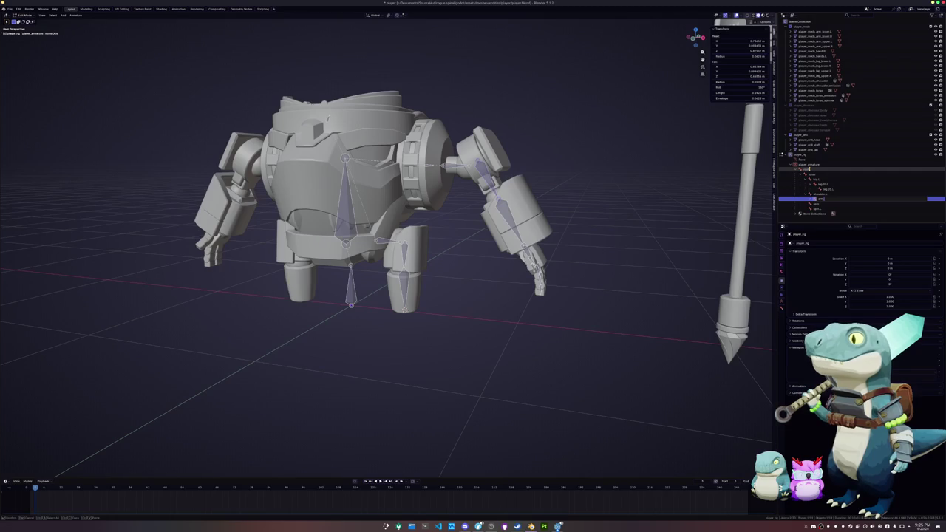
{"action": "key", "text": "Return"}
Name the arm bone arm.01.L and Bone.008 hand.L, then begin renaming Bone.009
{"action": "key", "text": "F2"}
{"action": "key", "text": "Return"}
{"action": "key", "text": "Down"}
{"action": "key", "text": "F2"}
{"action": "type", "text": "ha"}
{"action": "key", "text": "Return"}
{"action": "key", "text": "Down"}
{"action": "key", "text": "F2"}
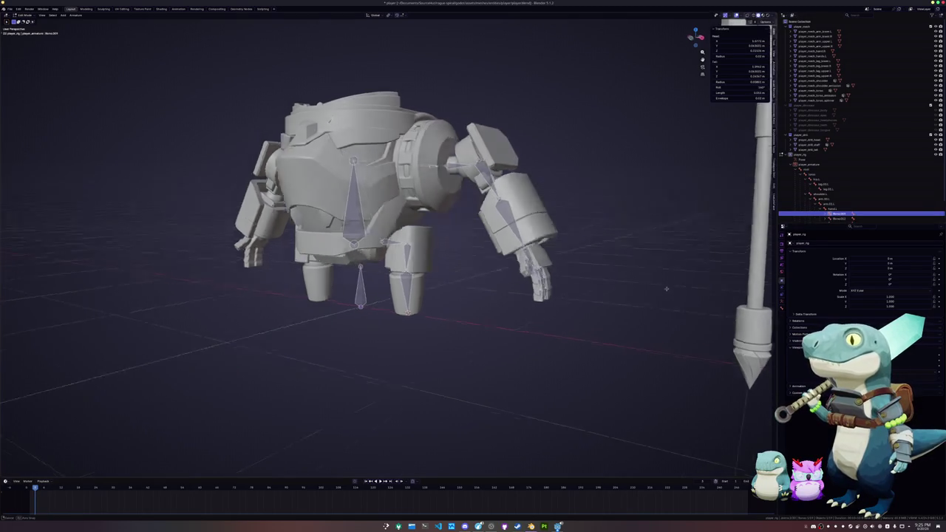
Give the currently selected hand bone a new name
{"action": "middle_click_drag", "start_coordinate": [577, 244], "coordinate": [623, 249]}
{"action": "scroll", "coordinate": [632, 259], "scroll_direction": "up", "scroll_amount": 3}
{"action": "scroll", "coordinate": [632, 258], "scroll_direction": "up", "scroll_amount": 2}
{"action": "scroll", "coordinate": [632, 258], "scroll_direction": "up", "scroll_amount": 2}
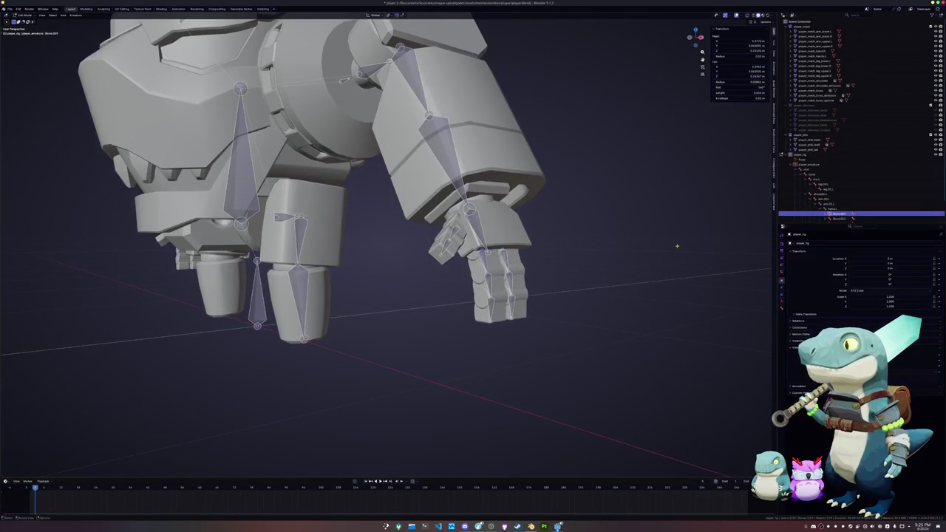
{"action": "key", "text": "F2"}
{"action": "type", "text": "s"}
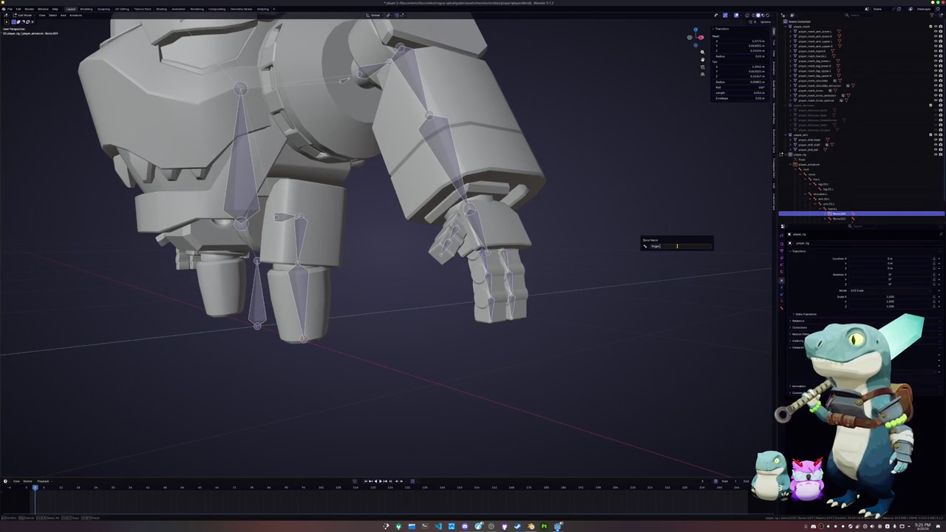
{"action": "key", "text": "Return"}
{"action": "key", "text": "Up"}
Rename the first two claw bones finger.00.01.L and finger.00.02.L
{"action": "scroll", "coordinate": [818, 214], "scroll_direction": "down", "scroll_amount": 1}
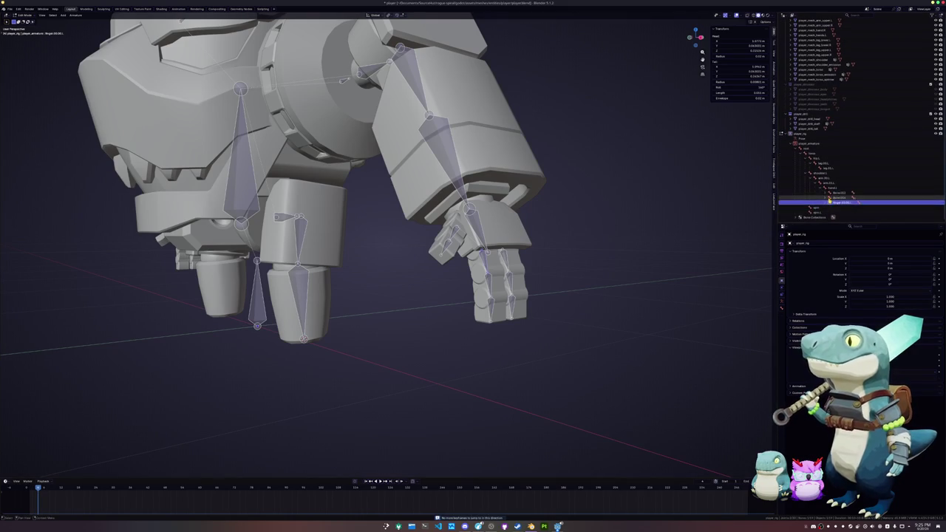
{"action": "left_click", "coordinate": [829, 198]}
{"action": "double_click", "coordinate": [832, 203]}
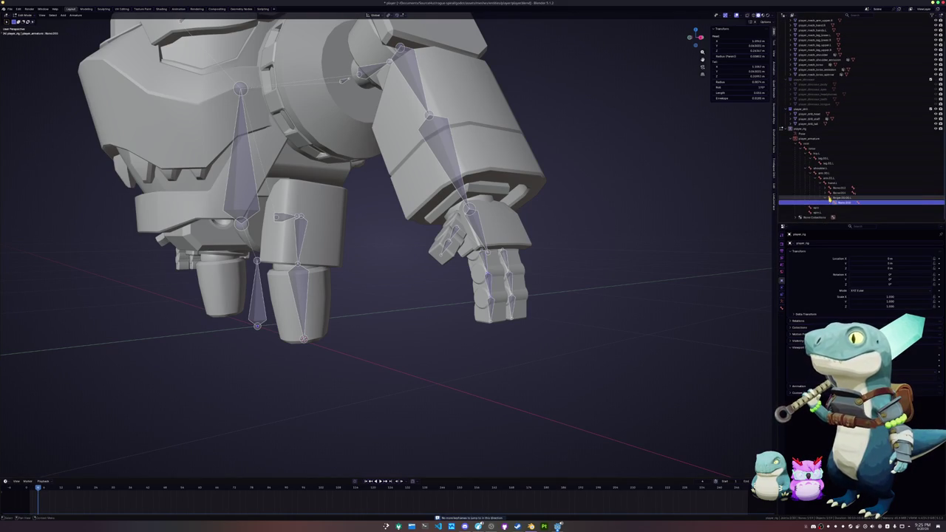
{"action": "type", "text": "finger.02.L"}
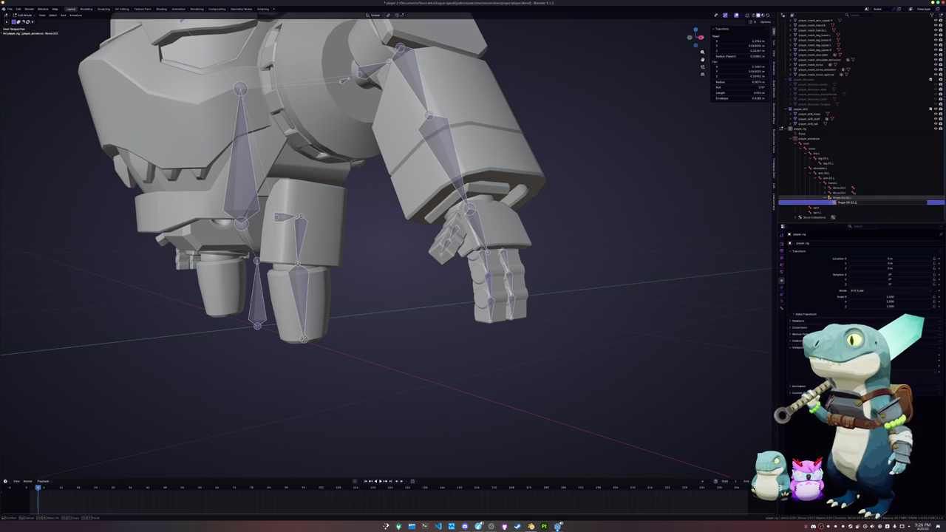
{"action": "key", "text": "Return"}
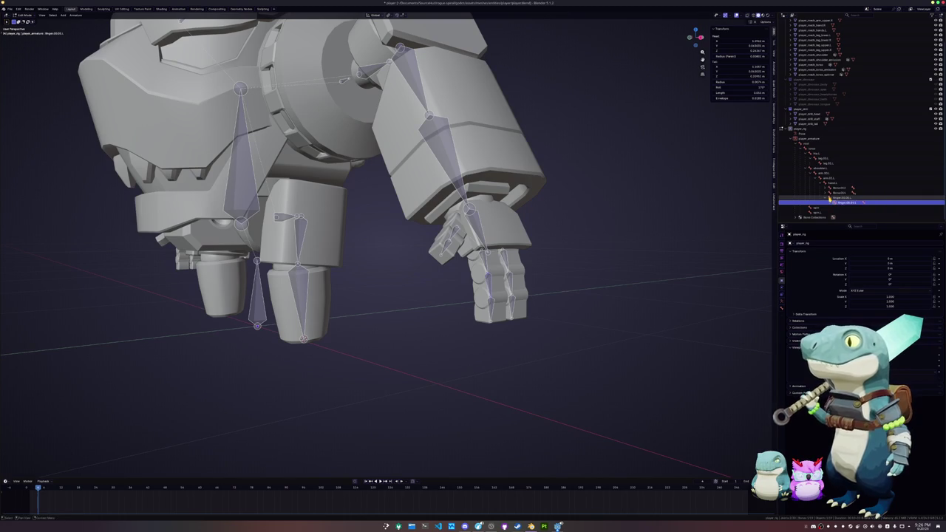
{"action": "left_click", "coordinate": [844, 208]}
{"action": "double_click", "coordinate": [833, 207]}
{"action": "type", "text": "finger"}
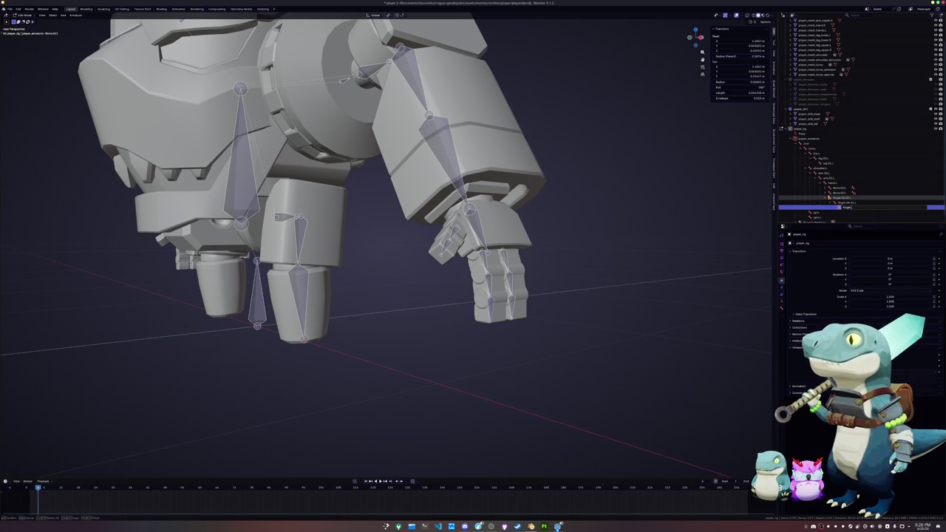
{"action": "type", "text": ".L"}
{"action": "key", "text": "Return"}
Rename Bone.014 and the next claw bone with finger names
{"action": "left_click", "coordinate": [835, 193]}
{"action": "type", "text": "finge"}
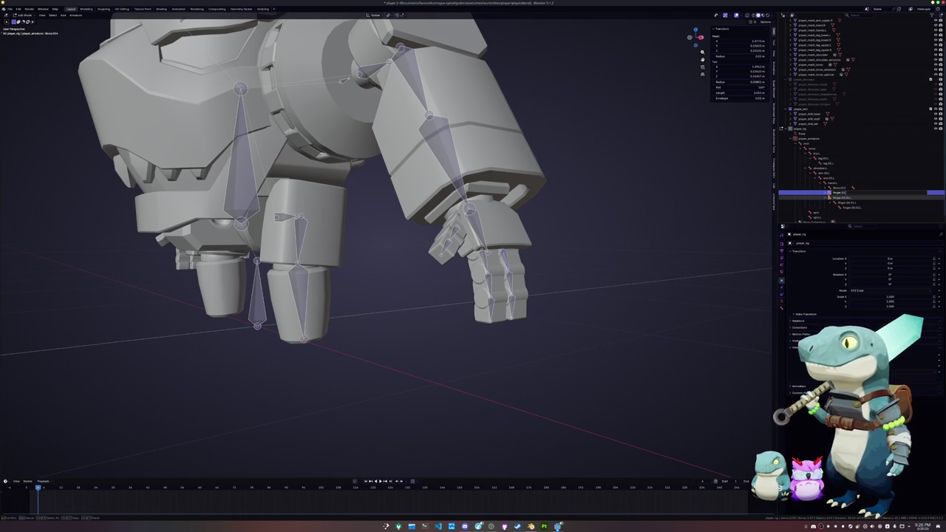
{"action": "key", "text": "Return"}
{"action": "double_click", "coordinate": [839, 212]}
{"action": "type", "text": "f"}
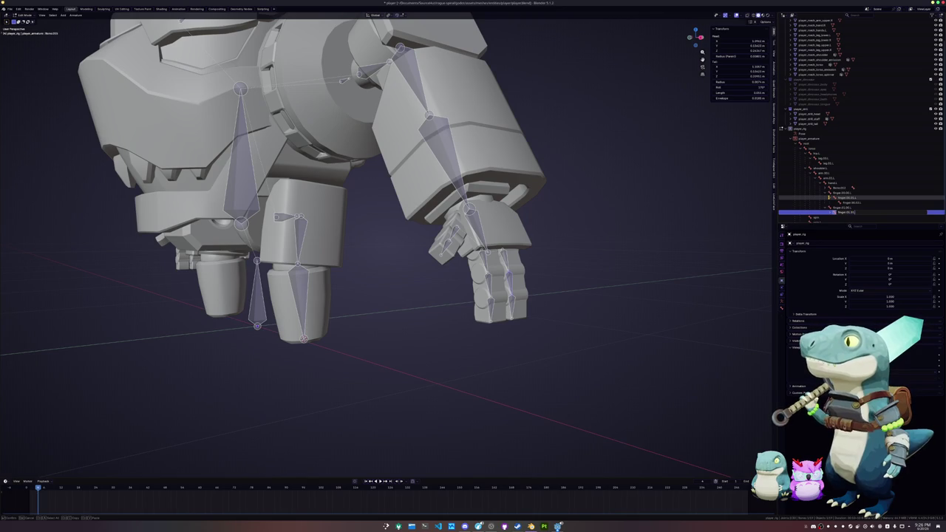
{"action": "type", "text": "ing"}
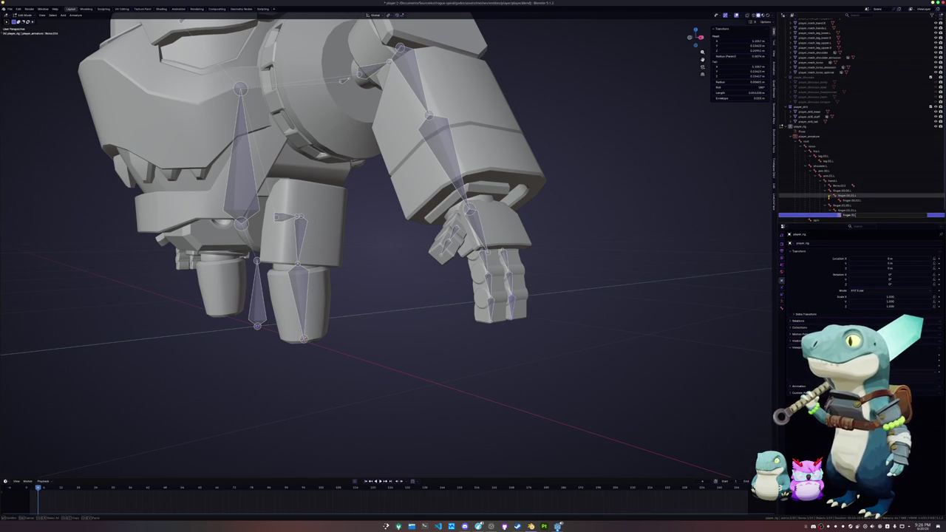
{"action": "key", "text": "Return"}
Rename one more bone up the hand with a finger name and the last bone thumb
{"action": "key", "text": "Up"}
{"action": "key", "text": "Up"}
{"action": "key", "text": "Up"}
{"action": "key", "text": "Up"}
{"action": "key", "text": "Up"}
{"action": "key", "text": "F2"}
{"action": "type", "text": "fing"}
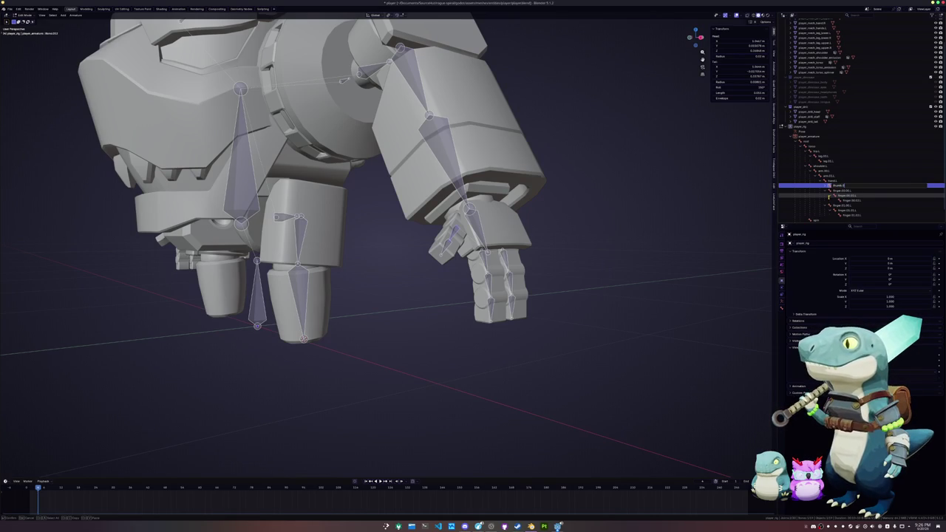
{"action": "key", "text": "Return"}
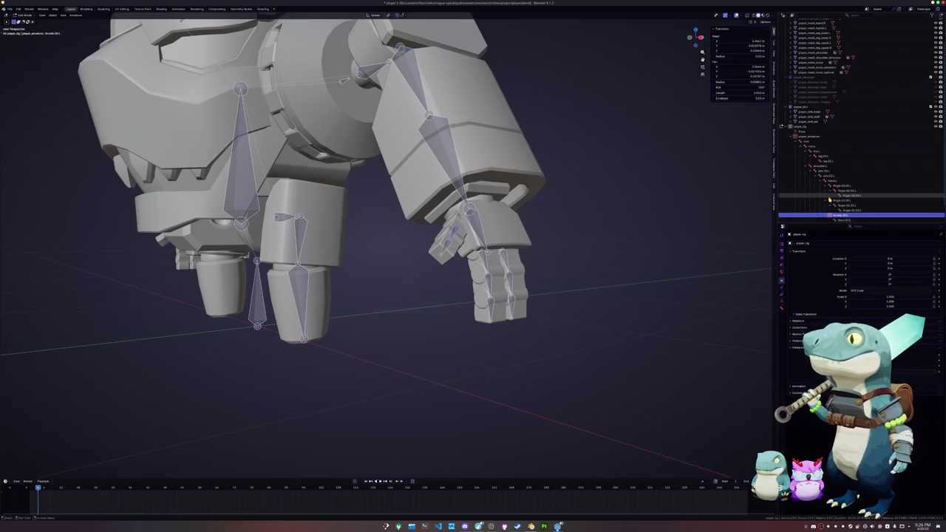
{"action": "key", "text": "F2"}
{"action": "type", "text": "thumb"}
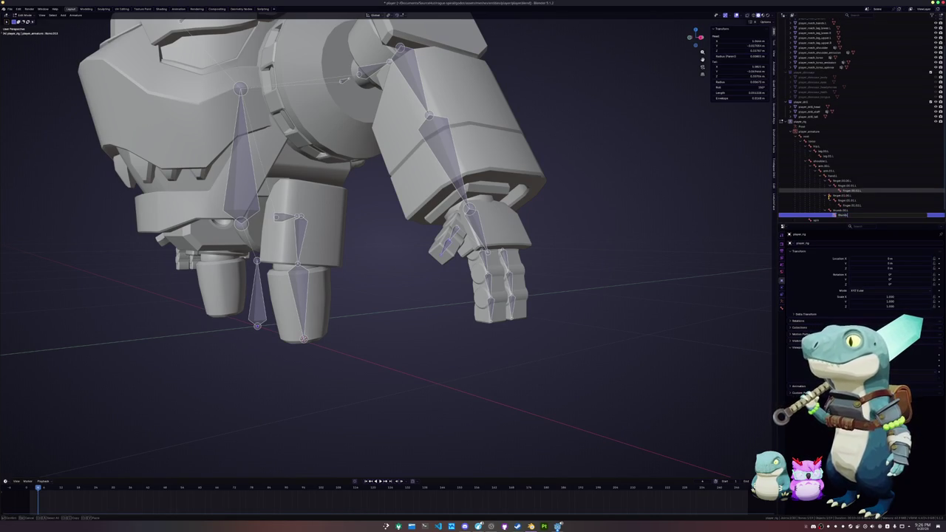
{"action": "key", "text": "Return"}
{"action": "scroll", "coordinate": [577, 185], "scroll_direction": "down", "scroll_amount": 3}
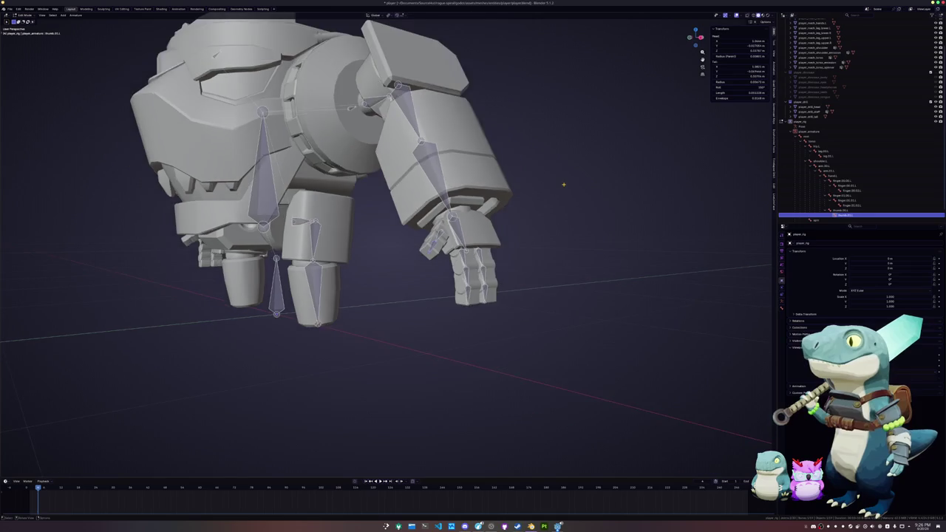
Recentre the view, select all bones and apply Armature > Symmetrize
{"action": "middle_click_drag", "start_coordinate": [539, 185], "coordinate": [577, 185]}
{"action": "middle_click_drag", "start_coordinate": [507, 168], "coordinate": [574, 174], "text": "shift"}
{"action": "key", "text": "a"}
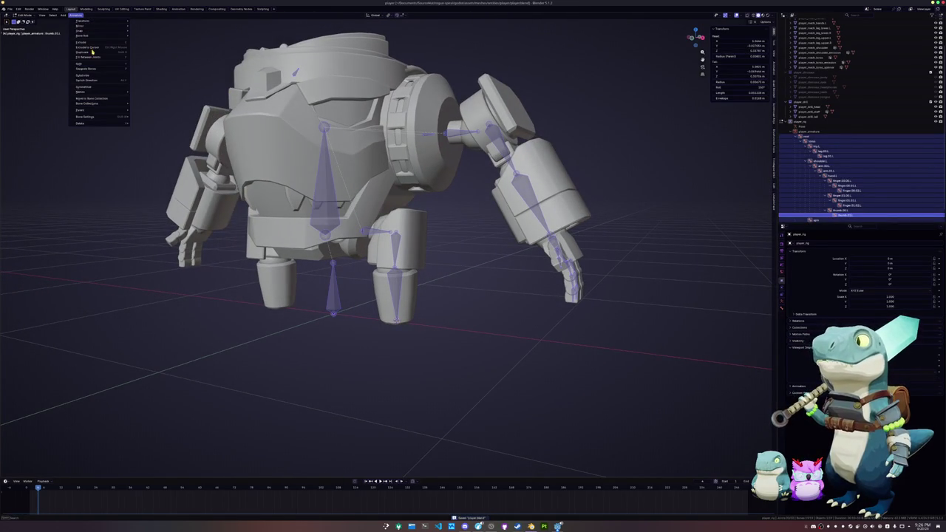
{"action": "left_click", "coordinate": [88, 91]}
Orbit around the robot rig and select only the root bone
{"action": "scroll", "coordinate": [379, 221], "scroll_direction": "down", "scroll_amount": 2}
{"action": "middle_click_drag", "start_coordinate": [253, 215], "coordinate": [420, 277]}
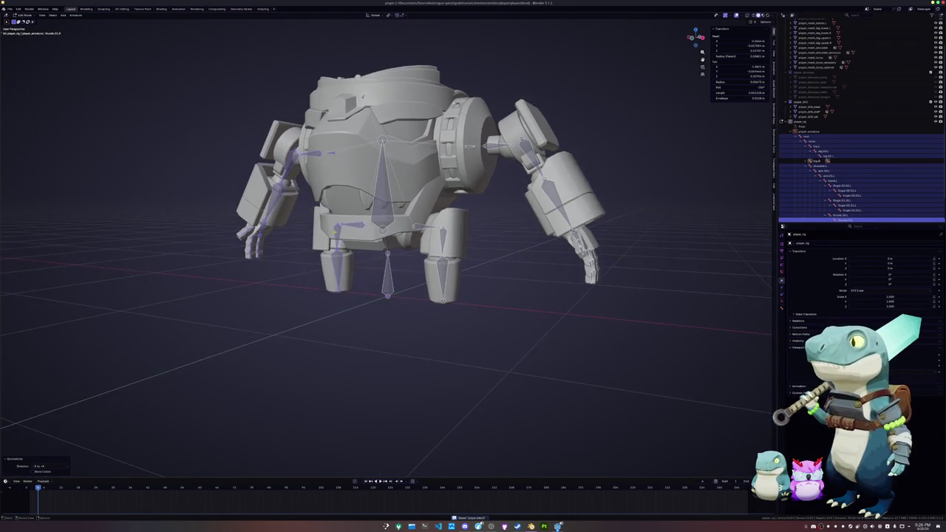
{"action": "scroll", "coordinate": [419, 277], "scroll_direction": "up", "scroll_amount": 3}
{"action": "left_click", "coordinate": [390, 299]}
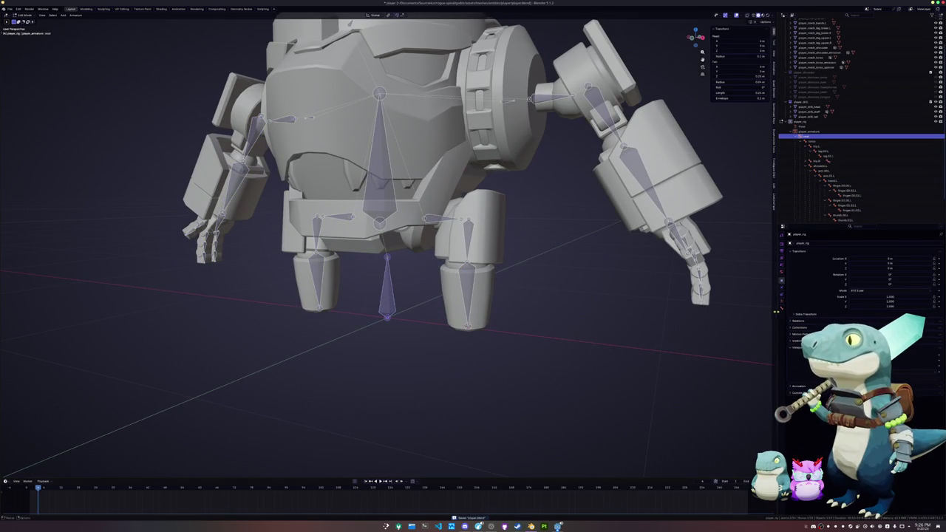
{"action": "scroll", "coordinate": [485, 309], "scroll_direction": "down", "scroll_amount": 2}
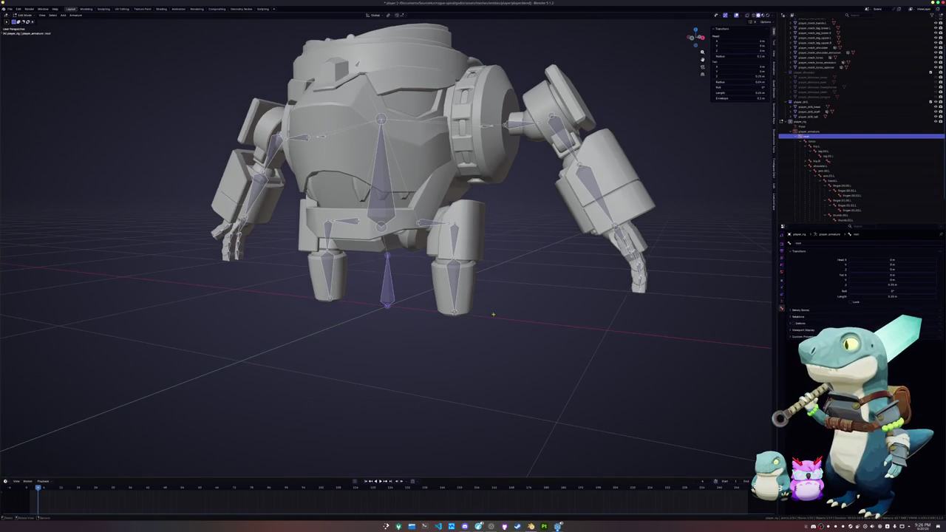
{"action": "left_click", "coordinate": [459, 249]}
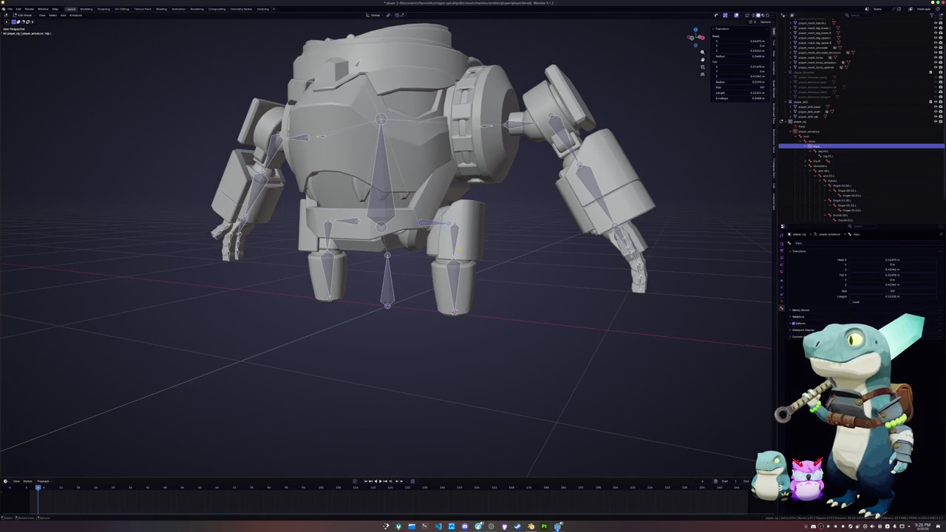
{"action": "left_click", "coordinate": [457, 276]}
{"action": "left_click", "coordinate": [388, 207]}
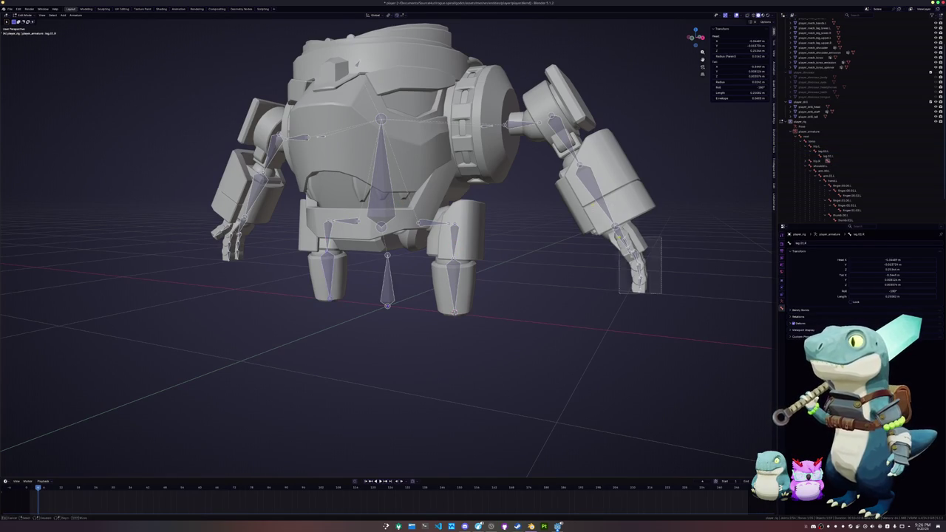
{"action": "key", "text": "l"}
{"action": "scroll", "coordinate": [510, 258], "scroll_direction": "up", "scroll_amount": 2}
{"action": "left_click", "coordinate": [468, 262]}
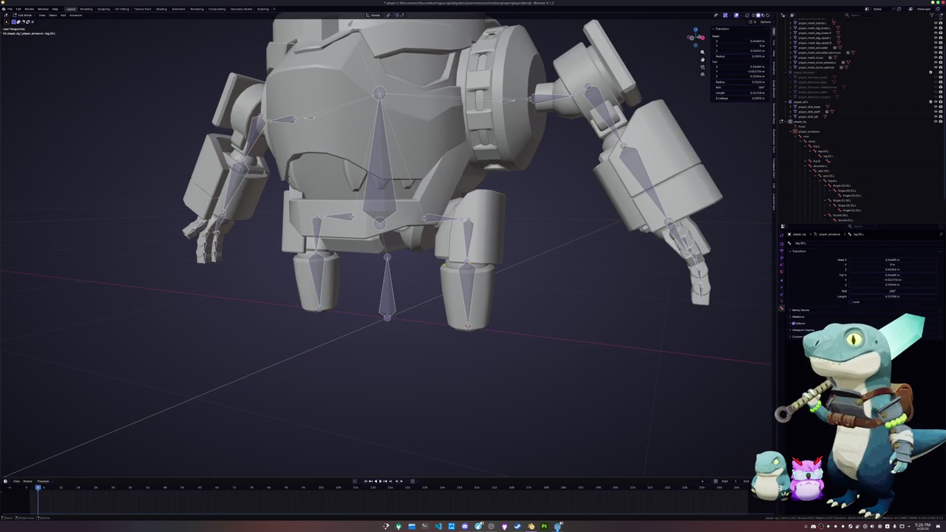
{"action": "key", "text": "KP_3"}
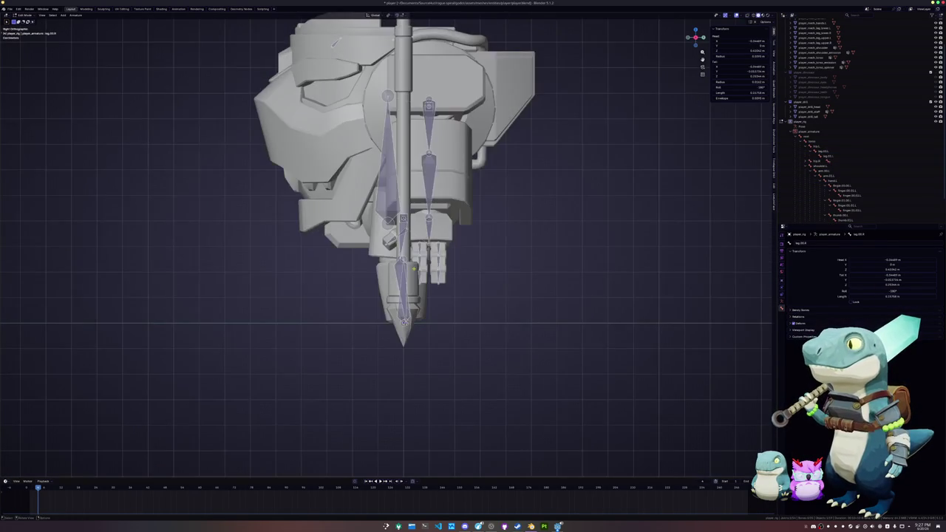
Extrude a new bone from the leg joint along the Y axis
{"action": "scroll", "coordinate": [607, 270], "scroll_direction": "up", "scroll_amount": 2}
{"action": "scroll", "coordinate": [608, 270], "scroll_direction": "up", "scroll_amount": 2}
{"action": "key", "text": "Tab"}
{"action": "key", "text": "e"}
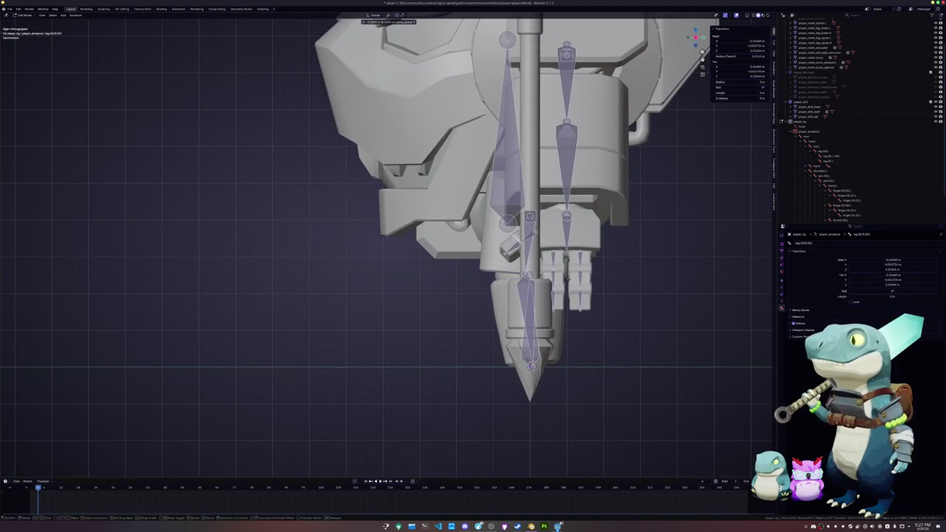
{"action": "key", "text": "y"}
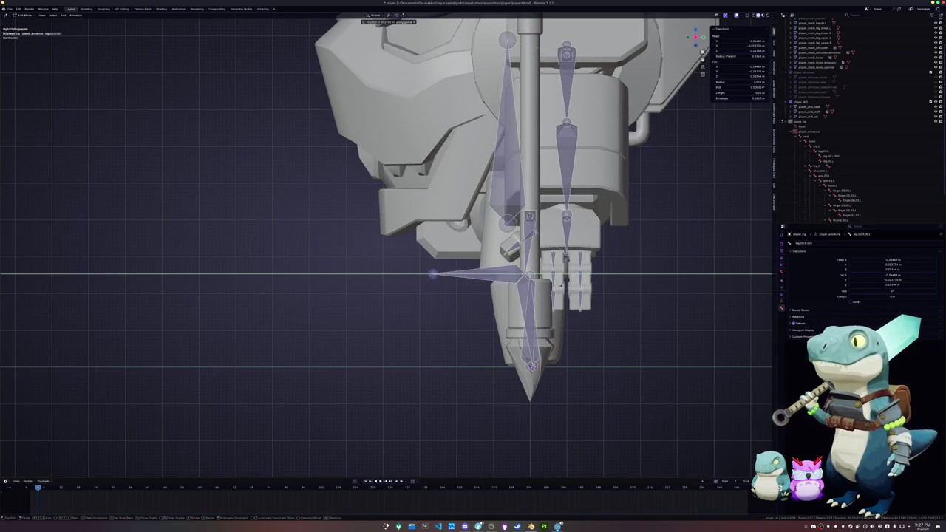
{"action": "left_click", "coordinate": [492, 299]}
Select the whole new bone and move it along X to sit behind the foot
{"action": "left_click", "coordinate": [432, 274]}
{"action": "left_click", "coordinate": [446, 276]}
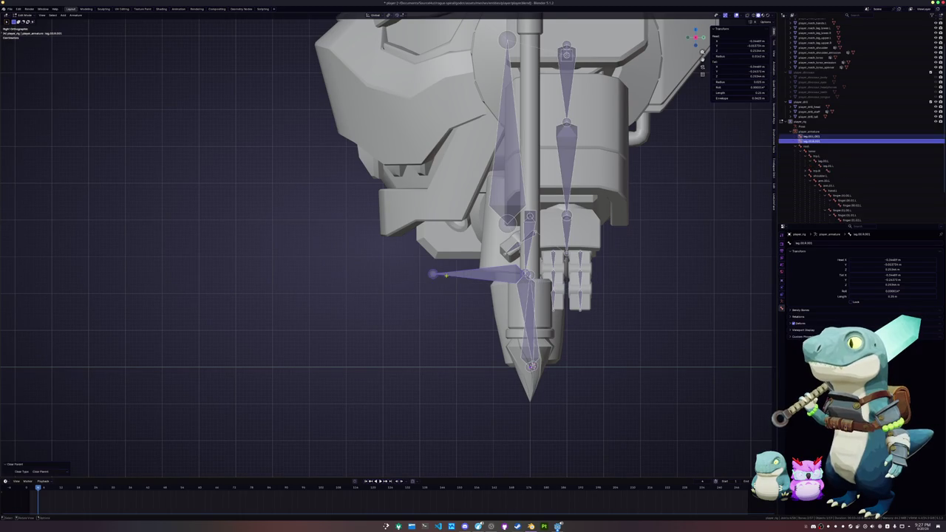
{"action": "key", "text": "g"}
{"action": "key", "text": "x"}
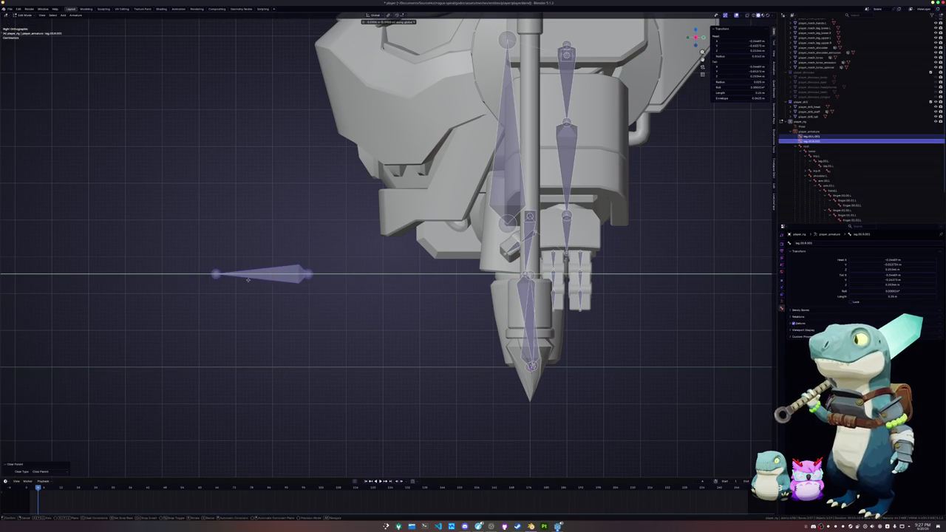
{"action": "left_click", "coordinate": [250, 280]}
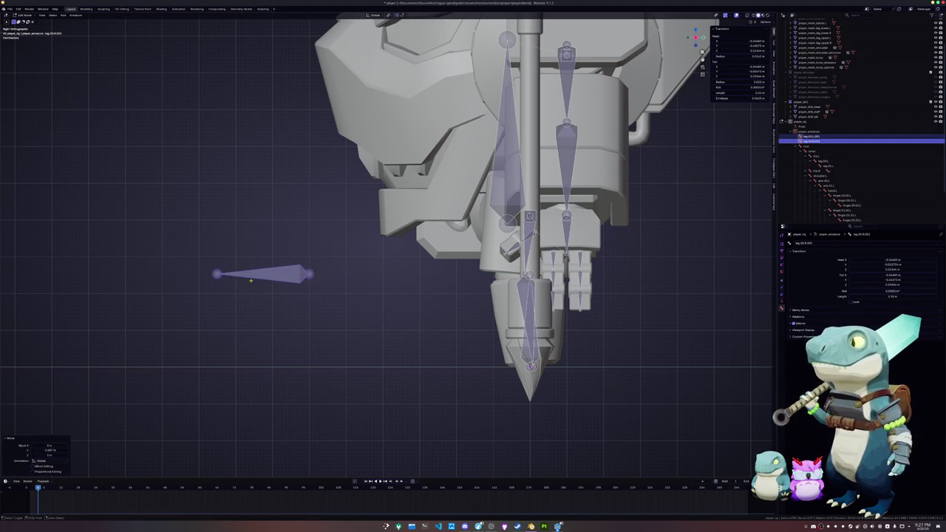
Clear the selection, return to a perspective view of the legs, and select the leg.001.001 bone
{"action": "left_click", "coordinate": [249, 310]}
{"action": "middle_click_drag", "start_coordinate": [249, 311], "coordinate": [326, 330]}
{"action": "left_click", "coordinate": [343, 317]}
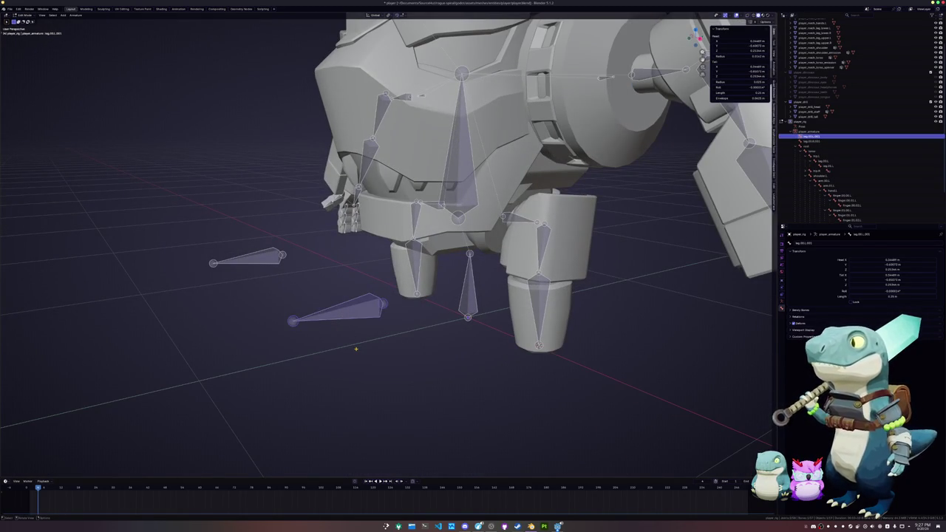
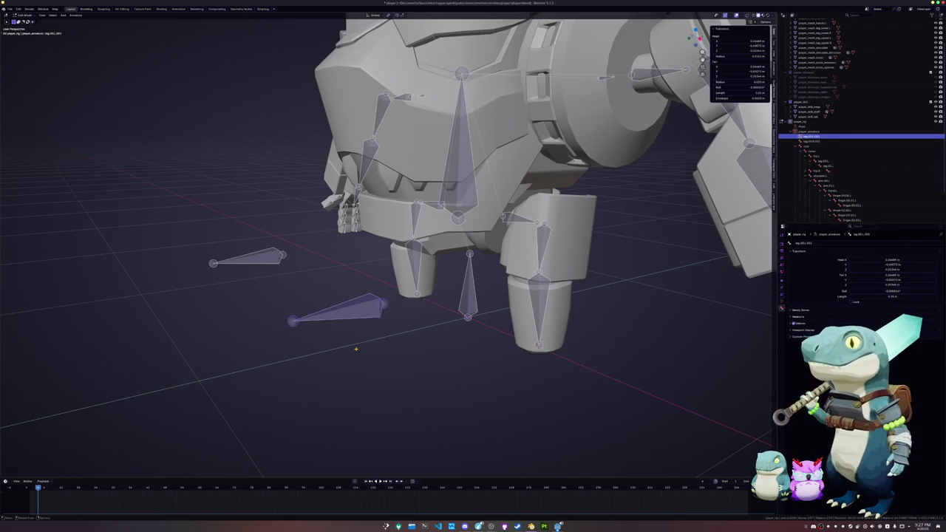
Rename the upper loose knee bone to ik.leg.pole.L
{"action": "key", "text": "F2"}
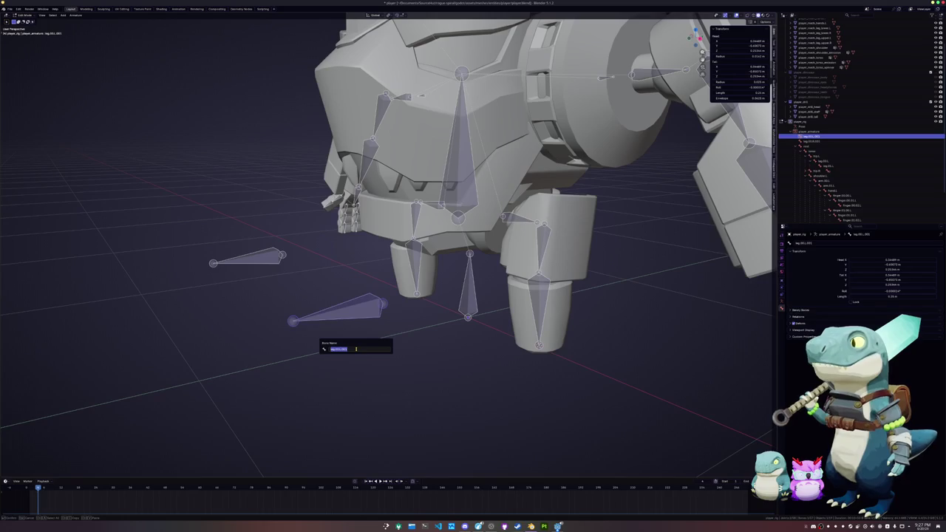
{"action": "key", "text": "BackSpace"}
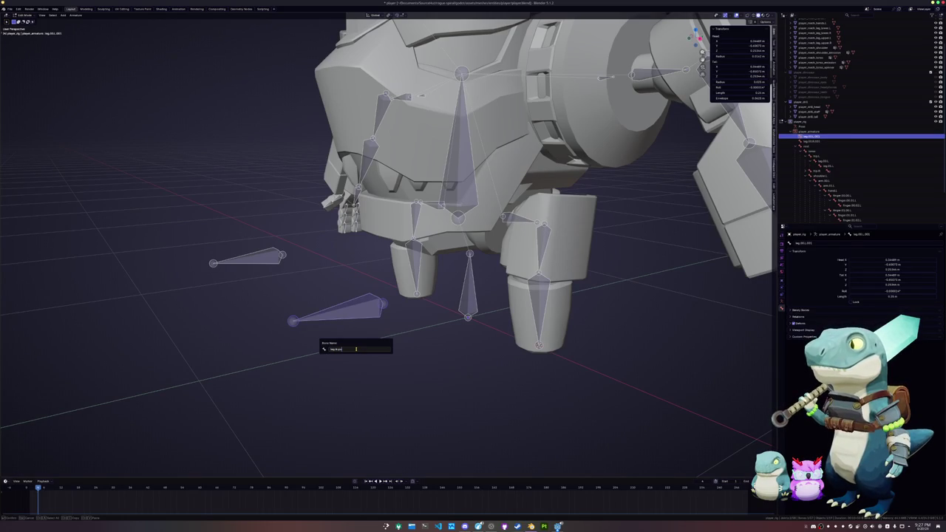
{"action": "key", "text": "ctrl+a"}
{"action": "key", "text": "BackSpace"}
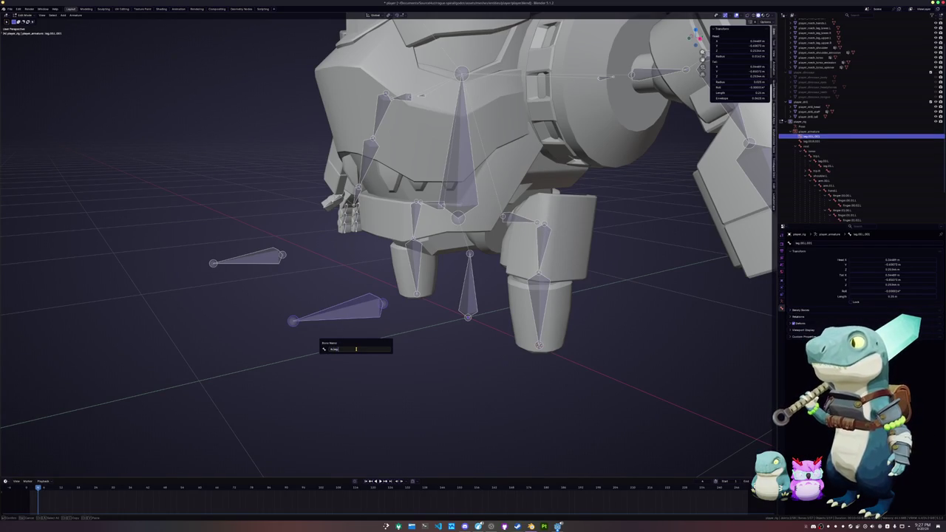
{"action": "key", "text": "Return"}
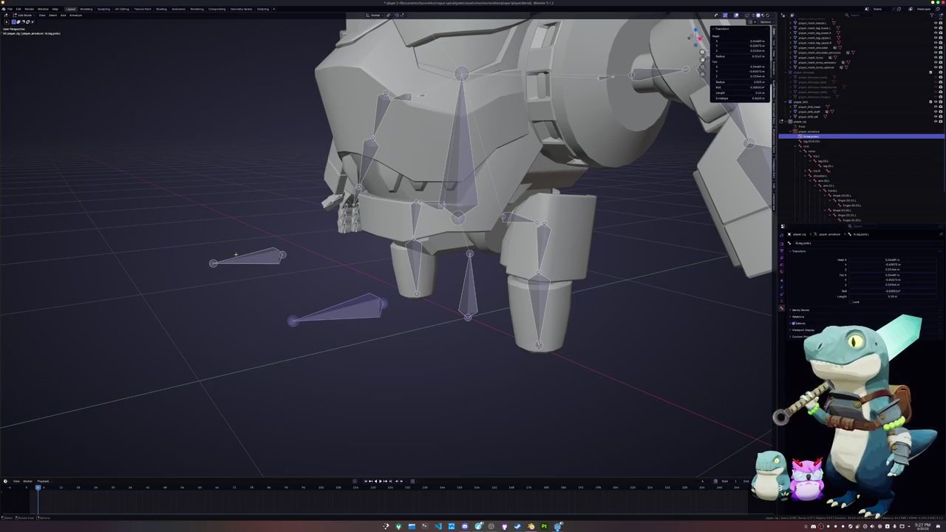
Rename the lower knee bone to ik.leg.pole.R and check both pole bones
{"action": "left_click", "coordinate": [264, 281]}
{"action": "key", "text": "F2"}
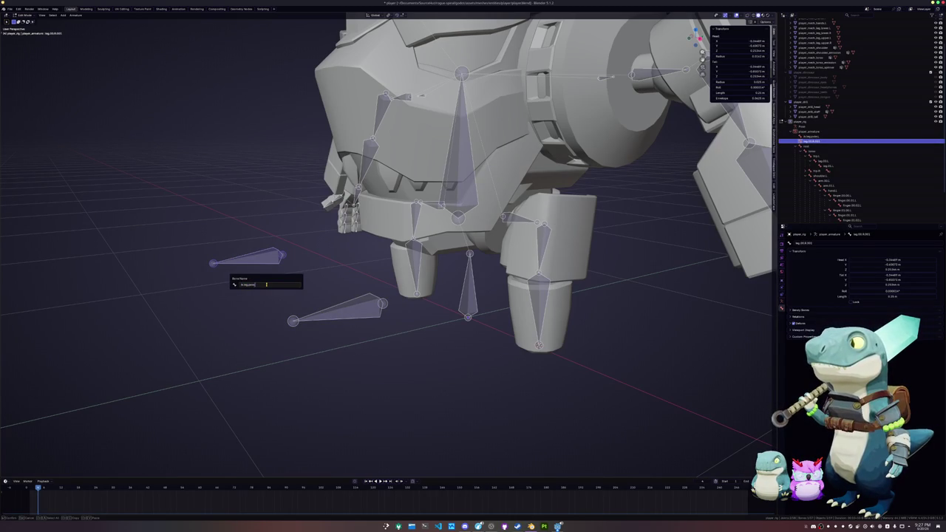
{"action": "key", "text": "Return"}
{"action": "left_click", "coordinate": [247, 258]}
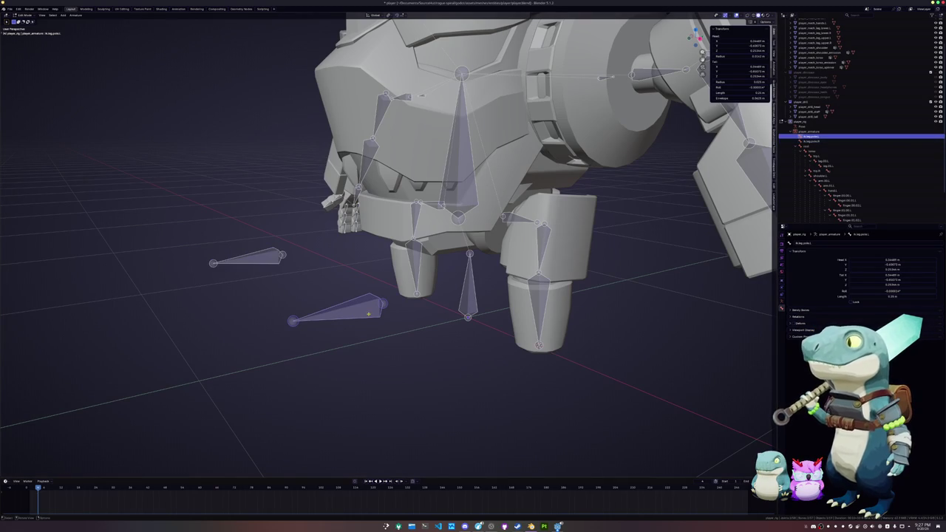
{"action": "left_click", "coordinate": [377, 303]}
{"action": "left_click", "coordinate": [412, 296]}
In right side view, extrude a new bone 0.25 m back along Y from the leg tip
{"action": "key", "text": "KP_3"}
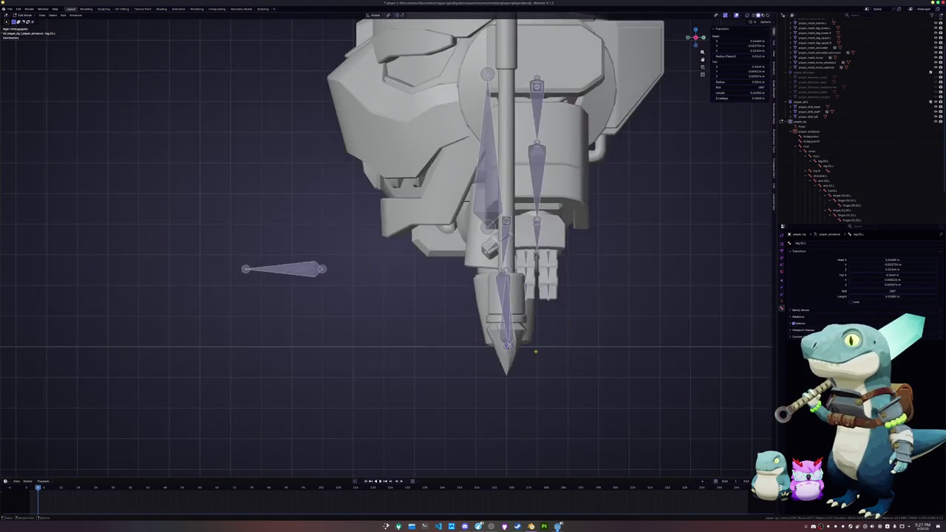
{"action": "scroll", "coordinate": [535, 352], "scroll_direction": "up", "scroll_amount": 1}
{"action": "scroll", "coordinate": [535, 352], "scroll_direction": "up", "scroll_amount": 1}
{"action": "key", "text": "e"}
{"action": "key", "text": "y"}
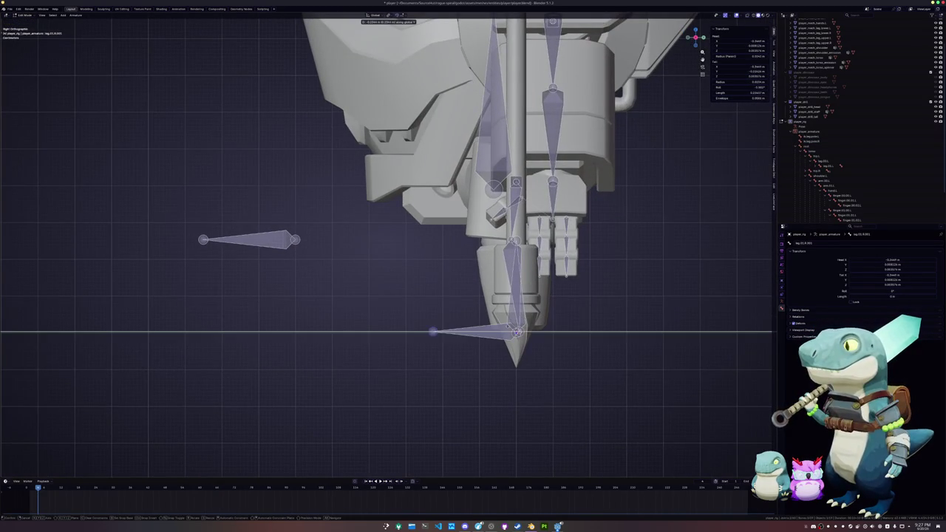
{"action": "type", "text": "0.25-"}
{"action": "key", "text": "Return"}
Detach the new foot bones from their parent with Clear Parent
{"action": "left_click_drag", "start_coordinate": [485, 345], "coordinate": [434, 306]}
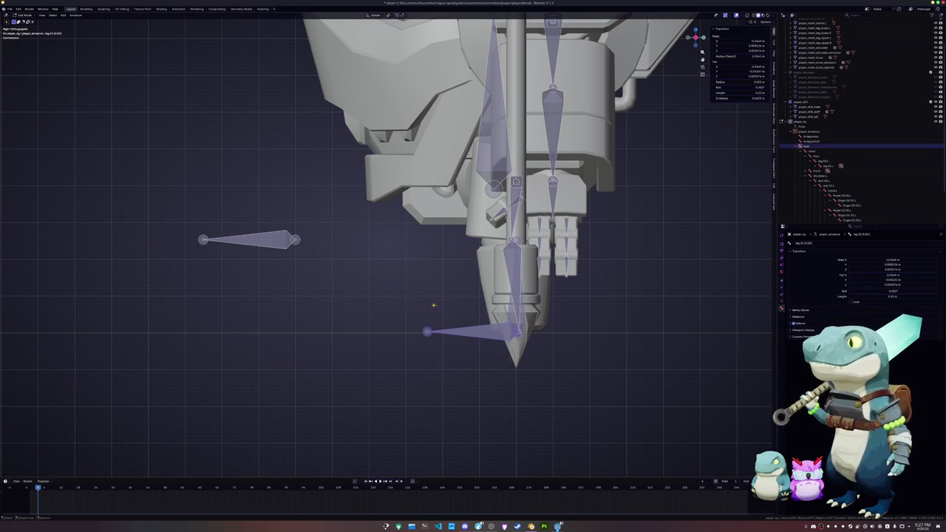
{"action": "left_click_drag", "start_coordinate": [490, 371], "coordinate": [445, 327]}
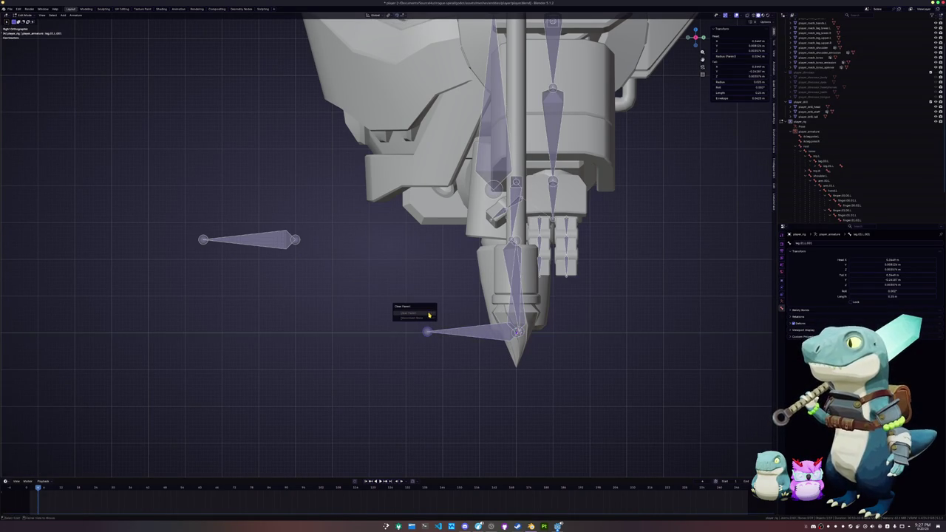
{"action": "middle_click_drag", "start_coordinate": [428, 313], "coordinate": [483, 349]}
{"action": "left_click", "coordinate": [484, 362]}
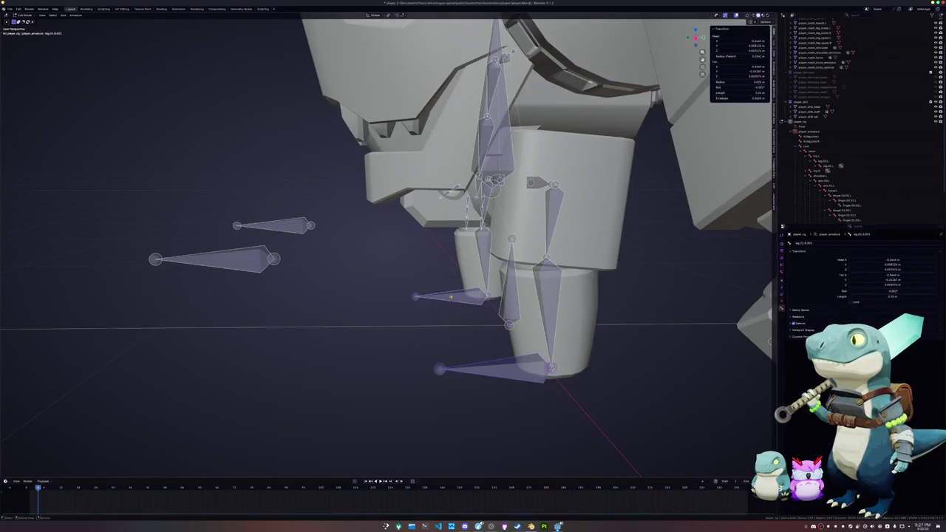
{"action": "key", "text": "alt+p"}
{"action": "left_click", "coordinate": [432, 293]}
Rename the two foot bones to ik.leg.target.L and ik.leg.target.R
{"action": "left_click", "coordinate": [448, 329]}
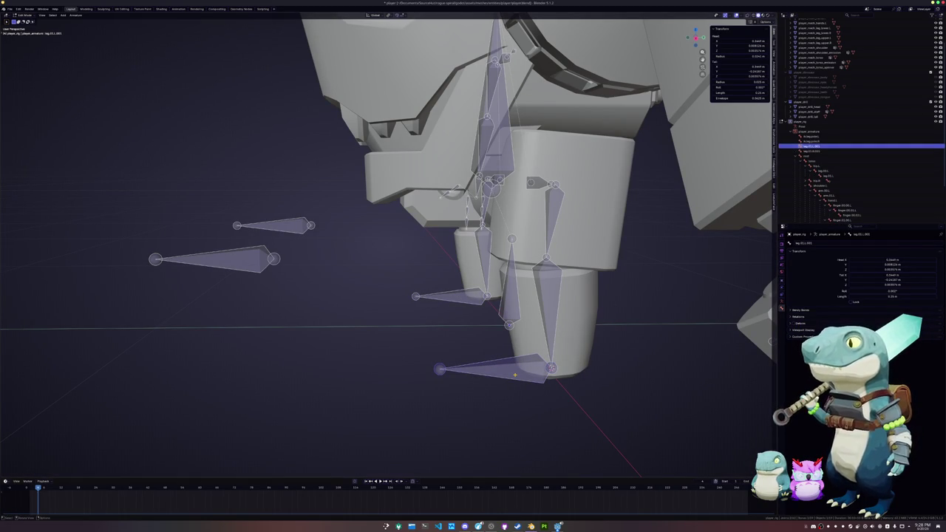
{"action": "key", "text": "F2"}
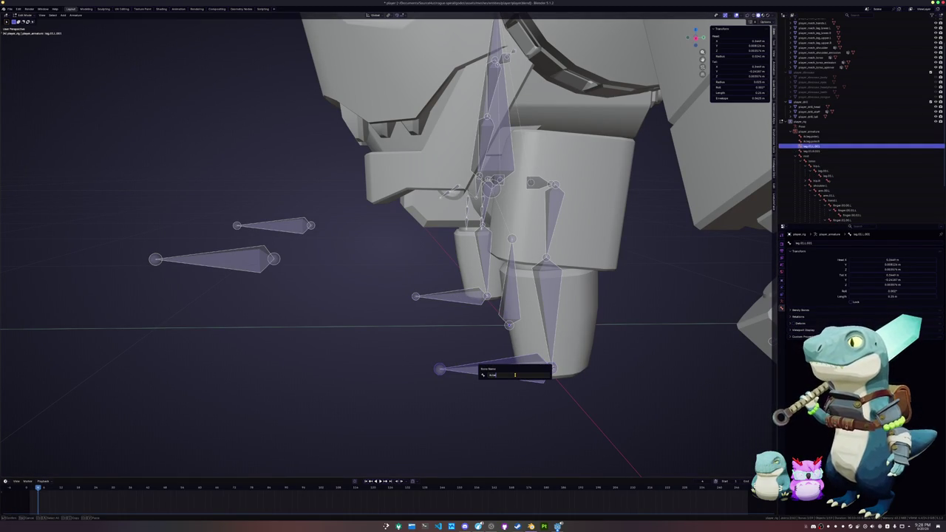
{"action": "type", "text": "l"}
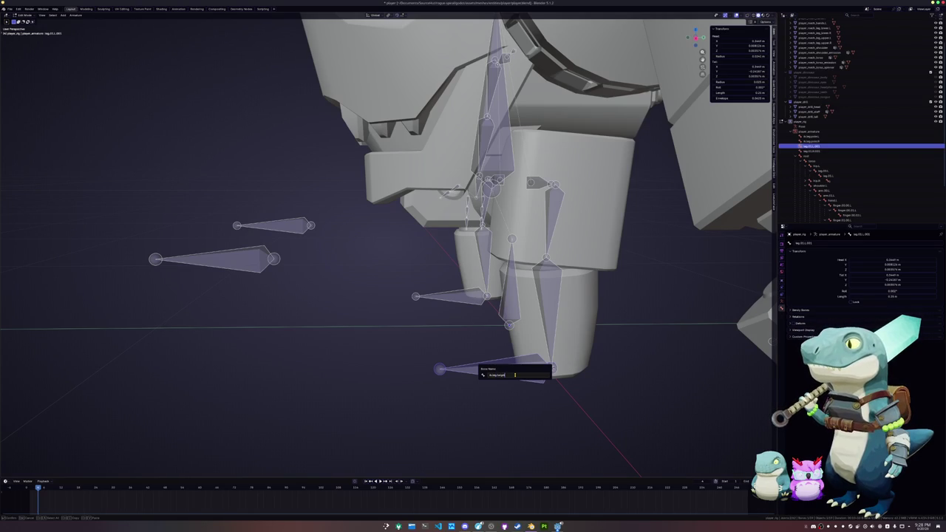
{"action": "key", "text": "Return"}
{"action": "left_click", "coordinate": [466, 303]}
{"action": "key", "text": "F2"}
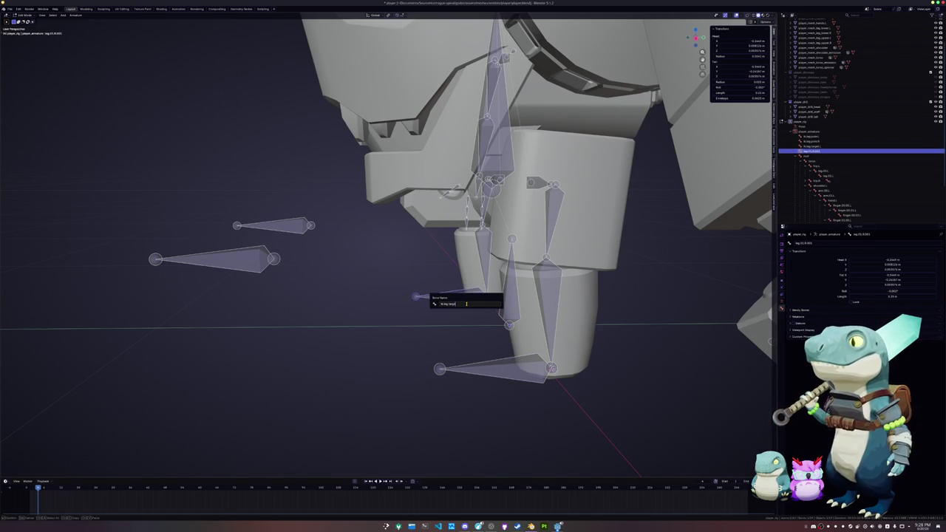
{"action": "key", "text": "Return"}
{"action": "mouse_move", "coordinate": [466, 303]}
{"action": "middle_mouse_down"}
{"action": "mouse_move", "coordinate": [414, 311]}
{"action": "mouse_move", "coordinate": [518, 288]}
{"action": "middle_mouse_up"}
{"action": "left_click", "coordinate": [468, 303]}
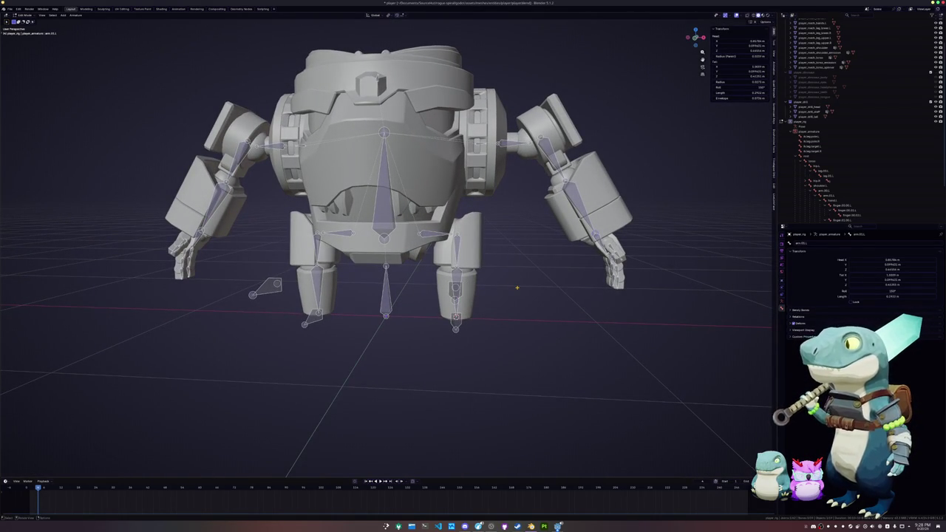
In front view, duplicate the hand.L bone in place and clear its parent
{"action": "key", "text": "KP_1"}
{"action": "scroll", "coordinate": [518, 287], "scroll_direction": "up", "scroll_amount": 2}
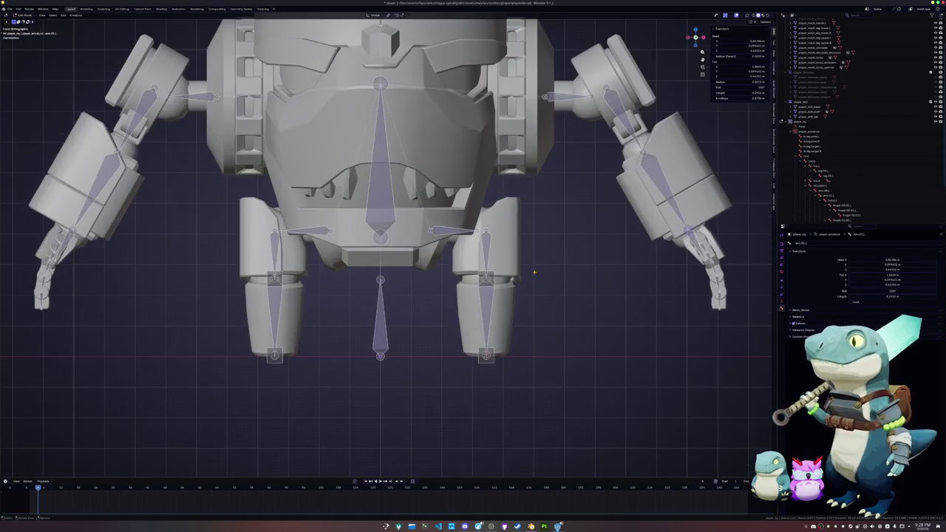
{"action": "mouse_move", "coordinate": [568, 269]}
{"action": "middle_mouse_down"}
{"action": "mouse_move", "coordinate": [460, 279]}
{"action": "mouse_move", "coordinate": [567, 309]}
{"action": "middle_mouse_up"}
{"action": "scroll", "coordinate": [451, 283], "scroll_direction": "down", "scroll_amount": 2}
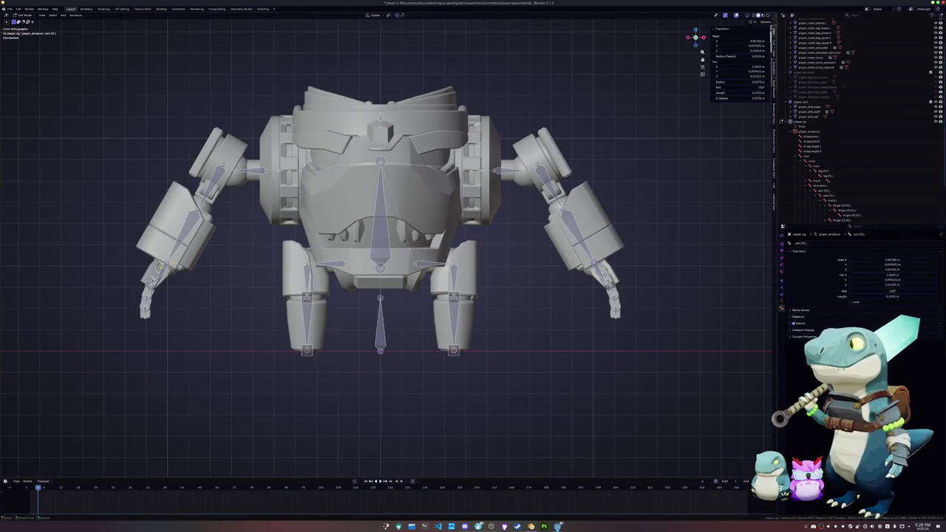
{"action": "left_click", "coordinate": [164, 264]}
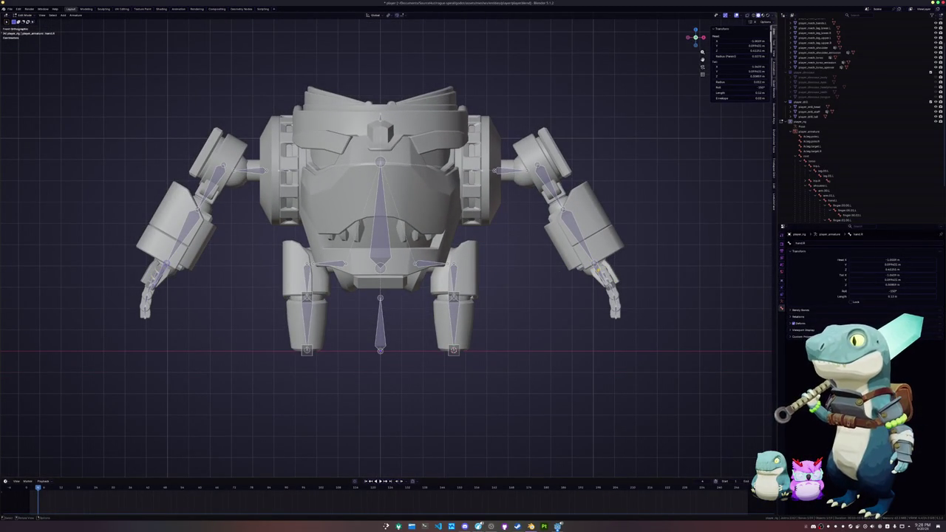
{"action": "left_click", "coordinate": [595, 268]}
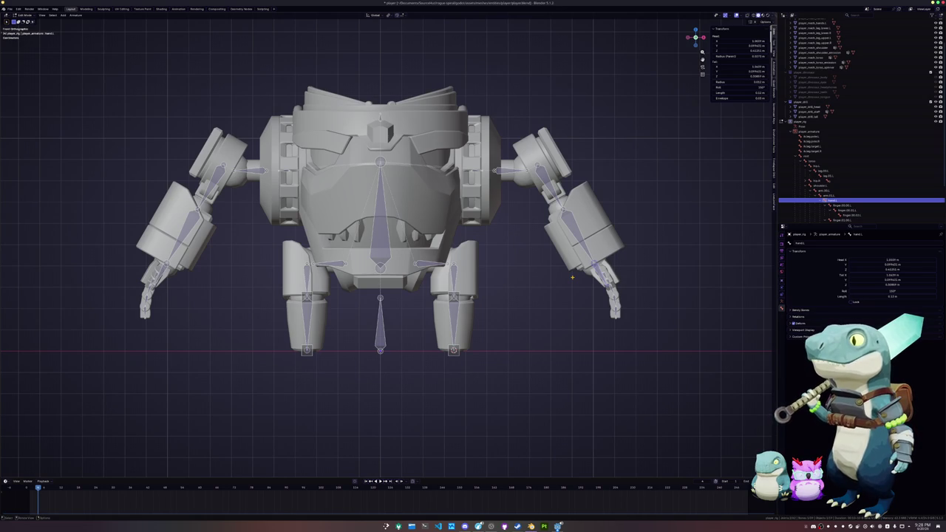
{"action": "key", "text": "shift+d"}
{"action": "key", "text": "Escape"}
{"action": "key", "text": "alt+p"}
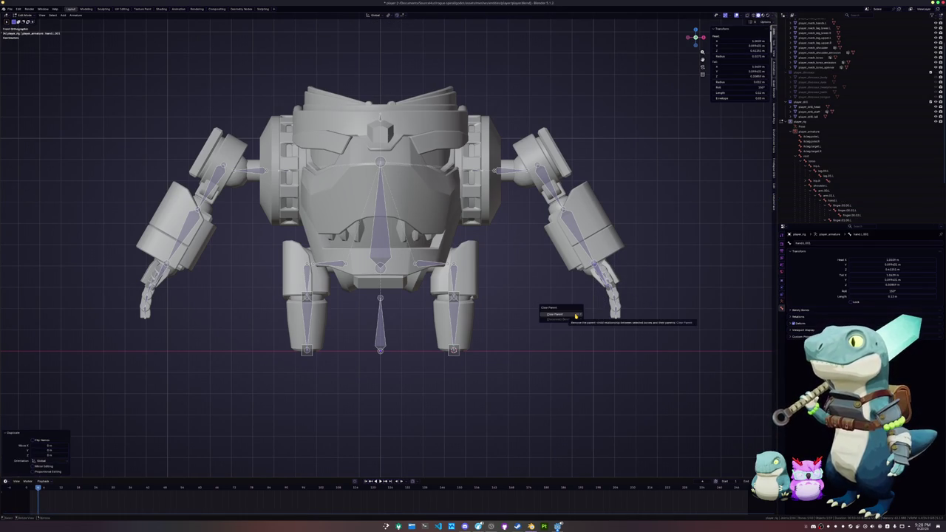
{"action": "left_click", "coordinate": [574, 317]}
Rename the duplicated hand bone from hand.L.001 to ik.arm.target.L
{"action": "scroll", "coordinate": [613, 266], "scroll_direction": "up", "scroll_amount": 2}
{"action": "scroll", "coordinate": [613, 266], "scroll_direction": "up", "scroll_amount": 1}
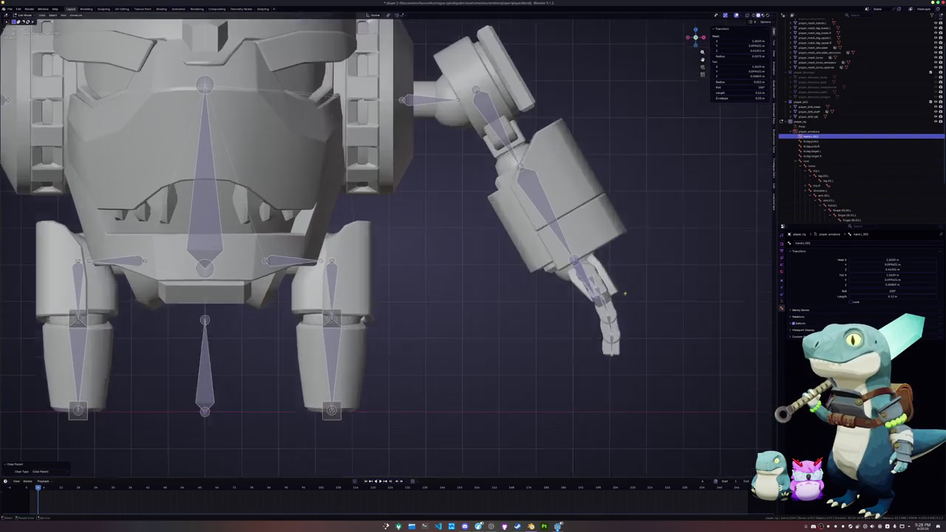
{"action": "key", "text": "F2"}
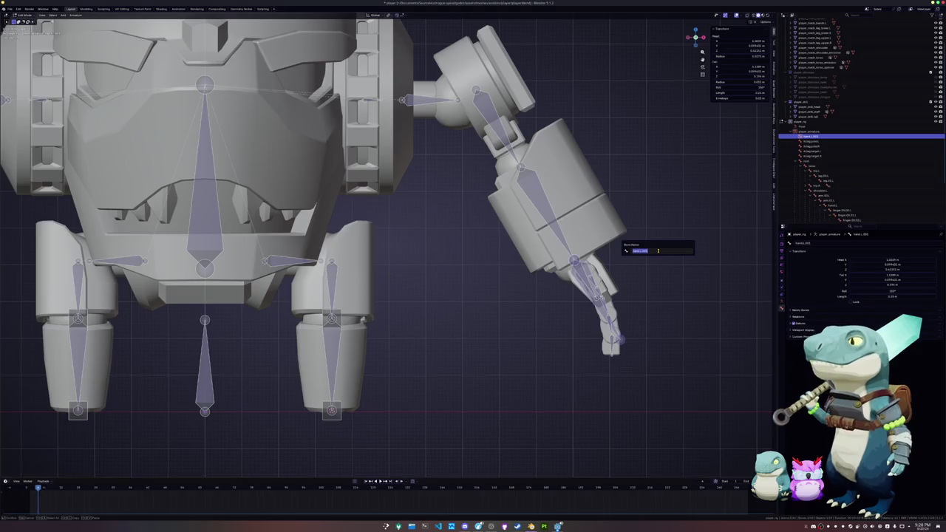
{"action": "key", "text": "BackSpace"}
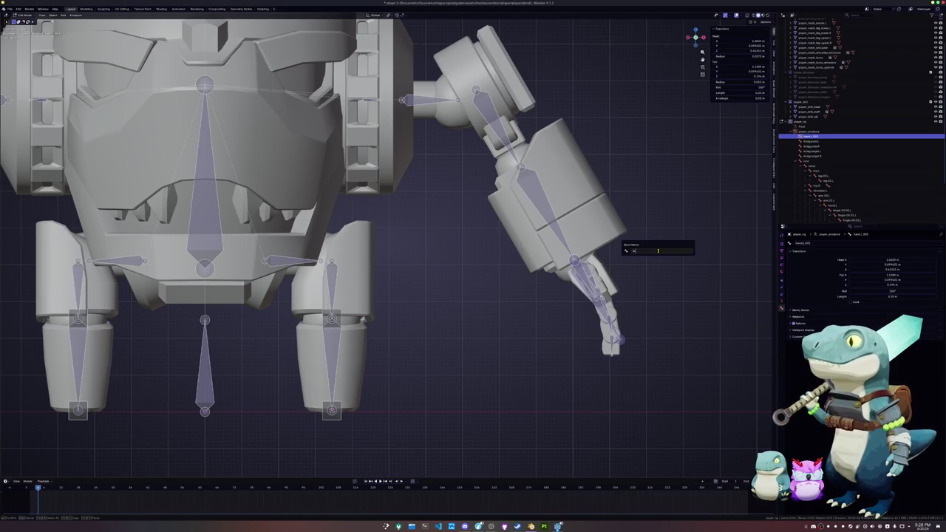
{"action": "type", "text": "and"}
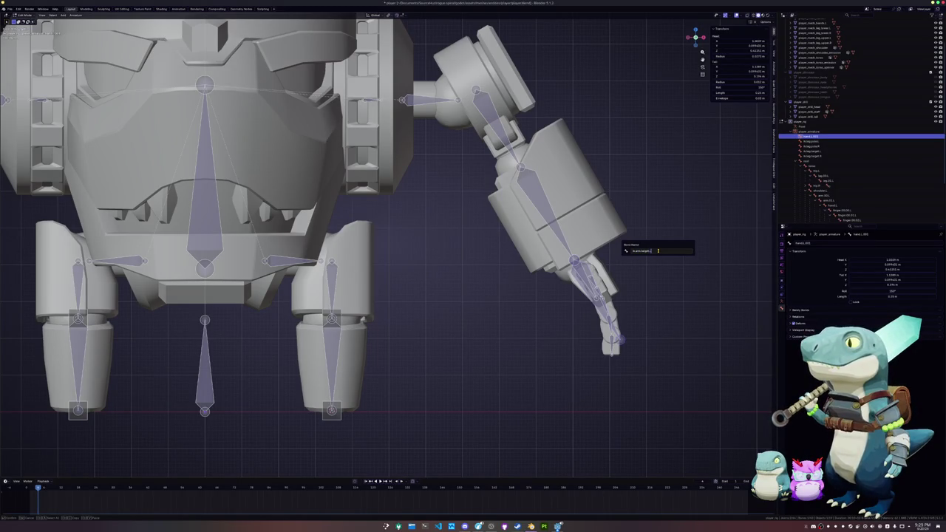
{"action": "key", "text": "Return"}
In side view, extrude a new bone backward along Y from the upper arm
{"action": "middle_click_drag", "start_coordinate": [657, 251], "coordinate": [527, 220]}
{"action": "left_click", "coordinate": [515, 212]}
{"action": "key", "text": "Tab"}
{"action": "key", "text": "KP_3"}
{"action": "key", "text": "e"}
{"action": "key", "text": "y"}
{"action": "left_click", "coordinate": [605, 215]}
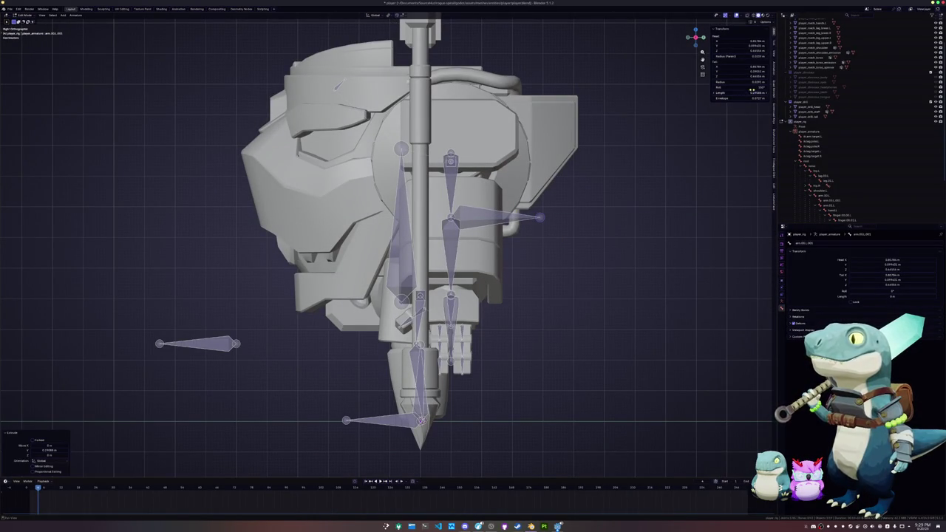
Set the new arm bone's length to 0.25 m
{"action": "left_click", "coordinate": [739, 82]}
{"action": "key", "text": "Return"}
{"action": "left_click", "coordinate": [739, 92]}
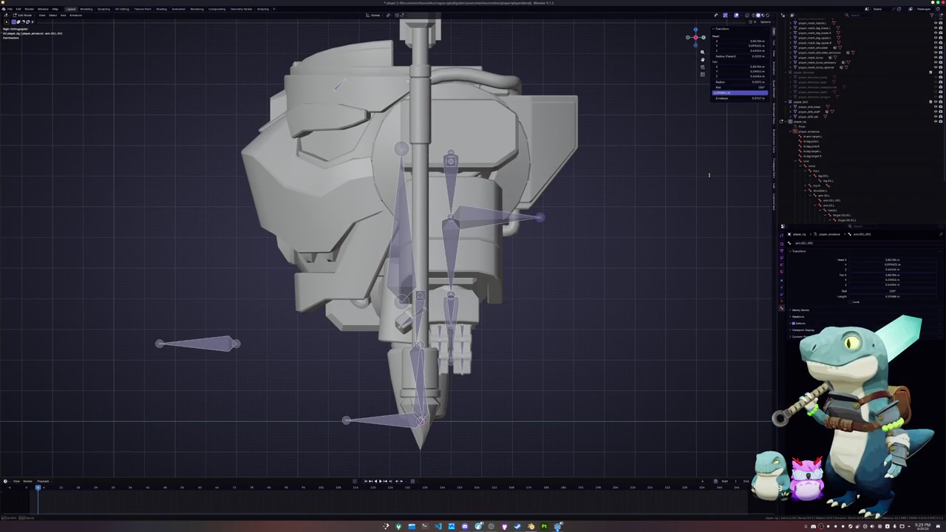
{"action": "type", "text": "0.25"}
{"action": "key", "text": "Return"}
Unparent the new bone, move it along Y beside the shoulder, and reset its roll
{"action": "left_click", "coordinate": [450, 217]}
{"action": "key", "text": "alt+p"}
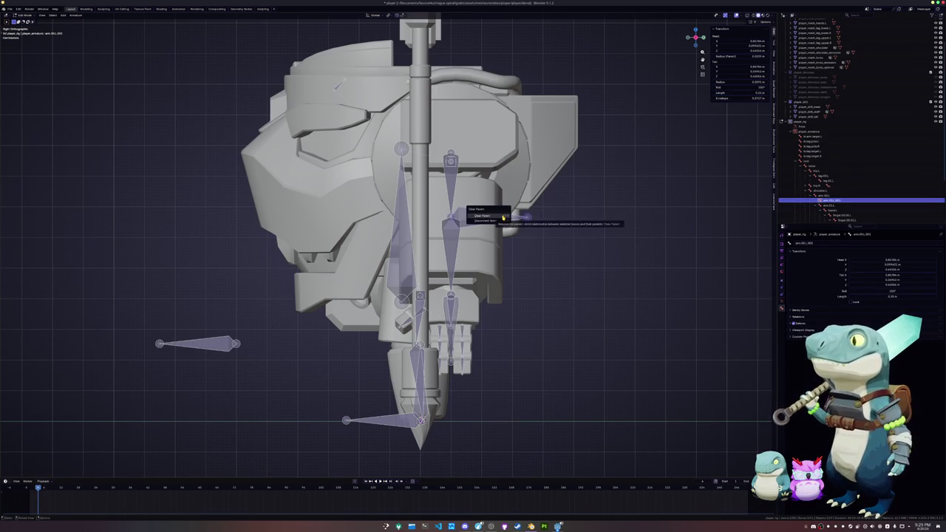
{"action": "left_click", "coordinate": [501, 215]}
{"action": "key", "text": "g"}
{"action": "key", "text": "y"}
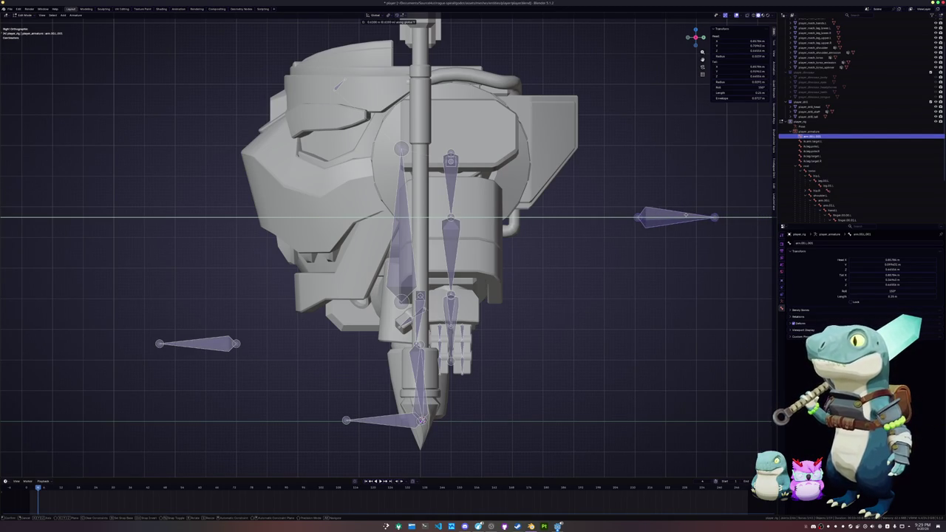
{"action": "left_click", "coordinate": [619, 217]}
{"action": "middle_click_drag", "start_coordinate": [619, 217], "coordinate": [514, 250]}
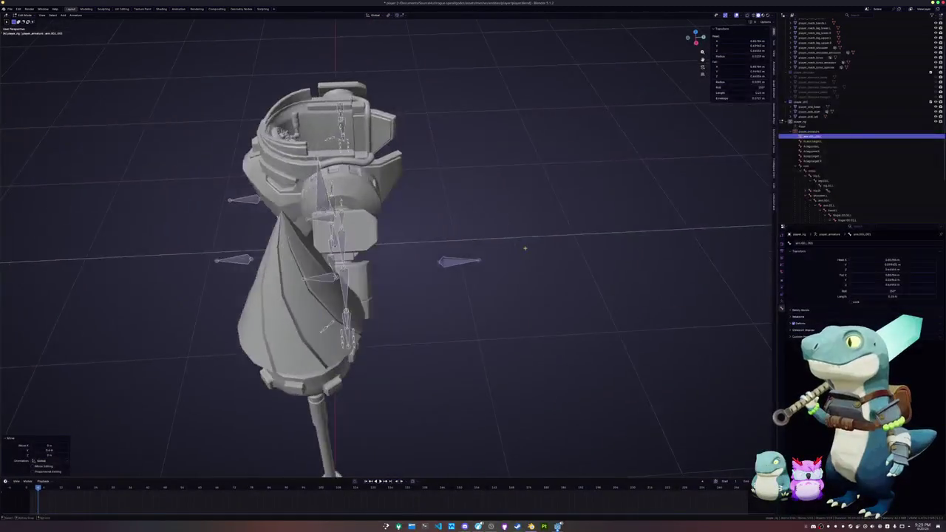
{"action": "key", "text": "alt+r"}
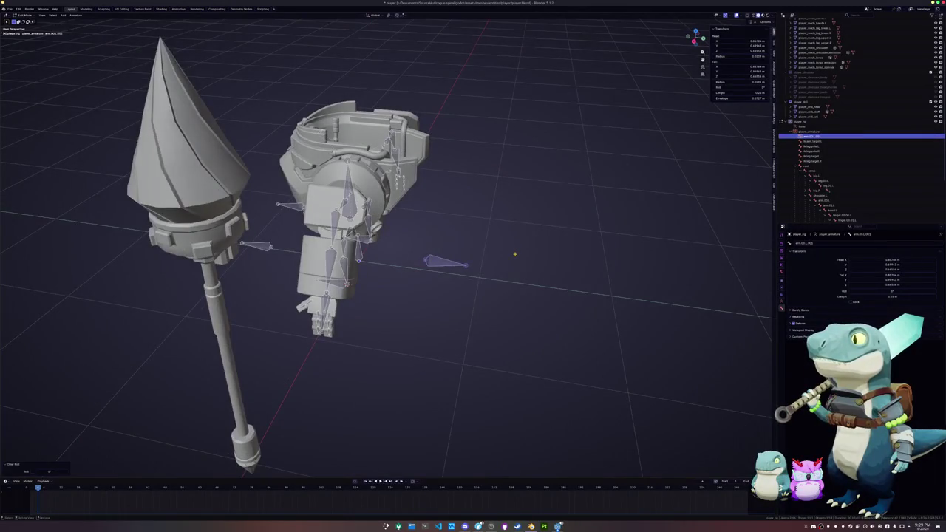
{"action": "scroll", "coordinate": [513, 250], "scroll_direction": "up", "scroll_amount": 3}
Rename the new bone to ik.arm.pole.L
{"action": "key", "text": "F2"}
{"action": "key", "text": "BackSpace"}
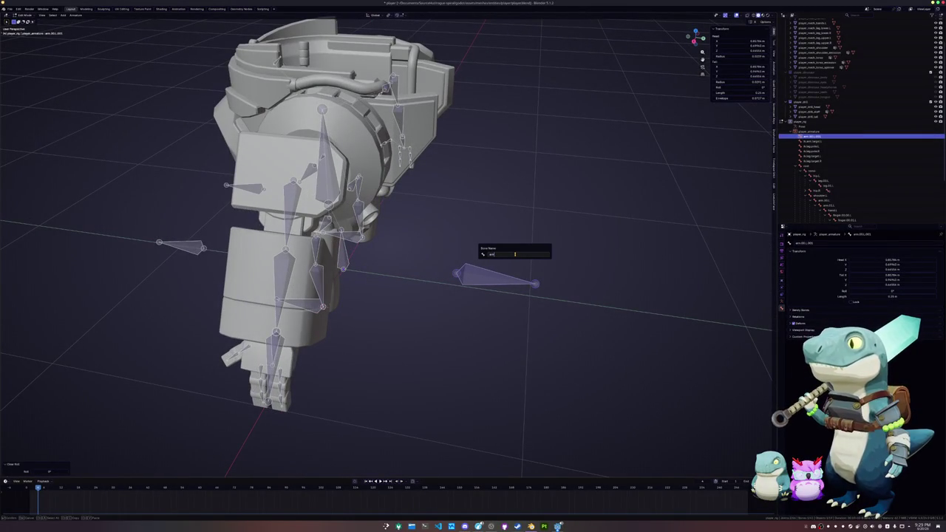
{"action": "key", "text": "BackSpace"}
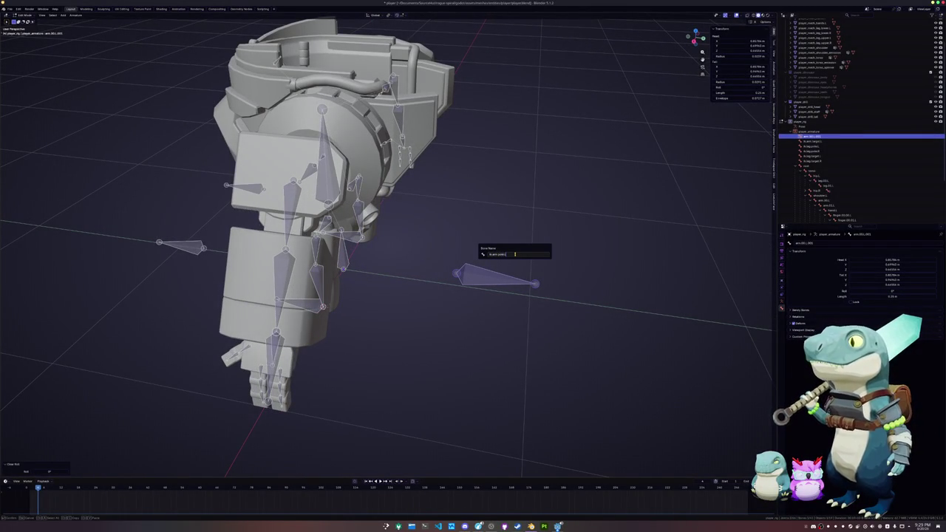
{"action": "key", "text": "Return"}
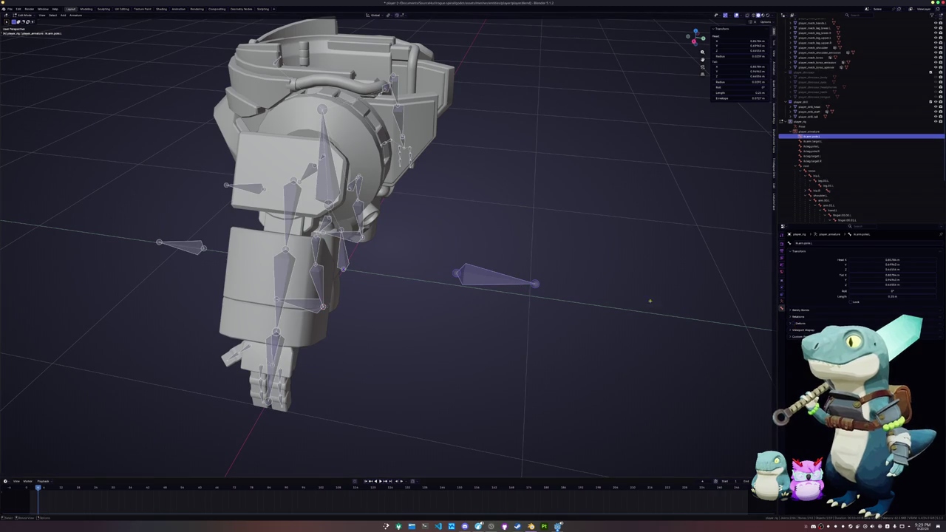
Add ik.arm.target.L to the selection and Symmetrize both arm IK bones to the right
{"action": "left_click", "coordinate": [280, 359]}
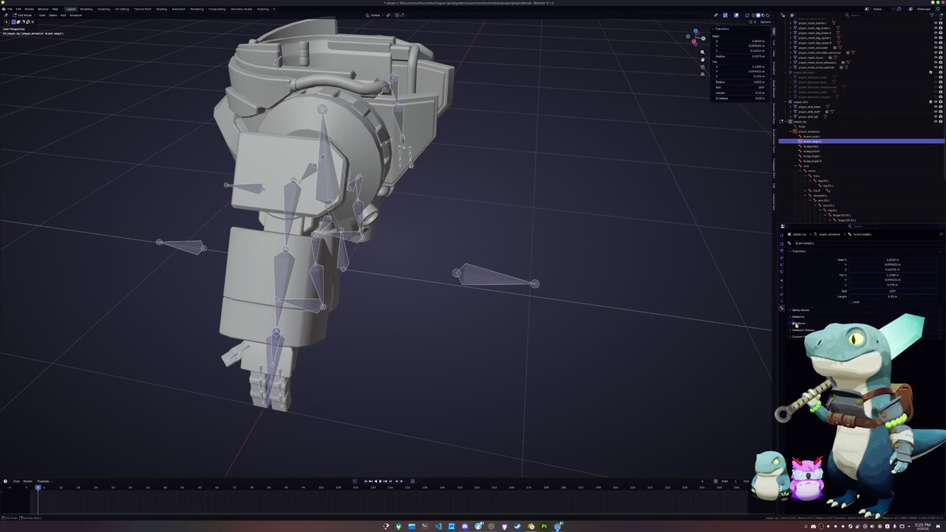
{"action": "scroll", "coordinate": [460, 268], "scroll_direction": "down", "scroll_amount": 2}
{"action": "middle_click_drag", "start_coordinate": [460, 268], "coordinate": [399, 243]}
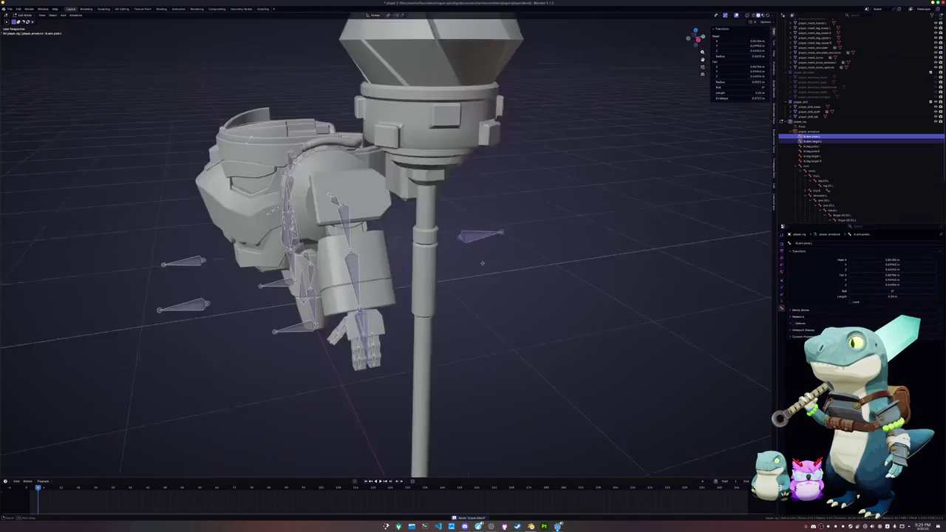
{"action": "left_click", "coordinate": [76, 15]}
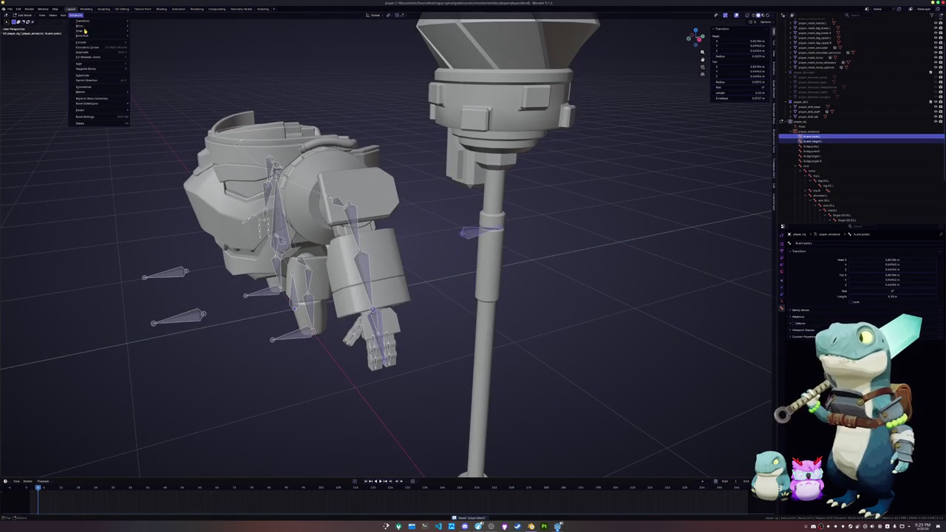
{"action": "left_click", "coordinate": [152, 105]}
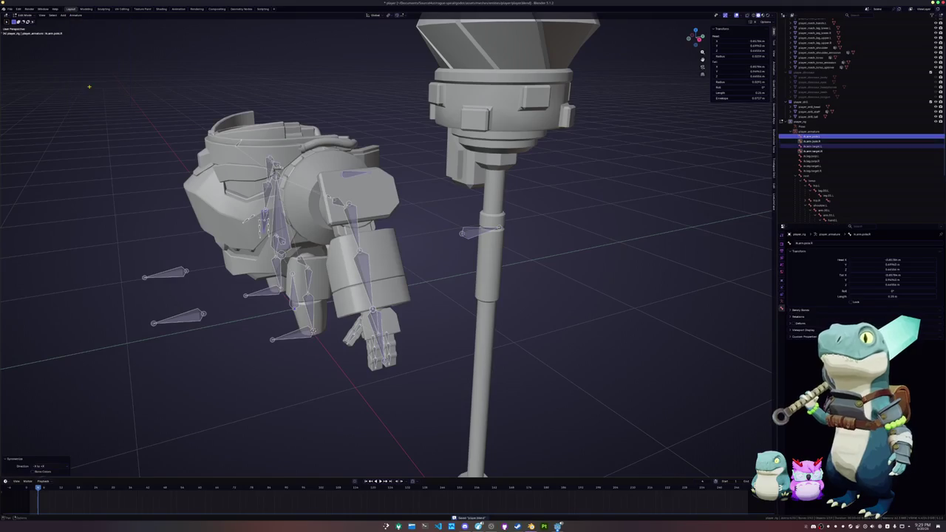
{"action": "middle_click_drag", "start_coordinate": [148, 170], "coordinate": [239, 172]}
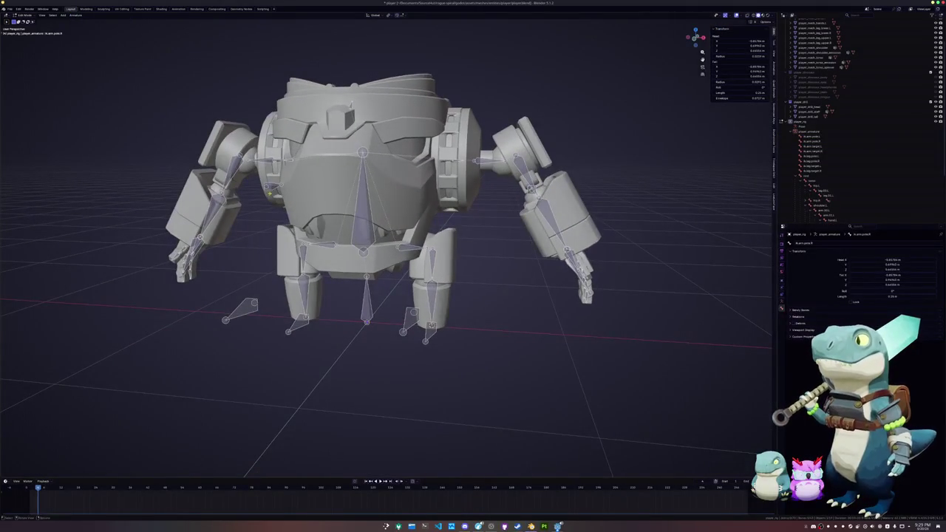
Check the mirrored ik.arm.target.R bone, then parent the torso to player_rig With Empty Groups
{"action": "left_click", "coordinate": [813, 150]}
{"action": "middle_click_drag", "start_coordinate": [370, 221], "coordinate": [399, 221]}
{"action": "mouse_move", "coordinate": [229, 273]}
{"action": "middle_mouse_down"}
{"action": "mouse_move", "coordinate": [369, 283]}
{"action": "mouse_move", "coordinate": [369, 225]}
{"action": "middle_mouse_up"}
{"action": "left_click", "coordinate": [373, 281]}
{"action": "scroll", "coordinate": [376, 277], "scroll_direction": "up", "scroll_amount": 4}
{"action": "left_click", "coordinate": [369, 223]}
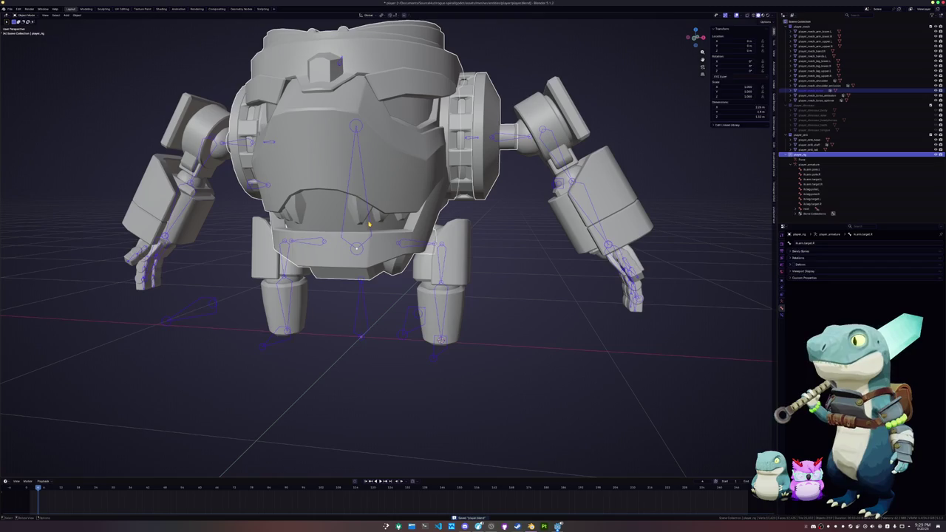
{"action": "key", "text": "Tab"}
{"action": "key", "text": "Tab"}
{"action": "key", "text": "Tab"}
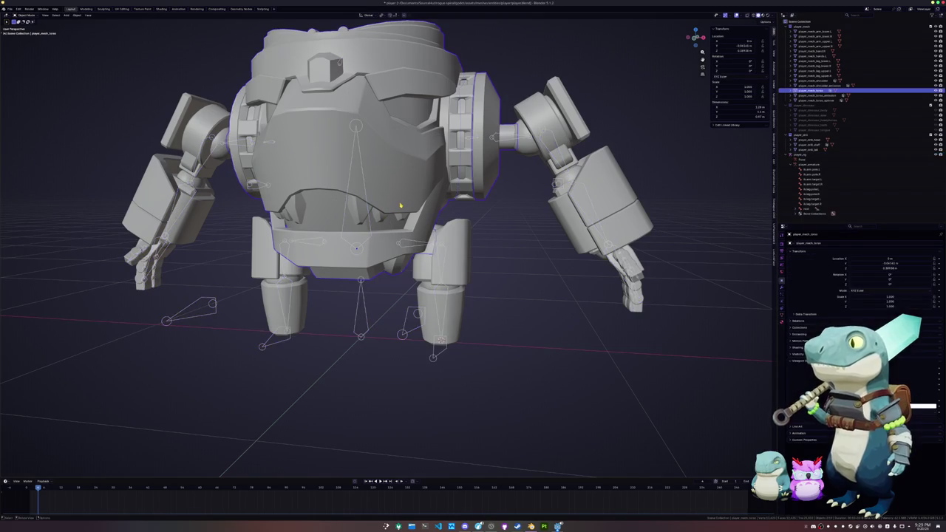
{"action": "key", "text": "Tab"}
{"action": "key", "text": "ctrl+p"}
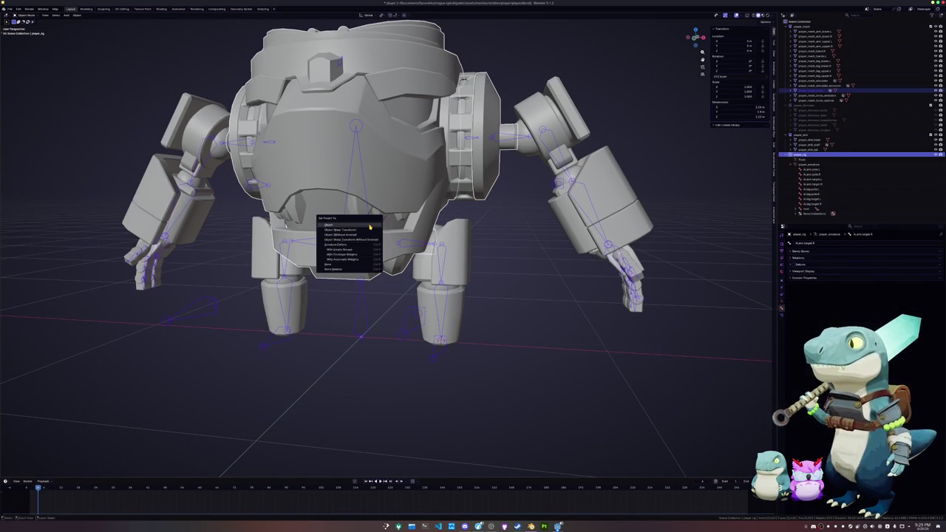
{"action": "key", "text": "Down"}
{"action": "key", "text": "Down"}
{"action": "key", "text": "Return"}
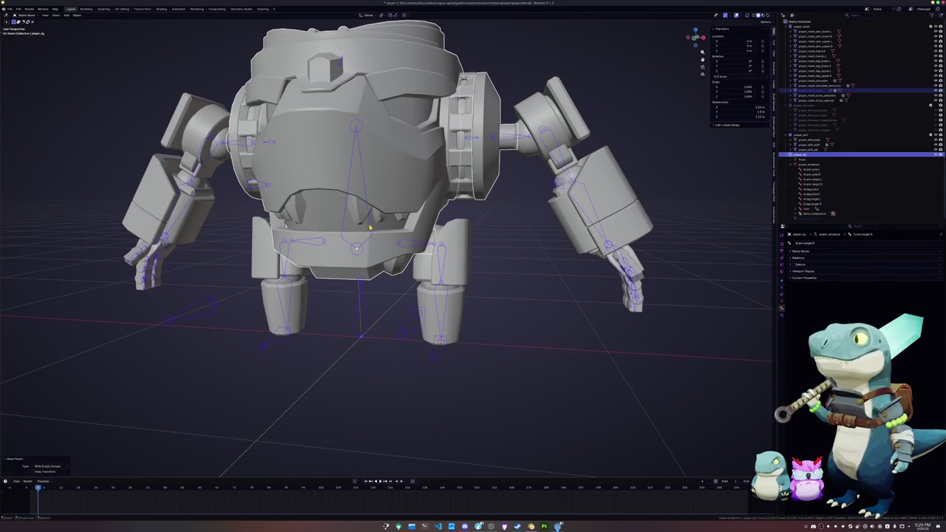
Enter Edit Mode on the torso and show its vertex groups
{"action": "left_click", "coordinate": [381, 214]}
{"action": "key", "text": "Tab"}
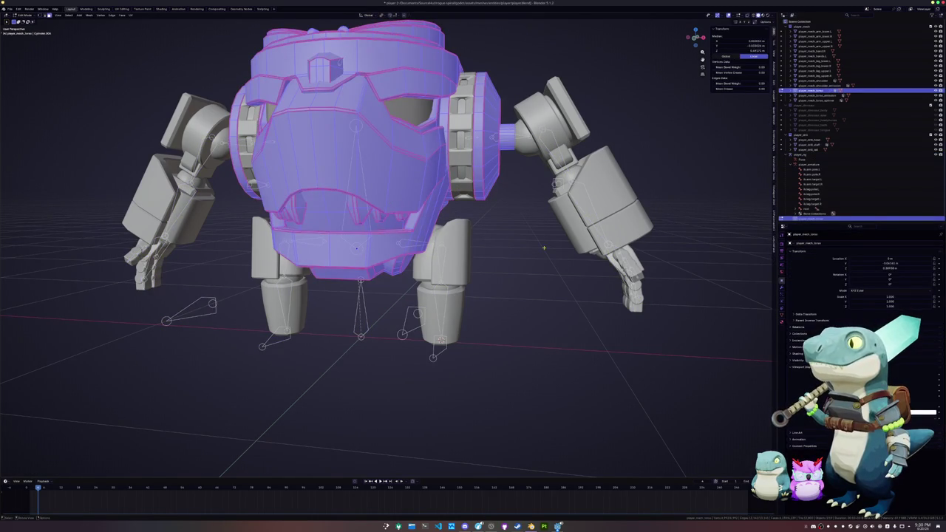
{"action": "left_click", "coordinate": [782, 317]}
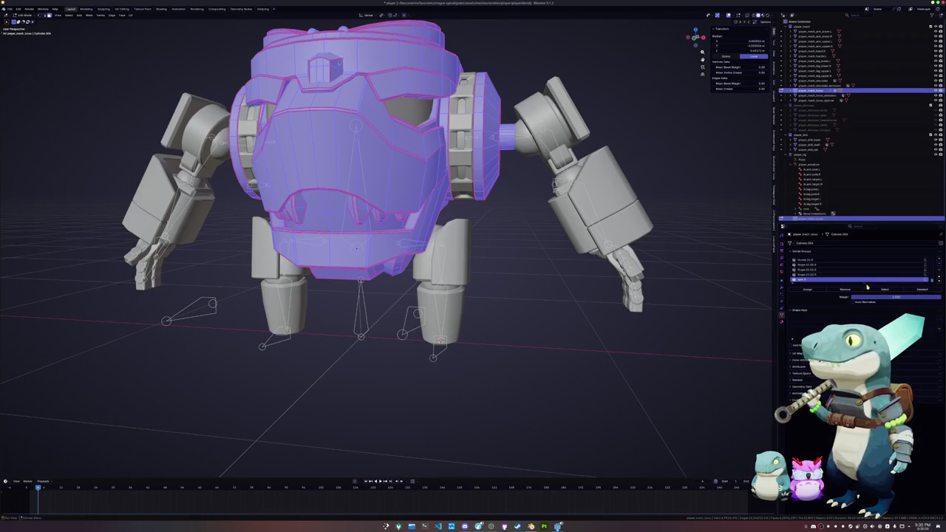
Enlarge the Vertex Groups list and select the top entry, Group
{"action": "left_click_drag", "start_coordinate": [866, 287], "coordinate": [866, 359]}
{"action": "left_click_drag", "start_coordinate": [924, 379], "coordinate": [925, 404]}
{"action": "scroll", "coordinate": [813, 304], "scroll_direction": "up", "scroll_amount": 5}
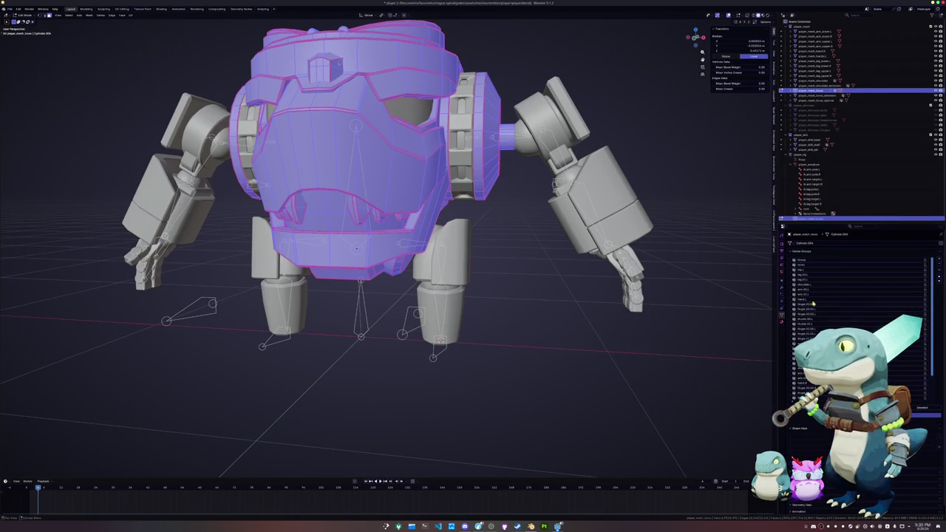
{"action": "left_click", "coordinate": [806, 265]}
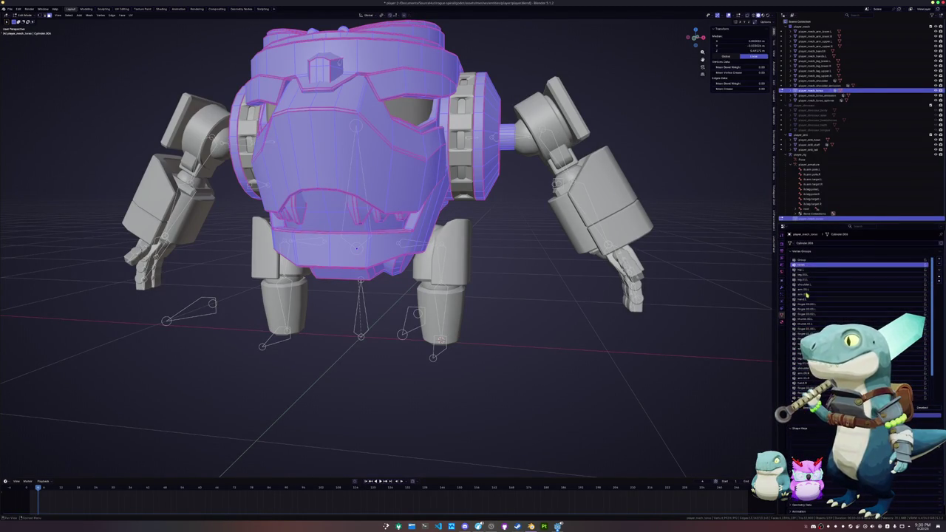
{"action": "left_click", "coordinate": [805, 259]}
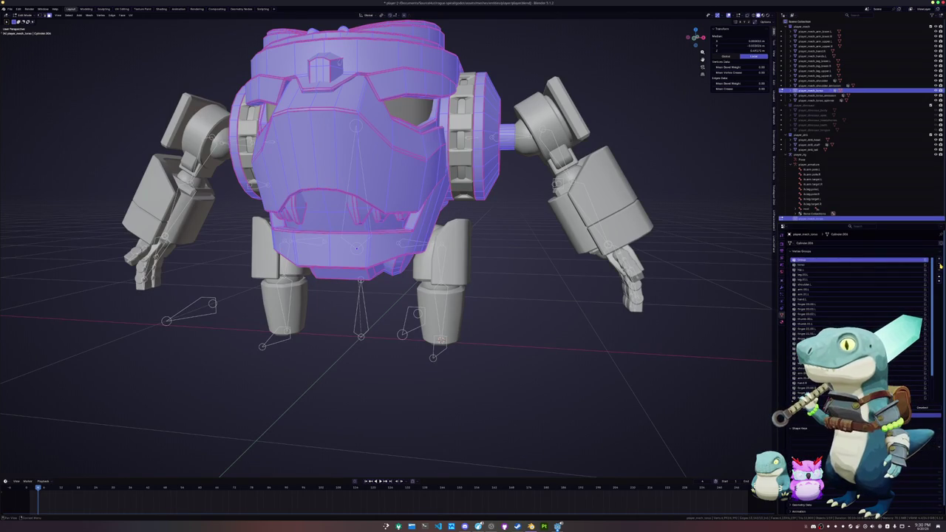
Return the torso to Object Mode and select the shoulder armour mesh
{"action": "scroll", "coordinate": [512, 246], "scroll_direction": "down", "scroll_amount": 2}
{"action": "key", "text": "Tab"}
{"action": "scroll", "coordinate": [513, 246], "scroll_direction": "up", "scroll_amount": 3}
{"action": "left_click", "coordinate": [477, 185]}
Parent the shoulder armour mesh to player_rig With Empty Groups
{"action": "left_click", "coordinate": [261, 189], "text": "shift"}
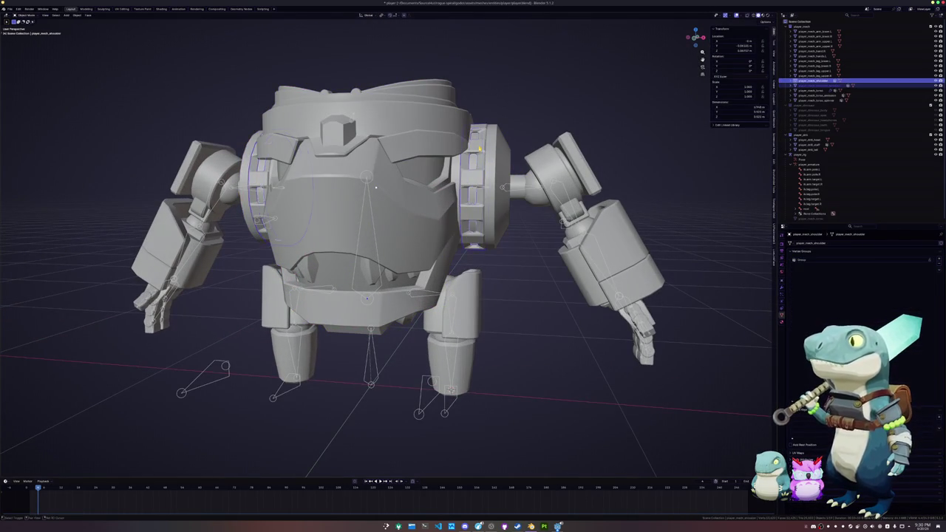
{"action": "key", "text": "Tab"}
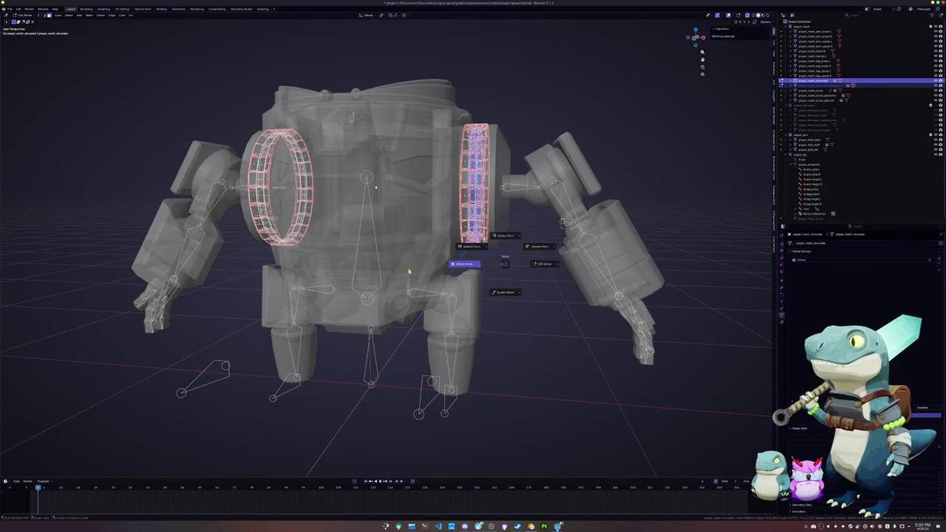
{"action": "key", "text": "Tab"}
{"action": "key", "text": "alt+z"}
{"action": "left_click", "coordinate": [371, 373]}
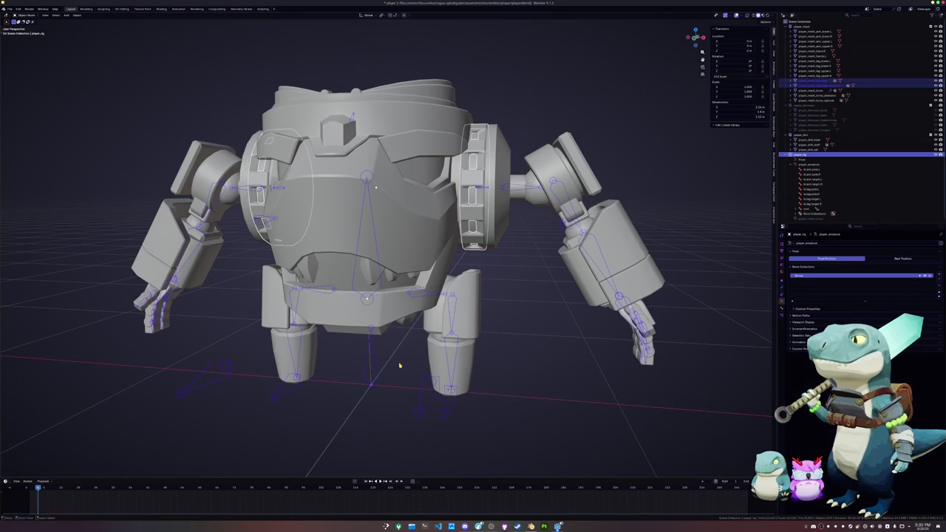
{"action": "key", "text": "ctrl+p"}
{"action": "left_click", "coordinate": [399, 365]}
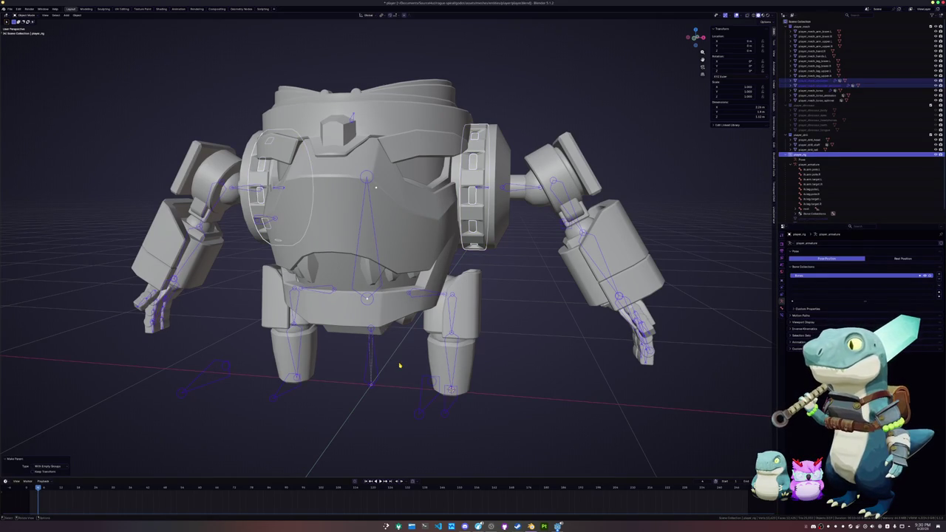
In X-ray Edit Mode, assign the right and left shoulder rings to their vertex groups
{"action": "left_click", "coordinate": [472, 201]}
{"action": "key", "text": "Tab"}
{"action": "key", "text": "alt+z"}
{"action": "left_click_drag", "start_coordinate": [523, 290], "coordinate": [425, 74]}
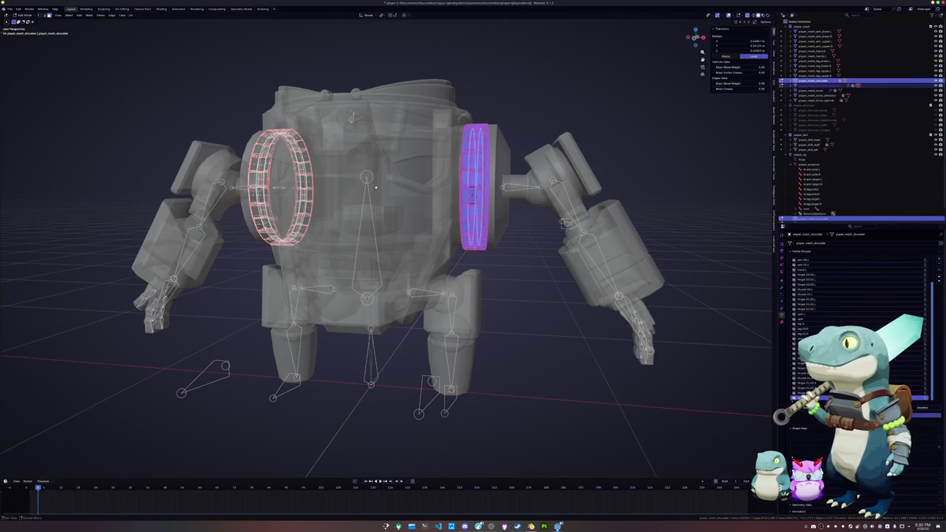
{"action": "scroll", "coordinate": [857, 325], "scroll_direction": "up", "scroll_amount": 3}
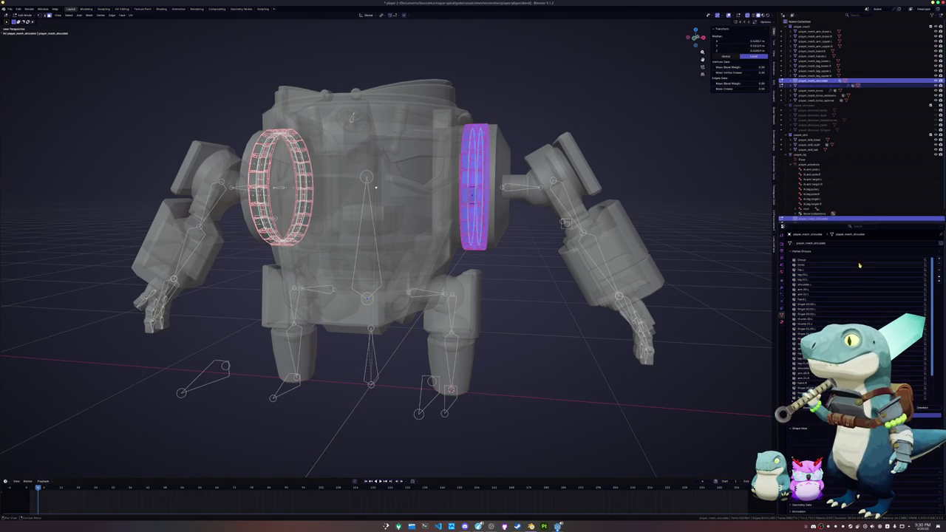
{"action": "scroll", "coordinate": [859, 267], "scroll_direction": "down", "scroll_amount": 3}
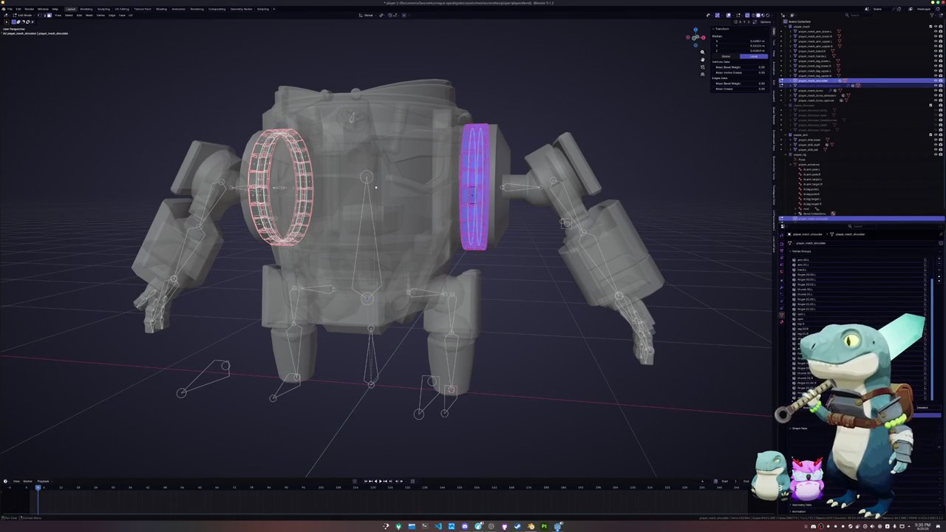
{"action": "left_click", "coordinate": [809, 315]}
{"action": "key", "text": "ctrl+i"}
{"action": "left_click", "coordinate": [801, 398]}
Return to Object Mode, frame the scene, and make the rig the active object
{"action": "key", "text": "alt+z"}
{"action": "key", "text": "Tab"}
{"action": "key", "text": "KP_Divide"}
{"action": "left_click", "coordinate": [442, 216], "text": "alt"}
{"action": "left_click", "coordinate": [407, 199]}
In Pose Mode, test-rotate the shoulder bone around Z, X and Y, then end the rotation and select the shoulder armour
{"action": "key", "text": "ctrl+Tab"}
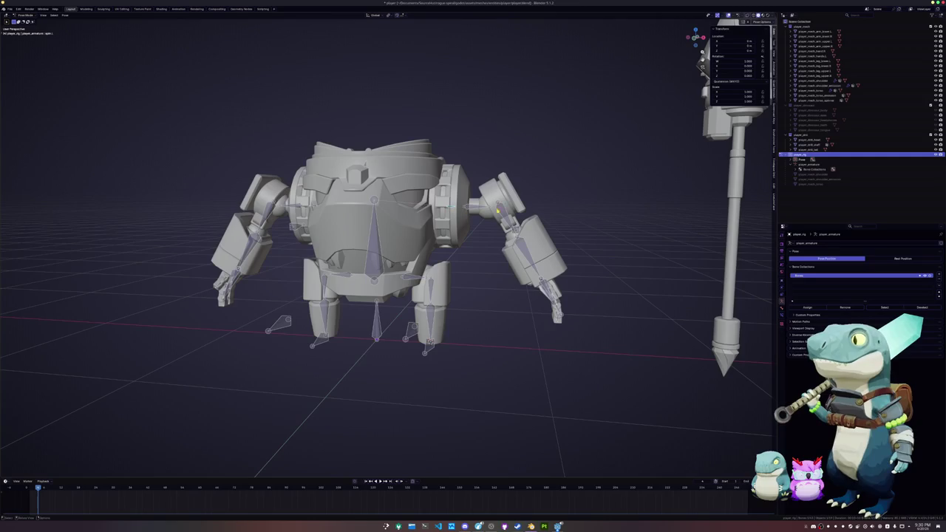
{"action": "key", "text": "r"}
{"action": "key", "text": "z"}
{"action": "key", "text": "z"}
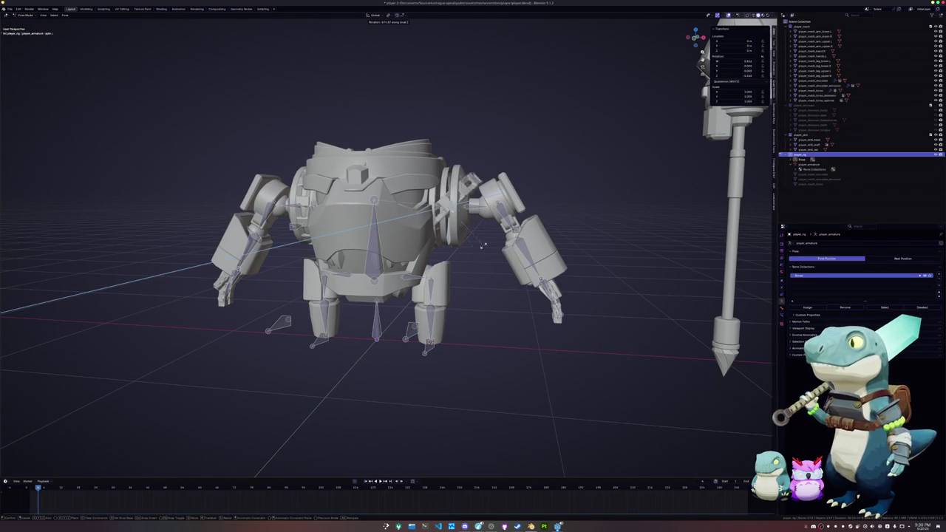
{"action": "key", "text": "x"}
{"action": "key", "text": "y"}
{"action": "key", "text": "z"}
{"action": "key", "text": "y"}
{"action": "key", "text": "y"}
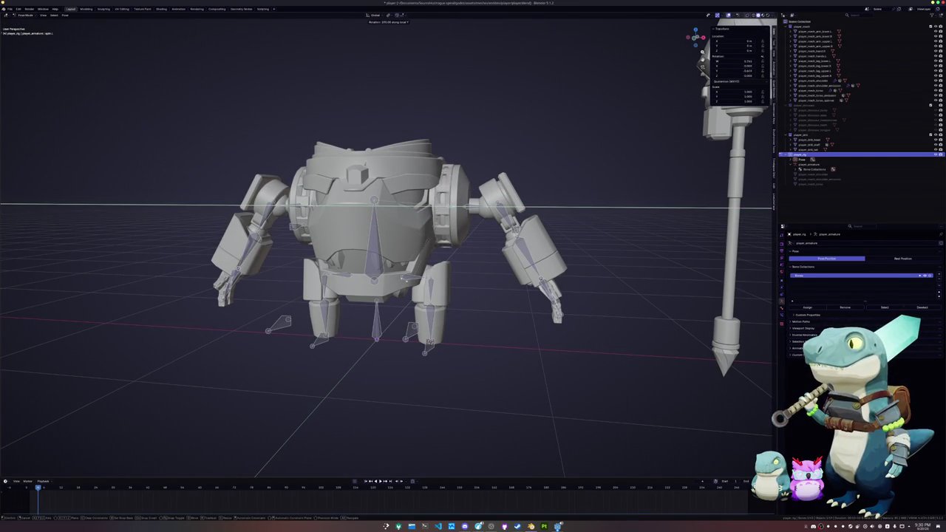
{"action": "left_click", "coordinate": [460, 268]}
{"action": "scroll", "coordinate": [473, 222], "scroll_direction": "up", "scroll_amount": 5}
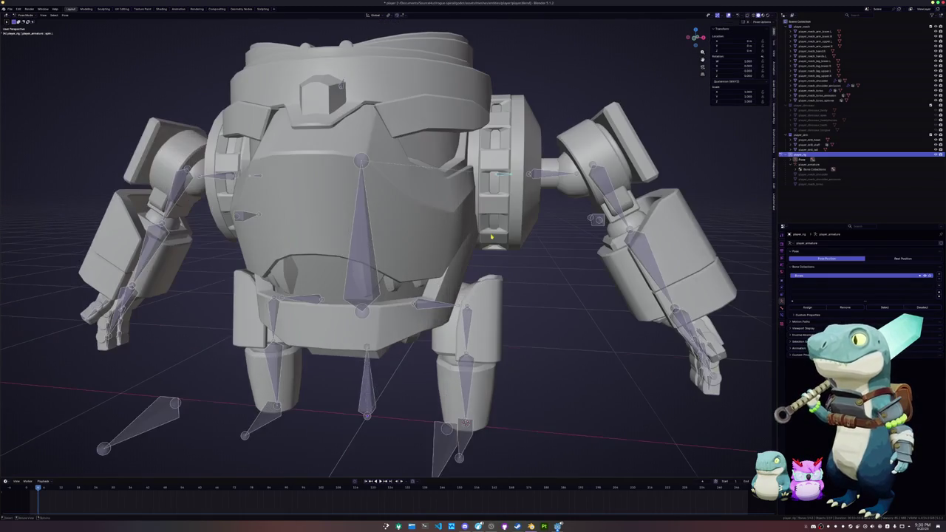
{"action": "left_click", "coordinate": [497, 187]}
Select the shoulder piece's linked faces, pick its vertex group, and invert the selection
{"action": "key", "text": "Tab"}
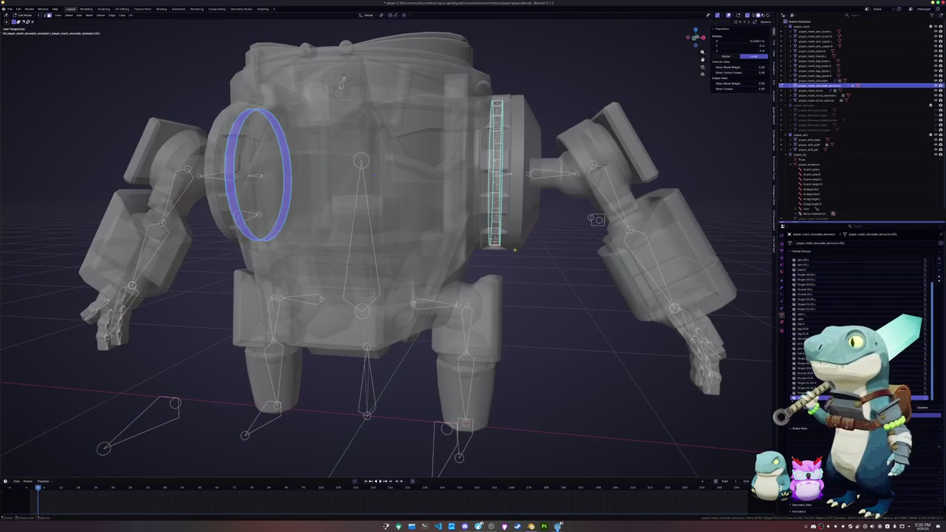
{"action": "key", "text": "l"}
{"action": "scroll", "coordinate": [872, 322], "scroll_direction": "up", "scroll_amount": 3}
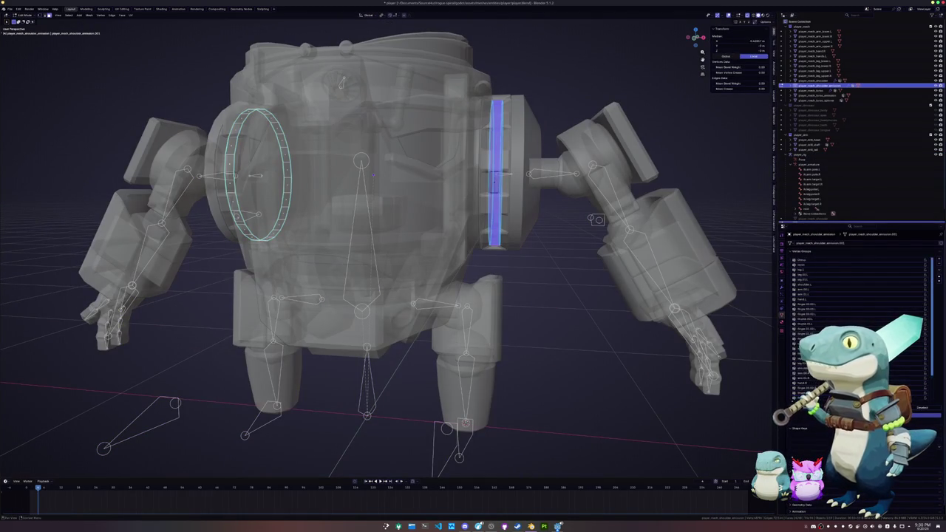
{"action": "scroll", "coordinate": [858, 325], "scroll_direction": "down", "scroll_amount": 3}
{"action": "left_click", "coordinate": [805, 314]}
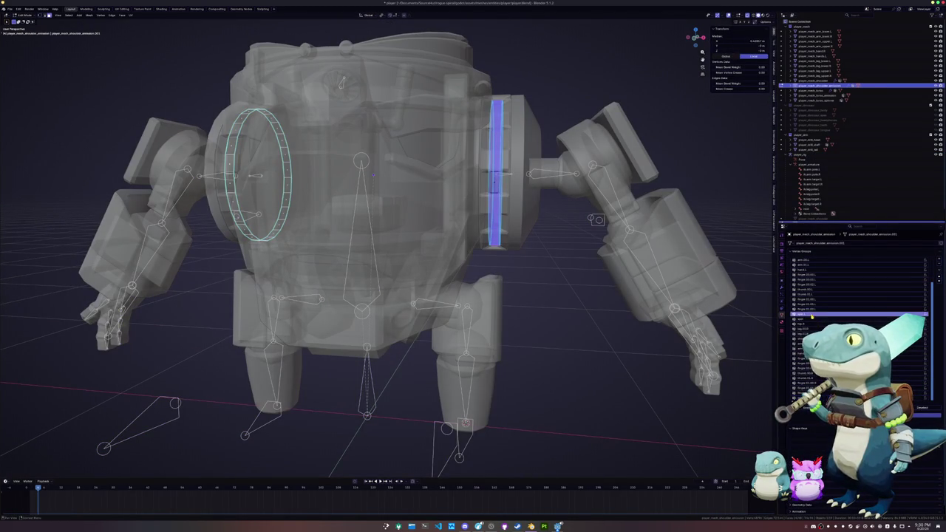
{"action": "key", "text": "ctrl+i"}
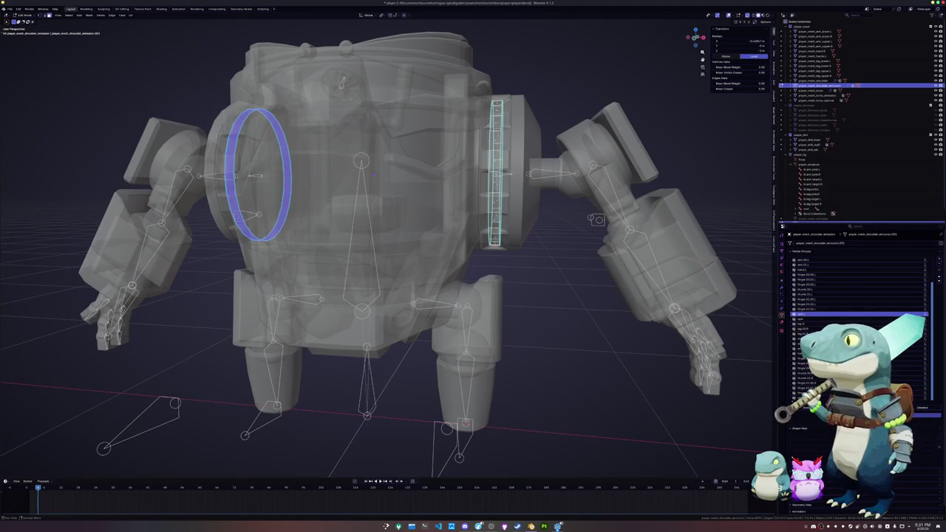
{"action": "key", "text": "Tab"}
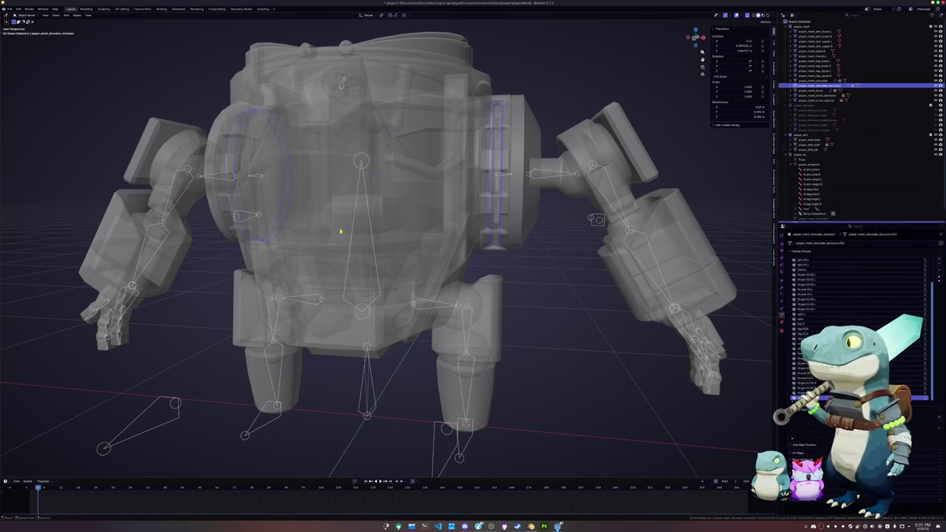
Orbit to the torso and try selecting the spinner and its emission object
{"action": "middle_click_drag", "start_coordinate": [370, 221], "coordinate": [443, 258]}
{"action": "middle_click_drag", "start_coordinate": [369, 258], "coordinate": [414, 244]}
{"action": "left_click", "coordinate": [338, 264]}
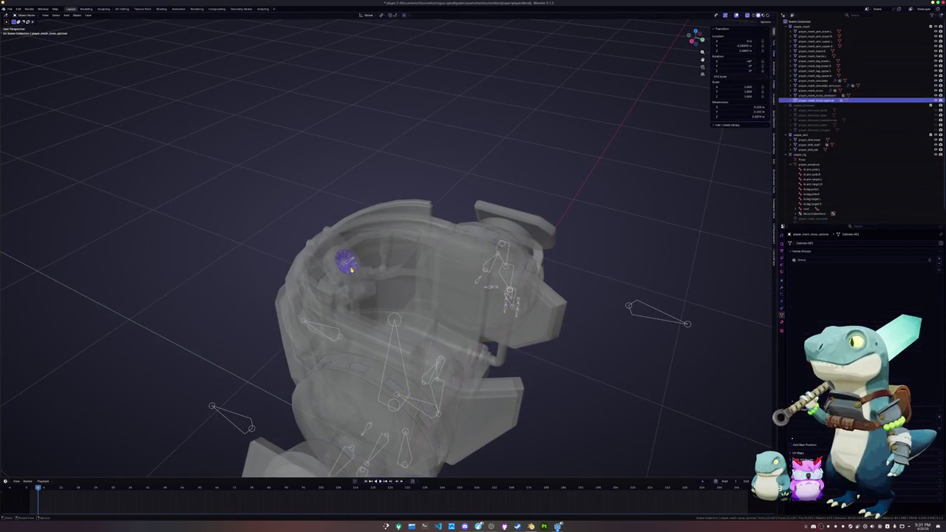
{"action": "scroll", "coordinate": [372, 281], "scroll_direction": "up", "scroll_amount": 3}
{"action": "left_click", "coordinate": [323, 273]}
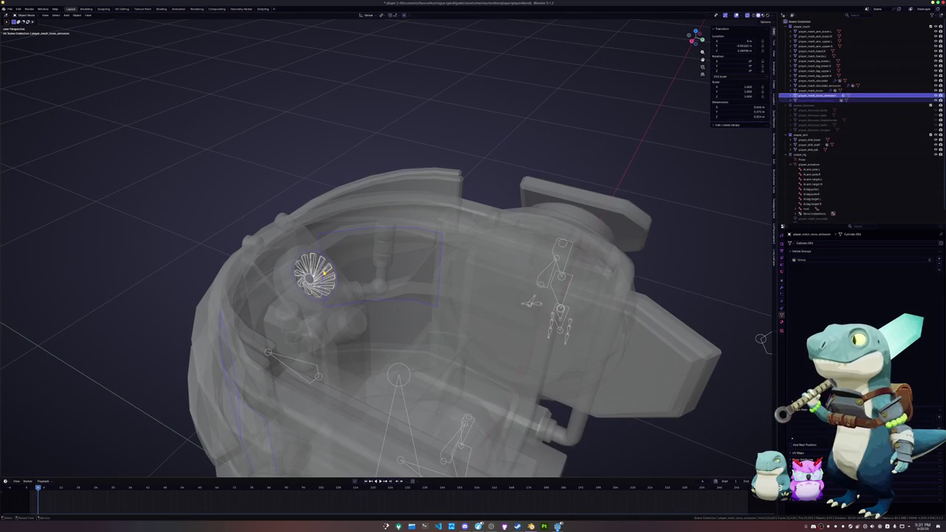
{"action": "left_click", "coordinate": [332, 286]}
{"action": "middle_click_drag", "start_coordinate": [285, 200], "coordinate": [270, 261]}
{"action": "scroll", "coordinate": [271, 260], "scroll_direction": "up", "scroll_amount": 3}
Cycle through the torso, spinner and emission objects until the spinner is selected
{"action": "left_click", "coordinate": [265, 258]}
{"action": "left_click", "coordinate": [255, 268]}
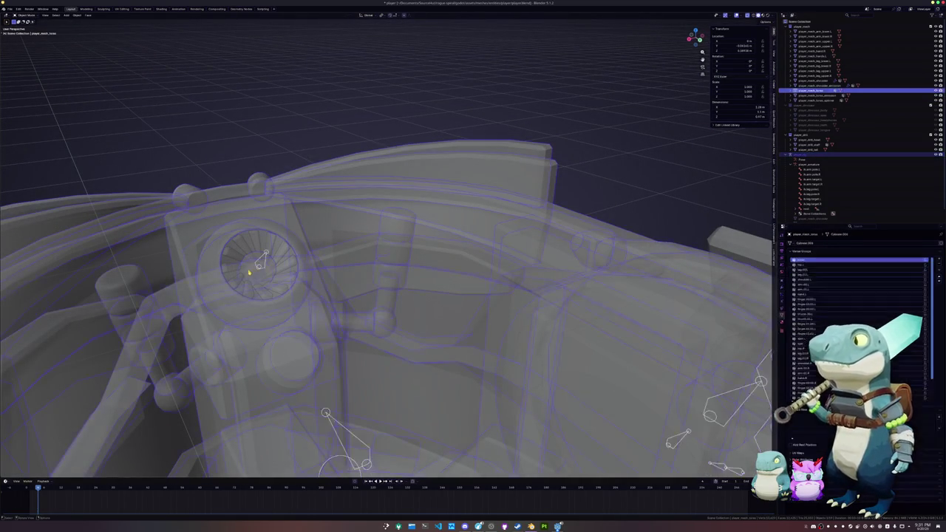
{"action": "left_click", "coordinate": [250, 276]}
{"action": "left_click", "coordinate": [267, 254]}
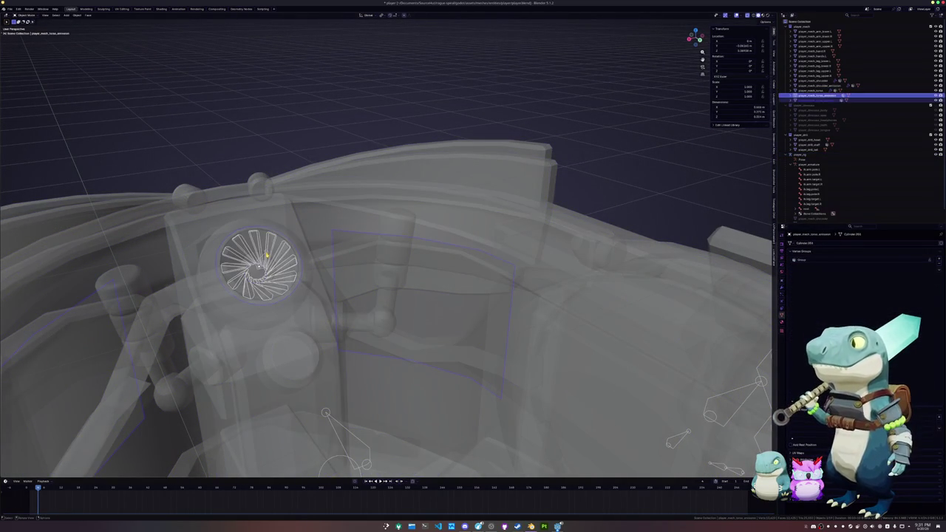
{"action": "scroll", "coordinate": [268, 254], "scroll_direction": "down", "scroll_amount": 5}
{"action": "left_click", "coordinate": [322, 260]}
{"action": "left_click", "coordinate": [321, 261]}
{"action": "scroll", "coordinate": [382, 378], "scroll_direction": "down", "scroll_amount": 2}
Parent the spinner to the armature With Empty Groups
{"action": "left_click", "coordinate": [420, 379], "text": "shift"}
{"action": "scroll", "coordinate": [422, 397], "scroll_direction": "up", "scroll_amount": 2}
{"action": "key", "text": "ctrl+p"}
{"action": "left_click", "coordinate": [426, 397]}
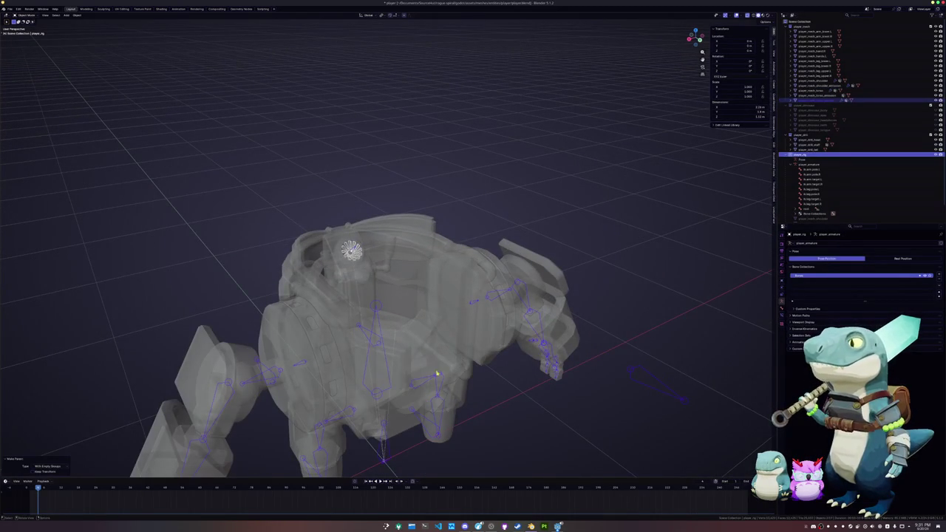
{"action": "scroll", "coordinate": [351, 281], "scroll_direction": "up", "scroll_amount": 3}
Edit the spinner mesh and choose the spine vertex group for its geometry
{"action": "left_click", "coordinate": [329, 256]}
{"action": "key", "text": "Tab"}
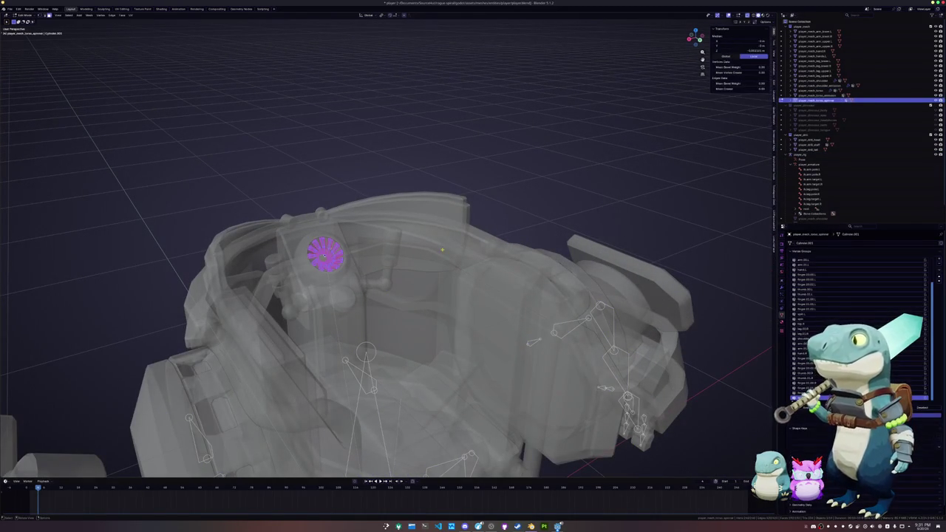
{"action": "left_click", "coordinate": [805, 318]}
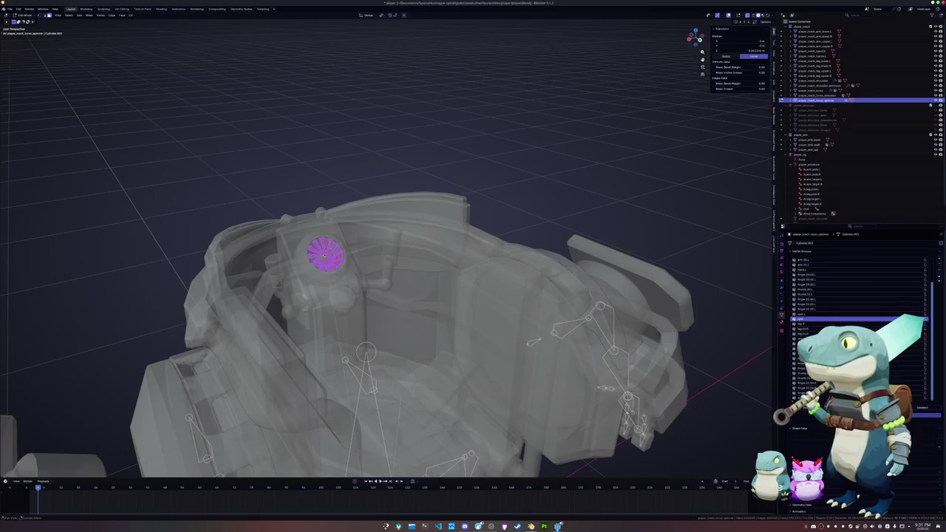
{"action": "scroll", "coordinate": [640, 374], "scroll_direction": "down", "scroll_amount": 3}
{"action": "key", "text": "alt+z"}
{"action": "mouse_move", "coordinate": [640, 374]}
{"action": "middle_mouse_down"}
{"action": "mouse_move", "coordinate": [466, 375]}
{"action": "mouse_move", "coordinate": [414, 310]}
{"action": "middle_mouse_up"}
{"action": "key", "text": "Tab"}
{"action": "scroll", "coordinate": [388, 221], "scroll_direction": "up", "scroll_amount": 3}
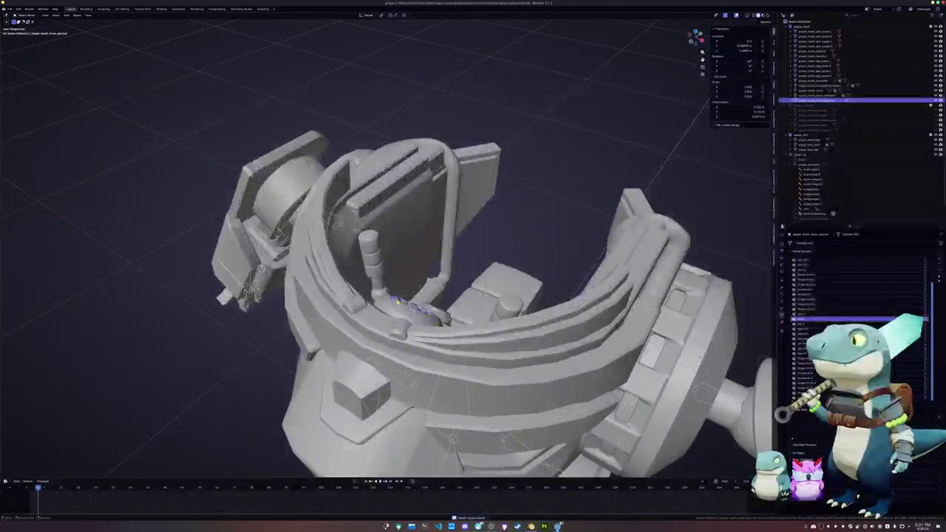
Test-rotate a player_rig bone in Pose Mode to check deformation, then cancel
{"action": "left_click", "coordinate": [388, 204]}
{"action": "left_click", "coordinate": [801, 154]}
{"action": "key", "text": "ctrl+Tab"}
{"action": "key", "text": "r"}
{"action": "key", "text": "z"}
{"action": "key", "text": "x"}
{"action": "key", "text": "x"}
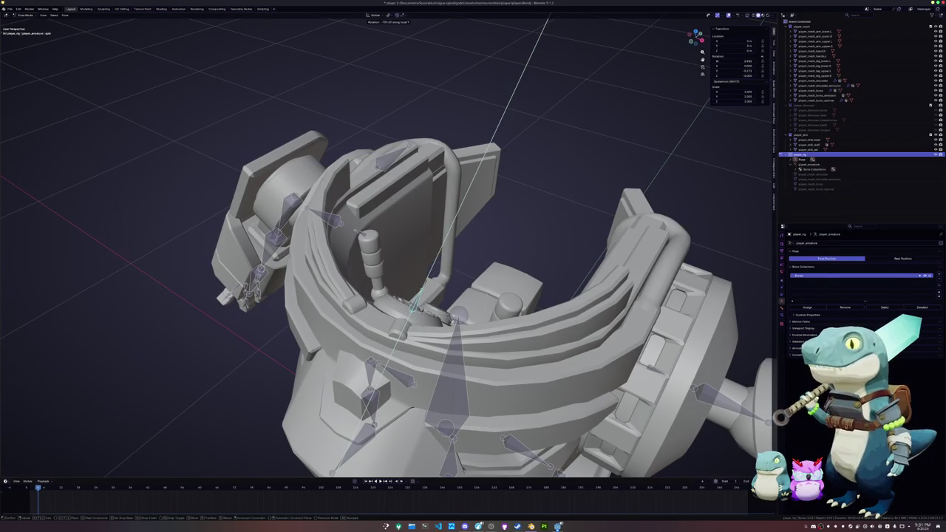
{"action": "key", "text": "Escape"}
{"action": "mouse_move", "coordinate": [429, 259]}
{"action": "middle_mouse_down"}
{"action": "mouse_move", "coordinate": [465, 329]}
{"action": "mouse_move", "coordinate": [517, 271]}
{"action": "middle_mouse_up"}
{"action": "scroll", "coordinate": [463, 329], "scroll_direction": "down", "scroll_amount": 5}
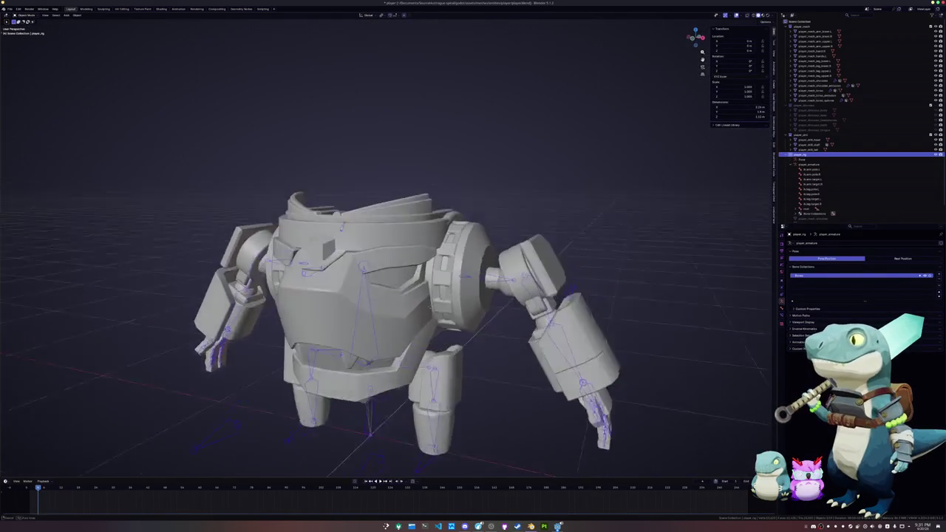
Select the upper-arm mesh and box-select all its vertices in see-through front view
{"action": "key", "text": "ctrl+Tab"}
{"action": "left_click", "coordinate": [517, 271]}
{"action": "key", "text": "KP_1"}
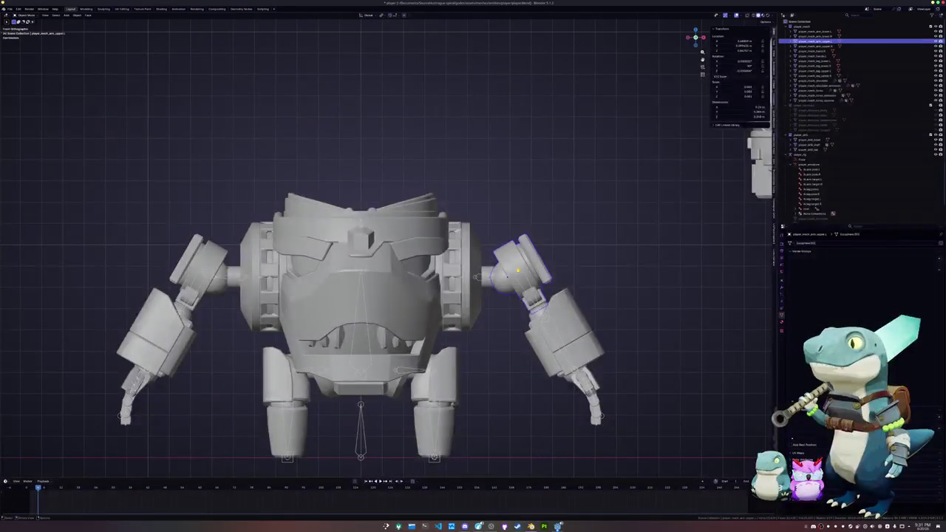
{"action": "key", "text": "Tab"}
{"action": "key", "text": "alt+z"}
{"action": "left_click_drag", "start_coordinate": [596, 352], "coordinate": [464, 185]}
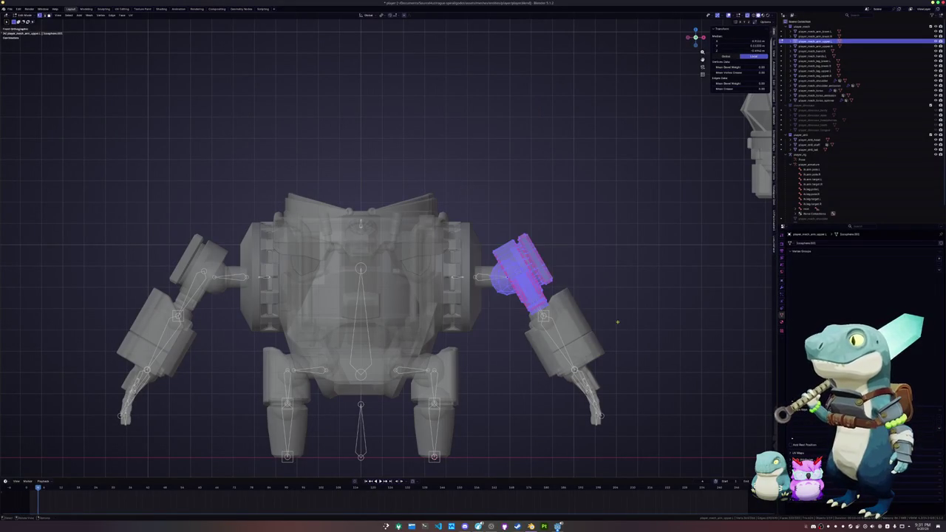
{"action": "key", "text": "Tab"}
Parent the upper arm to the rig With Empty Groups and choose the arm.001.L vertex group
{"action": "left_click", "coordinate": [498, 280], "text": "shift"}
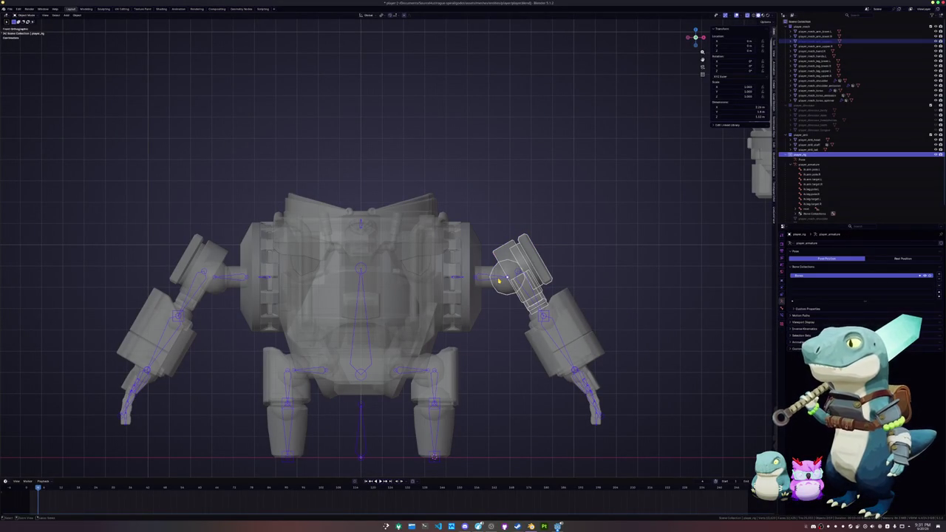
{"action": "key", "text": "ctrl+p"}
{"action": "left_click", "coordinate": [498, 280]}
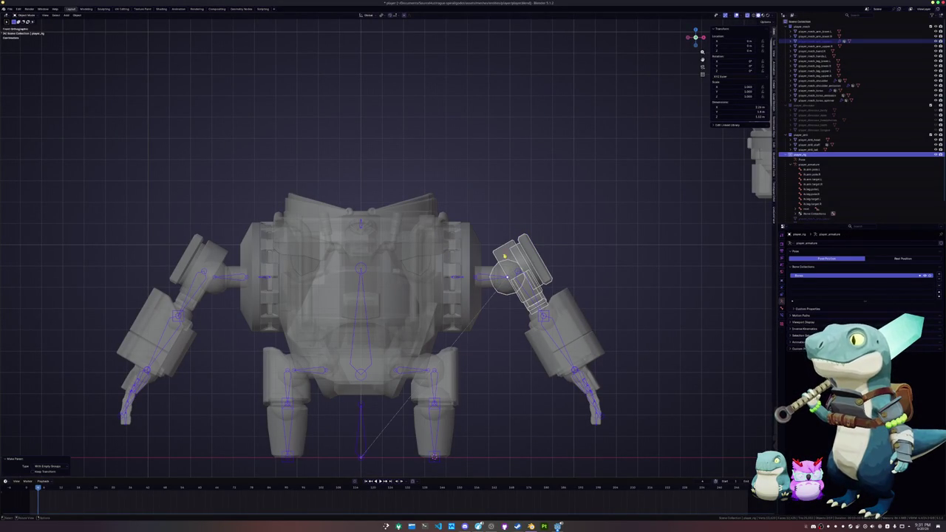
{"action": "left_click", "coordinate": [518, 256]}
{"action": "key", "text": "Tab"}
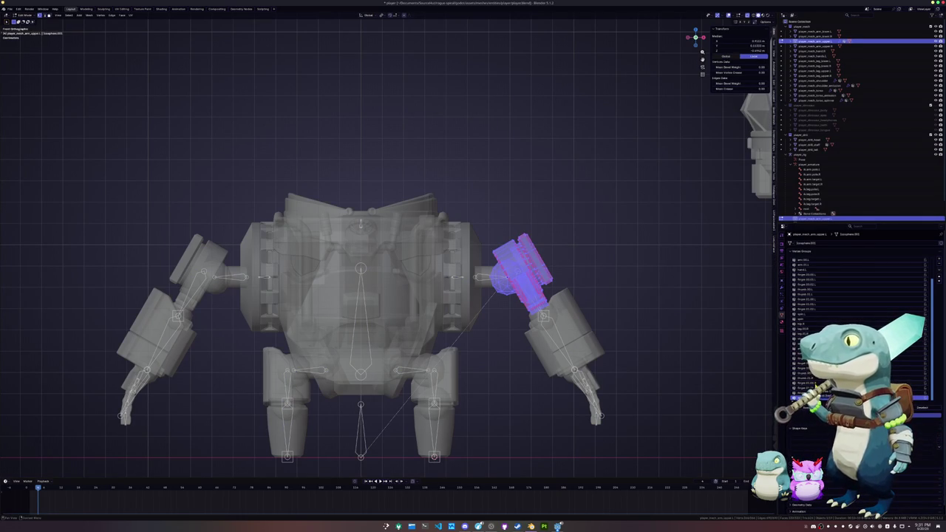
{"action": "scroll", "coordinate": [850, 311], "scroll_direction": "up", "scroll_amount": 3}
{"action": "left_click", "coordinate": [806, 285]}
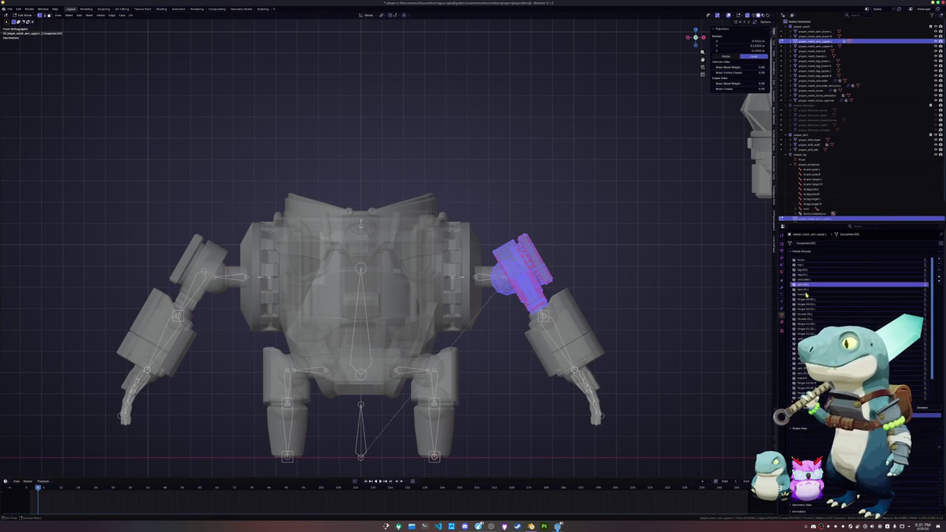
{"action": "key", "text": "Tab"}
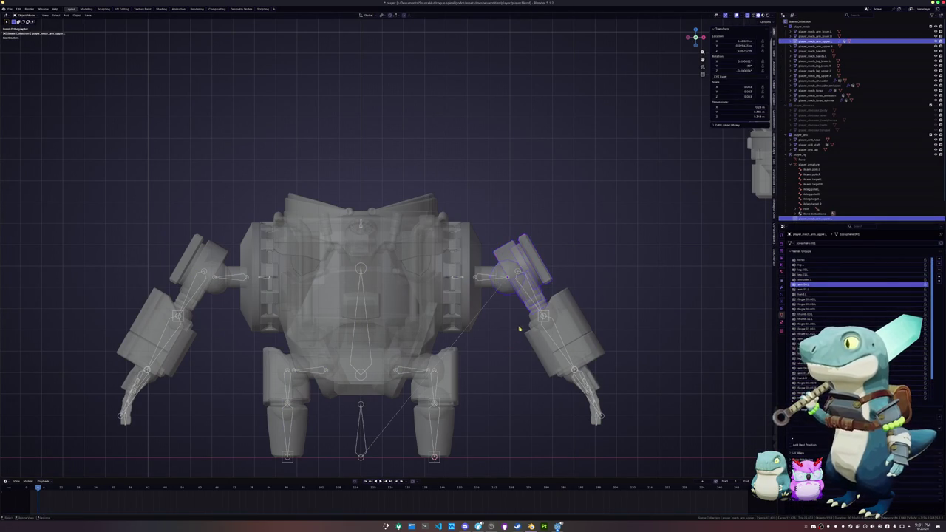
Parent the lower arm to the player_rig armature
{"action": "left_click", "coordinate": [538, 347]}
{"action": "key", "text": "Tab"}
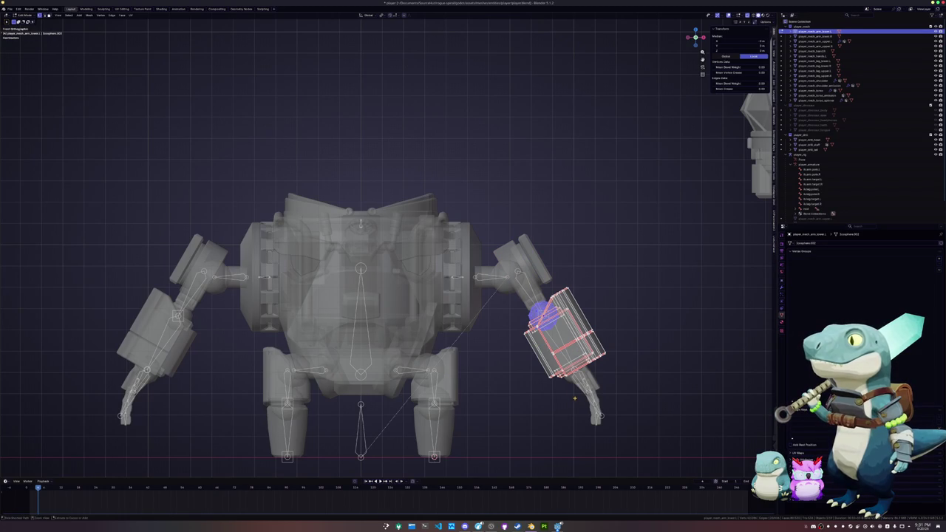
{"action": "key", "text": "Tab"}
{"action": "scroll", "coordinate": [454, 406], "scroll_direction": "down", "scroll_amount": 3}
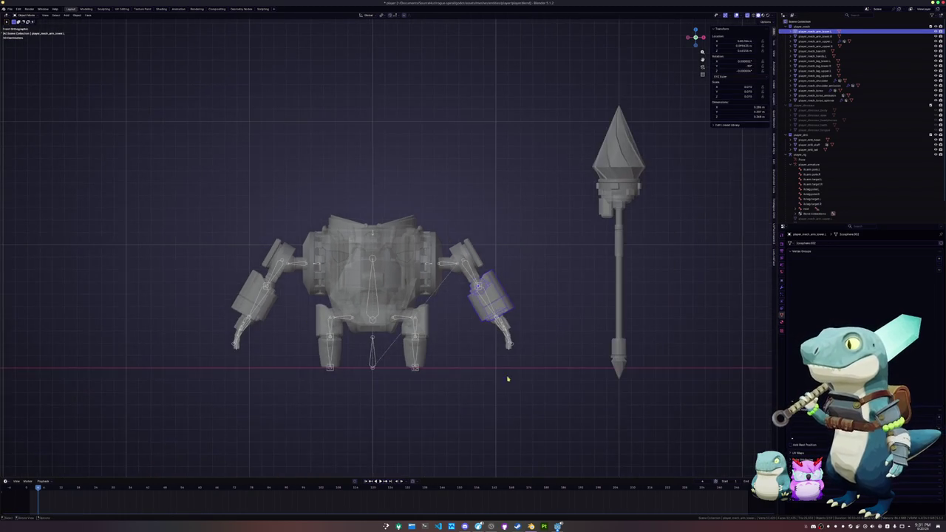
{"action": "left_click", "coordinate": [374, 361]}
{"action": "key", "text": "ctrl+p"}
{"action": "left_click", "coordinate": [376, 362]}
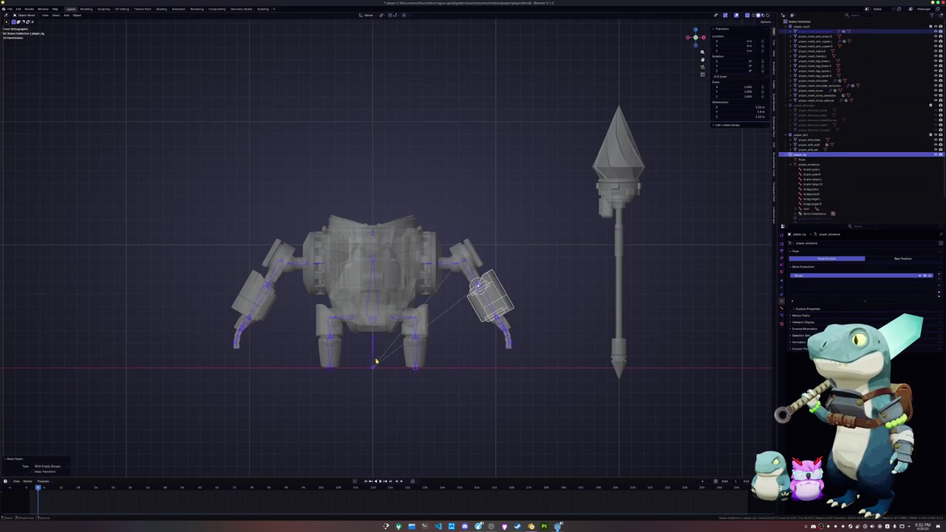
Select all robot meshes, convert their transforms to deltas, and apply transforms
{"action": "left_click", "coordinate": [501, 297]}
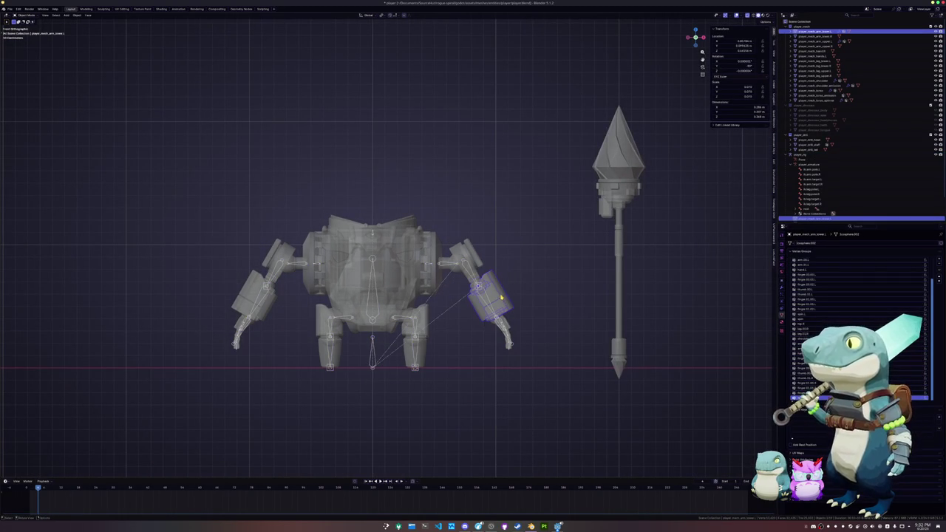
{"action": "left_click_drag", "start_coordinate": [531, 416], "coordinate": [186, 164]}
{"action": "key", "text": "ctrl+a"}
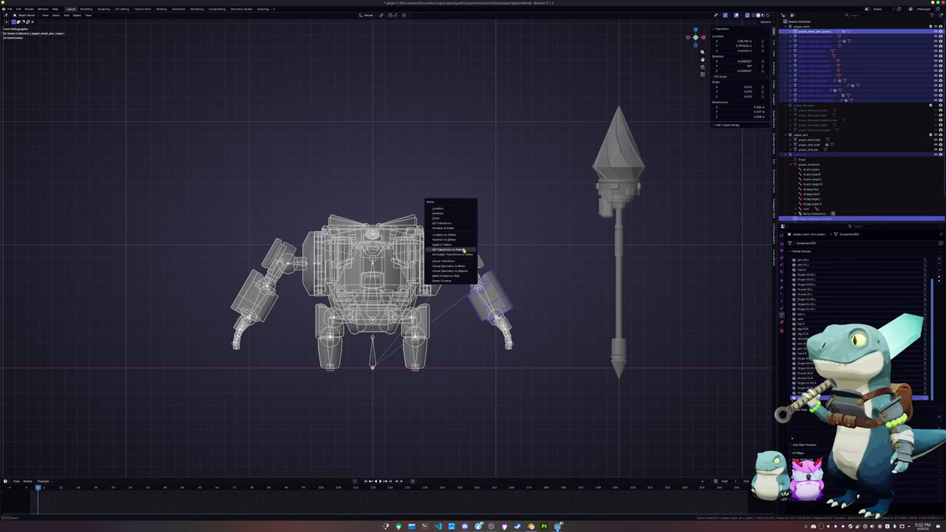
{"action": "left_click", "coordinate": [463, 250]}
{"action": "scroll", "coordinate": [463, 249], "scroll_direction": "up", "scroll_amount": 3}
{"action": "key", "text": "ctrl+a"}
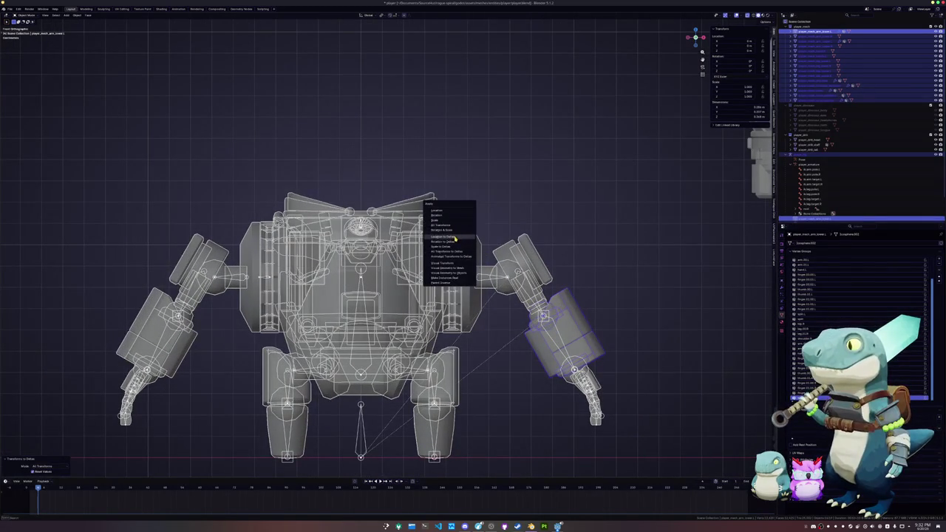
{"action": "left_click", "coordinate": [456, 230]}
{"action": "scroll", "coordinate": [476, 351], "scroll_direction": "down", "scroll_amount": 2}
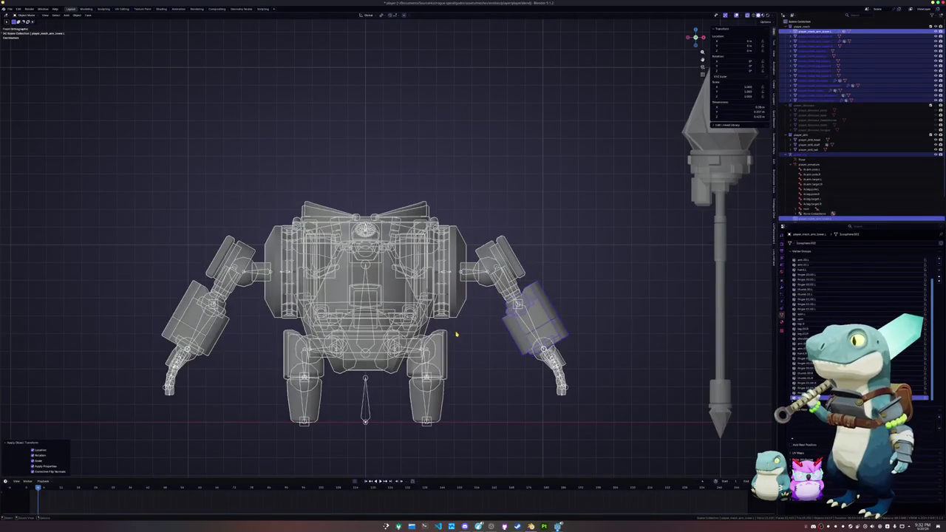
Make arm.03.L the forearm mesh's active vertex group, then switch to the hands mesh
{"action": "key", "text": "alt+z"}
{"action": "key", "text": "shift+alt+z"}
{"action": "key", "text": "shift+alt+z"}
{"action": "scroll", "coordinate": [482, 312], "scroll_direction": "up", "scroll_amount": 2}
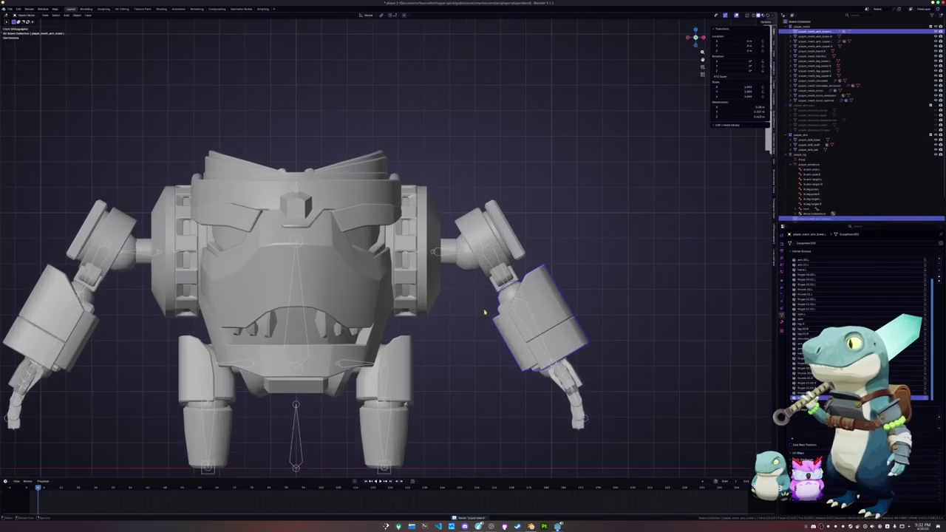
{"action": "key", "text": "z"}
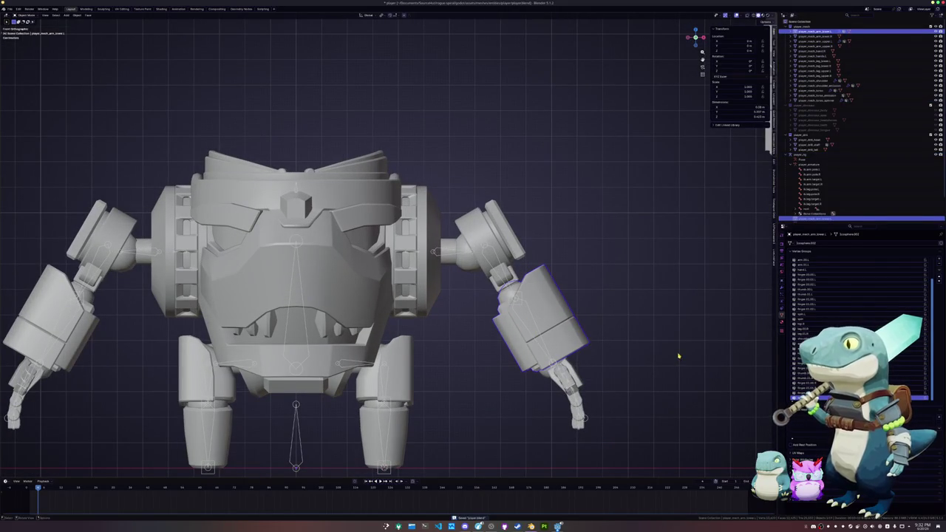
{"action": "key", "text": "Tab"}
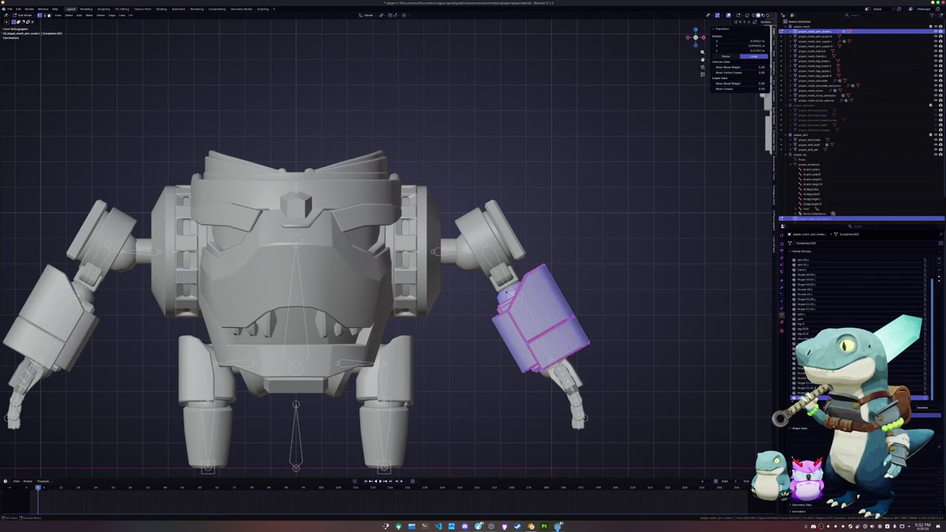
{"action": "scroll", "coordinate": [850, 325], "scroll_direction": "up", "scroll_amount": 2}
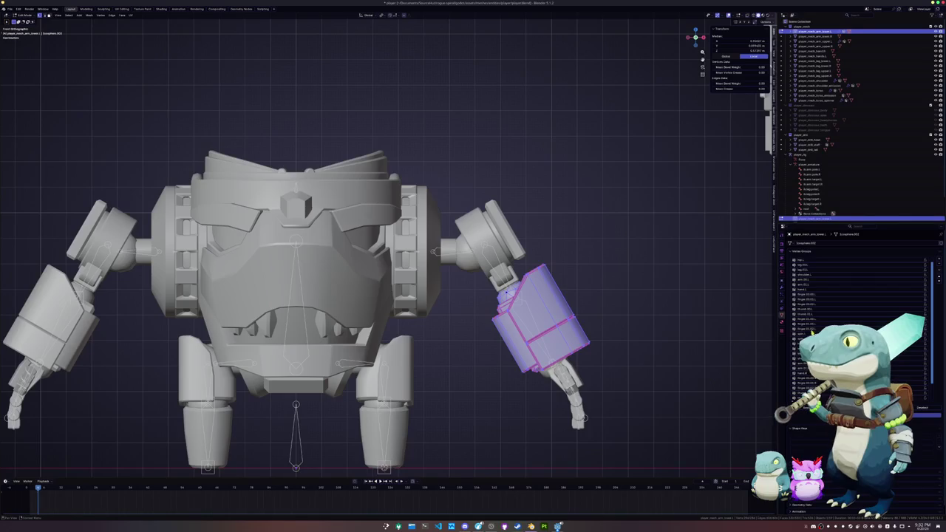
{"action": "left_click", "coordinate": [811, 286]}
{"action": "scroll", "coordinate": [818, 317], "scroll_direction": "up", "scroll_amount": 1}
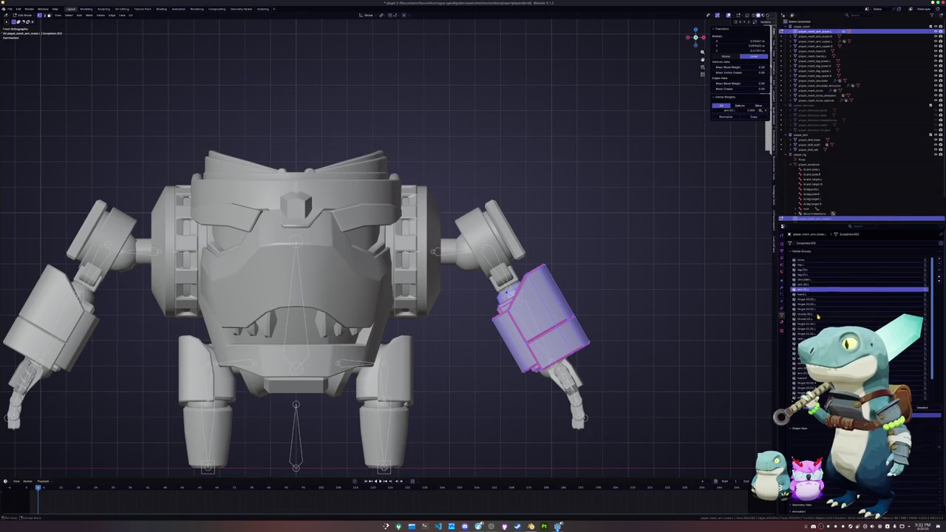
{"action": "key", "text": "alt+q"}
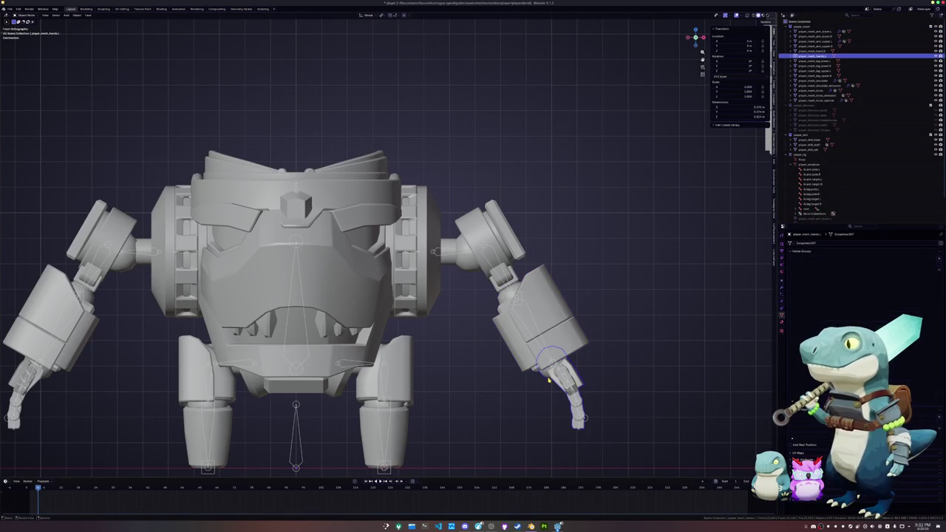
{"action": "middle_click_drag", "start_coordinate": [579, 418], "coordinate": [579, 342]}
Parent the hands mesh to the armature With Empty Groups
{"action": "key", "text": "a"}
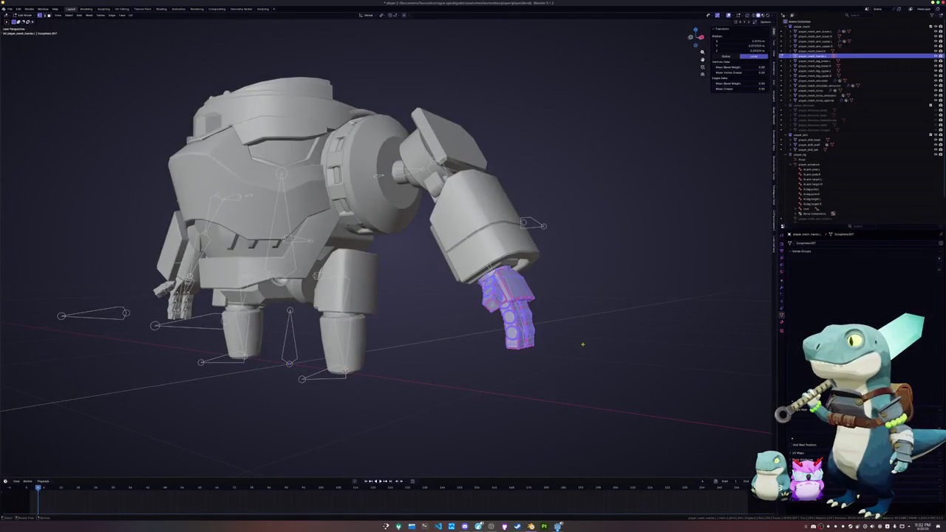
{"action": "key", "text": "Tab"}
{"action": "left_click", "coordinate": [325, 377], "text": "shift"}
{"action": "key", "text": "ctrl+p"}
{"action": "left_click", "coordinate": [370, 392]}
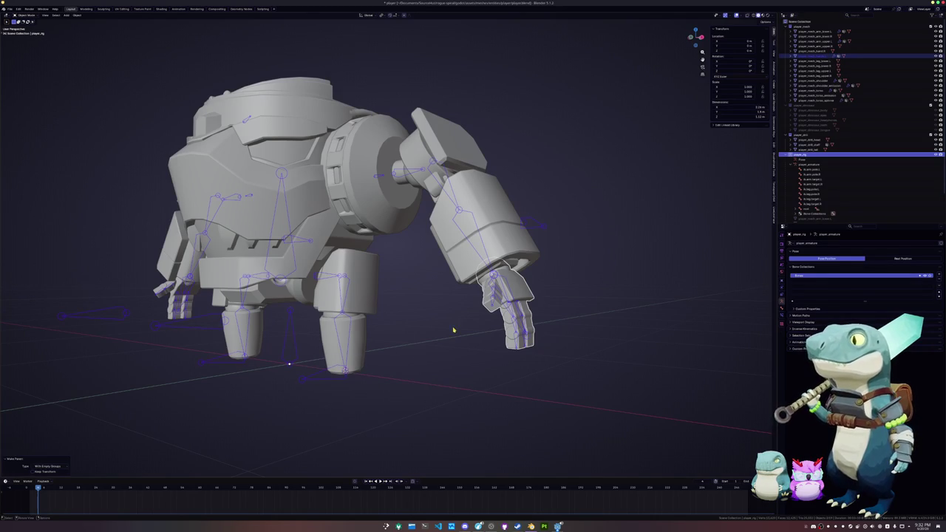
Select the connected hand part and make hand.L the active vertex group
{"action": "left_click", "coordinate": [517, 310]}
{"action": "key", "text": "Tab"}
{"action": "scroll", "coordinate": [517, 318], "scroll_direction": "up", "scroll_amount": 5}
{"action": "key", "text": "alt+a"}
{"action": "left_click", "coordinate": [556, 314]}
{"action": "middle_click_drag", "start_coordinate": [556, 314], "coordinate": [482, 336]}
{"action": "key", "text": "ctrl+l"}
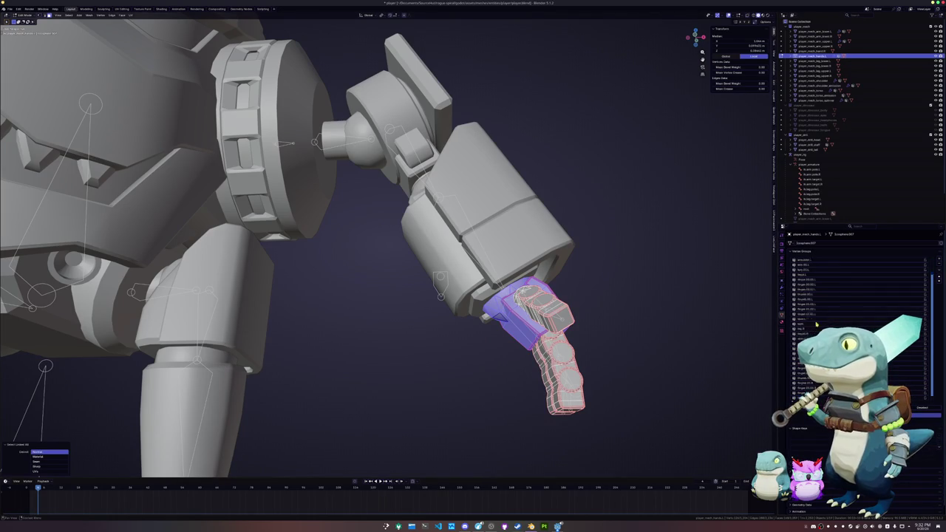
{"action": "scroll", "coordinate": [810, 317], "scroll_direction": "up", "scroll_amount": 3}
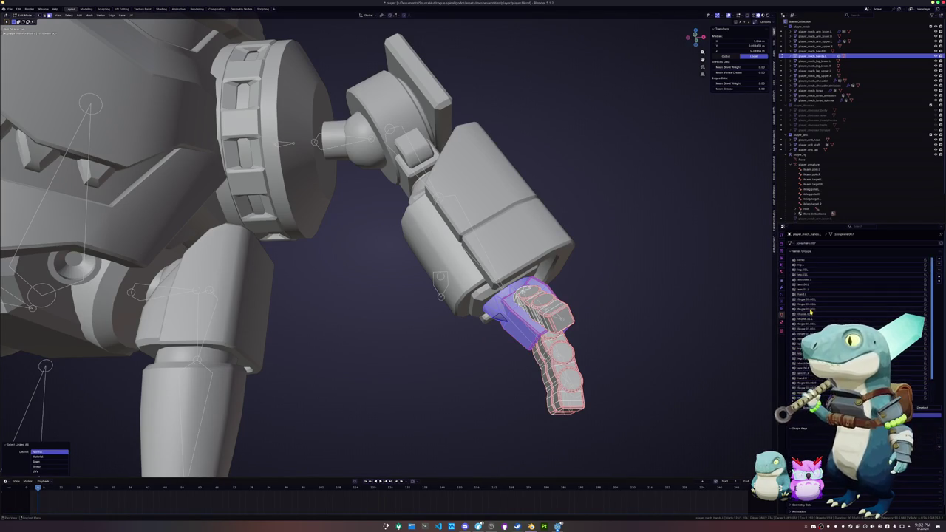
{"action": "left_click", "coordinate": [809, 295]}
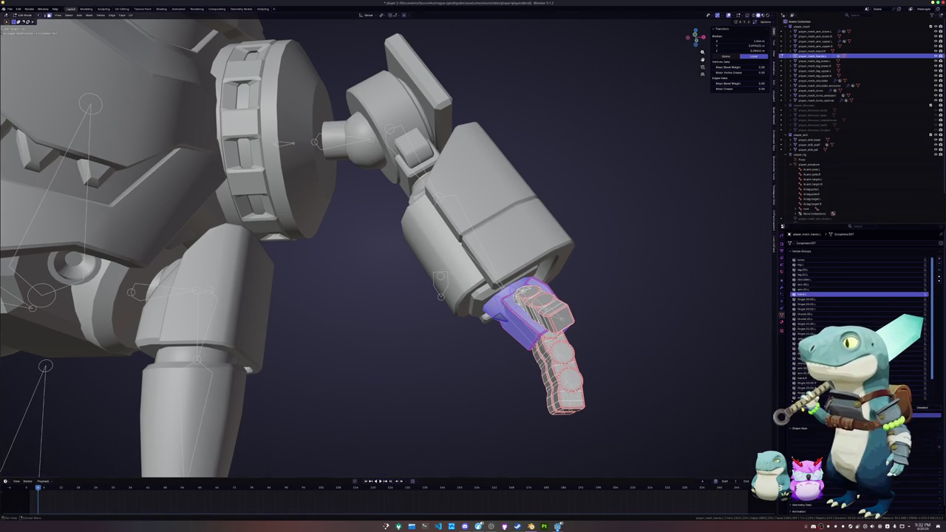
Select the linked thumb piece and match it to the thumb.001.L and next thumb groups
{"action": "middle_click_drag", "start_coordinate": [613, 347], "coordinate": [650, 370]}
{"action": "key", "text": "alt+a"}
{"action": "scroll", "coordinate": [648, 377], "scroll_direction": "up", "scroll_amount": 5}
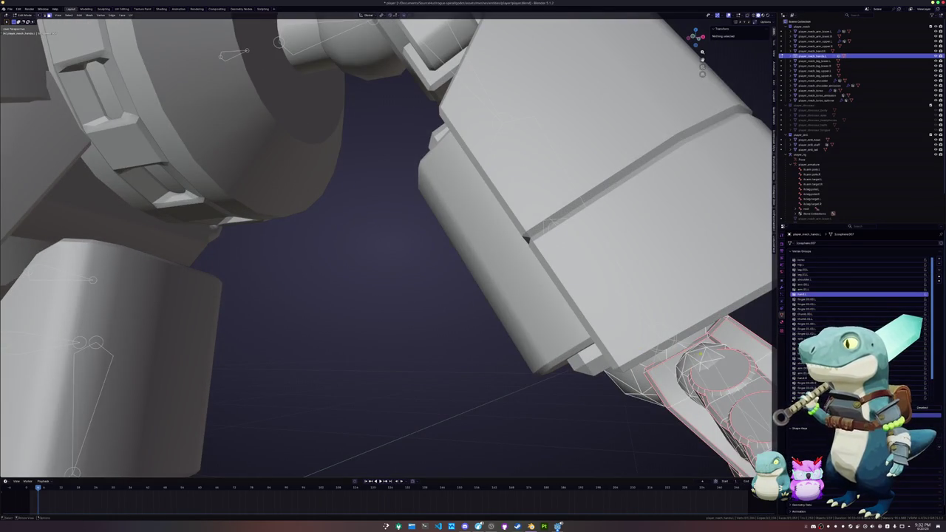
{"action": "left_click", "coordinate": [697, 355]}
{"action": "left_click", "coordinate": [709, 366]}
{"action": "key", "text": "KP_Decimal"}
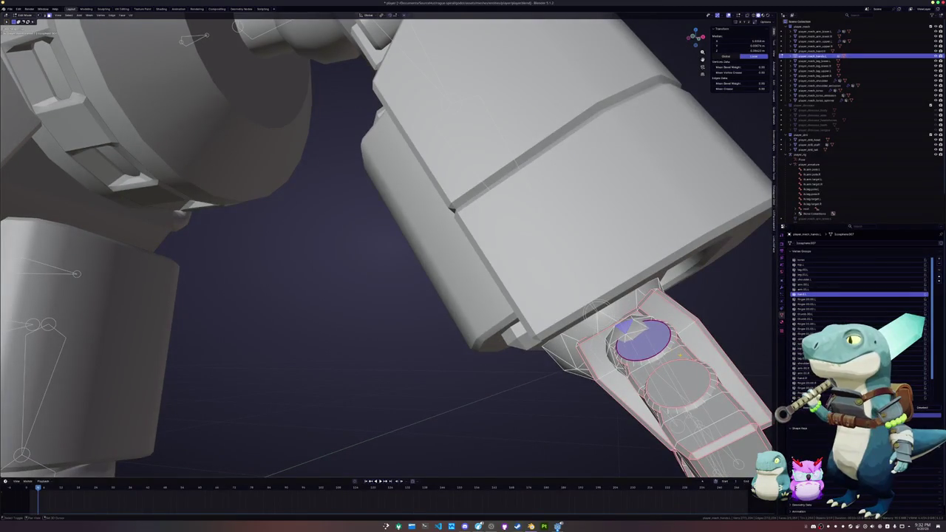
{"action": "middle_click_drag", "start_coordinate": [686, 353], "coordinate": [629, 334]}
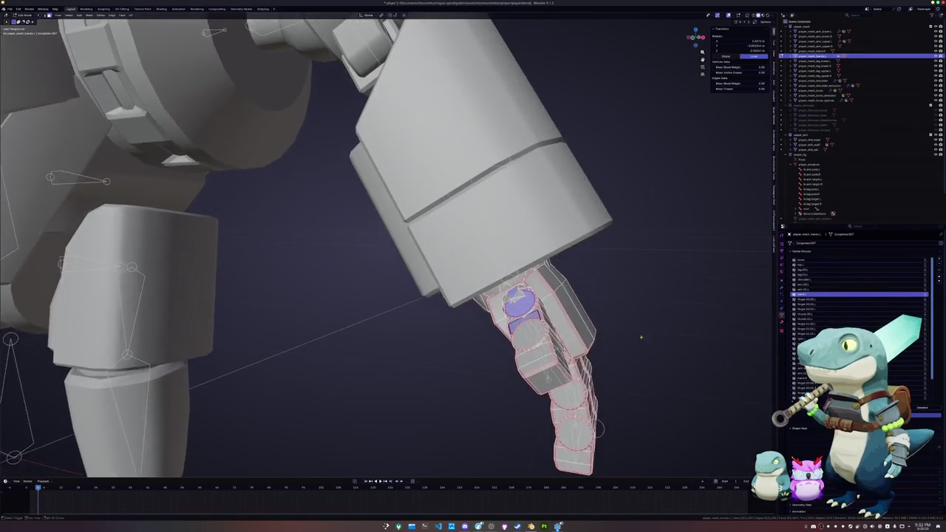
{"action": "key", "text": "ctrl+l"}
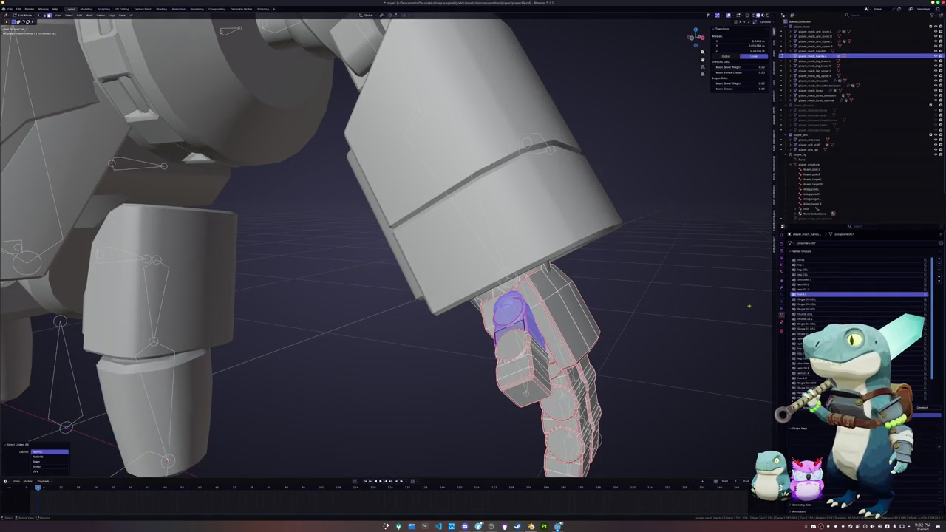
{"action": "left_click", "coordinate": [806, 314]}
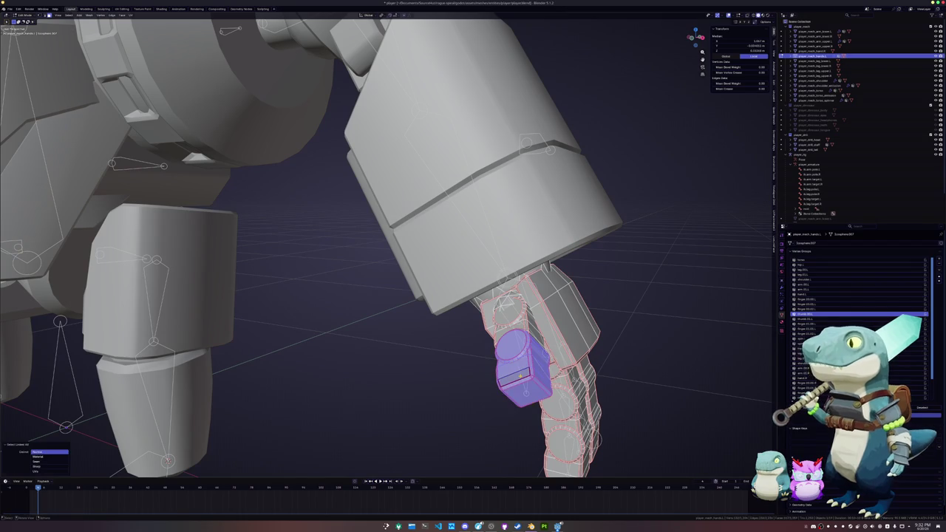
{"action": "left_click", "coordinate": [804, 319]}
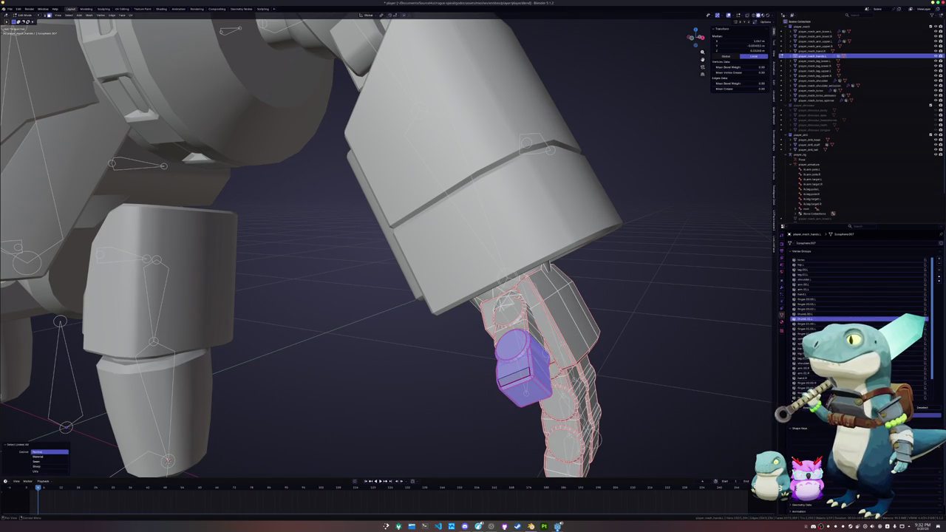
Match the first finger's three linked segments to finger.01.L and the following finger groups
{"action": "middle_click_drag", "start_coordinate": [517, 355], "coordinate": [473, 310]}
{"action": "left_click", "coordinate": [521, 325]}
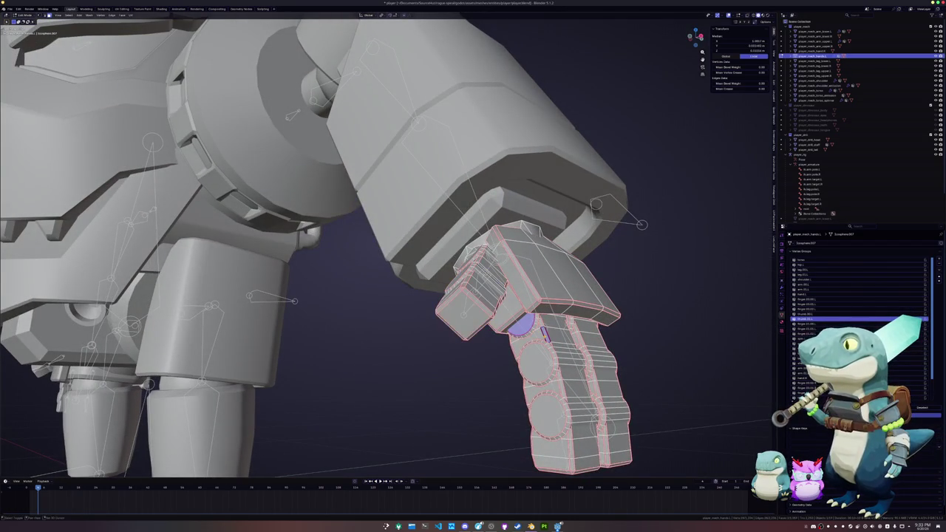
{"action": "key", "text": "ctrl+l"}
{"action": "left_click", "coordinate": [804, 298]}
{"action": "left_click", "coordinate": [536, 362]}
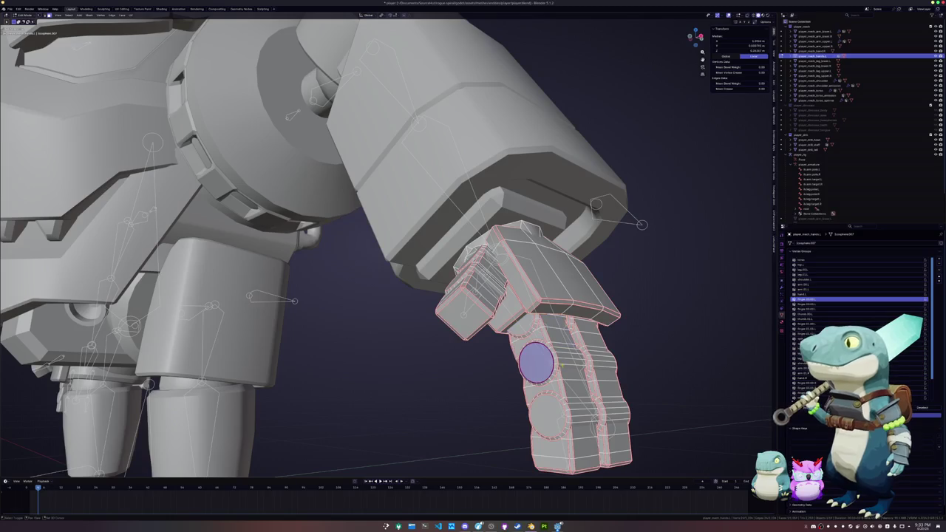
{"action": "key", "text": "ctrl+l"}
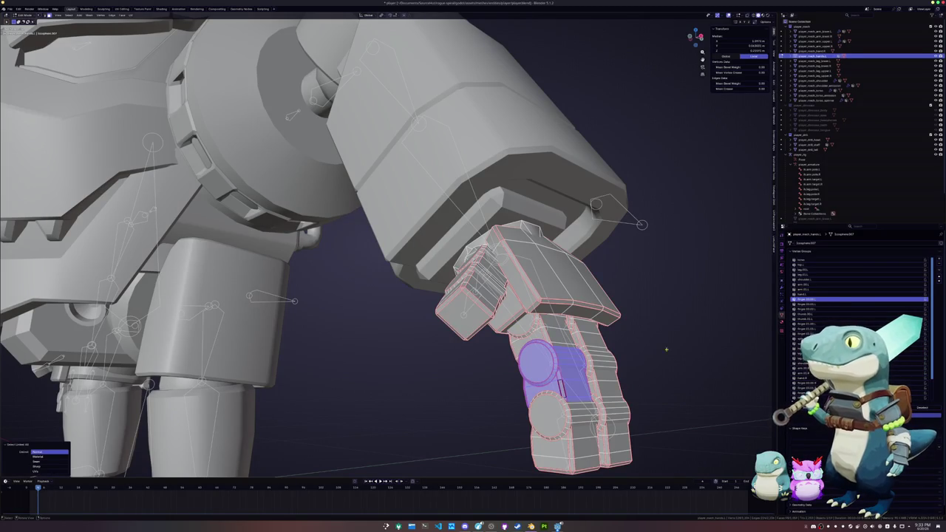
{"action": "left_click", "coordinate": [806, 303]}
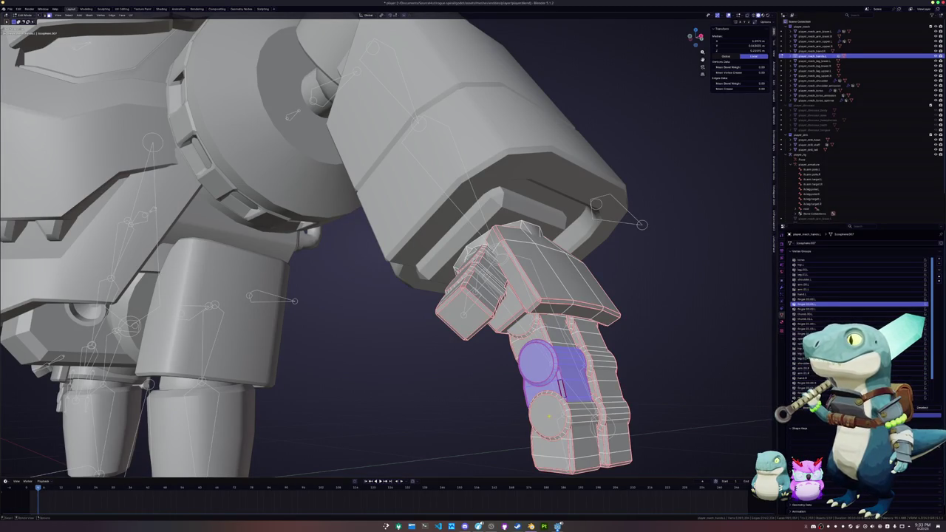
{"action": "left_click", "coordinate": [577, 446]}
{"action": "key", "text": "ctrl+l"}
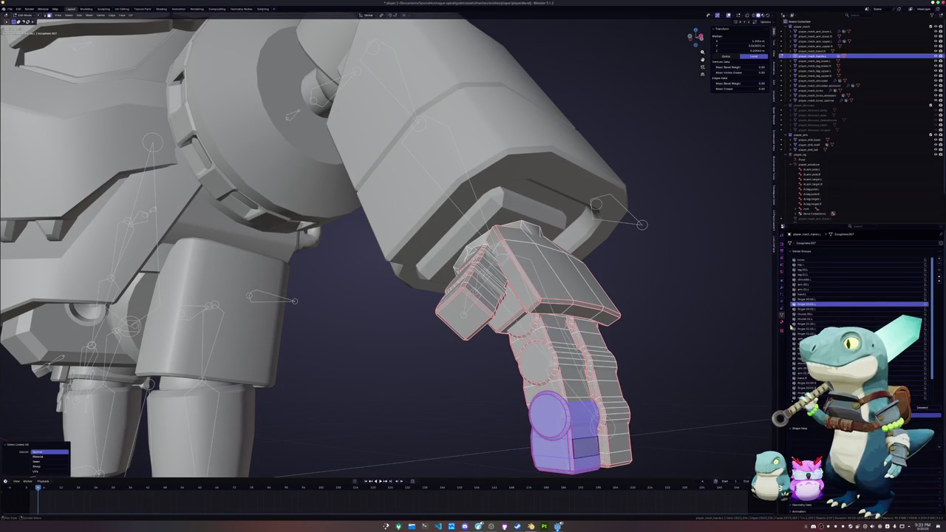
{"action": "left_click", "coordinate": [808, 310]}
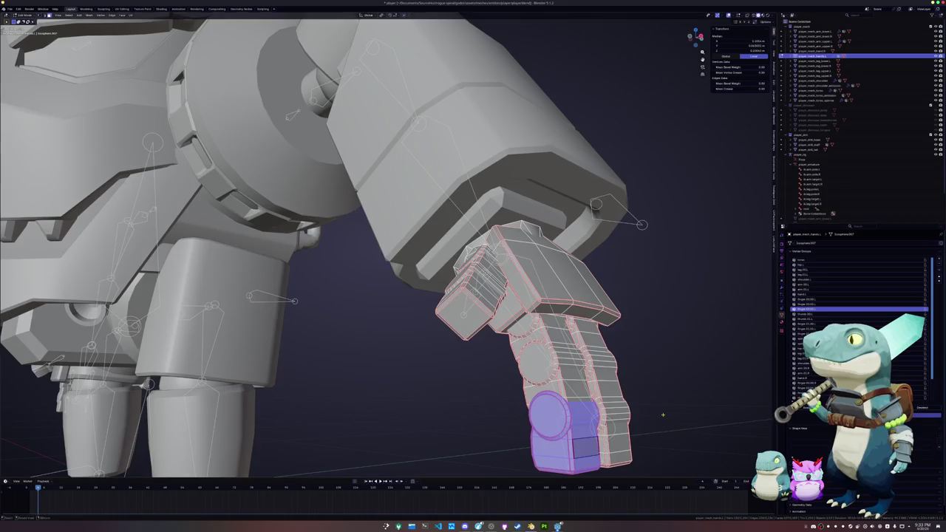
Match the second finger's linked segments to the next finger groups, then return to Object Mode
{"action": "middle_click_drag", "start_coordinate": [458, 295], "coordinate": [503, 280]}
{"action": "left_click", "coordinate": [558, 325]}
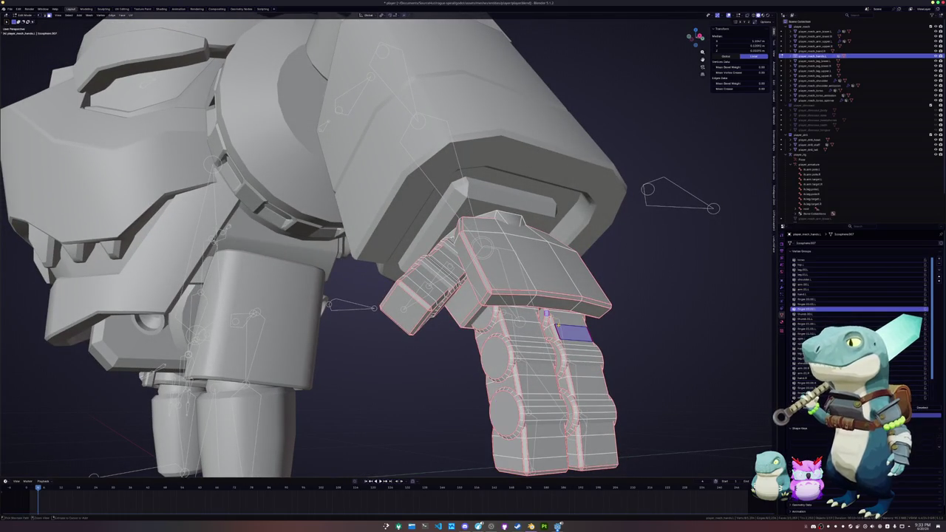
{"action": "key", "text": "ctrl+l"}
{"action": "left_click", "coordinate": [804, 324]}
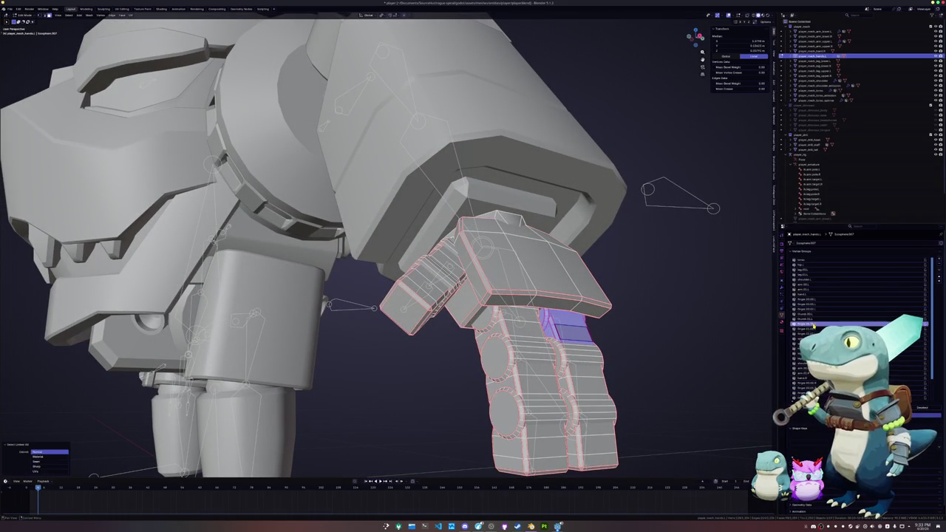
{"action": "left_click", "coordinate": [584, 360]}
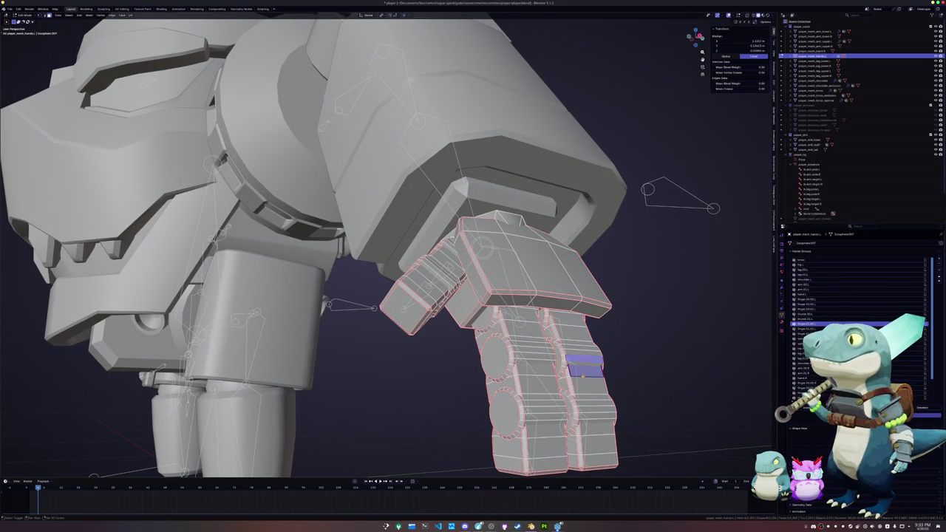
{"action": "key", "text": "ctrl+l"}
{"action": "left_click", "coordinate": [804, 328]}
{"action": "left_click", "coordinate": [601, 422]}
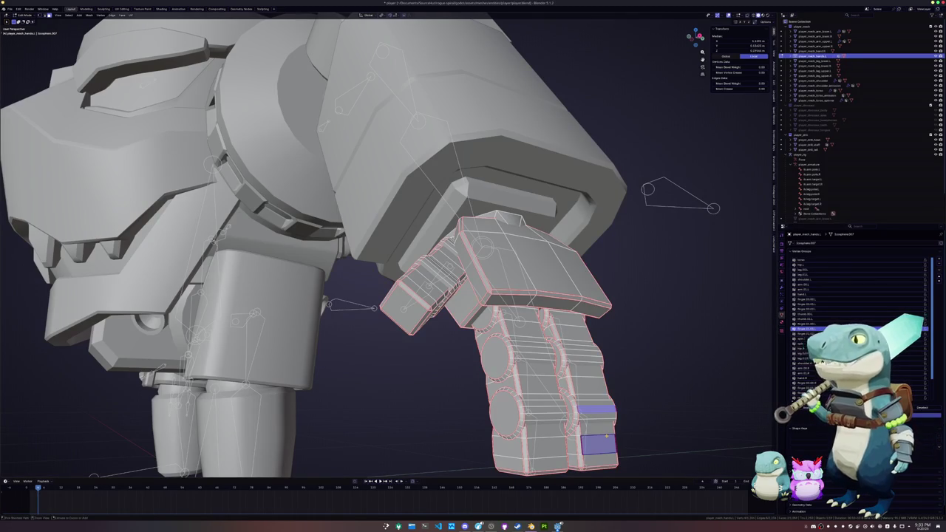
{"action": "key", "text": "ctrl+l"}
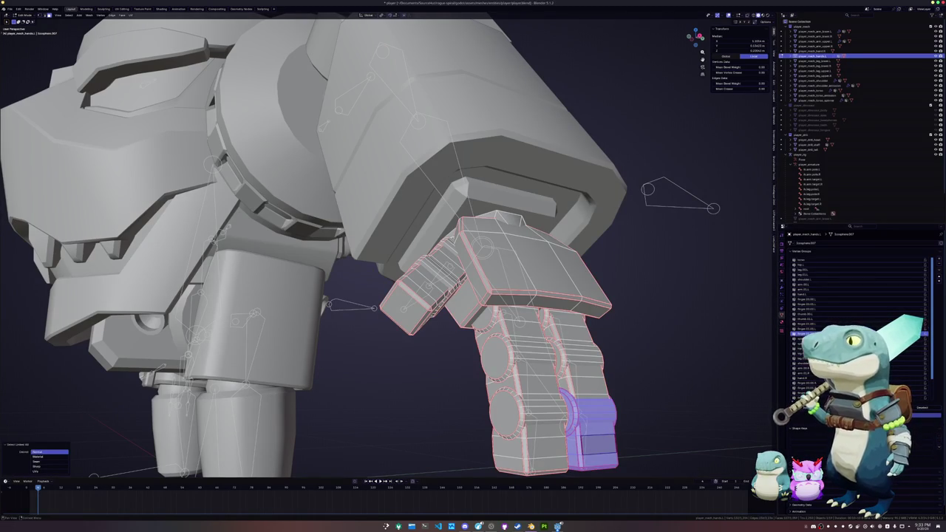
{"action": "scroll", "coordinate": [517, 385], "scroll_direction": "down", "scroll_amount": 5}
{"action": "mouse_move", "coordinate": [518, 384]}
{"action": "middle_mouse_down"}
{"action": "mouse_move", "coordinate": [633, 371]}
{"action": "mouse_move", "coordinate": [407, 371]}
{"action": "middle_mouse_up"}
{"action": "key", "text": "Tab"}
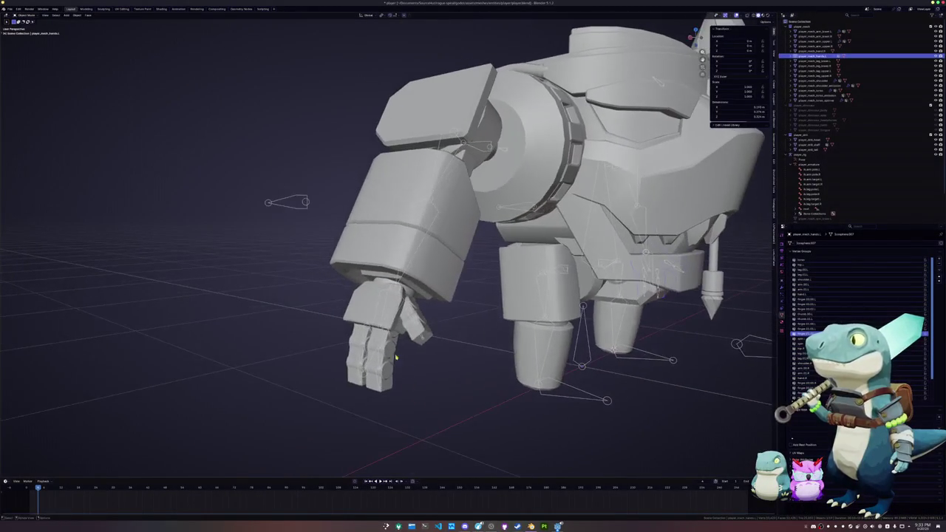
Parent the right hand mesh to the rig with empty groups
{"action": "left_click", "coordinate": [372, 327]}
{"action": "left_click", "coordinate": [567, 398]}
{"action": "key", "text": "ctrl+p"}
{"action": "left_click", "coordinate": [567, 399]}
Enter Edit Mode on the right hand and select a connected piece with Ctrl+L
{"action": "left_click", "coordinate": [433, 394]}
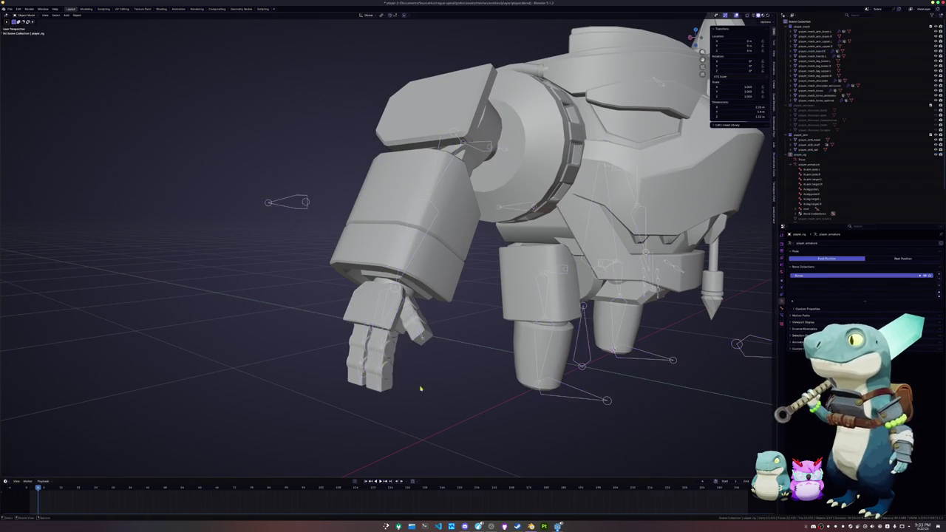
{"action": "left_click", "coordinate": [397, 342]}
{"action": "key", "text": "Tab"}
{"action": "scroll", "coordinate": [396, 342], "scroll_direction": "up", "scroll_amount": 2}
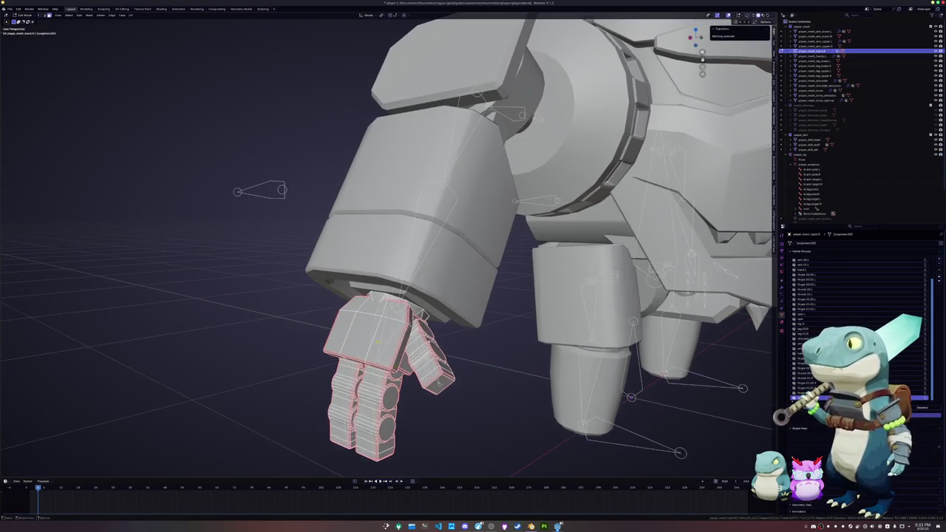
{"action": "left_click", "coordinate": [384, 337]}
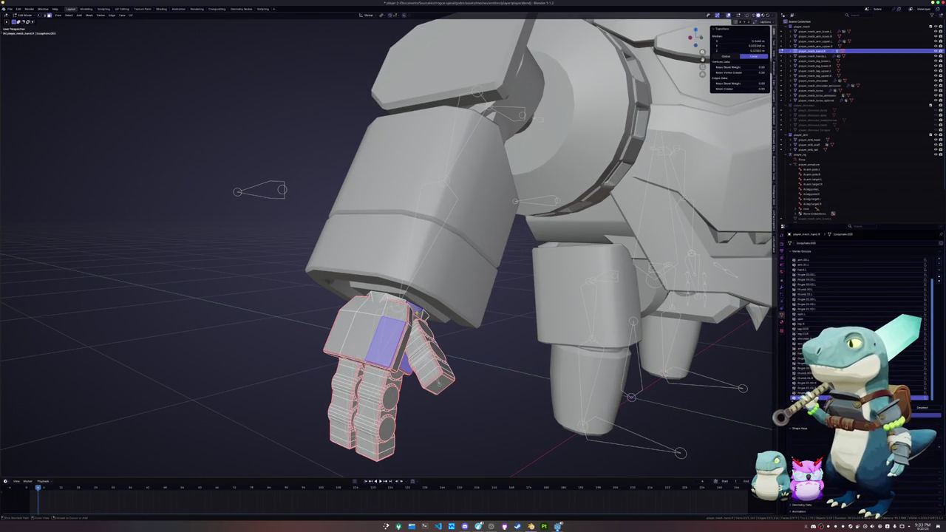
{"action": "key", "text": "ctrl+l"}
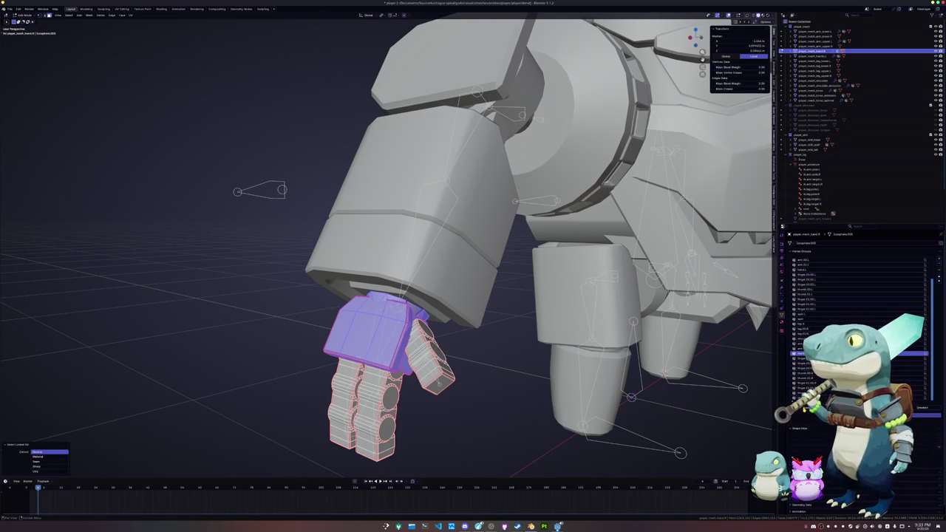
Clear the face selection and bring the hand and arm into view
{"action": "key", "text": "alt+a"}
{"action": "scroll", "coordinate": [357, 342], "scroll_direction": "up", "scroll_amount": 5}
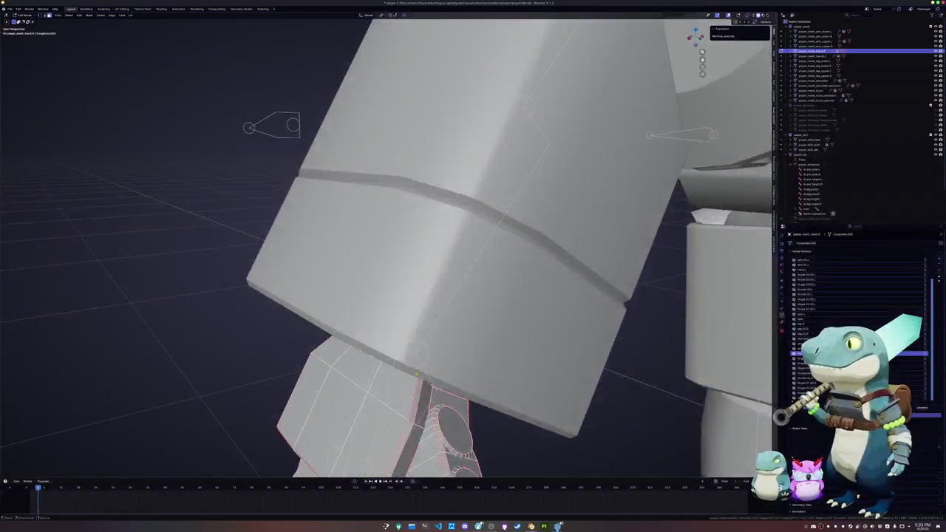
{"action": "mouse_move", "coordinate": [358, 341]}
{"action": "middle_mouse_down"}
{"action": "mouse_move", "coordinate": [434, 345]}
{"action": "mouse_move", "coordinate": [386, 370]}
{"action": "mouse_move", "coordinate": [643, 333]}
{"action": "mouse_move", "coordinate": [547, 325]}
{"action": "middle_mouse_up"}
{"action": "scroll", "coordinate": [357, 342], "scroll_direction": "down", "scroll_amount": 3}
{"action": "scroll", "coordinate": [433, 345], "scroll_direction": "down", "scroll_amount": 3}
{"action": "scroll", "coordinate": [643, 332], "scroll_direction": "up", "scroll_amount": 3}
{"action": "scroll", "coordinate": [643, 333], "scroll_direction": "up", "scroll_amount": 3}
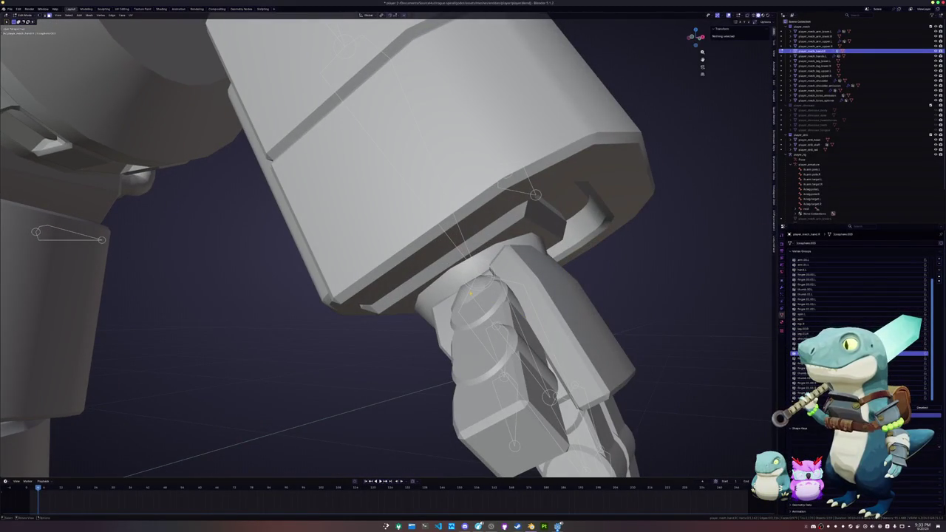
Select the entire hand mesh with L and separate it into its own object
{"action": "key", "text": "l"}
{"action": "scroll", "coordinate": [384, 244], "scroll_direction": "down", "scroll_amount": 2}
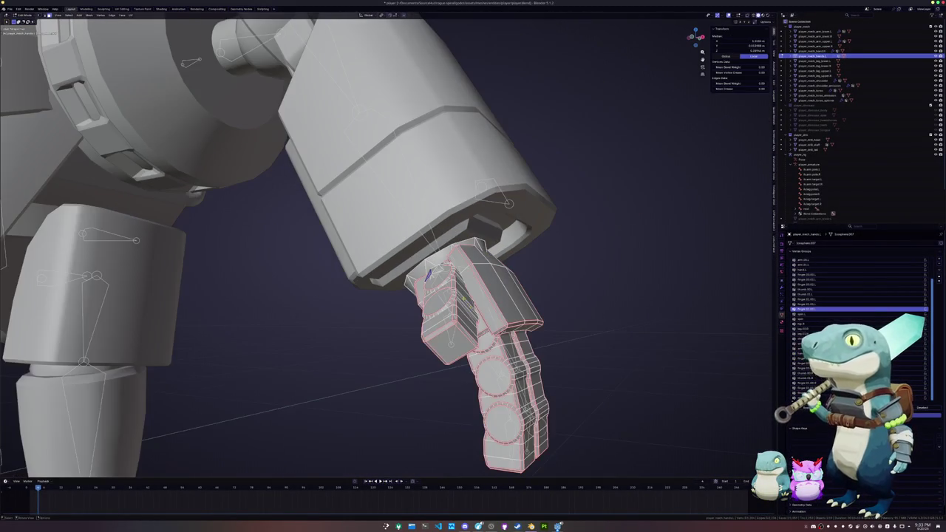
{"action": "scroll", "coordinate": [503, 314], "scroll_direction": "down", "scroll_amount": 5}
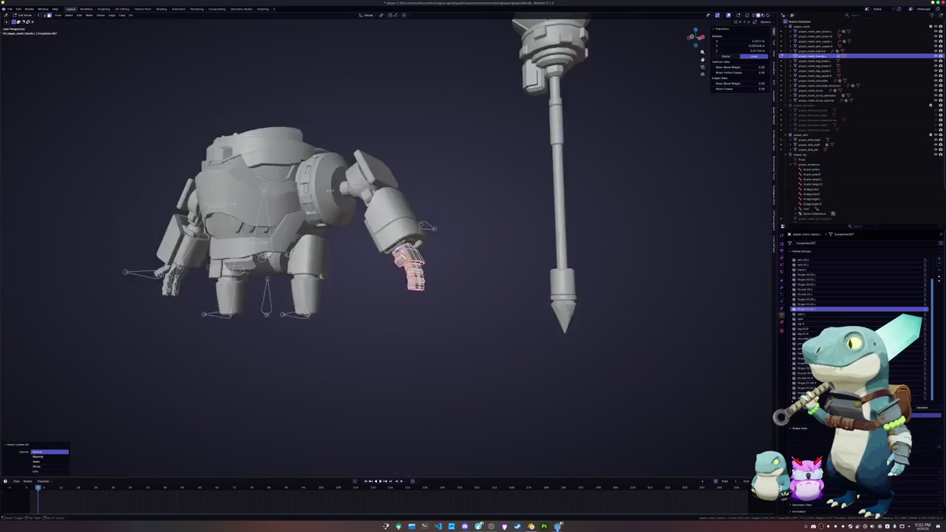
{"action": "middle_click_drag", "start_coordinate": [444, 314], "coordinate": [503, 314]}
{"action": "right_click", "coordinate": [557, 331]}
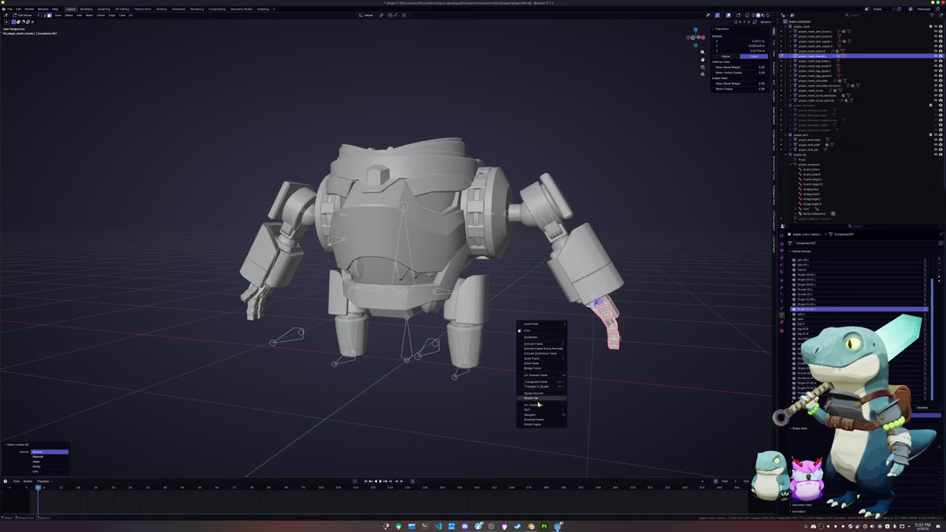
{"action": "left_click", "coordinate": [570, 417]}
Symmetrize the separated hand mesh, then return to Object Mode
{"action": "scroll", "coordinate": [560, 343], "scroll_direction": "up", "scroll_amount": 3}
{"action": "middle_click_drag", "start_coordinate": [559, 343], "coordinate": [666, 323]}
{"action": "left_click", "coordinate": [674, 316]}
{"action": "left_click", "coordinate": [675, 318]}
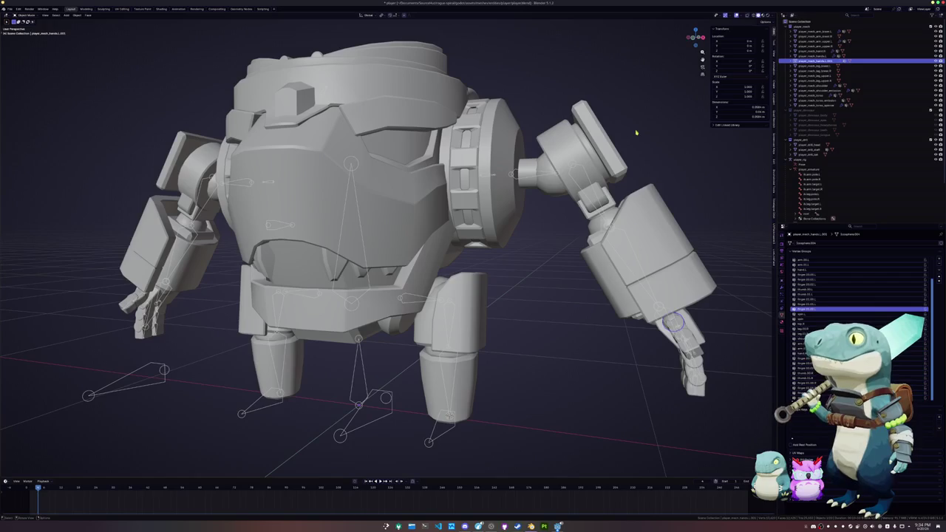
{"action": "key", "text": "Tab"}
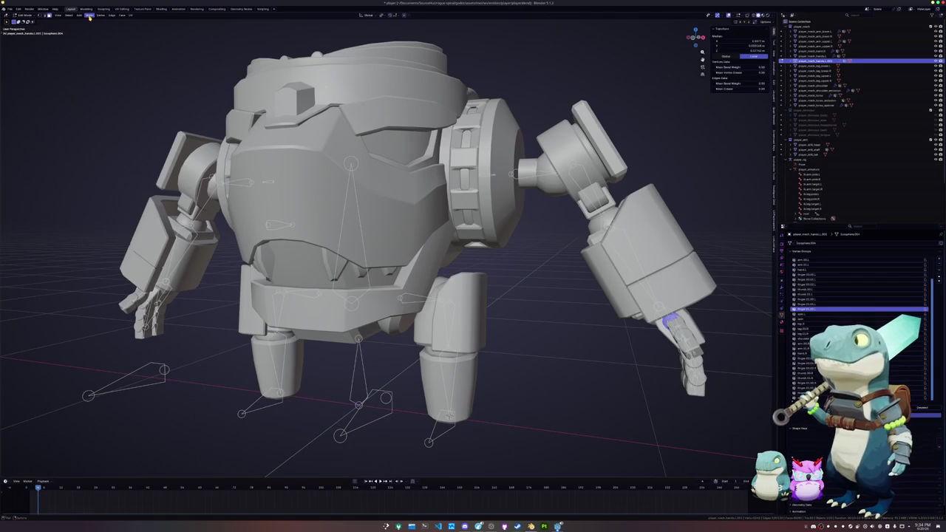
{"action": "left_click", "coordinate": [89, 15]}
{"action": "left_click", "coordinate": [109, 88]}
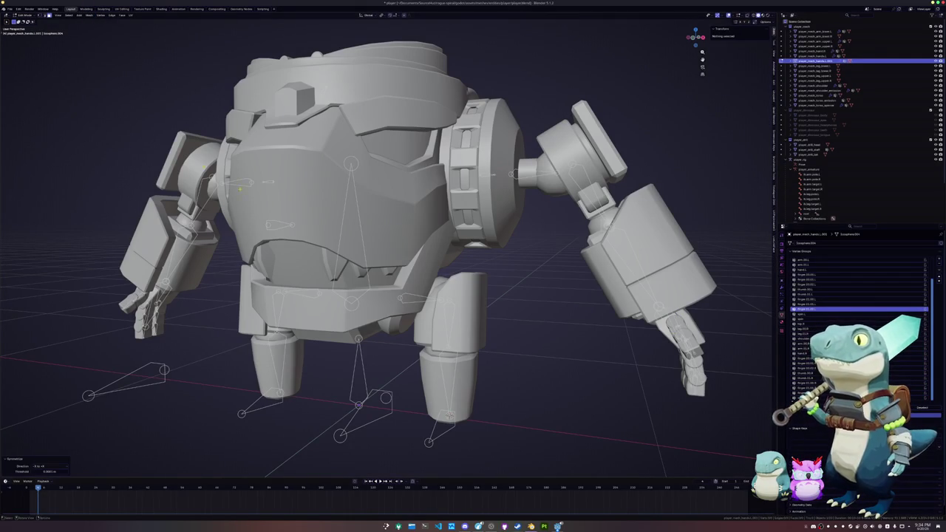
{"action": "middle_click_drag", "start_coordinate": [148, 459], "coordinate": [147, 427]}
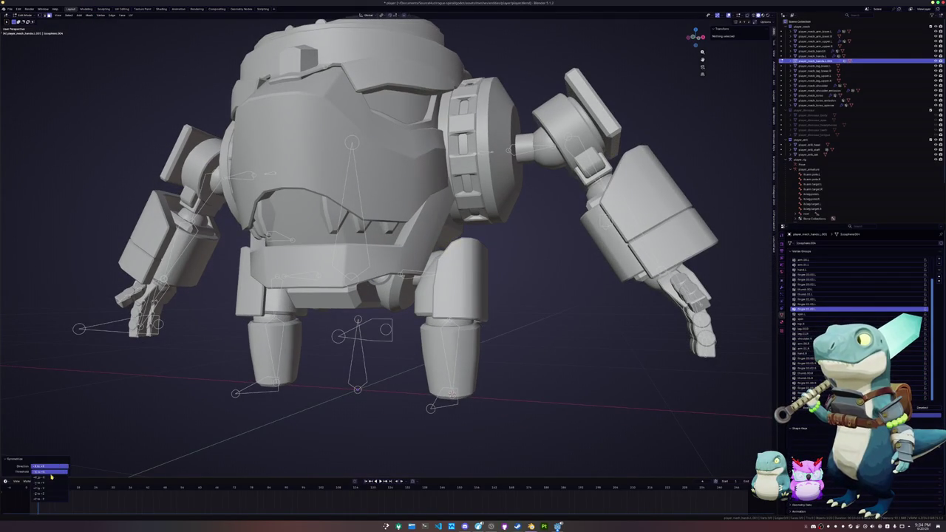
{"action": "middle_click_drag", "start_coordinate": [222, 414], "coordinate": [378, 383]}
{"action": "key", "text": "ctrl+Tab"}
{"action": "left_click", "coordinate": [185, 371]}
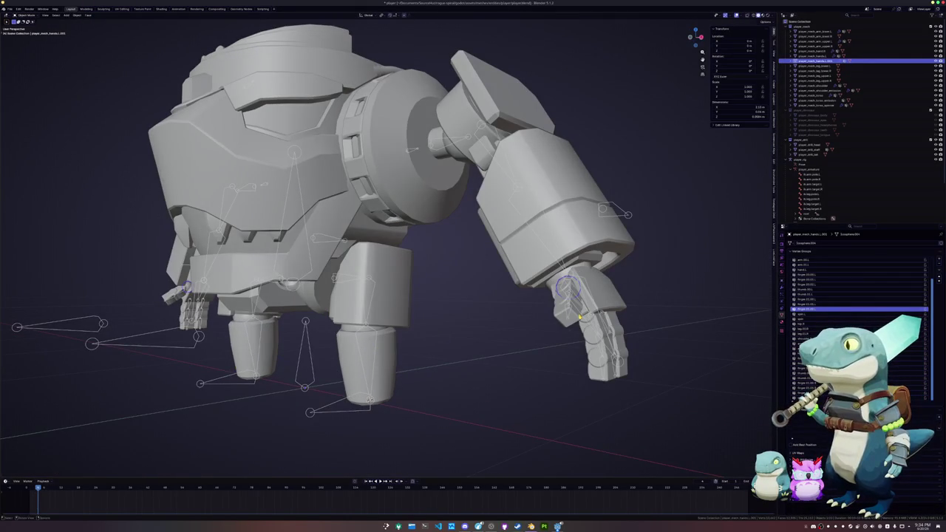
Give the original left hand object smooth shading
{"action": "left_click", "coordinate": [572, 303]}
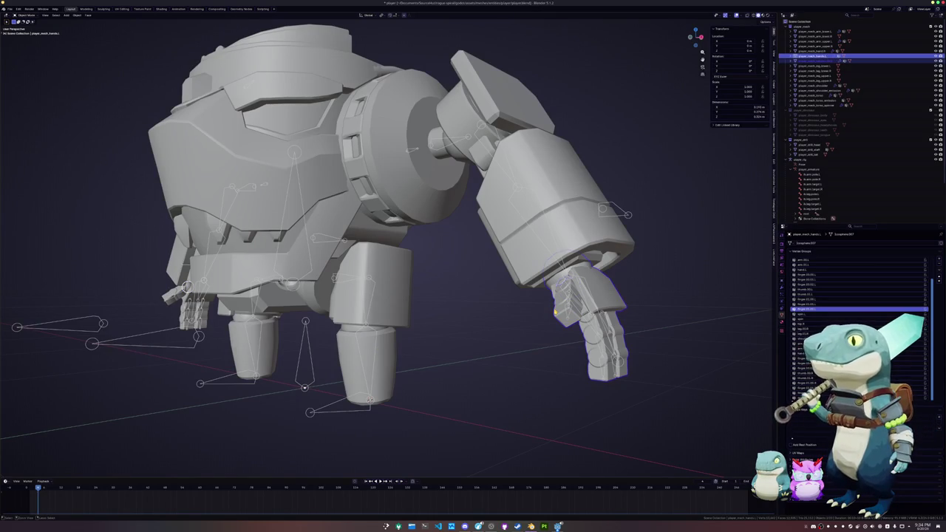
{"action": "right_click", "coordinate": [555, 312]}
{"action": "left_click", "coordinate": [530, 309]}
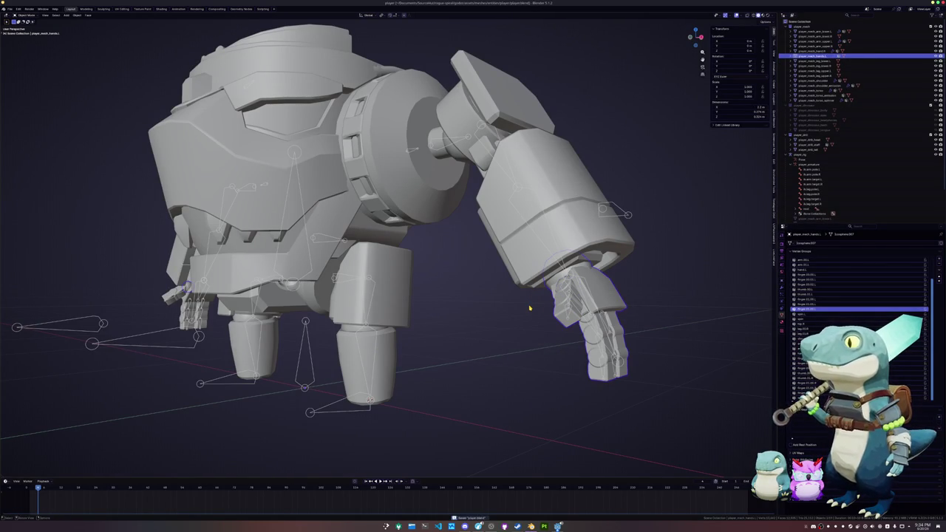
In X-ray, box-select part of the left hand and separate it off
{"action": "key", "text": "Tab"}
{"action": "key", "text": "Tab"}
{"action": "key", "text": "Tab"}
{"action": "key", "text": "Tab"}
{"action": "key", "text": "Tab"}
{"action": "middle_click_drag", "start_coordinate": [444, 258], "coordinate": [414, 259]}
{"action": "key", "text": "alt+z"}
{"action": "left_click_drag", "start_coordinate": [208, 359], "coordinate": [99, 237]}
{"action": "right_click", "coordinate": [86, 235]}
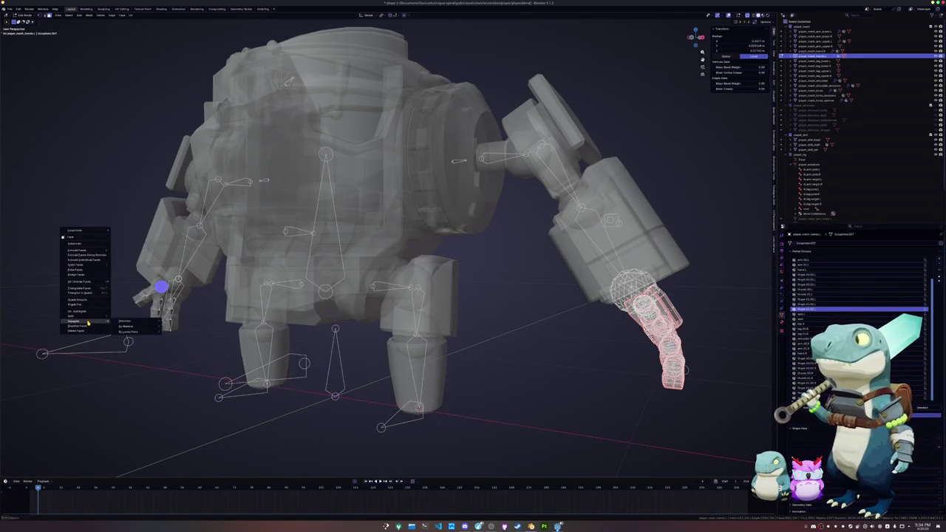
{"action": "left_click", "coordinate": [130, 321]}
{"action": "key", "text": "Tab"}
Turn X-ray off and select the separated hand pieces to check them
{"action": "middle_click_drag", "start_coordinate": [129, 321], "coordinate": [311, 296]}
{"action": "key", "text": "alt+z"}
{"action": "scroll", "coordinate": [311, 296], "scroll_direction": "up", "scroll_amount": 3}
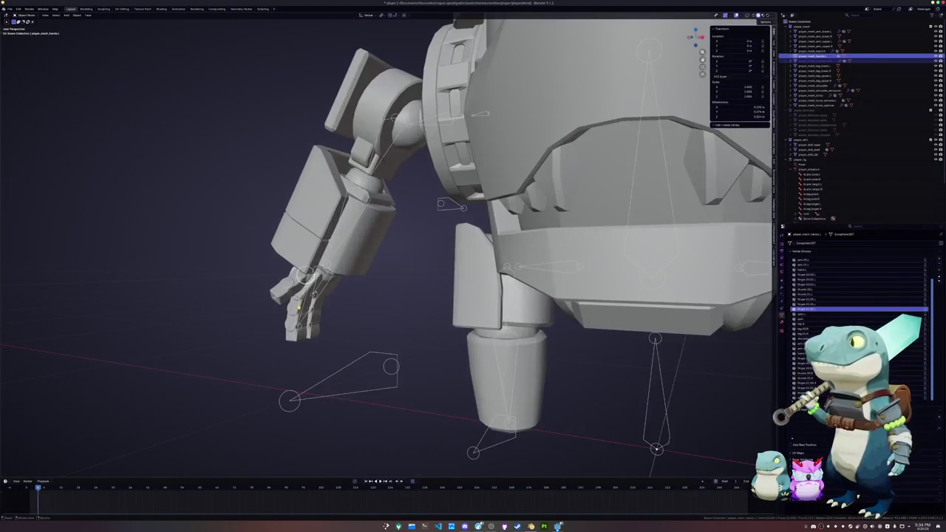
{"action": "left_click", "coordinate": [307, 277]}
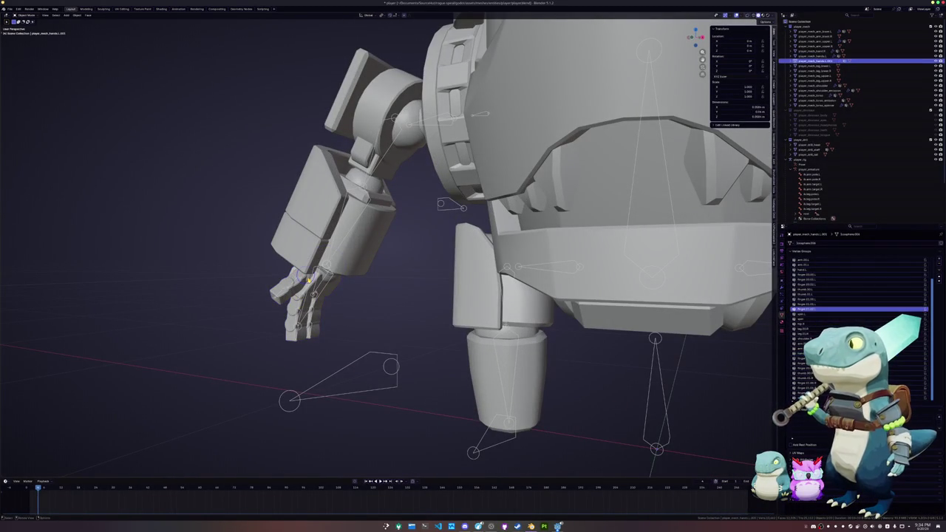
{"action": "left_click", "coordinate": [336, 287]}
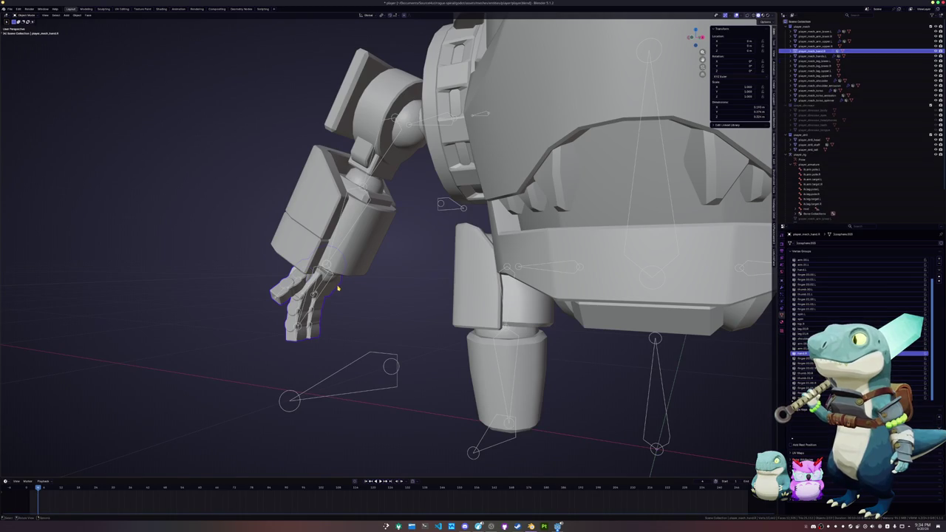
{"action": "scroll", "coordinate": [338, 287], "scroll_direction": "down", "scroll_amount": 4}
{"action": "middle_click_drag", "start_coordinate": [480, 304], "coordinate": [516, 257]}
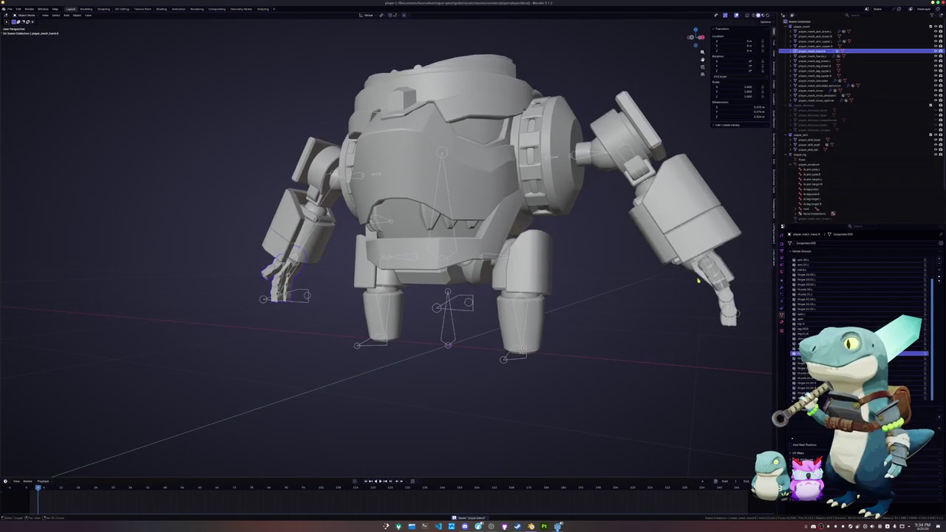
In the UV Editing workspace, select the upper and lower arm pieces together
{"action": "left_click", "coordinate": [161, 9]}
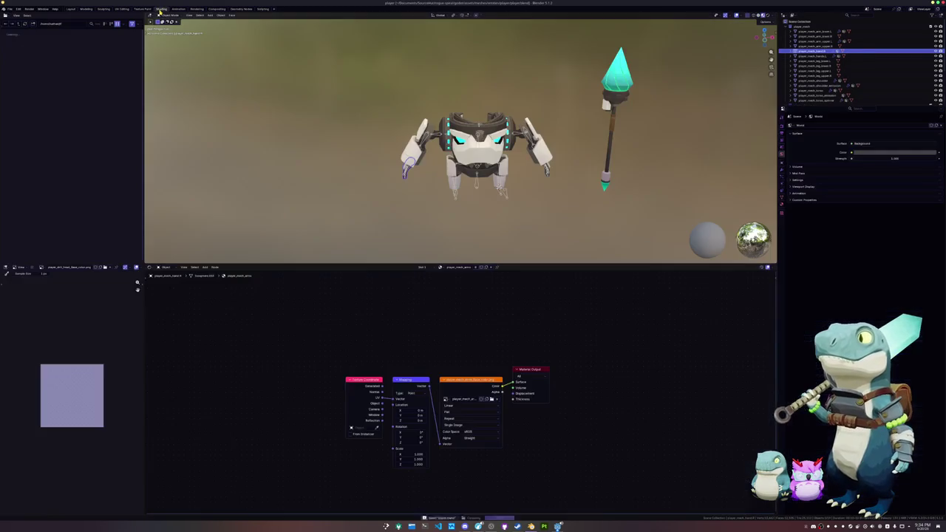
{"action": "left_click", "coordinate": [129, 11]}
{"action": "middle_click_drag", "start_coordinate": [561, 244], "coordinate": [648, 253]}
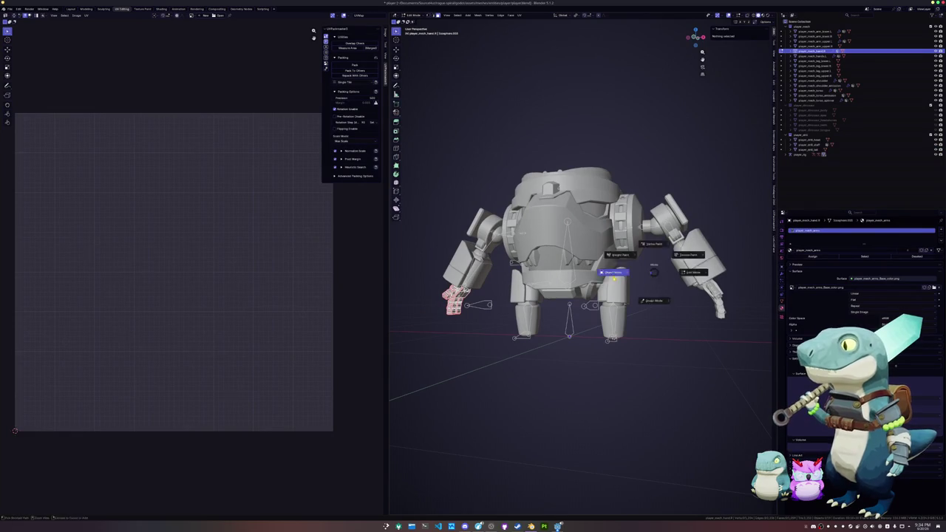
{"action": "key", "text": "Tab"}
{"action": "left_click", "coordinate": [687, 275]}
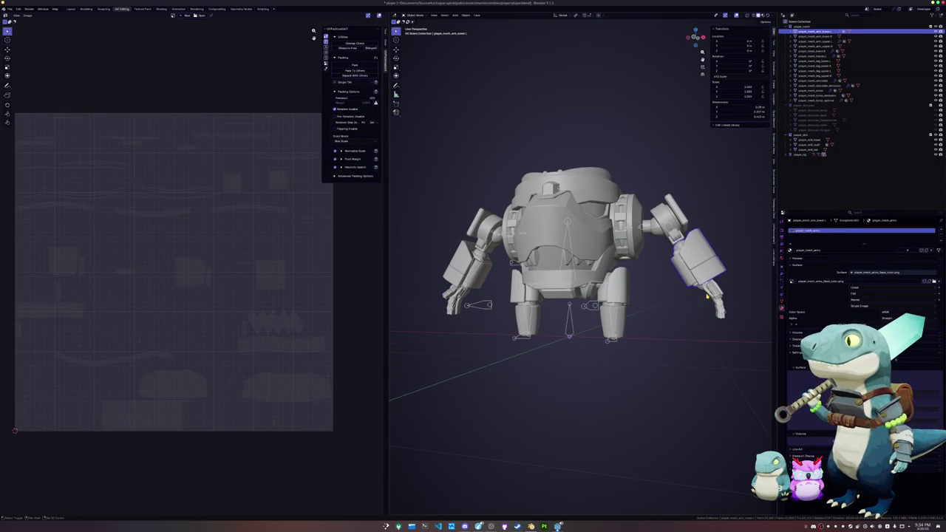
{"action": "left_click", "coordinate": [462, 290]}
{"action": "left_click", "coordinate": [473, 242]}
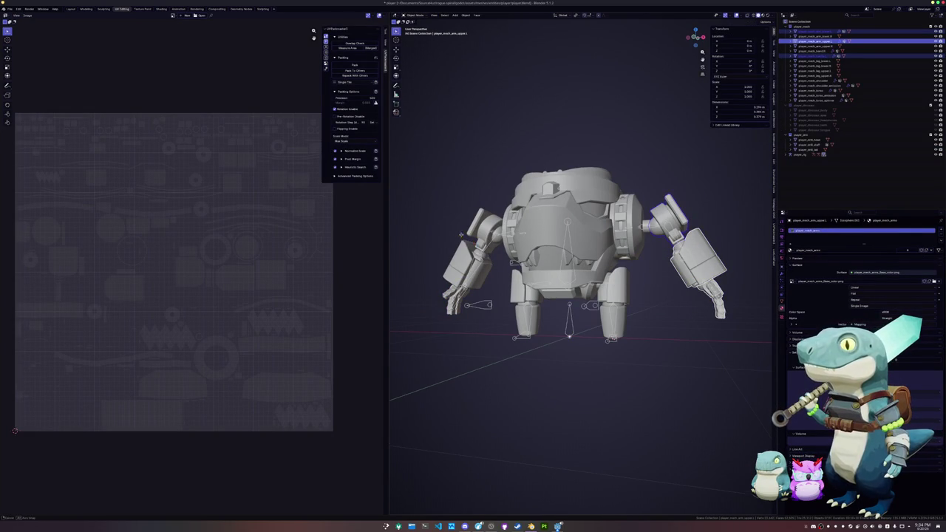
{"action": "middle_click_drag", "start_coordinate": [462, 237], "coordinate": [445, 310]}
{"action": "left_click", "coordinate": [444, 310]}
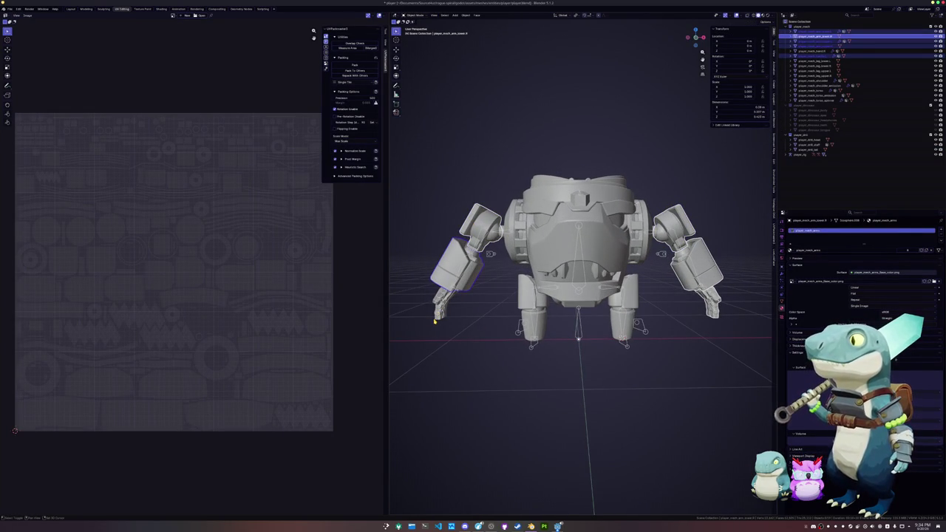
Re-unwrap the arm UVs and start a pack, cancelling it before leaving Edit Mode
{"action": "key", "text": "Tab"}
{"action": "scroll", "coordinate": [254, 323], "scroll_direction": "up", "scroll_amount": 5}
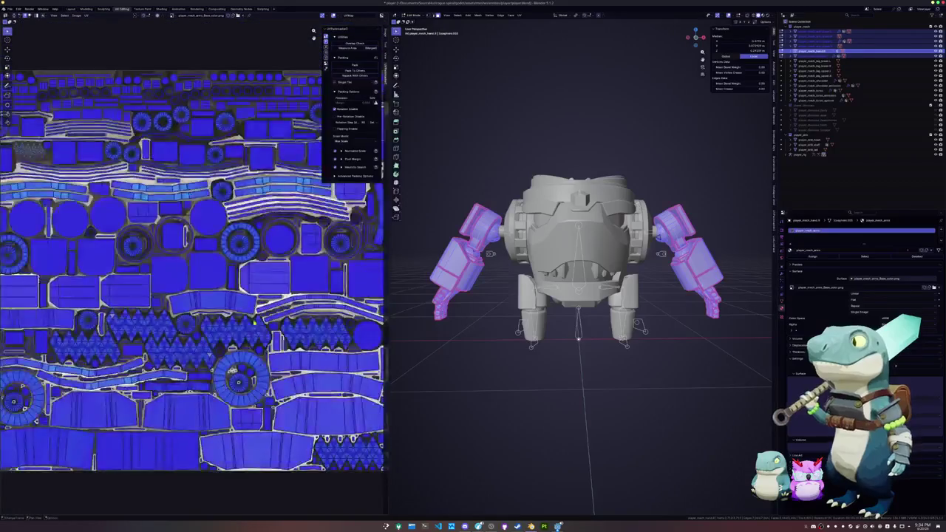
{"action": "scroll", "coordinate": [254, 323], "scroll_direction": "down", "scroll_amount": 7}
{"action": "scroll", "coordinate": [191, 278], "scroll_direction": "up", "scroll_amount": 3}
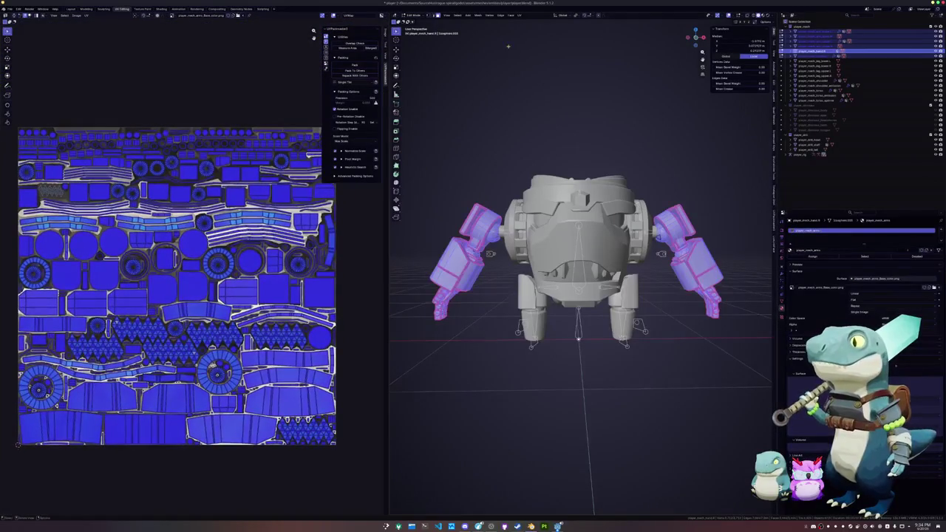
{"action": "left_click", "coordinate": [520, 16]}
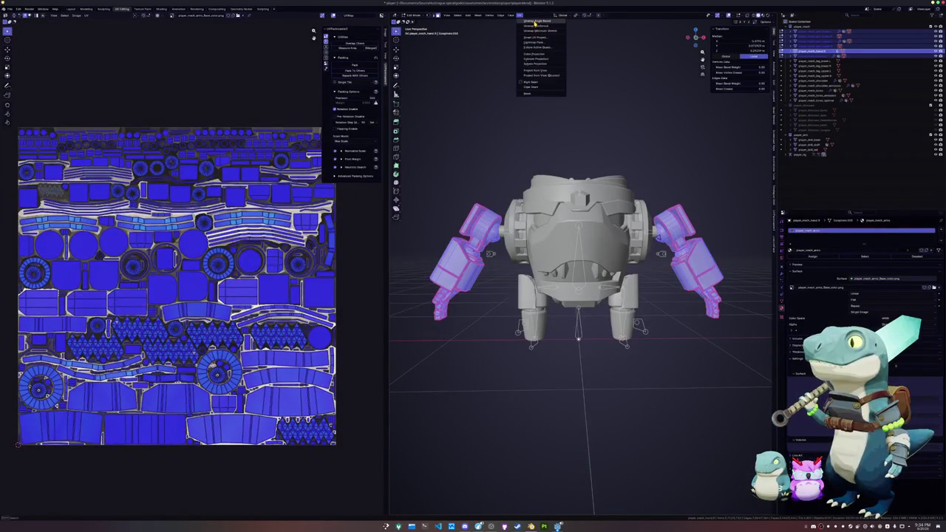
{"action": "left_click", "coordinate": [536, 22]}
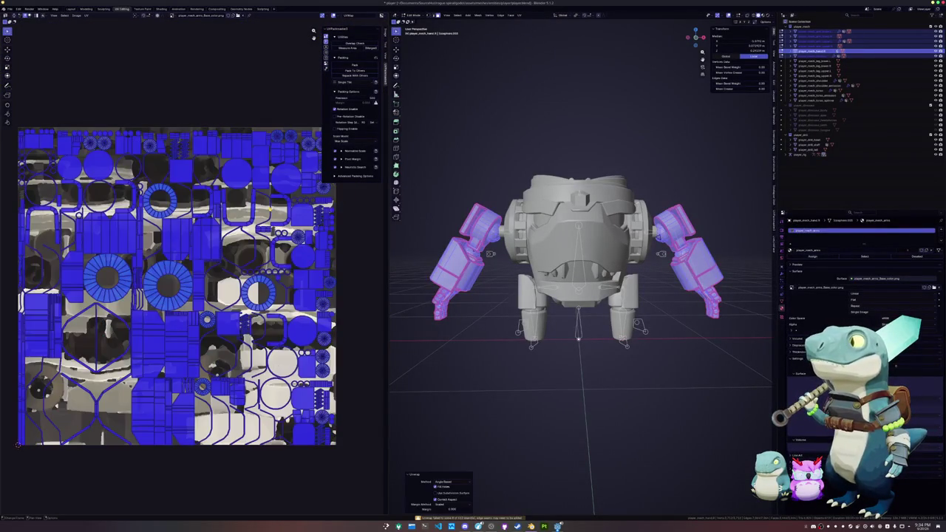
{"action": "left_click", "coordinate": [354, 67]}
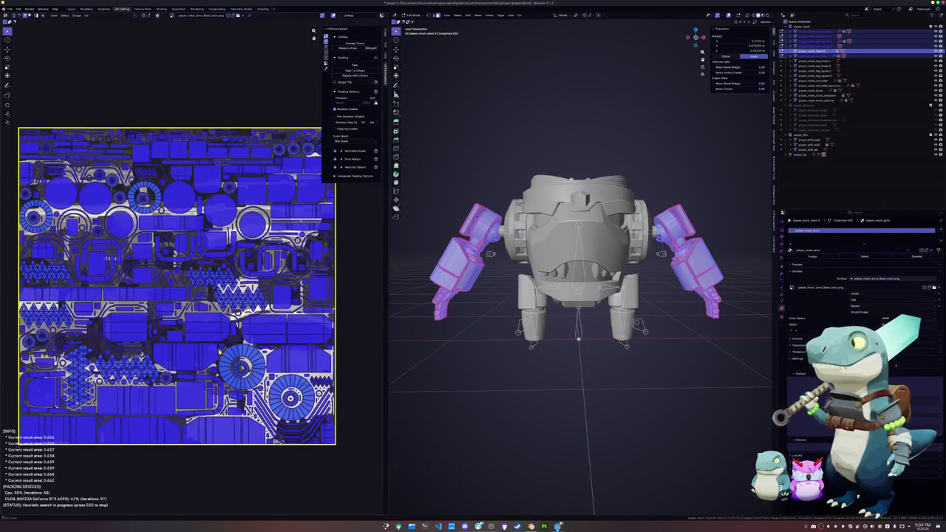
{"action": "key", "text": "Escape"}
{"action": "key", "text": "Tab"}
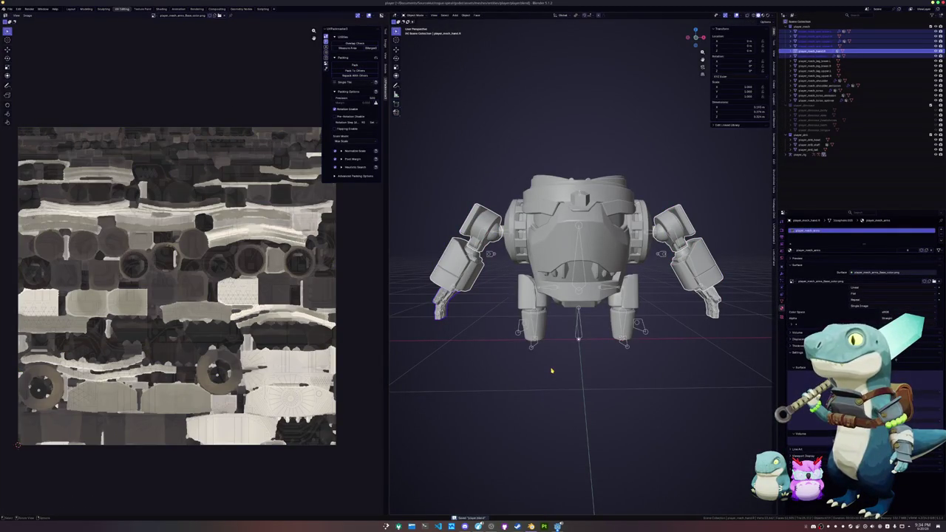
Select the robot's armature and begin rotating the arm bone
{"action": "middle_click_drag", "start_coordinate": [551, 370], "coordinate": [560, 361]}
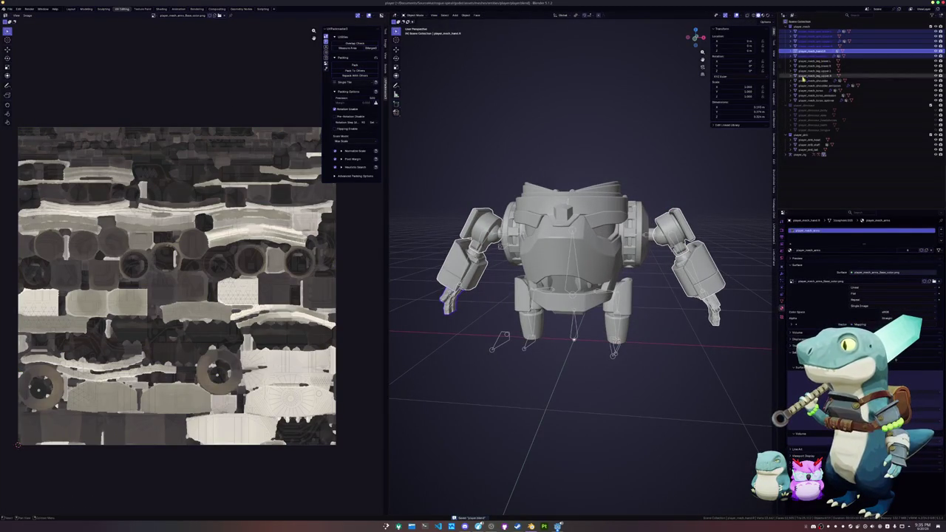
{"action": "left_click", "coordinate": [715, 200]}
{"action": "left_click", "coordinate": [683, 251]}
{"action": "key", "text": "r"}
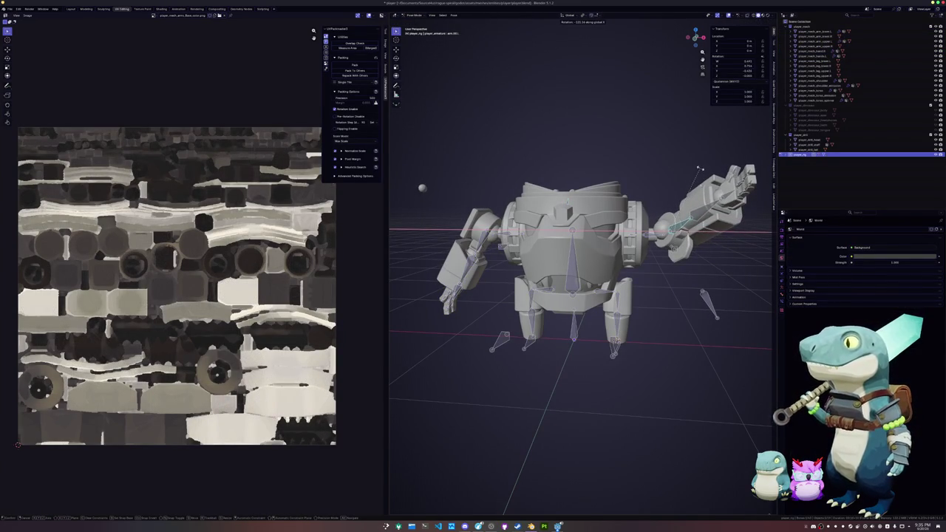
Confirm the arm rotation, then rotate the shoulder.L bone about global X
{"action": "left_click", "coordinate": [428, 181]}
{"action": "scroll", "coordinate": [427, 181], "scroll_direction": "up", "scroll_amount": 3}
{"action": "middle_click_drag", "start_coordinate": [427, 181], "coordinate": [552, 243]}
{"action": "left_click", "coordinate": [467, 223]}
{"action": "key", "text": "r"}
{"action": "key", "text": "x"}
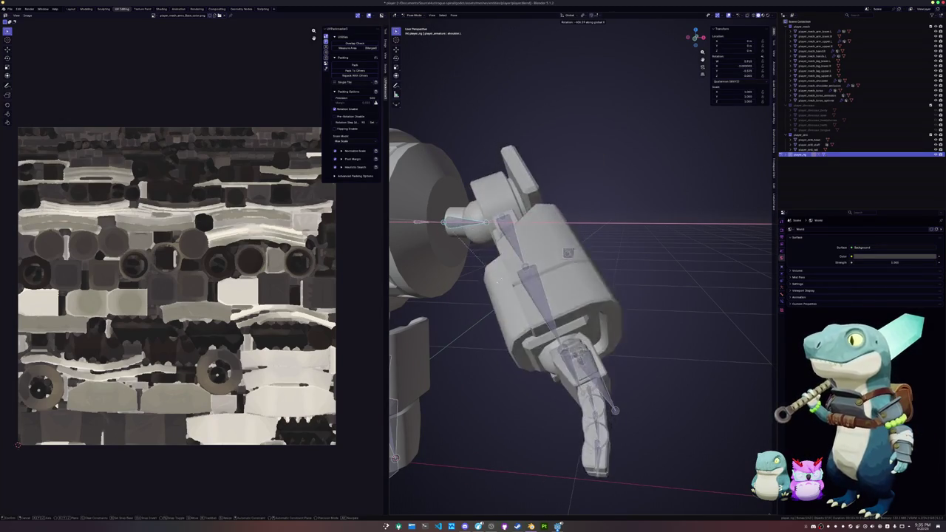
{"action": "left_click", "coordinate": [564, 165]}
Test-swing the arm and finger bones, cancelling each rotation
{"action": "middle_click_drag", "start_coordinate": [564, 165], "coordinate": [677, 259]}
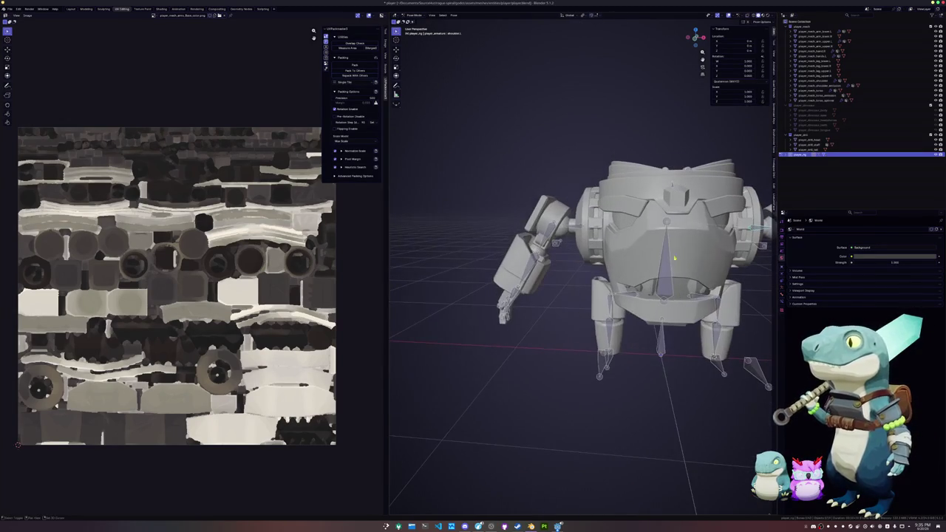
{"action": "key", "text": "r"}
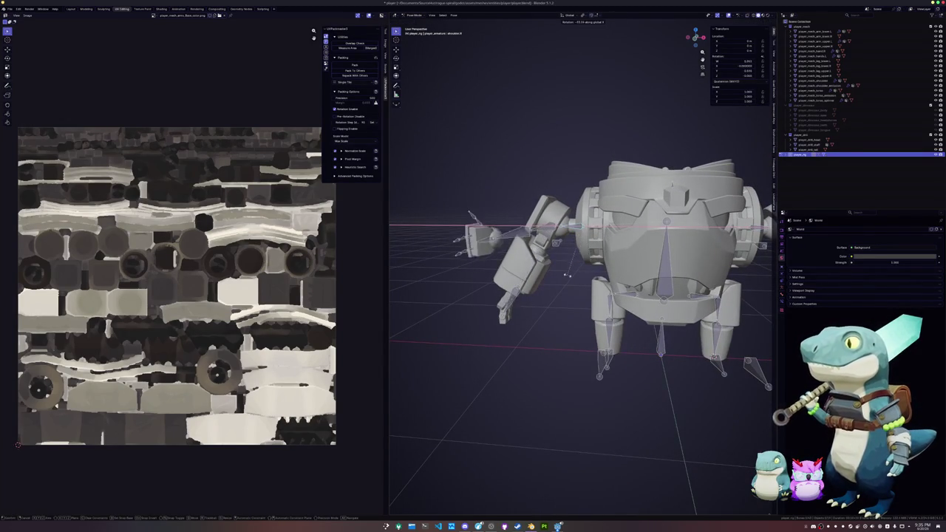
{"action": "key", "text": "Escape"}
{"action": "key", "text": "ctrl+Tab"}
{"action": "mouse_move", "coordinate": [559, 280]}
{"action": "middle_mouse_down"}
{"action": "mouse_move", "coordinate": [514, 269]}
{"action": "mouse_move", "coordinate": [559, 289]}
{"action": "middle_mouse_up"}
{"action": "key", "text": "ctrl+Tab"}
{"action": "scroll", "coordinate": [559, 289], "scroll_direction": "up", "scroll_amount": 3}
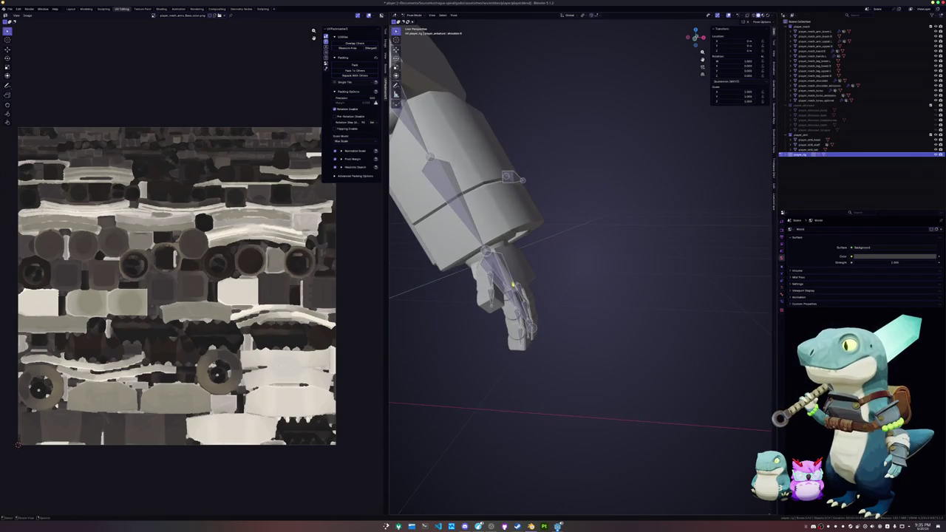
{"action": "key", "text": "r"}
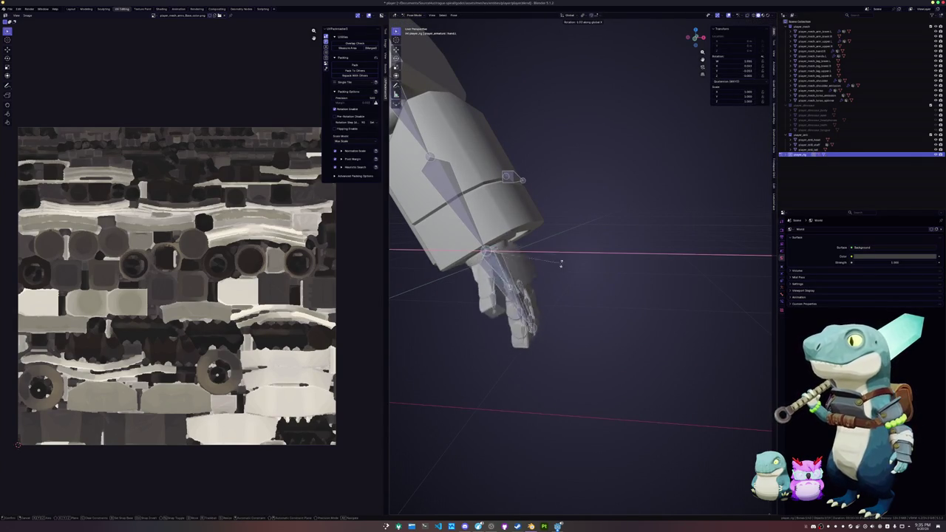
{"action": "key", "text": "Escape"}
Test the hand bones with local-Z rotations, keeping the second one
{"action": "key", "text": "r"}
{"action": "key", "text": "z"}
{"action": "key", "text": "z"}
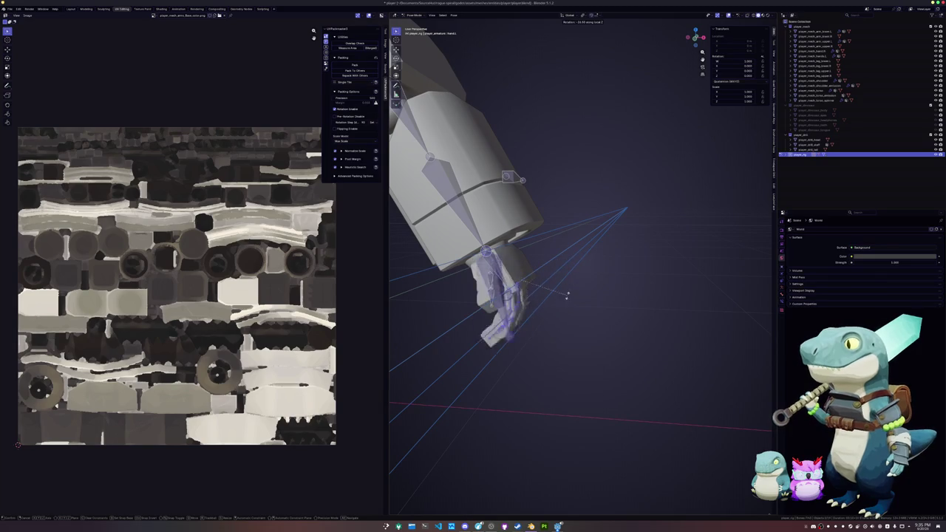
{"action": "key", "text": "Escape"}
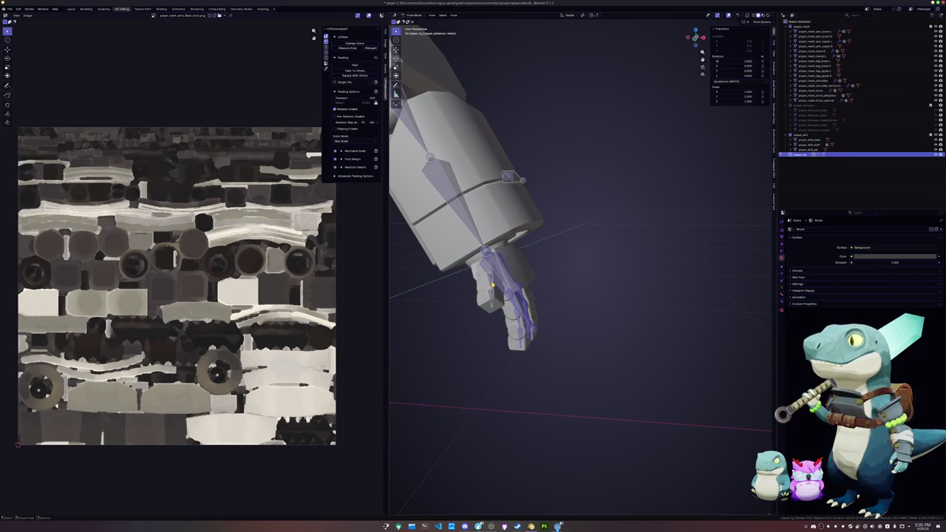
{"action": "key", "text": "r"}
{"action": "key", "text": "z"}
{"action": "key", "text": "z"}
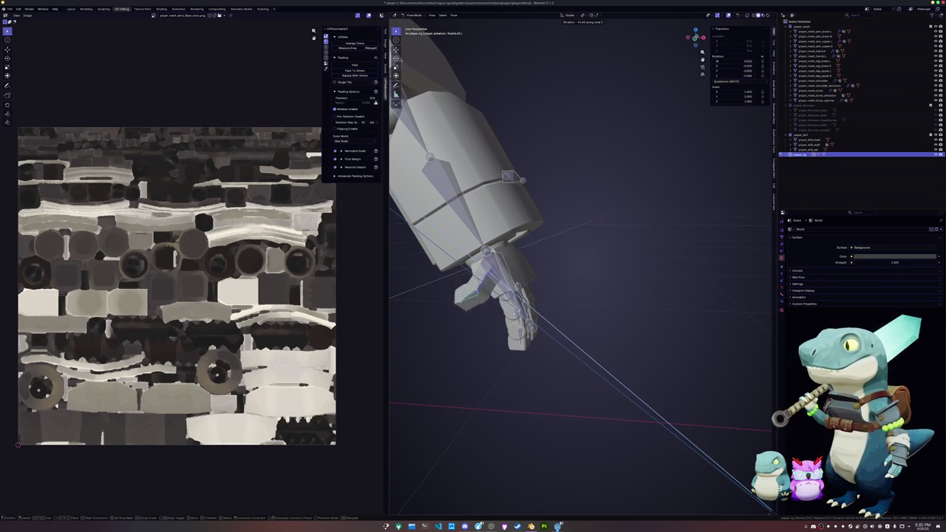
{"action": "left_click", "coordinate": [463, 312]}
{"action": "middle_click_drag", "start_coordinate": [462, 312], "coordinate": [564, 295]}
Leave Pose Mode and open the hand mesh in Edit Mode with its selection toggled
{"action": "key", "text": "ctrl+Tab"}
{"action": "left_click", "coordinate": [643, 296]}
{"action": "key", "text": "Tab"}
{"action": "key", "text": "alt+a"}
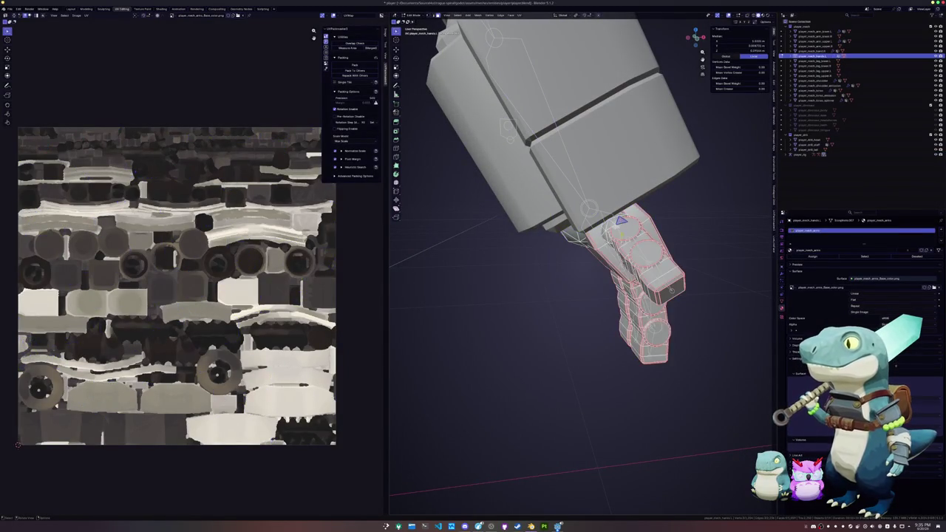
Return the hand mesh to Object Mode and zoom in on the hand and forearm
{"action": "scroll", "coordinate": [613, 266], "scroll_direction": "down", "scroll_amount": 2}
{"action": "scroll", "coordinate": [613, 266], "scroll_direction": "down", "scroll_amount": 3}
{"action": "right_click", "coordinate": [569, 268]}
{"action": "left_click", "coordinate": [584, 303]}
{"action": "scroll", "coordinate": [525, 204], "scroll_direction": "up", "scroll_amount": 2}
{"action": "middle_click_drag", "start_coordinate": [525, 204], "coordinate": [510, 229]}
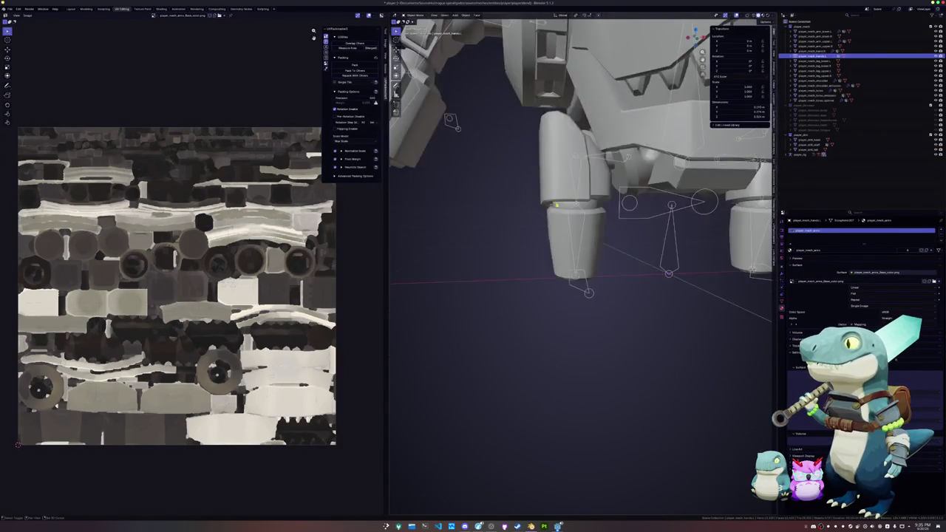
{"action": "scroll", "coordinate": [508, 231], "scroll_direction": "up", "scroll_amount": 3}
Briefly re-enter Edit Mode on the hand, then orbit to the front and select the armature
{"action": "left_click", "coordinate": [507, 231]}
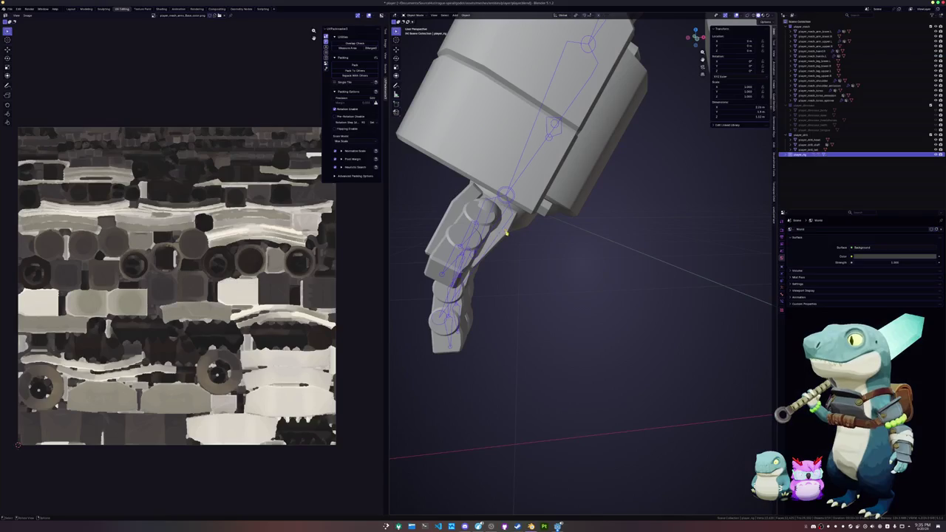
{"action": "key", "text": "Tab"}
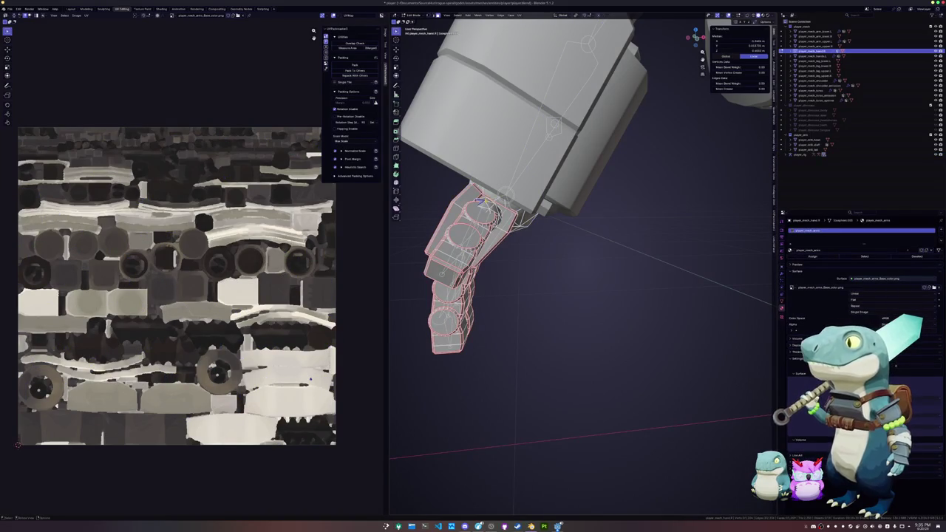
{"action": "right_click", "coordinate": [479, 199]}
{"action": "key", "text": "Tab"}
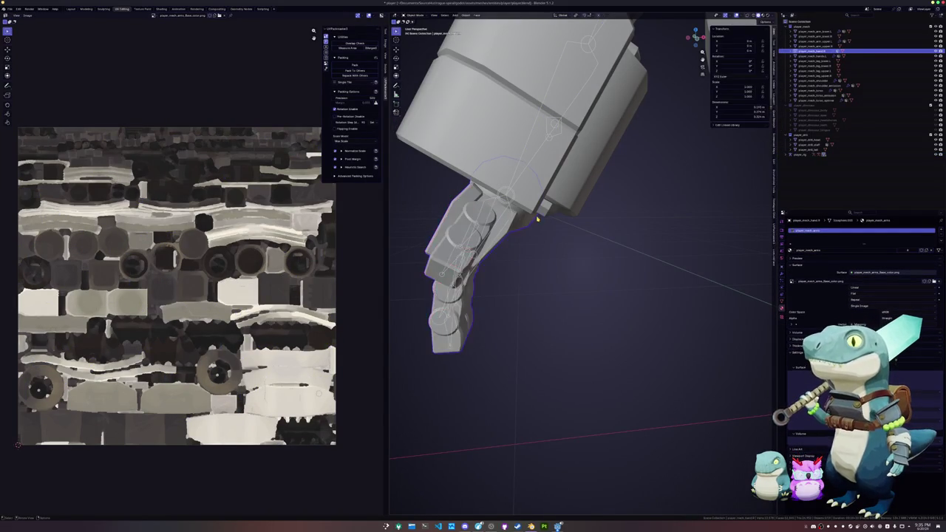
{"action": "scroll", "coordinate": [517, 244], "scroll_direction": "down", "scroll_amount": 3}
{"action": "middle_click_drag", "start_coordinate": [567, 235], "coordinate": [567, 243]}
{"action": "scroll", "coordinate": [547, 266], "scroll_direction": "down", "scroll_amount": 3}
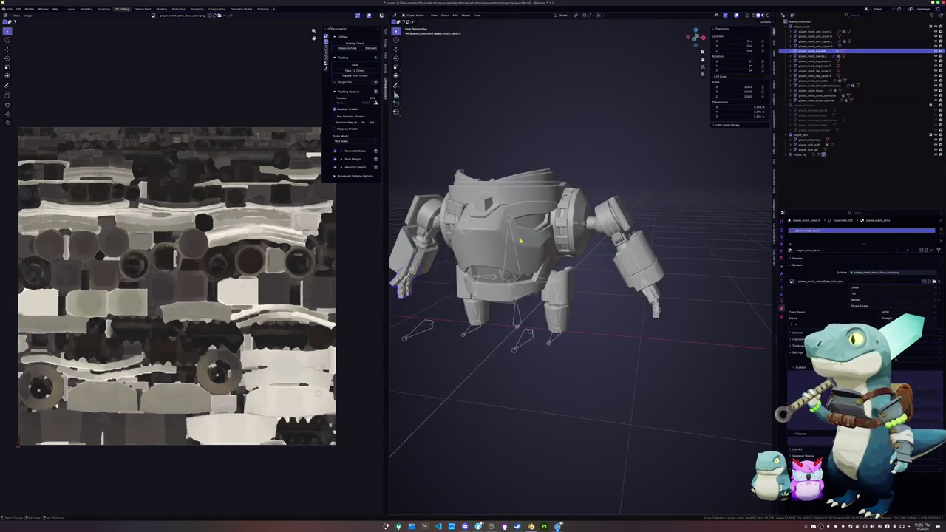
{"action": "left_click", "coordinate": [565, 294]}
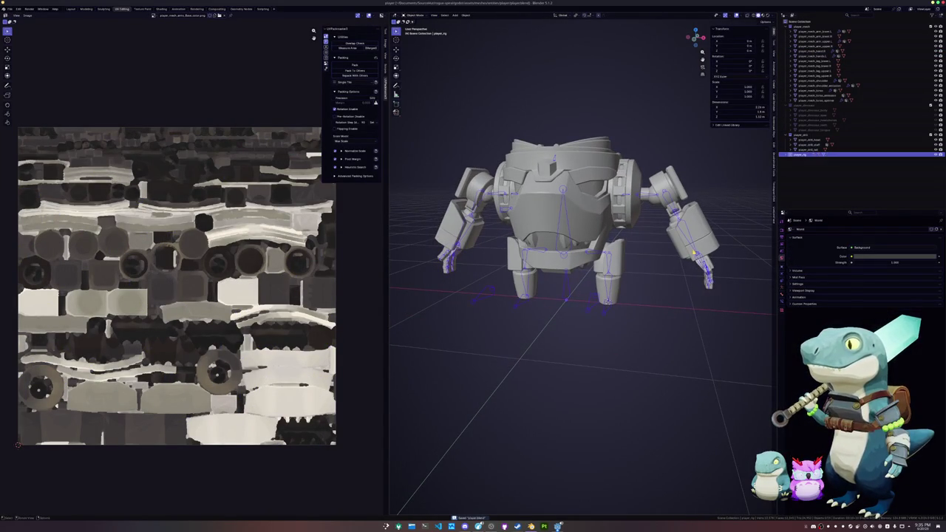
Select the arm meshes, including player_mech_arm_lower.R, and enter Edit Mode
{"action": "left_click", "coordinate": [684, 244]}
{"action": "left_click", "coordinate": [650, 236]}
{"action": "left_click", "coordinate": [591, 212], "text": "shift"}
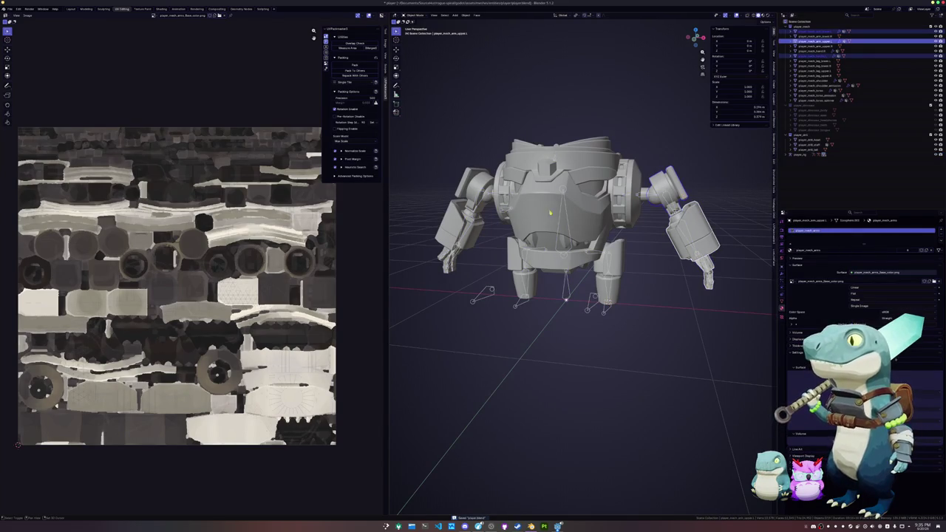
{"action": "left_click", "coordinate": [452, 218], "text": "shift"}
{"action": "left_click", "coordinate": [444, 277], "text": "shift"}
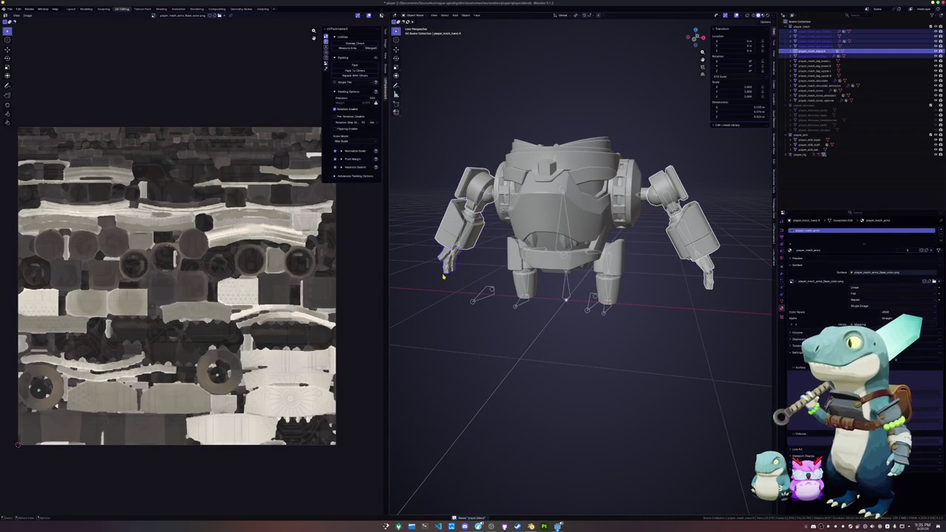
{"action": "key", "text": "Tab"}
Unwrap the arm UVs and pack the islands into the texture space
{"action": "left_click", "coordinate": [519, 16]}
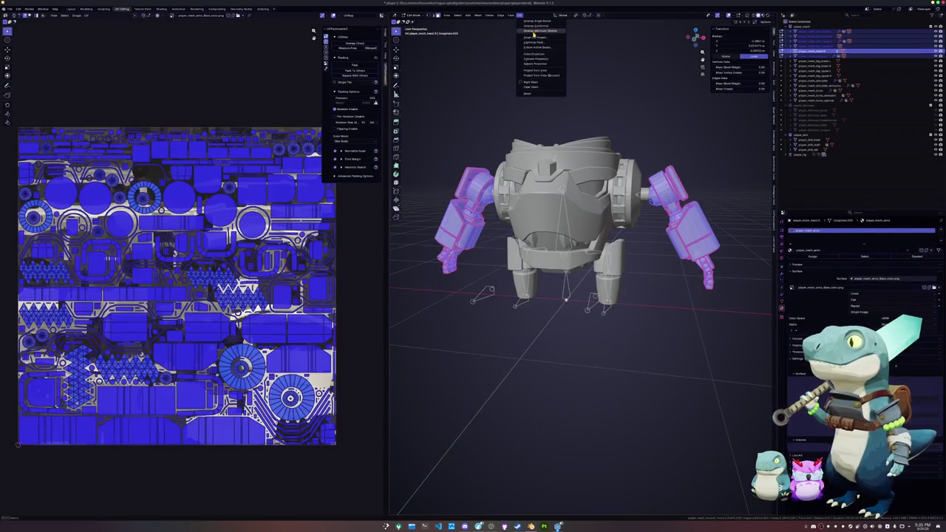
{"action": "left_click", "coordinate": [535, 21]}
{"action": "left_click", "coordinate": [355, 65]}
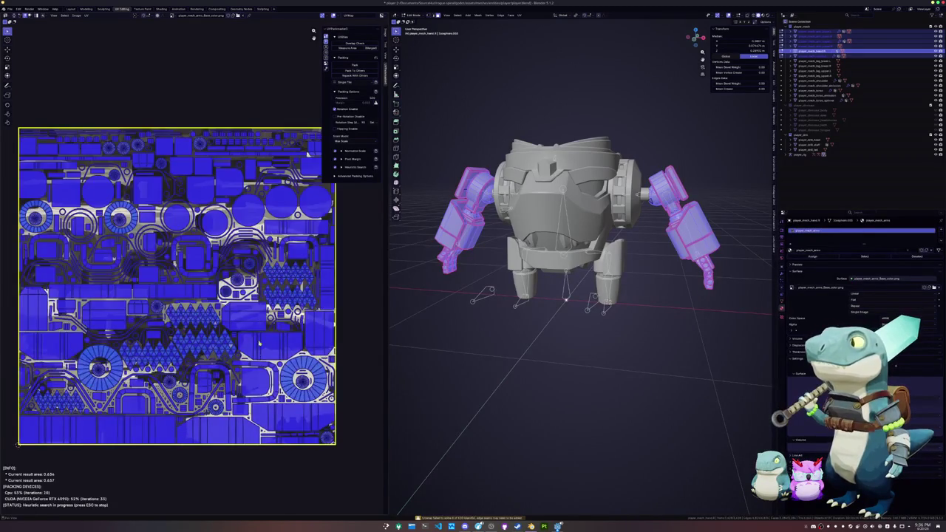
{"action": "key", "text": "Tab"}
Clear the selection, then view the right arm from the front and frame it
{"action": "left_click", "coordinate": [542, 378]}
{"action": "scroll", "coordinate": [606, 334], "scroll_direction": "up", "scroll_amount": 2}
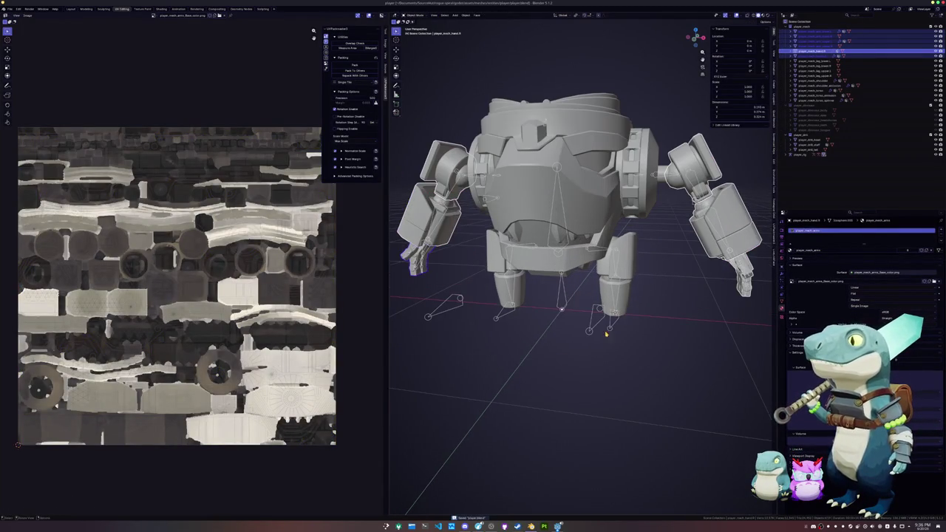
{"action": "left_click", "coordinate": [646, 292]}
{"action": "middle_click_drag", "start_coordinate": [645, 292], "coordinate": [653, 284]}
{"action": "left_click", "coordinate": [638, 224]}
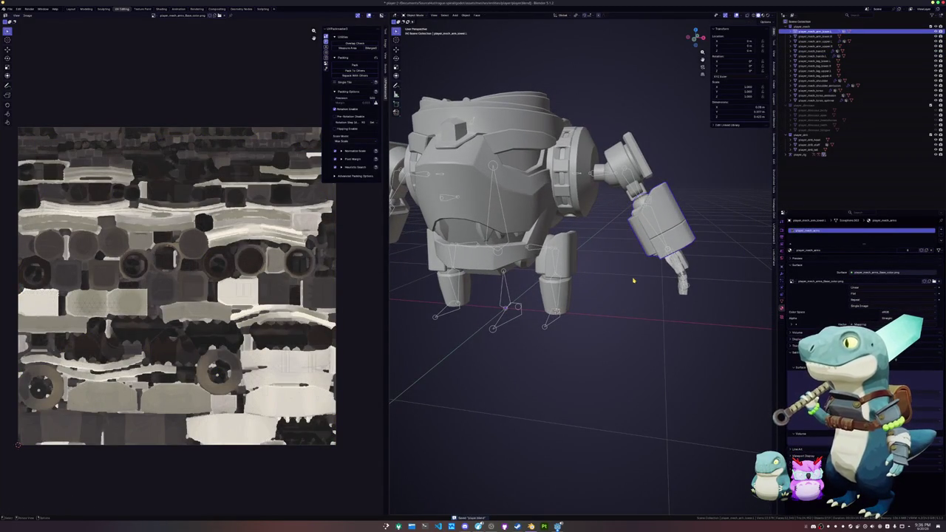
{"action": "key", "text": "KP_1"}
{"action": "key", "text": "KP_Decimal"}
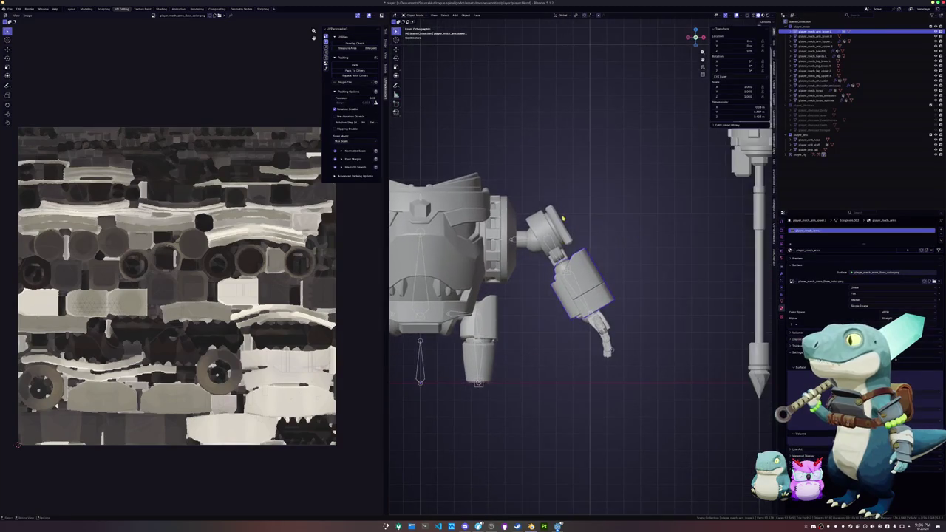
Frame the upper arm piece in Edit Mode and switch to the Layout workspace
{"action": "left_click", "coordinate": [546, 221]}
{"action": "key", "text": "KP_Decimal"}
{"action": "key", "text": "Tab"}
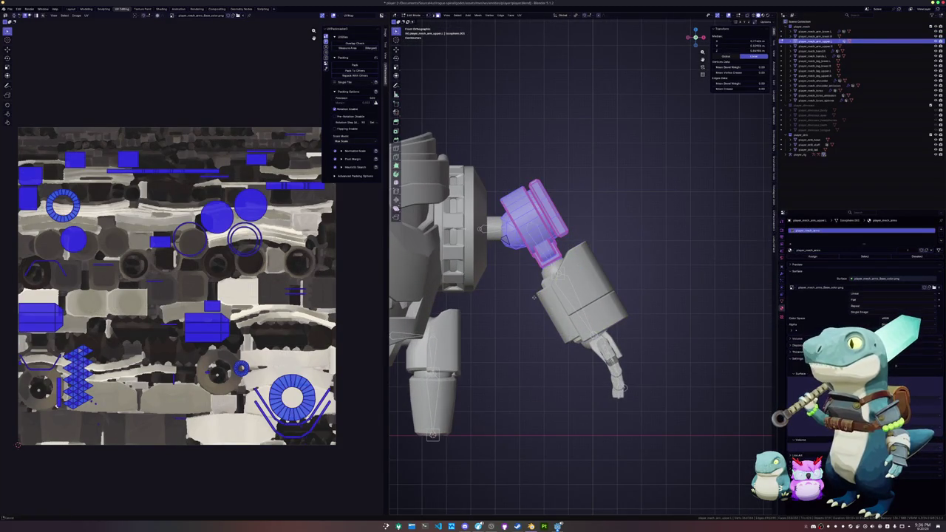
{"action": "key", "text": "ctrl+Page_Up"}
{"action": "key", "text": "ctrl+Page_Up"}
{"action": "key", "text": "ctrl+Page_Up"}
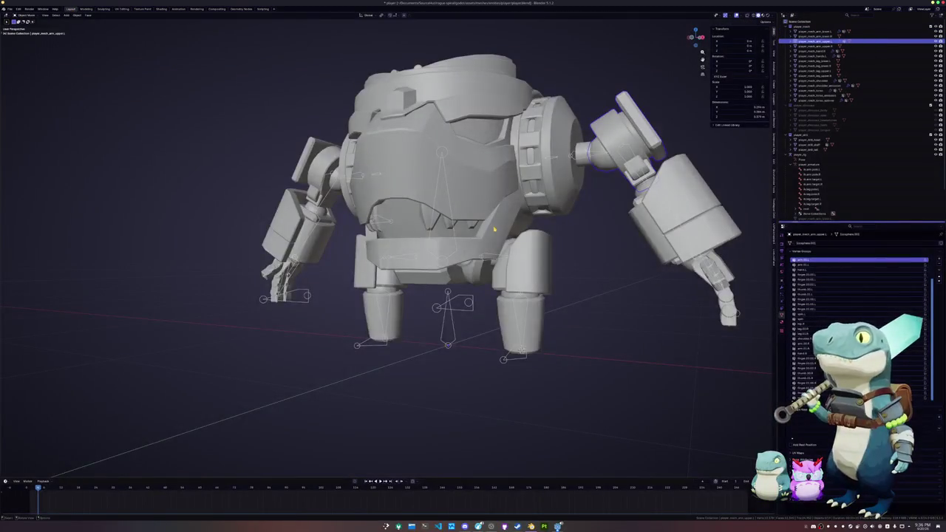
From the front view, check the lower arm, hand, torso and shoulder armor pieces
{"action": "key", "text": "KP_1"}
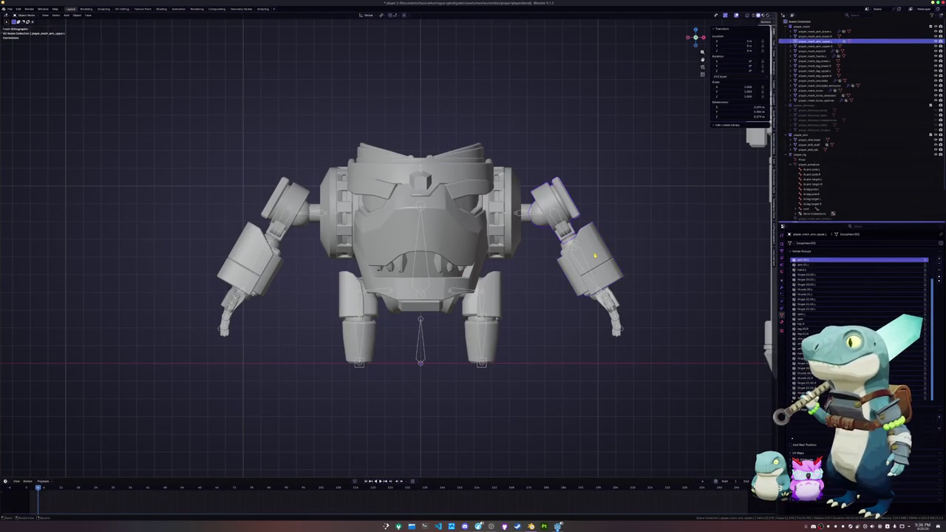
{"action": "left_click", "coordinate": [594, 256]}
{"action": "key", "text": "Tab"}
{"action": "key", "text": "Tab"}
{"action": "left_click", "coordinate": [618, 304]}
{"action": "key", "text": "Tab"}
{"action": "key", "text": "Tab"}
{"action": "scroll", "coordinate": [581, 305], "scroll_direction": "up", "scroll_amount": 2}
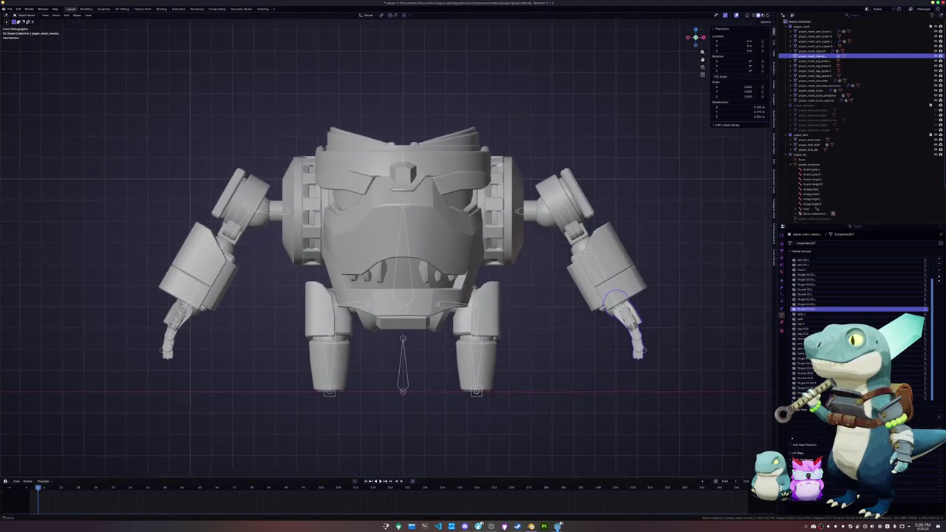
{"action": "left_click", "coordinate": [513, 232]}
{"action": "left_click", "coordinate": [490, 219]}
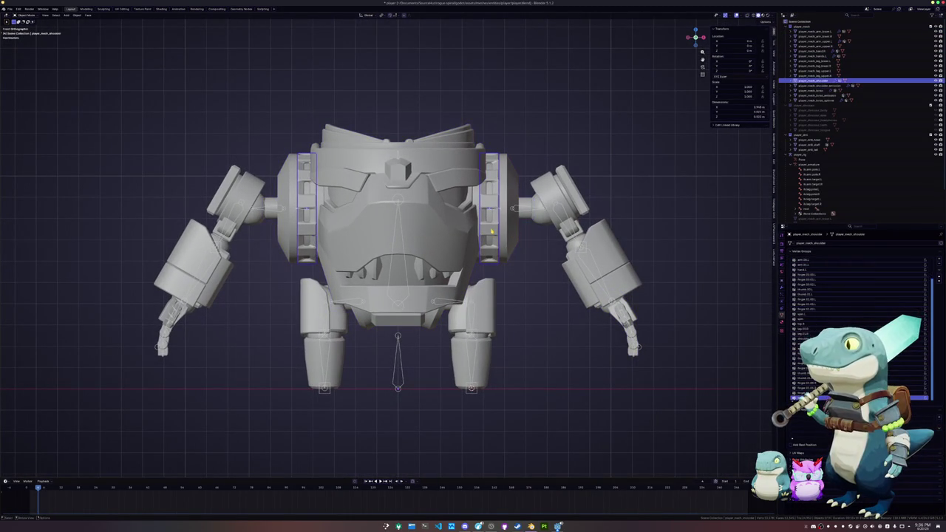
{"action": "middle_click_drag", "start_coordinate": [464, 242], "coordinate": [523, 261], "text": "shift"}
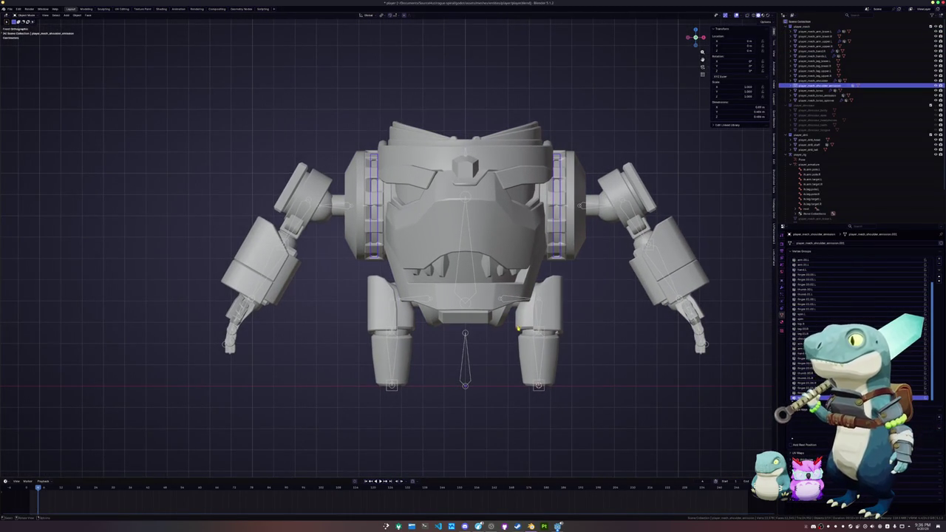
Parent the upper leg piece to the armature with empty vertex groups
{"action": "left_click", "coordinate": [518, 328]}
{"action": "scroll", "coordinate": [458, 344], "scroll_direction": "up", "scroll_amount": 2}
{"action": "scroll", "coordinate": [402, 360], "scroll_direction": "up", "scroll_amount": 2}
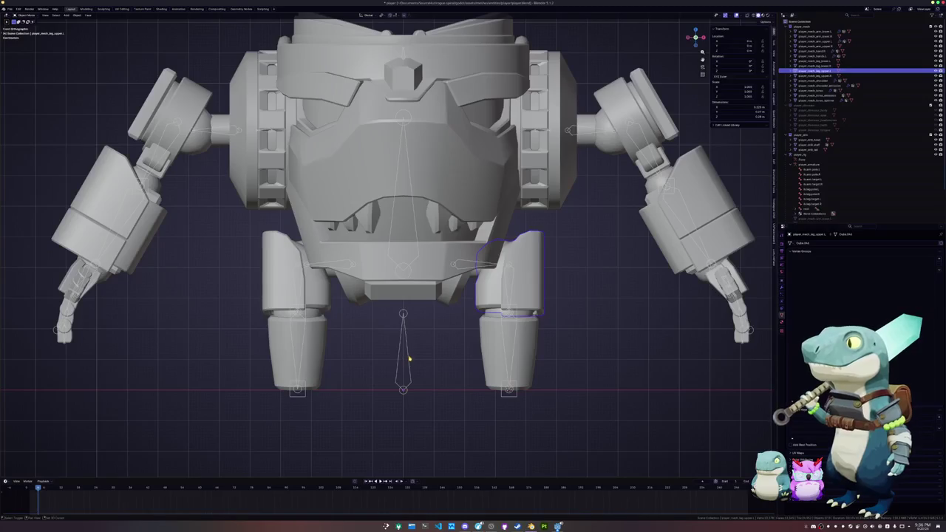
{"action": "left_click", "coordinate": [407, 358], "text": "shift"}
{"action": "key", "text": "ctrl+p"}
{"action": "left_click", "coordinate": [439, 349]}
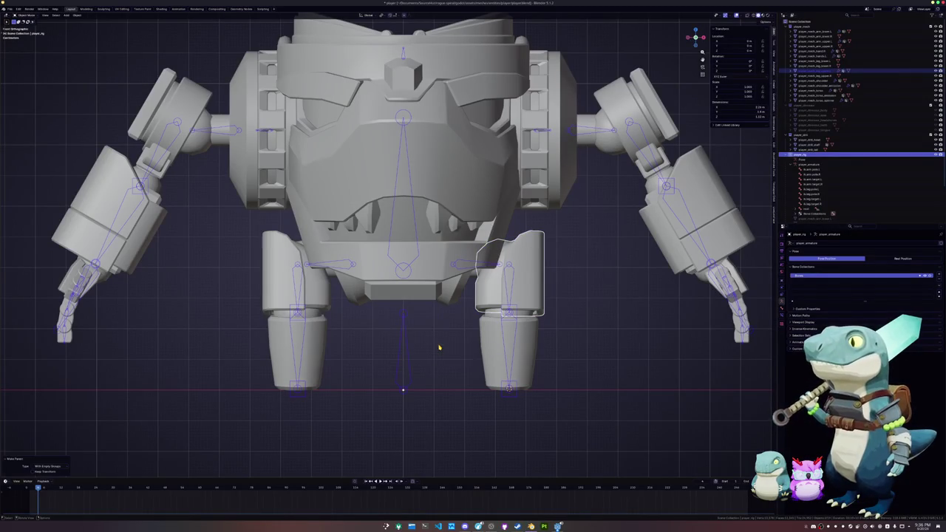
In the upper leg's mesh, make its matching leg vertex group active
{"action": "left_click", "coordinate": [477, 296]}
{"action": "key", "text": "Tab"}
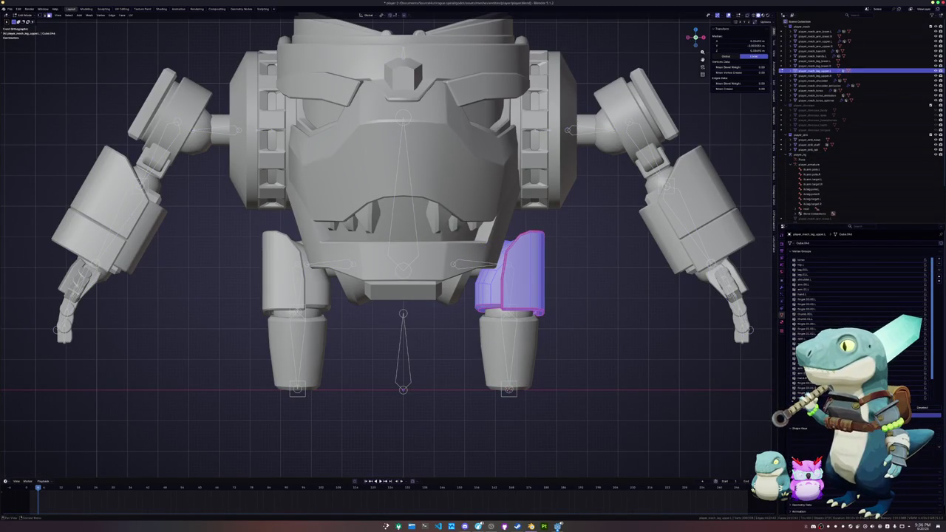
{"action": "scroll", "coordinate": [857, 325], "scroll_direction": "down", "scroll_amount": 5}
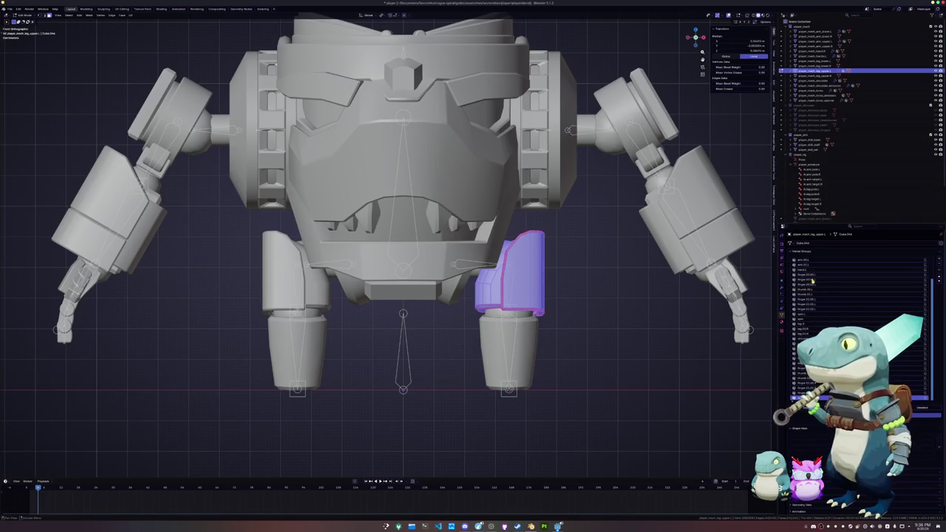
{"action": "scroll", "coordinate": [810, 332], "scroll_direction": "up", "scroll_amount": 2}
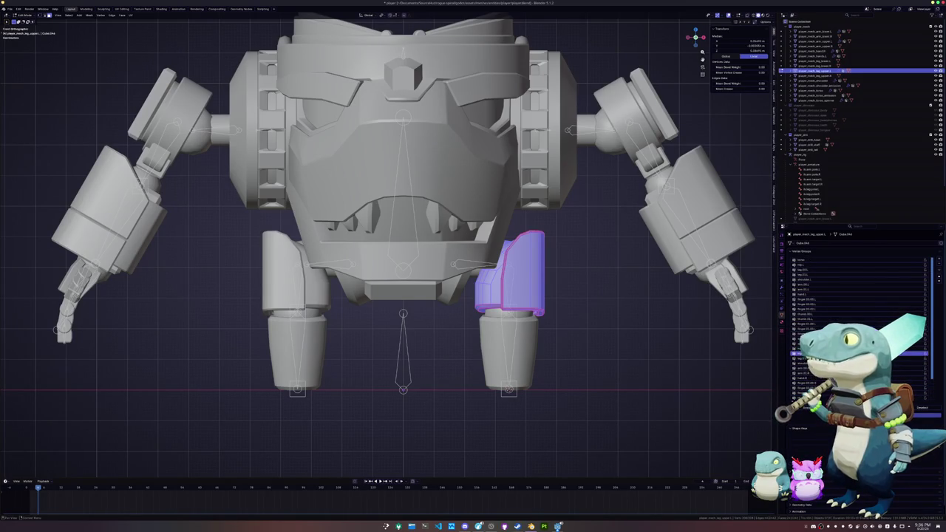
{"action": "left_click", "coordinate": [806, 270]}
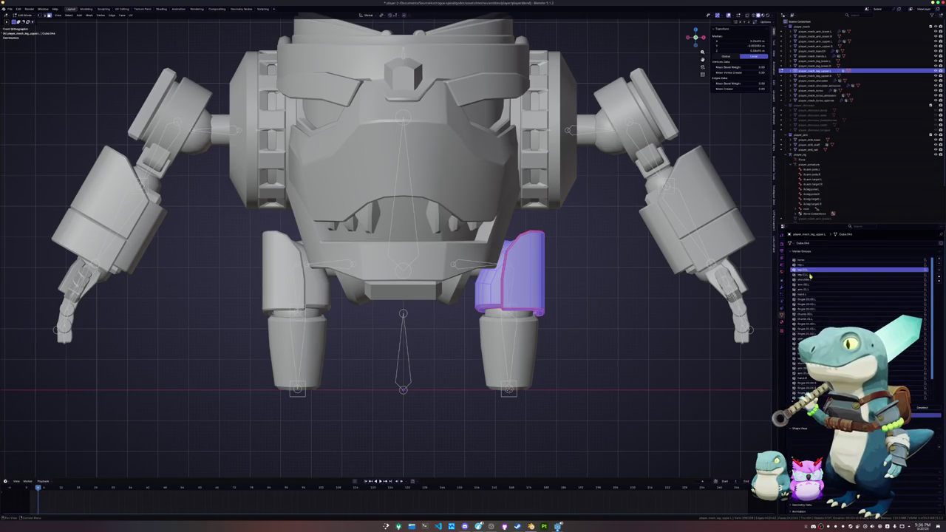
{"action": "key", "text": "Tab"}
Parent the lower leg cylinder to the armature with empty vertex groups
{"action": "left_click", "coordinate": [517, 347]}
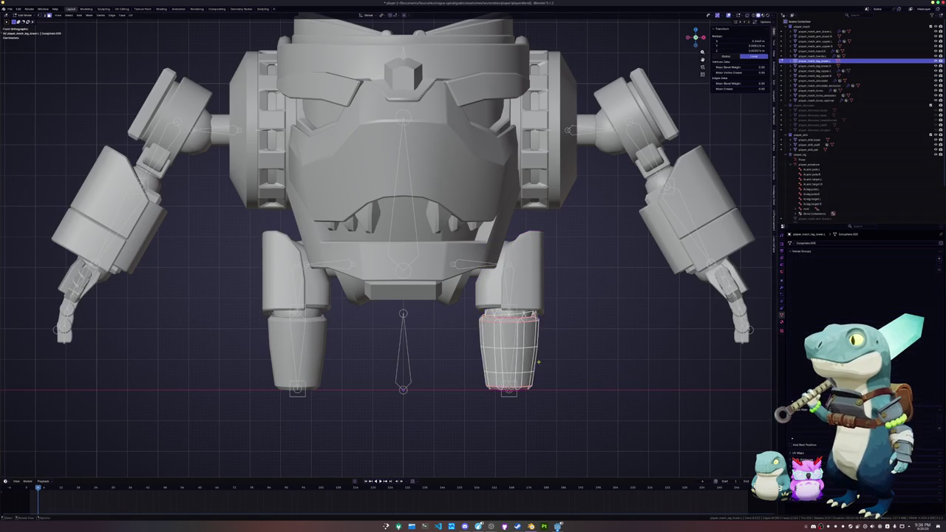
{"action": "key", "text": "Tab"}
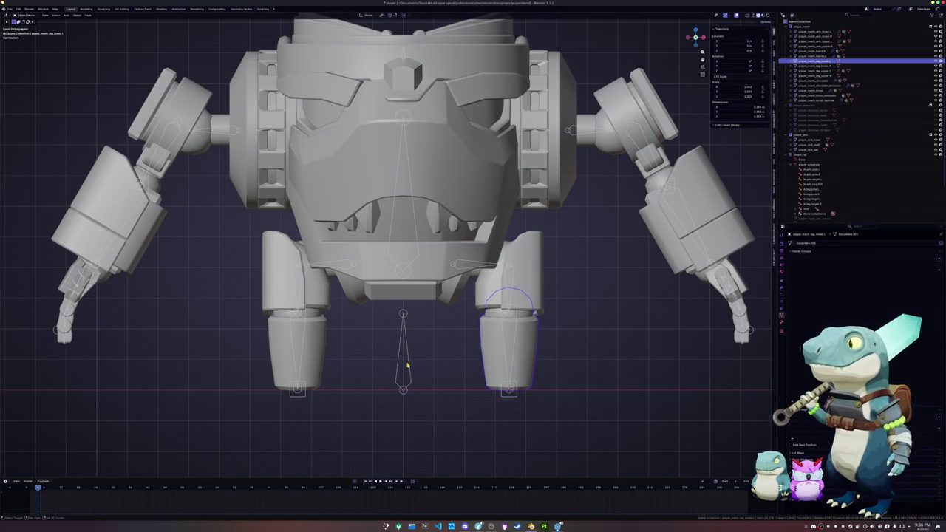
{"action": "left_click", "coordinate": [407, 364], "text": "shift"}
{"action": "key", "text": "ctrl+p"}
{"action": "left_click", "coordinate": [407, 365]}
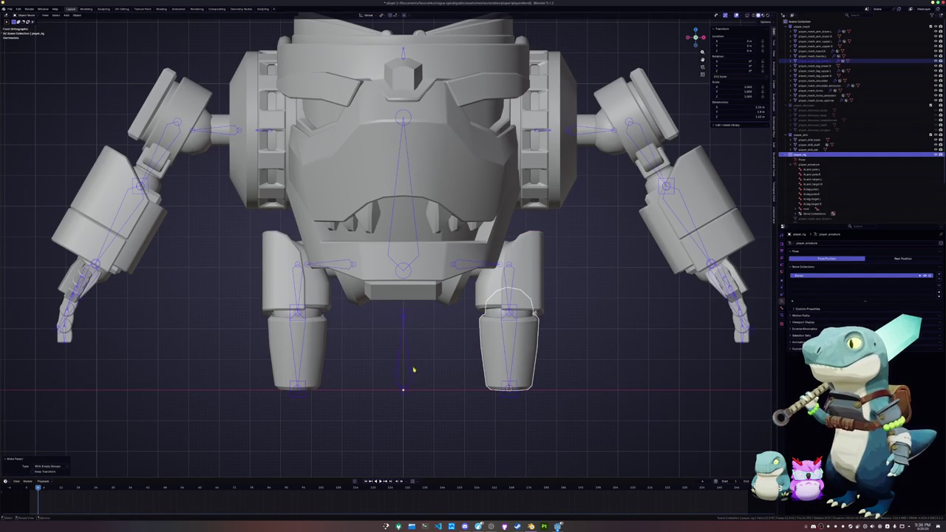
In the lower leg's mesh, make its leg vertex group active, then return to Object Mode
{"action": "left_click", "coordinate": [490, 348]}
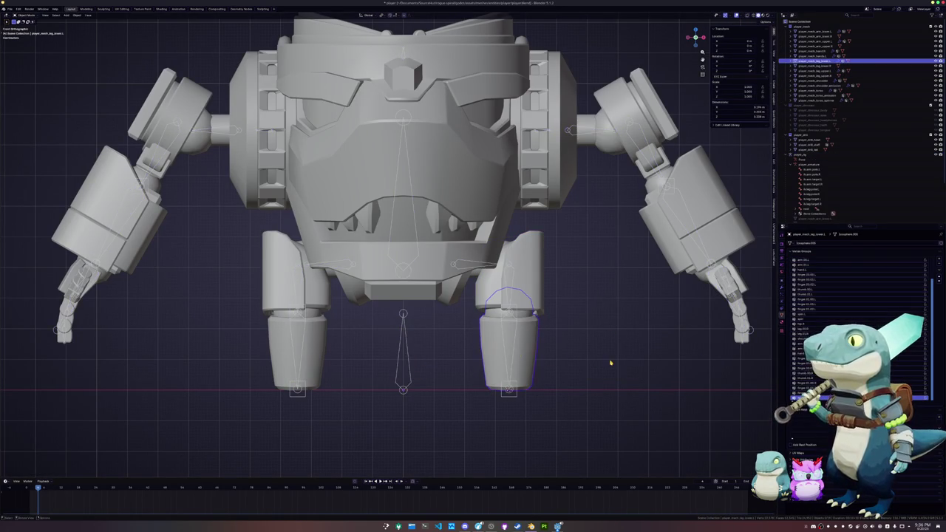
{"action": "key", "text": "Tab"}
{"action": "scroll", "coordinate": [802, 303], "scroll_direction": "up", "scroll_amount": 2}
{"action": "left_click", "coordinate": [806, 274]}
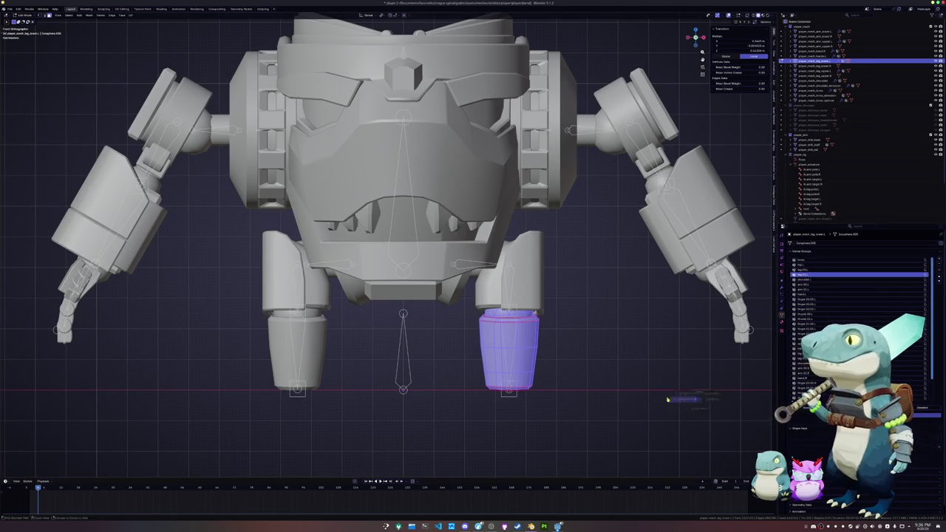
{"action": "key", "text": "Tab"}
{"action": "scroll", "coordinate": [399, 384], "scroll_direction": "down", "scroll_amount": 2}
{"action": "scroll", "coordinate": [360, 327], "scroll_direction": "down", "scroll_amount": 1}
{"action": "left_click", "coordinate": [408, 336]}
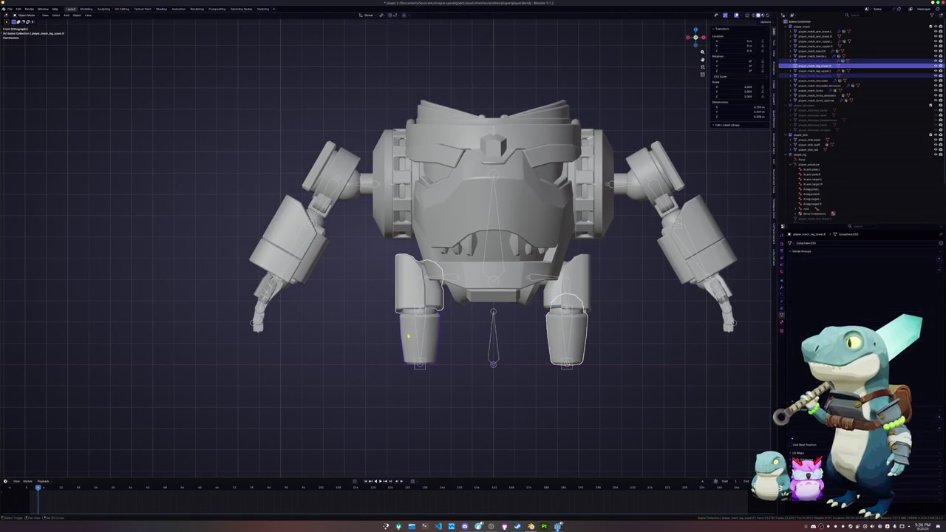
Parent the right leg, upper arm, lower arm and hand to the armature with empty groups
{"action": "left_click", "coordinate": [340, 191], "text": "shift"}
{"action": "left_click", "coordinate": [286, 221], "text": "shift"}
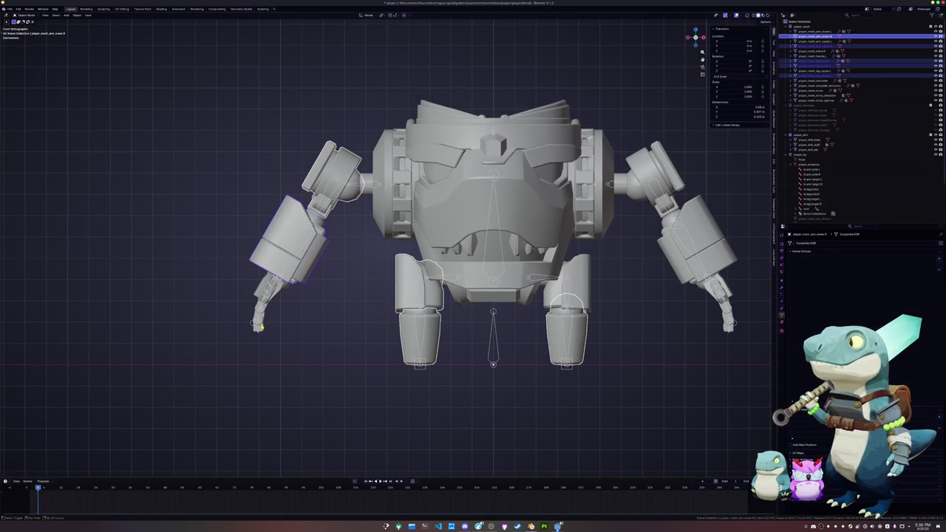
{"action": "left_click", "coordinate": [262, 332], "text": "shift"}
{"action": "left_click", "coordinate": [491, 362], "text": "shift"}
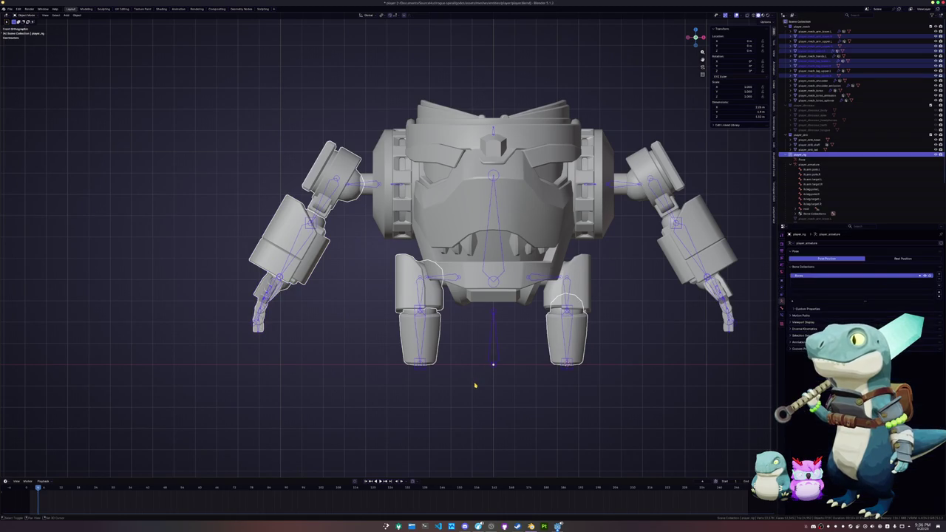
{"action": "key", "text": "ctrl+p"}
{"action": "left_click", "coordinate": [476, 386]}
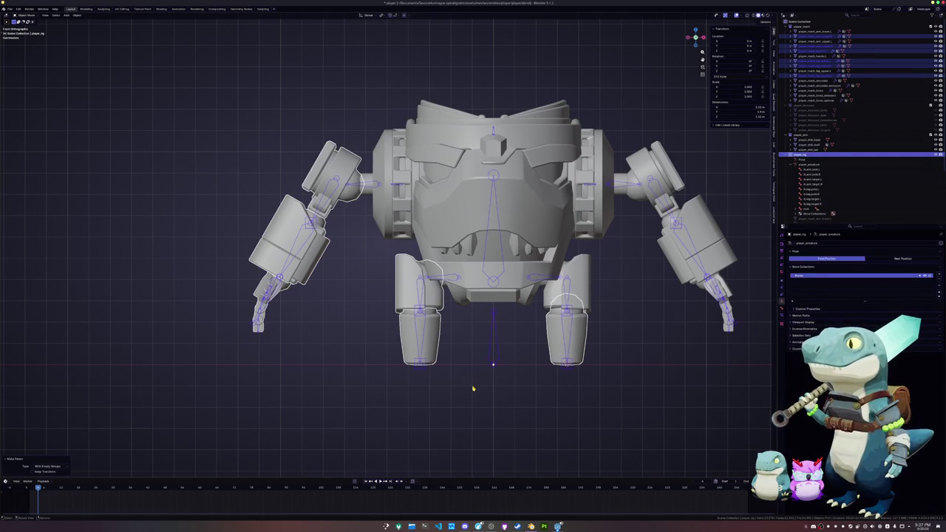
Make the right upper leg's vertex group active, then edit the lower leg mesh and return to Object Mode
{"action": "left_click", "coordinate": [521, 350]}
{"action": "left_click", "coordinate": [431, 305]}
{"action": "key", "text": "Tab"}
{"action": "left_click", "coordinate": [804, 328]}
{"action": "left_click", "coordinate": [657, 363]}
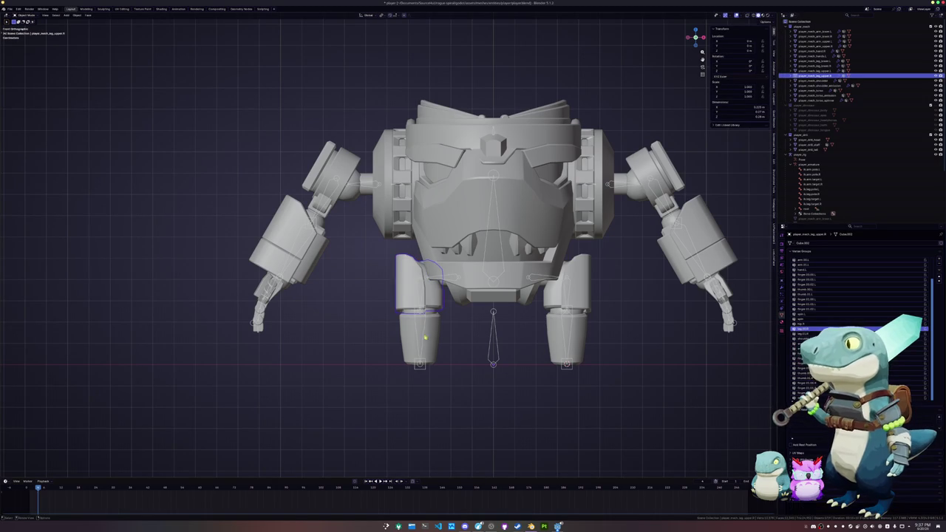
{"action": "left_click", "coordinate": [813, 66]}
{"action": "key", "text": "Tab"}
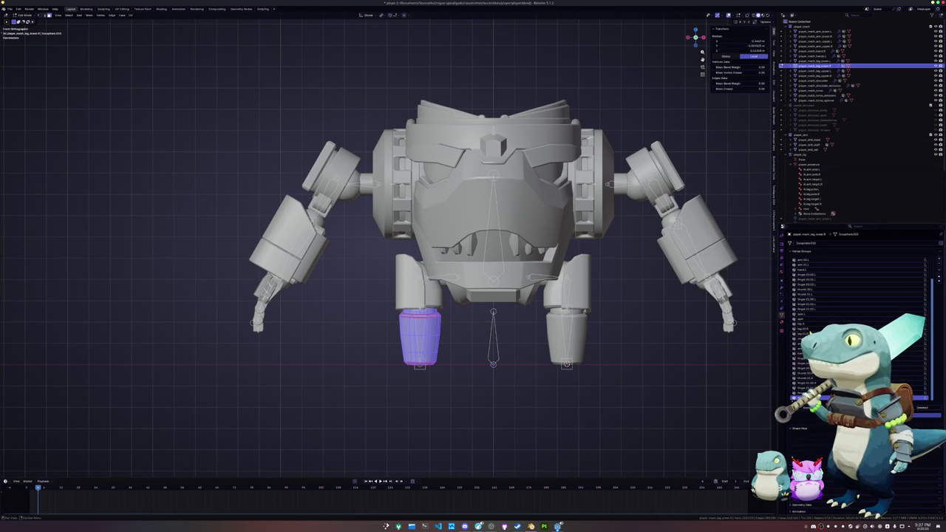
{"action": "middle_click_drag", "start_coordinate": [345, 208], "coordinate": [462, 266], "text": "shift"}
{"action": "key", "text": "ctrl+Tab"}
{"action": "left_click", "coordinate": [421, 266]}
Check the upper arm and lower arm meshes in Edit Mode
{"action": "left_click", "coordinate": [450, 230]}
{"action": "key", "text": "Tab"}
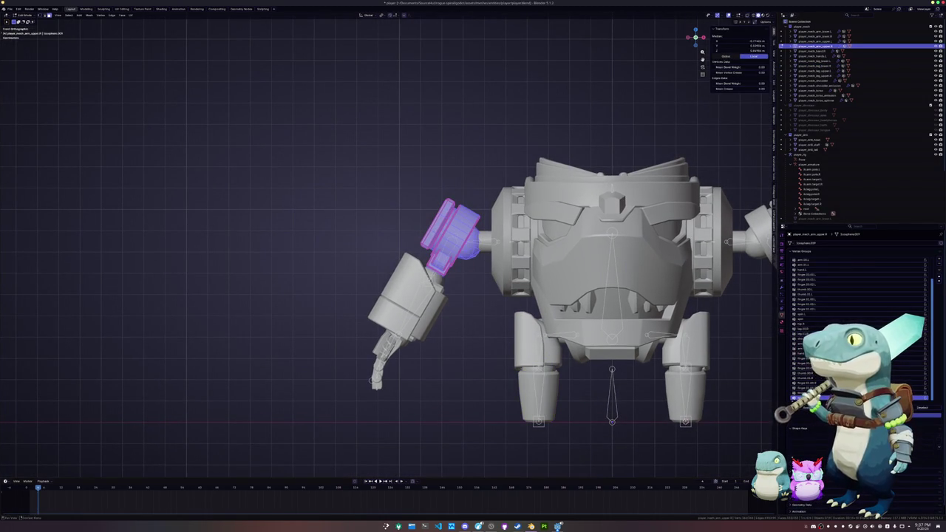
{"action": "scroll", "coordinate": [857, 325], "scroll_direction": "up", "scroll_amount": 2}
{"action": "scroll", "coordinate": [858, 326], "scroll_direction": "up", "scroll_amount": 2}
{"action": "scroll", "coordinate": [806, 285], "scroll_direction": "down", "scroll_amount": 2}
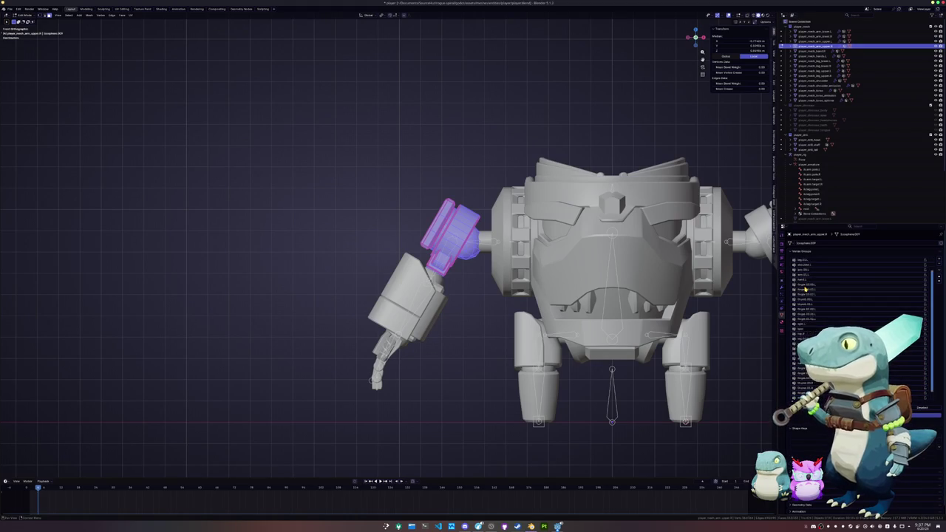
{"action": "scroll", "coordinate": [805, 286], "scroll_direction": "down", "scroll_amount": 1}
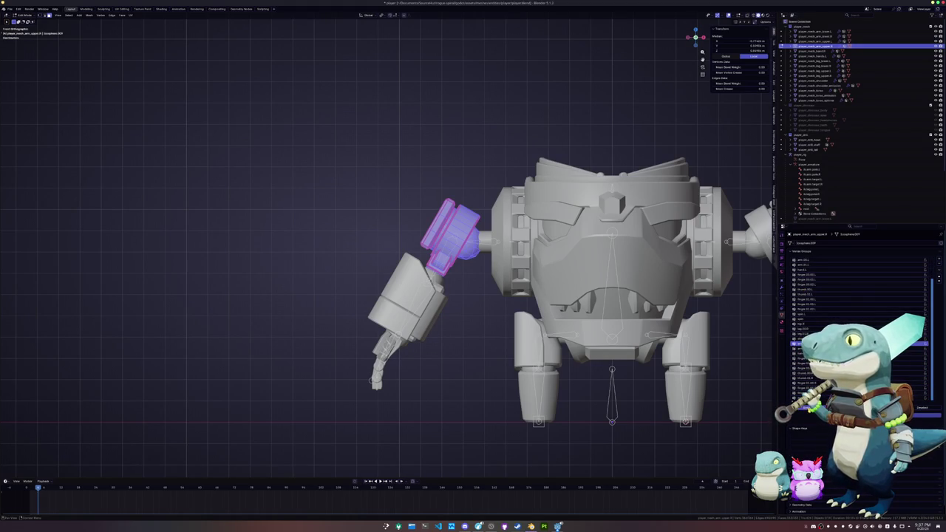
{"action": "key", "text": "Tab"}
{"action": "left_click", "coordinate": [406, 299]}
{"action": "key", "text": "Tab"}
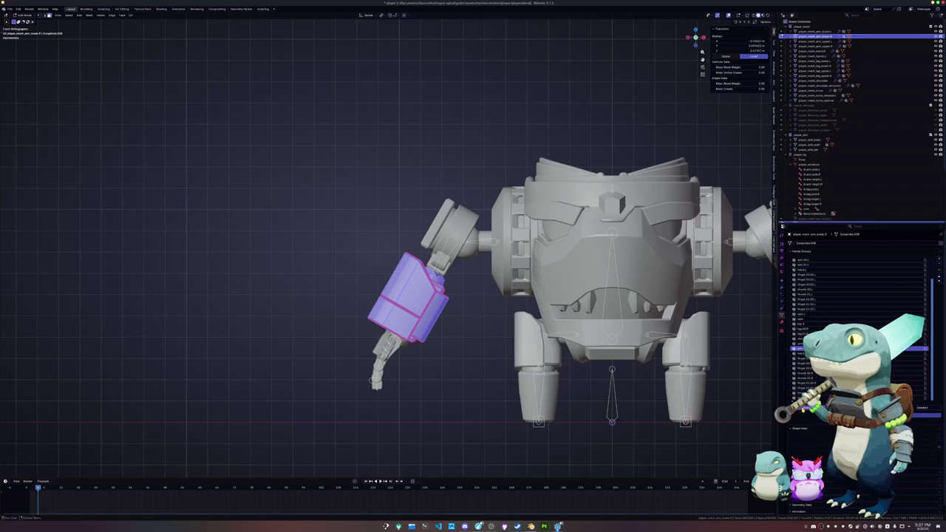
{"action": "key", "text": "Tab"}
{"action": "middle_click_drag", "start_coordinate": [517, 295], "coordinate": [577, 295]}
{"action": "left_click", "coordinate": [414, 318]}
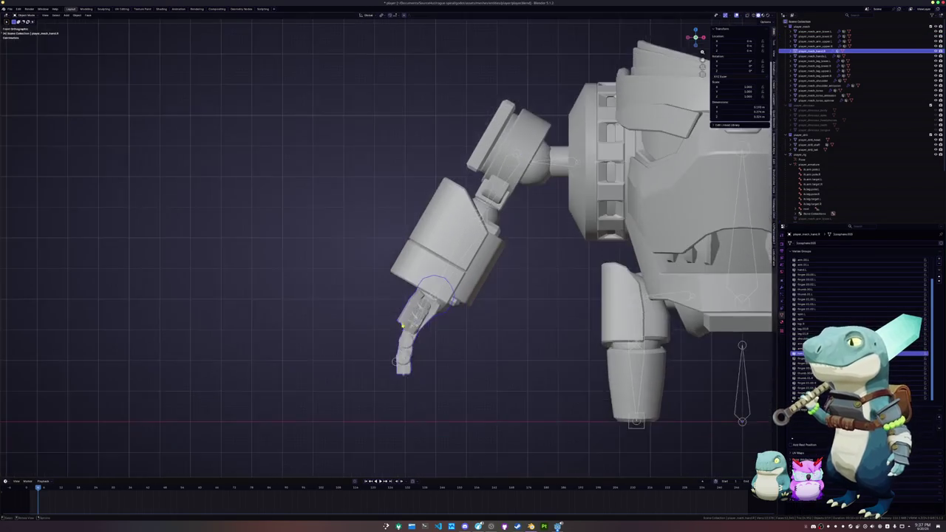
Select all of the hand's geometry and its linked pieces in Edit Mode
{"action": "key", "text": "Tab"}
{"action": "scroll", "coordinate": [394, 362], "scroll_direction": "up", "scroll_amount": 3}
{"action": "key", "text": "a"}
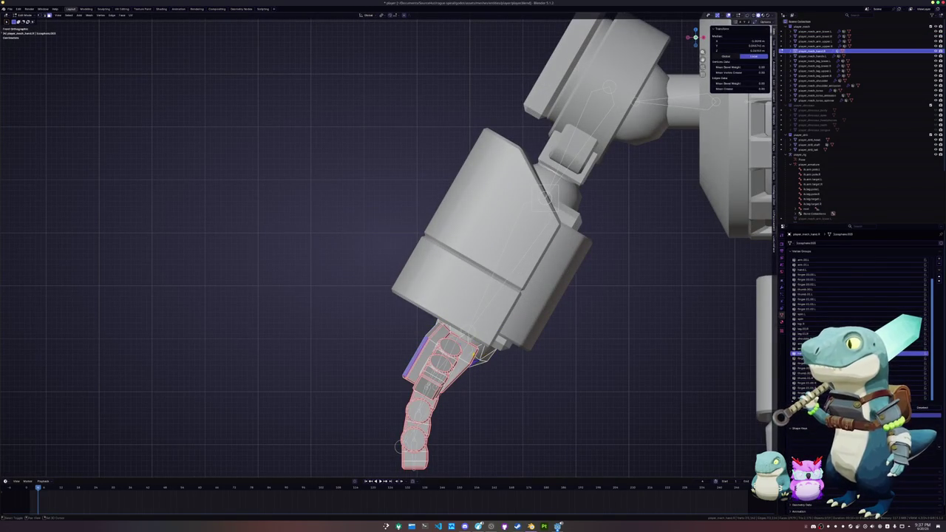
{"action": "key", "text": "ctrl+l"}
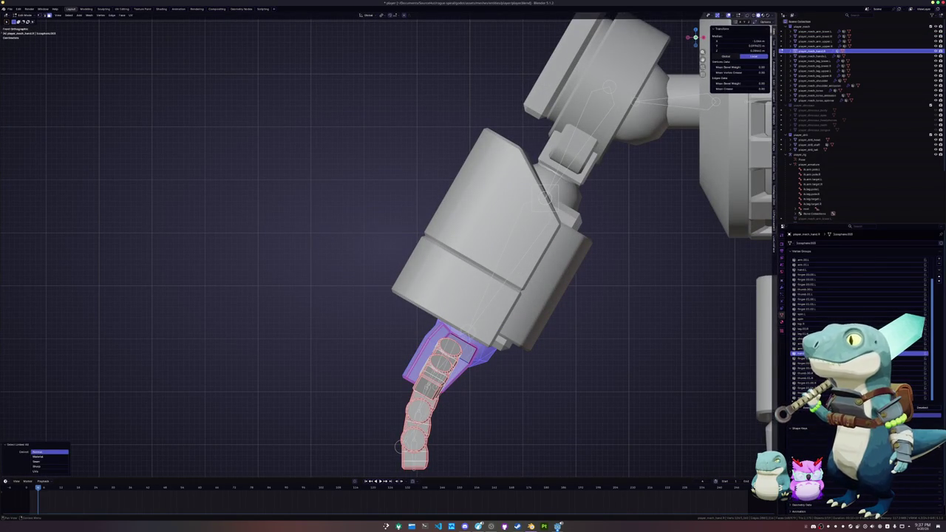
{"action": "scroll", "coordinate": [857, 325], "scroll_direction": "up", "scroll_amount": 5}
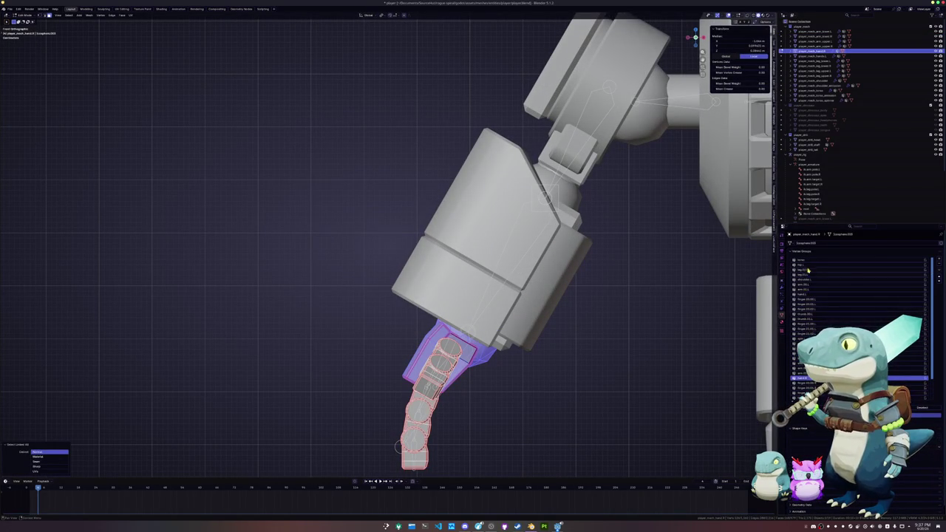
{"action": "scroll", "coordinate": [808, 296], "scroll_direction": "down", "scroll_amount": 5}
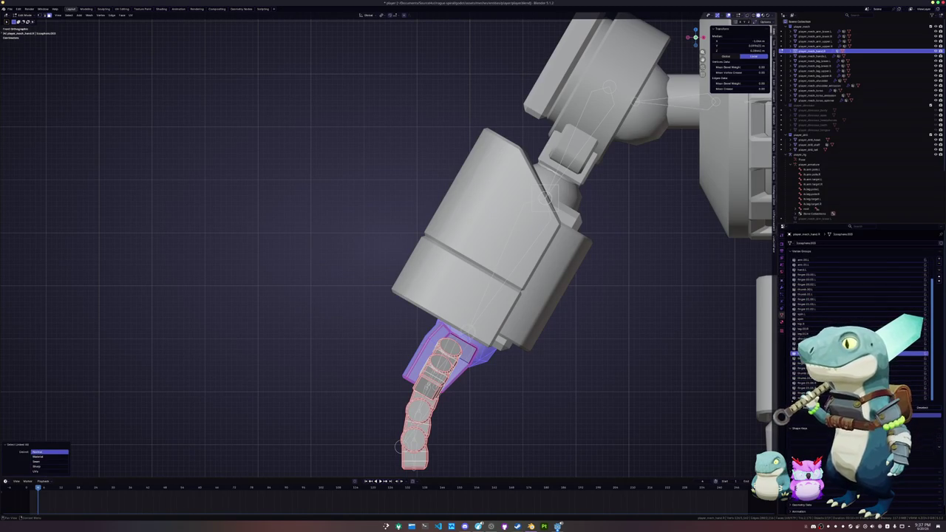
{"action": "key", "text": "Tab"}
{"action": "mouse_move", "coordinate": [399, 446]}
{"action": "middle_mouse_down"}
{"action": "mouse_move", "coordinate": [570, 348]}
{"action": "mouse_move", "coordinate": [473, 331]}
{"action": "mouse_move", "coordinate": [414, 296]}
{"action": "middle_mouse_up"}
Select the linked hand piece and choose the hand vertex group, then select the thumb piece
{"action": "key", "text": "Tab"}
{"action": "left_click", "coordinate": [510, 289]}
{"action": "left_click", "coordinate": [499, 314], "text": "shift"}
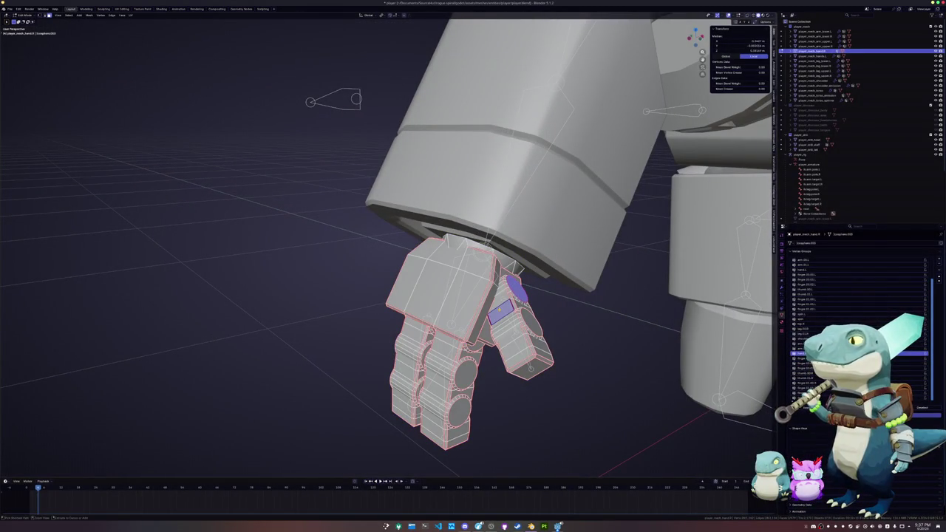
{"action": "key", "text": "ctrl+l"}
{"action": "left_click", "coordinate": [802, 373]}
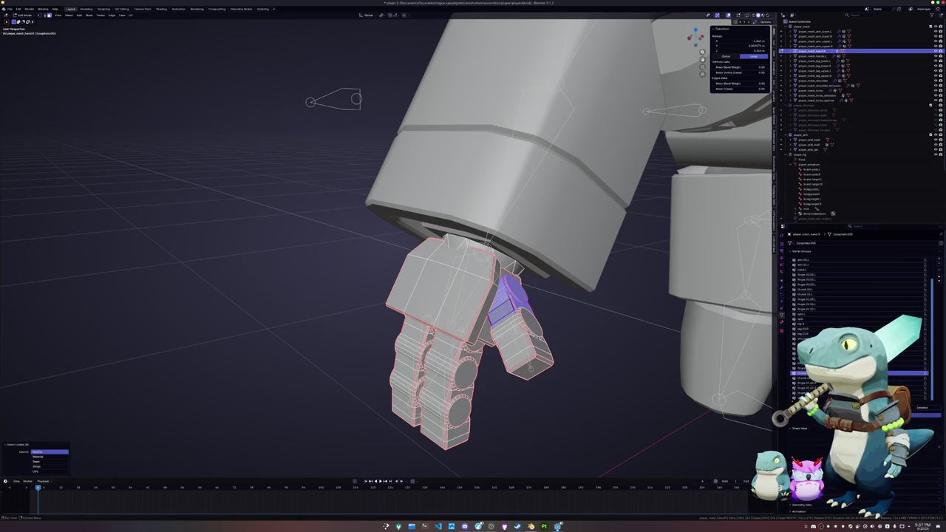
{"action": "key", "text": "alt+a"}
{"action": "left_click", "coordinate": [531, 323]}
{"action": "key", "text": "ctrl+l"}
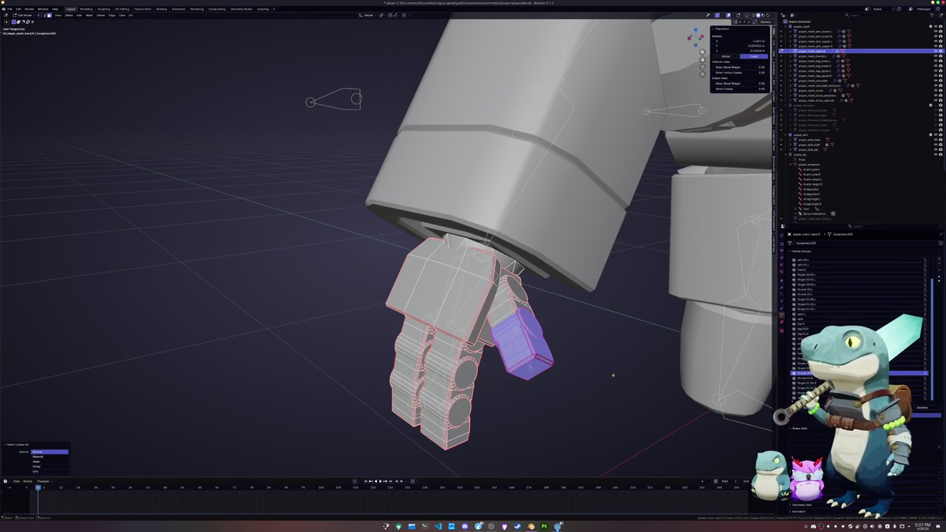
Select the hip piece and hip block and choose the hip vertex group for each
{"action": "middle_click_drag", "start_coordinate": [631, 399], "coordinate": [511, 290]}
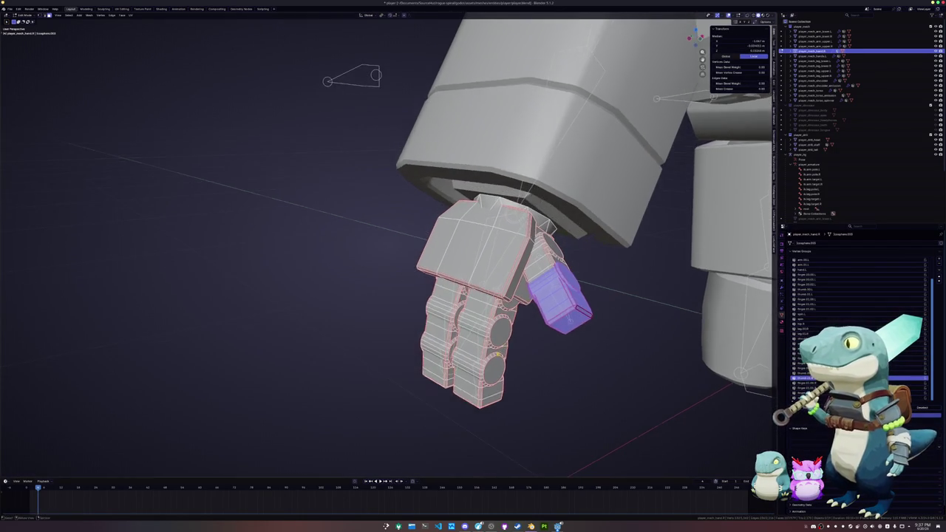
{"action": "left_click", "coordinate": [550, 270]}
{"action": "left_click", "coordinate": [532, 279]}
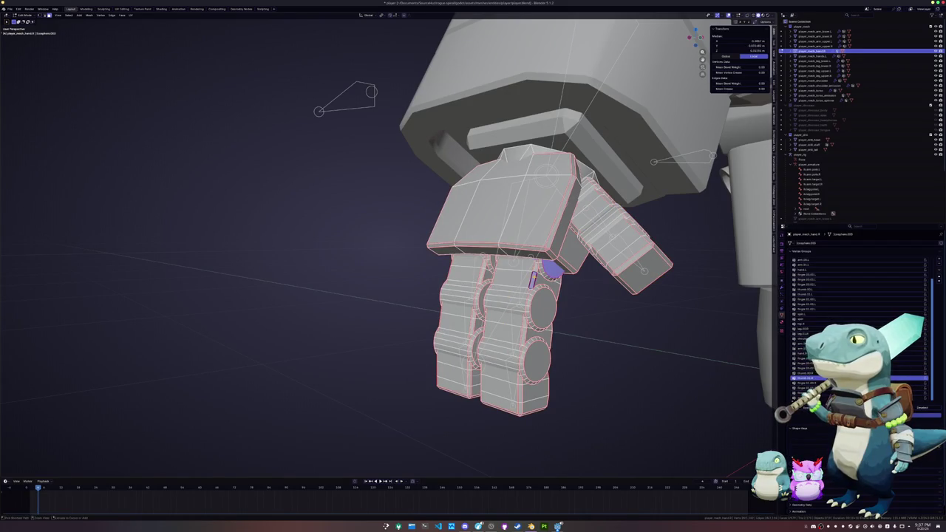
{"action": "key", "text": "ctrl+l"}
{"action": "left_click", "coordinate": [809, 383]}
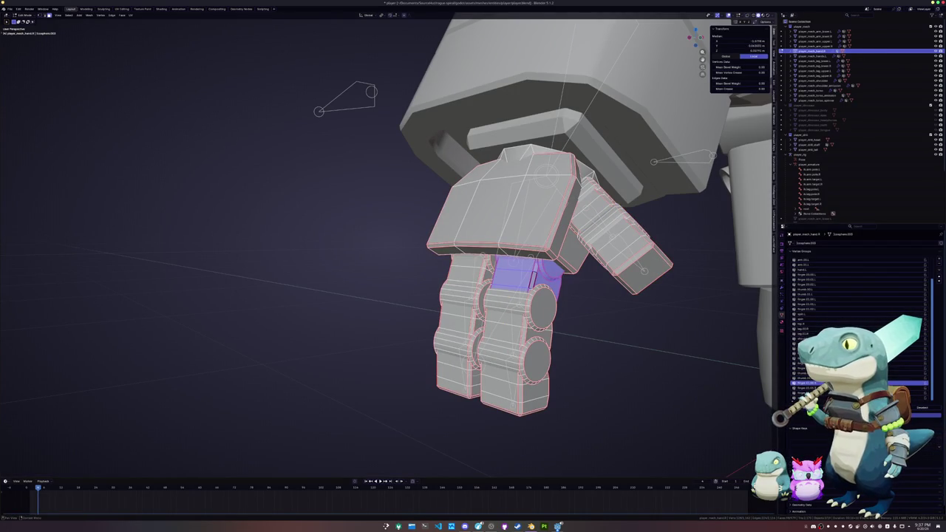
{"action": "left_click", "coordinate": [540, 310]}
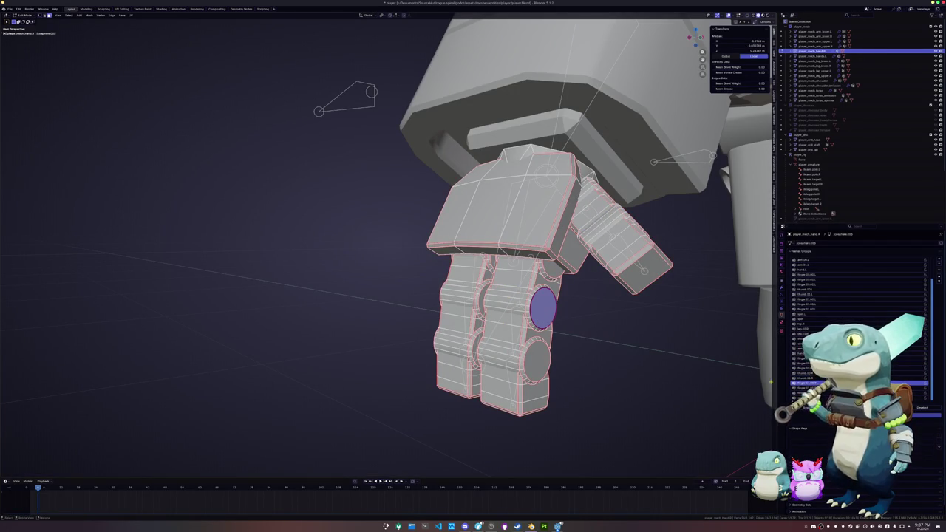
{"action": "left_click", "coordinate": [542, 270]}
{"action": "left_click", "coordinate": [548, 290], "text": "ctrl"}
{"action": "key", "text": "ctrl+l"}
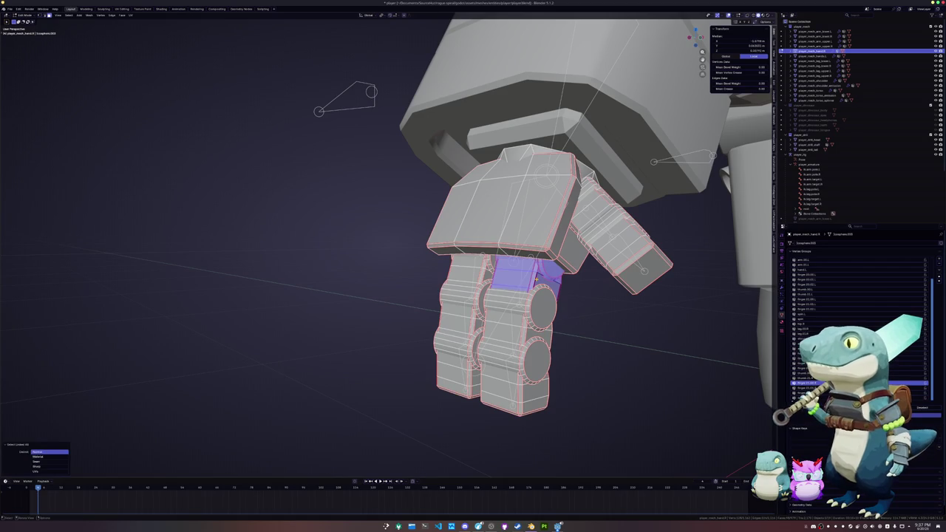
{"action": "left_click", "coordinate": [912, 359]}
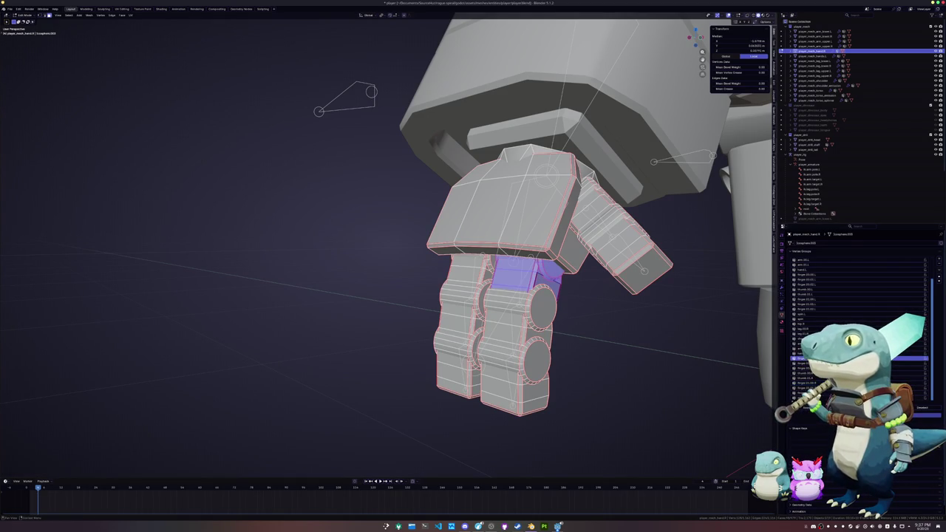
Match the upper leg, lower leg and thigh pieces to their vertex groups
{"action": "left_click", "coordinate": [541, 307]}
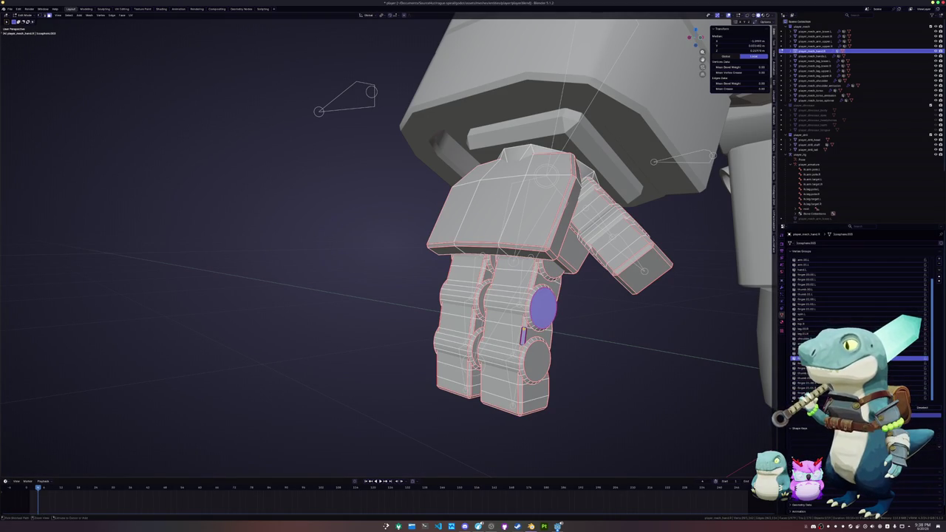
{"action": "key", "text": "ctrl+l"}
{"action": "left_click", "coordinate": [913, 363]}
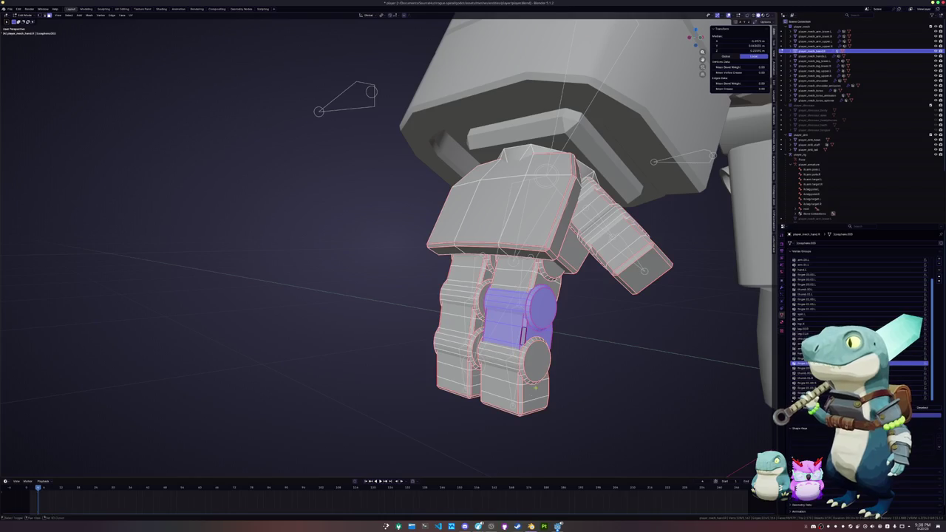
{"action": "left_click", "coordinate": [532, 388]}
{"action": "key", "text": "ctrl+l"}
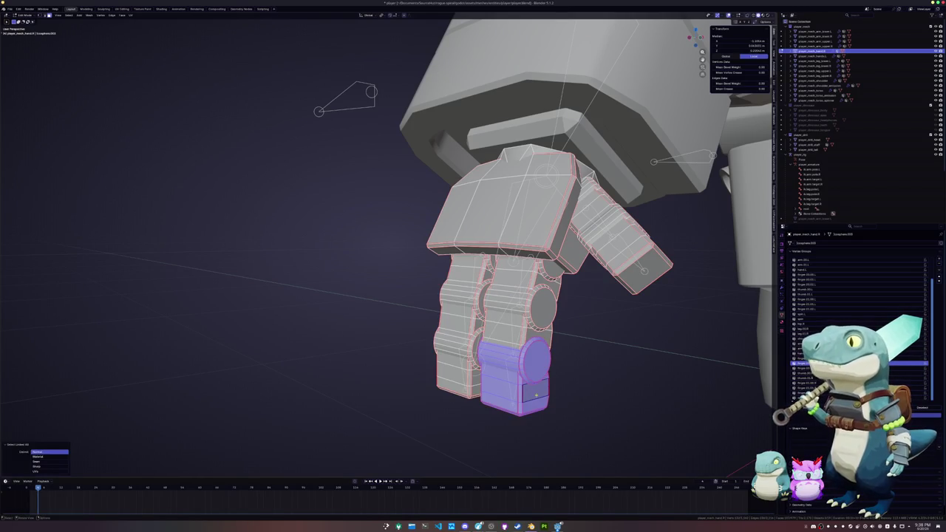
{"action": "left_click", "coordinate": [913, 368]}
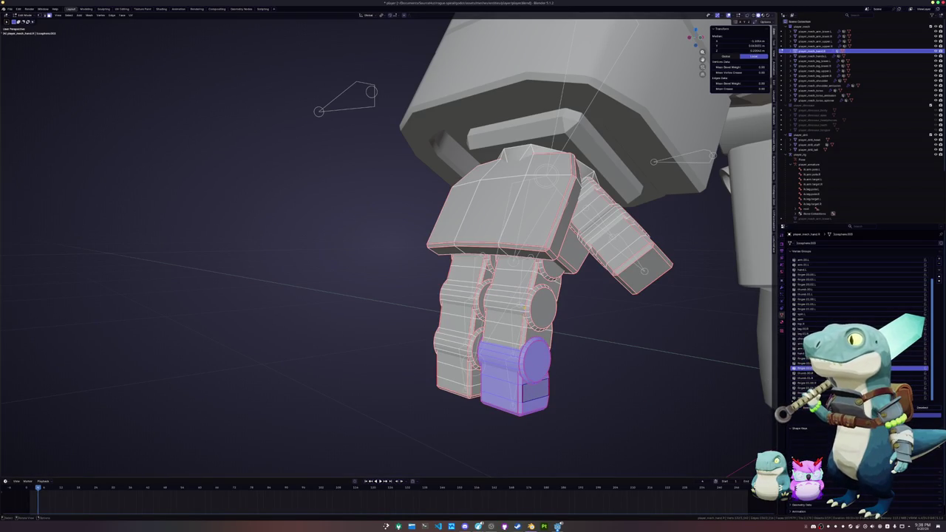
{"action": "left_click", "coordinate": [491, 265]}
{"action": "key", "text": "ctrl+l"}
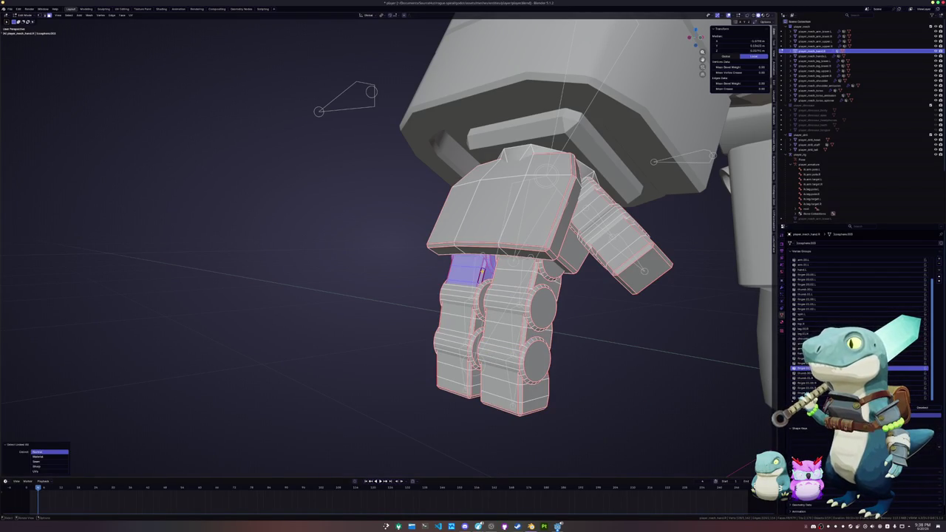
{"action": "left_click", "coordinate": [810, 384]}
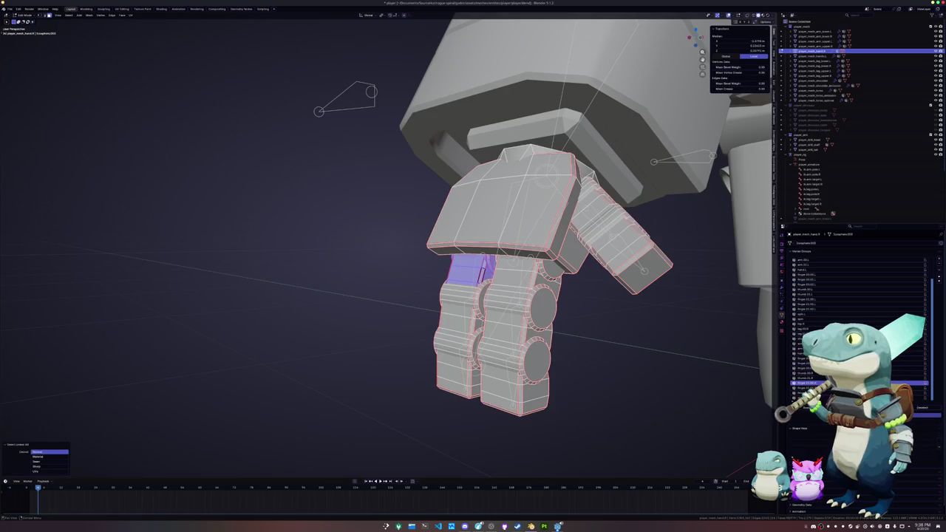
{"action": "left_click", "coordinate": [794, 416]}
{"action": "scroll", "coordinate": [384, 252], "scroll_direction": "up", "scroll_amount": 2}
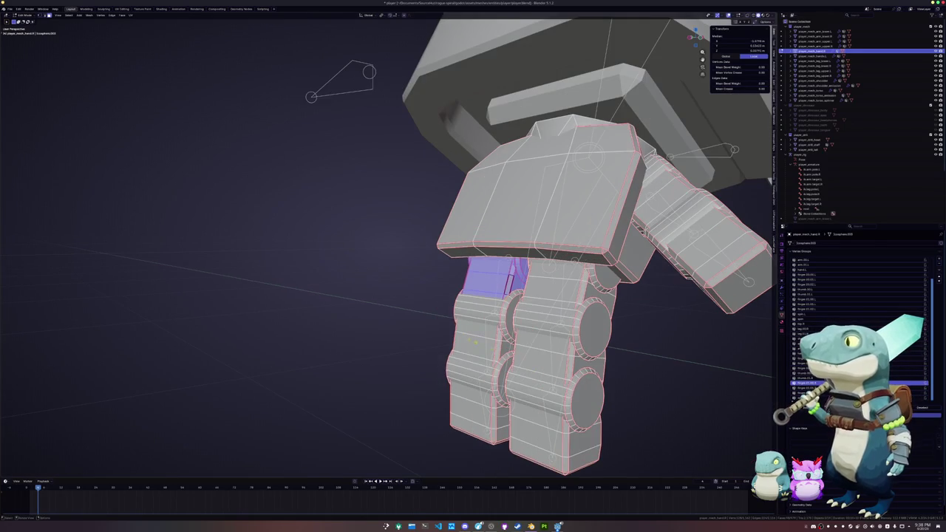
Select the other leg's upper and lower blocks, then go back to Object Mode
{"action": "left_click", "coordinate": [486, 315], "text": "alt"}
{"action": "left_click", "coordinate": [465, 338], "text": "alt+shift"}
{"action": "key", "text": "ctrl+l"}
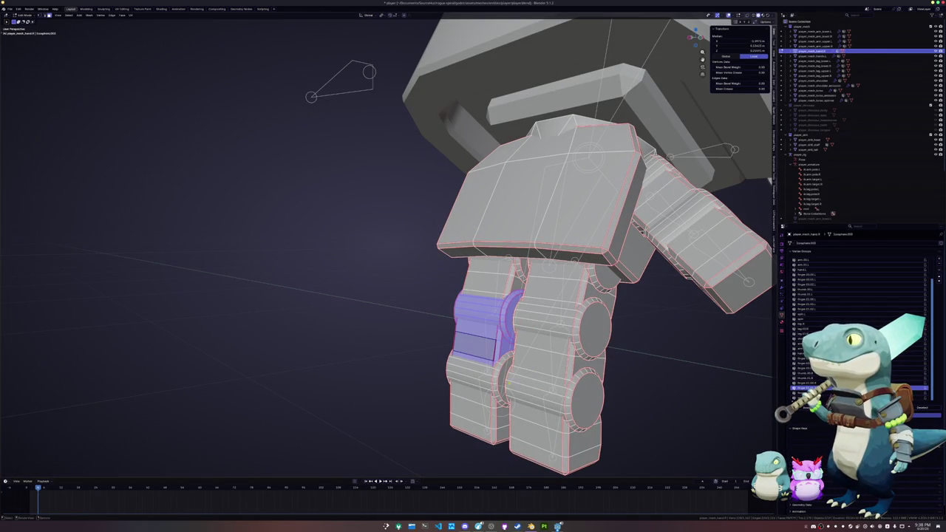
{"action": "left_click", "coordinate": [488, 414], "text": "alt"}
{"action": "key", "text": "ctrl+l"}
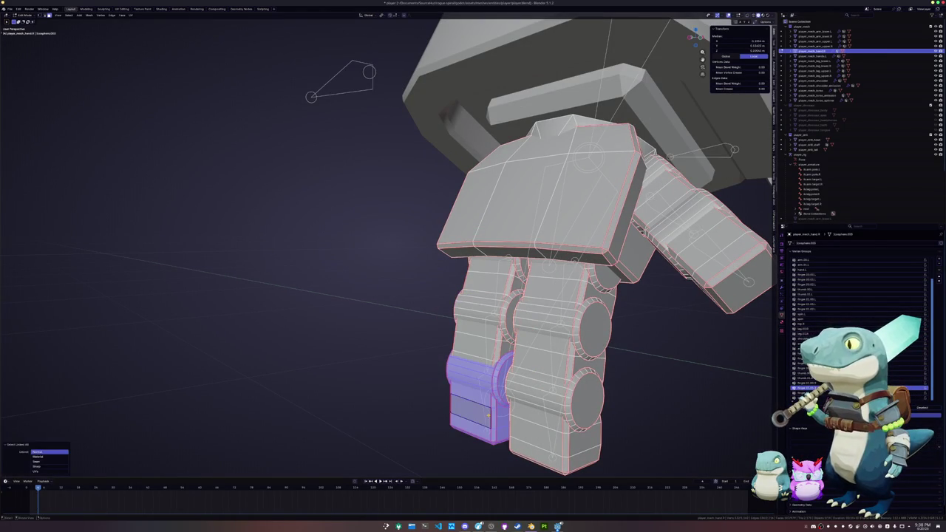
{"action": "scroll", "coordinate": [471, 395], "scroll_direction": "down", "scroll_amount": 3}
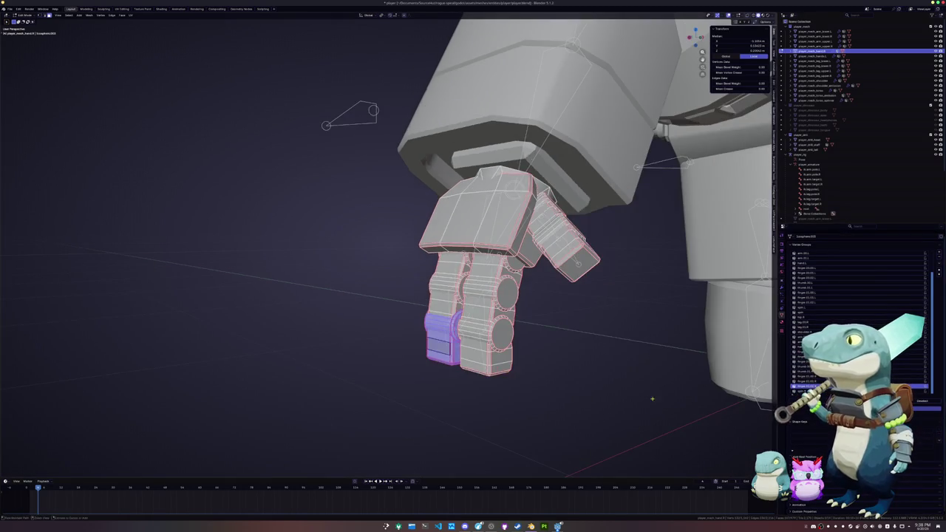
{"action": "key", "text": "Tab"}
{"action": "scroll", "coordinate": [471, 395], "scroll_direction": "down", "scroll_amount": 3}
{"action": "mouse_move", "coordinate": [483, 332]}
{"action": "middle_mouse_down"}
{"action": "mouse_move", "coordinate": [509, 364]}
{"action": "mouse_move", "coordinate": [429, 368]}
{"action": "middle_mouse_up"}
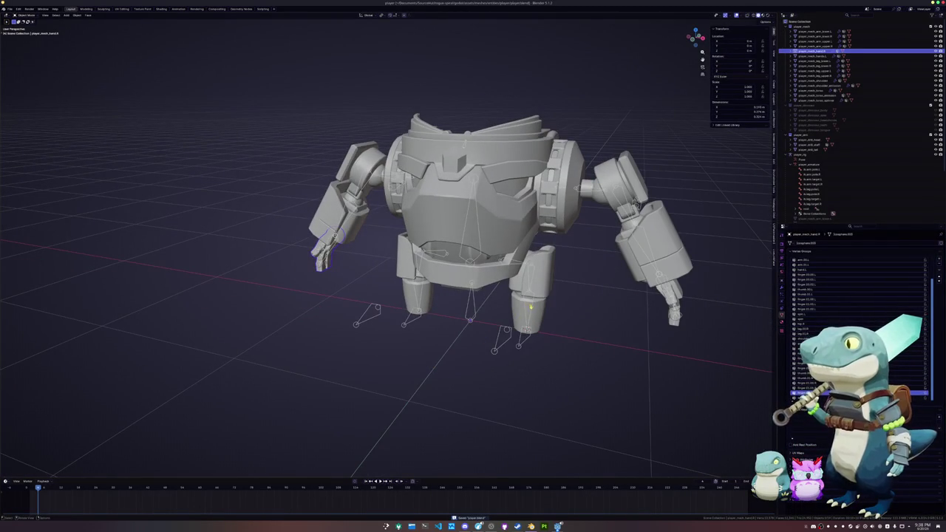
In Pose Mode, test-rotate both leg bones about X and cancel the rotation
{"action": "left_click", "coordinate": [530, 306]}
{"action": "key", "text": "ctrl+Tab"}
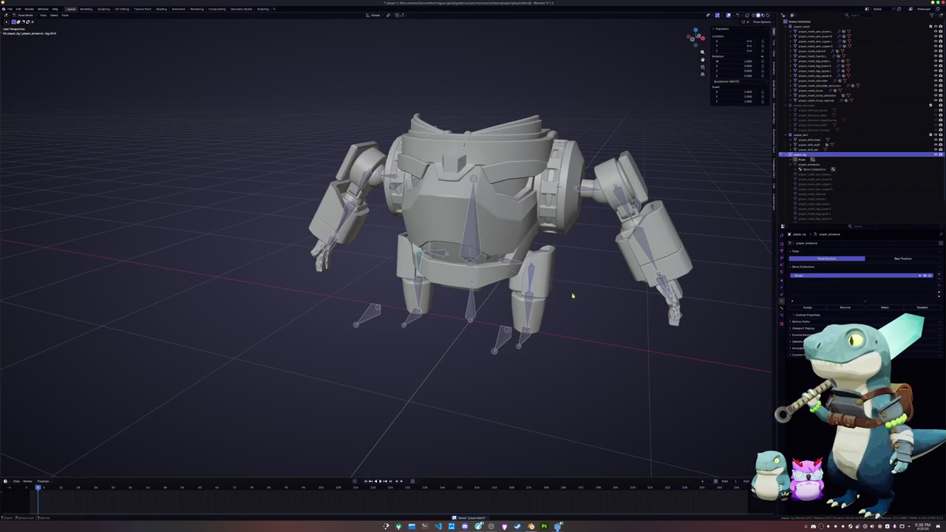
{"action": "left_click", "coordinate": [409, 296]}
{"action": "left_click", "coordinate": [530, 281], "text": "shift"}
{"action": "key", "text": "r"}
{"action": "key", "text": "x"}
{"action": "key", "text": "x"}
{"action": "key", "text": "x"}
{"action": "scroll", "coordinate": [646, 327], "scroll_direction": "up", "scroll_amount": 3}
{"action": "key", "text": "x"}
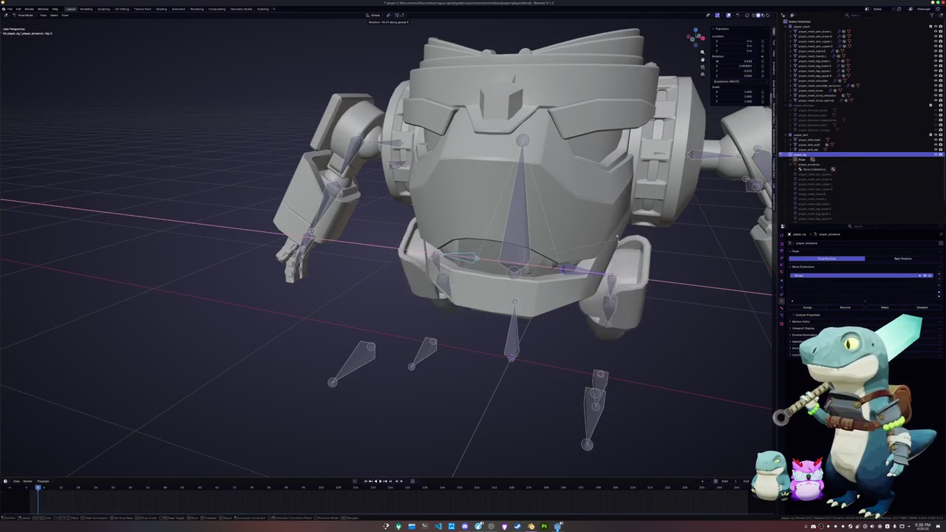
{"action": "middle_click_drag", "start_coordinate": [623, 221], "coordinate": [618, 204]}
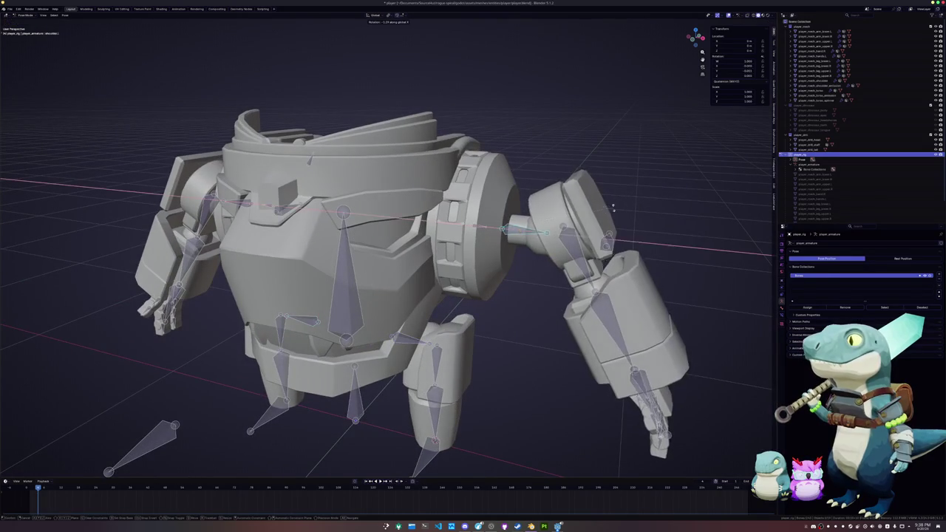
{"action": "key", "text": "Escape"}
Test-rotate the upper-arm bone, cancel it, and preview the animation playback
{"action": "left_click", "coordinate": [580, 267]}
{"action": "key", "text": "r"}
{"action": "key", "text": "Escape"}
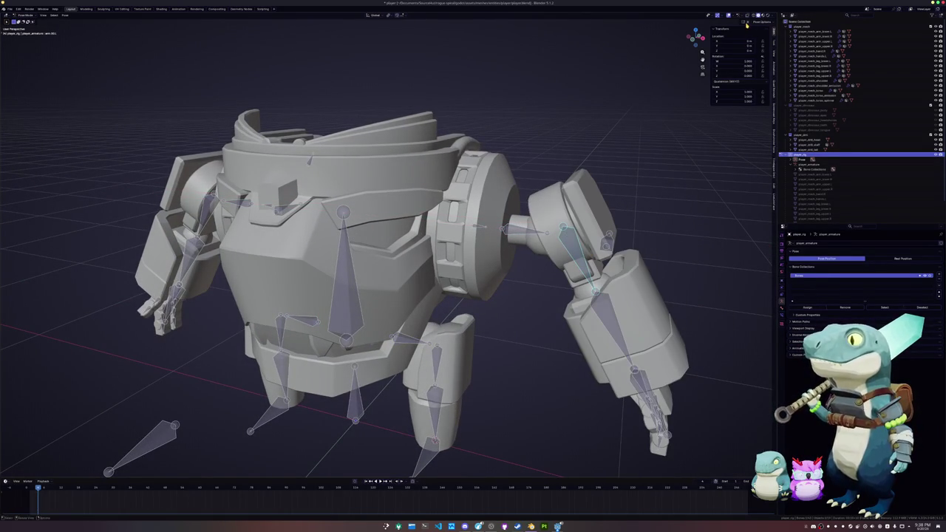
{"action": "key", "text": "space"}
{"action": "key", "text": "Escape"}
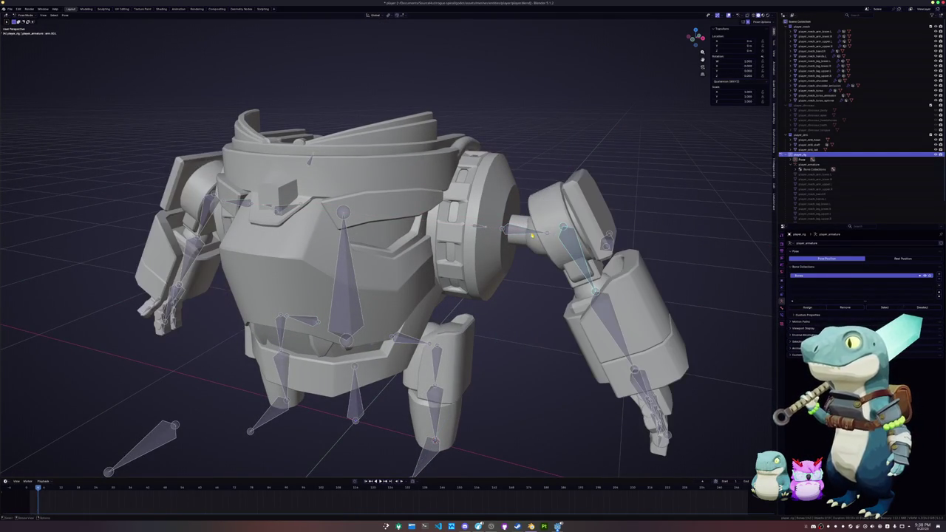
Open the armature in Edit Mode from the front view
{"action": "key", "text": "KP_1"}
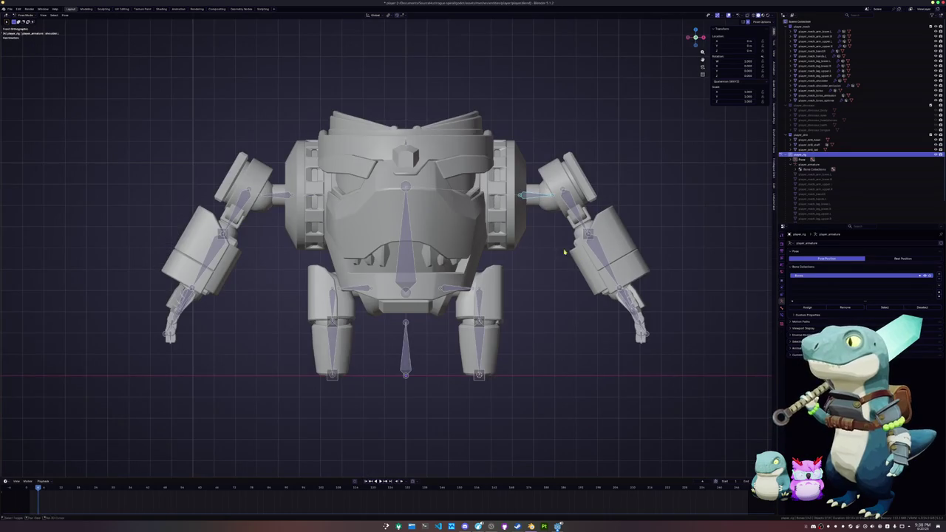
{"action": "scroll", "coordinate": [573, 250], "scroll_direction": "up", "scroll_amount": 2}
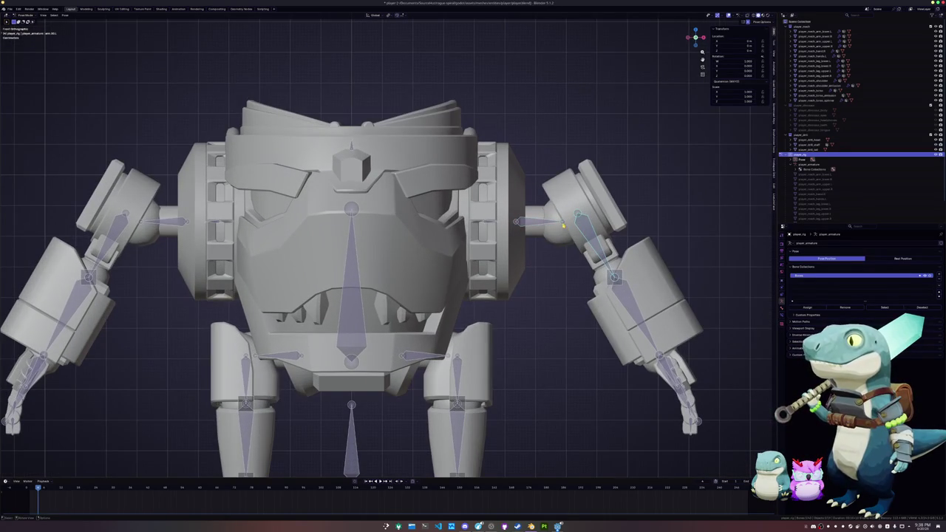
{"action": "scroll", "coordinate": [513, 302], "scroll_direction": "down", "scroll_amount": 1}
{"action": "scroll", "coordinate": [496, 325], "scroll_direction": "up", "scroll_amount": 1}
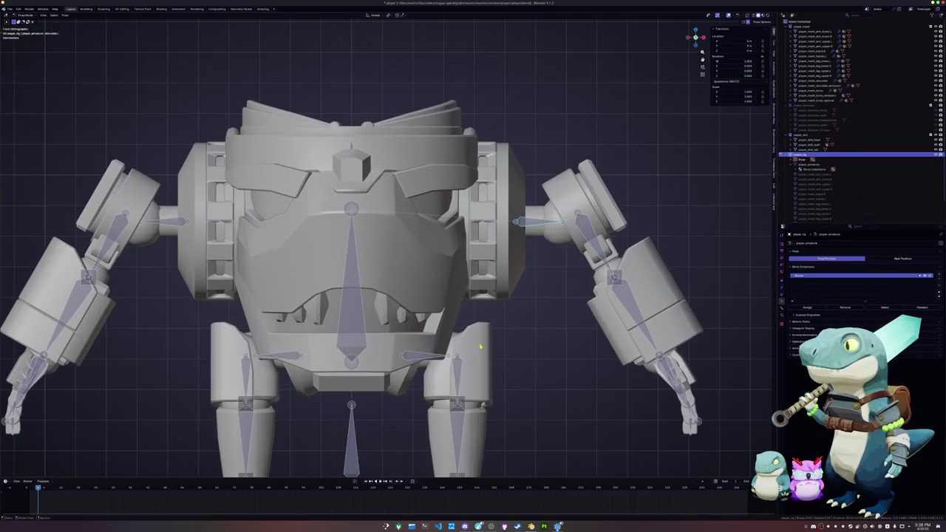
{"action": "scroll", "coordinate": [520, 283], "scroll_direction": "up", "scroll_amount": 3}
{"action": "key", "text": "Tab"}
Extrude a new bone from the arm bone at the shoulder
{"action": "left_click", "coordinate": [547, 272]}
{"action": "key", "text": "e"}
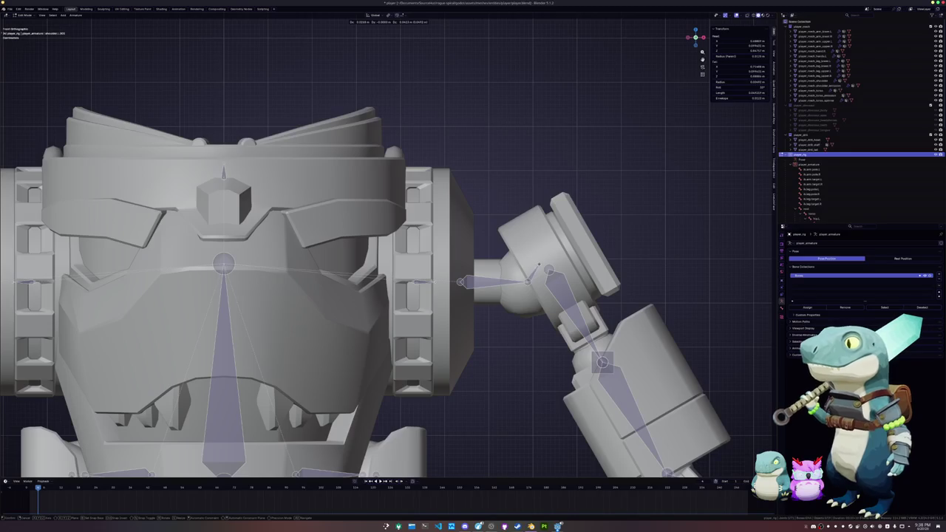
{"action": "left_click", "coordinate": [538, 264]}
{"action": "scroll", "coordinate": [536, 268], "scroll_direction": "up", "scroll_amount": 3}
{"action": "middle_click_drag", "start_coordinate": [534, 285], "coordinate": [494, 286], "text": "shift"}
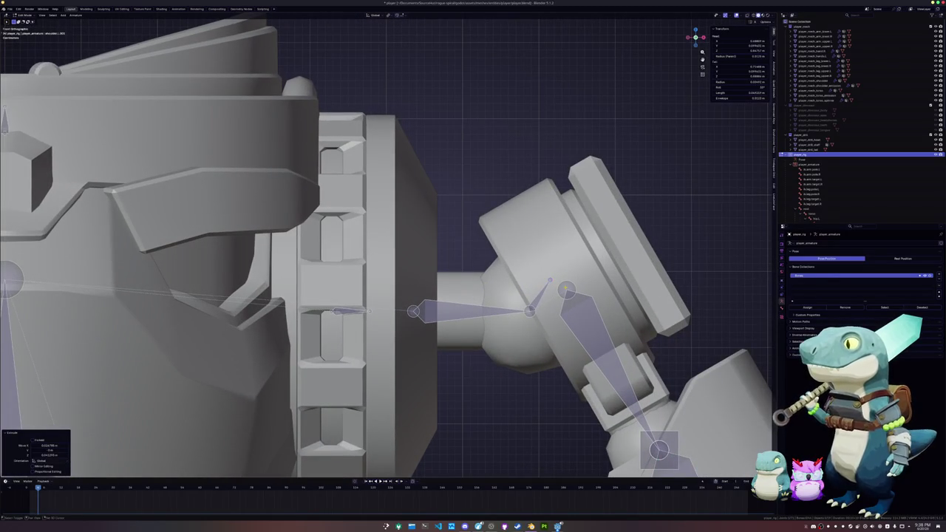
Pick the right bone among the overlapping ones at the shoulder joint and snap it to the 3D cursor
{"action": "left_click", "coordinate": [565, 288]}
{"action": "right_click", "coordinate": [566, 288]}
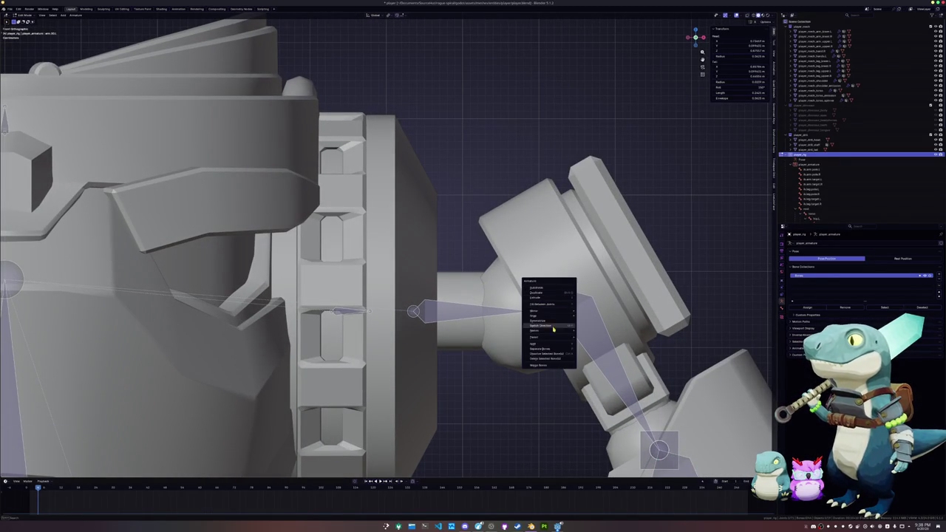
{"action": "key", "text": "Escape"}
{"action": "left_click", "coordinate": [565, 288]}
{"action": "left_click", "coordinate": [565, 288]}
{"action": "left_click", "coordinate": [565, 288]}
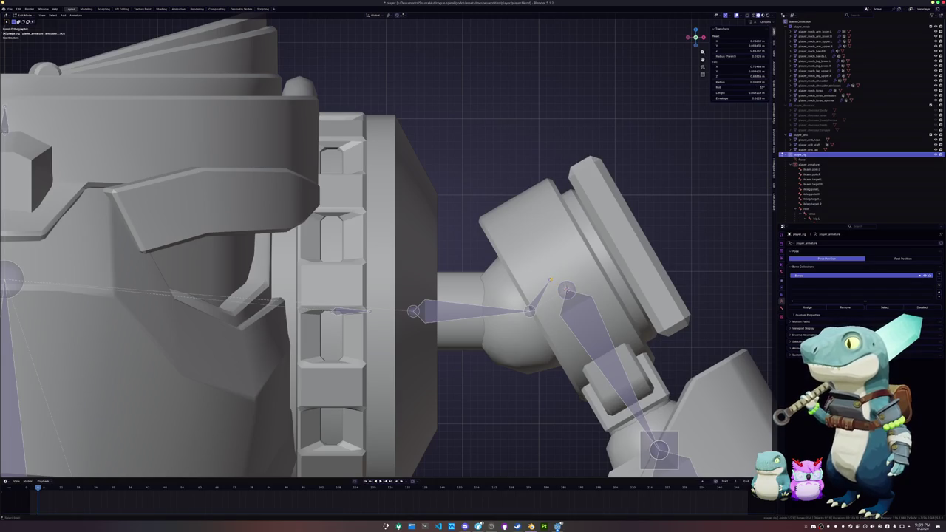
{"action": "key", "text": "shift+s"}
Parent the new bone as Connected and clear its roll
{"action": "left_click", "coordinate": [565, 289], "text": "shift"}
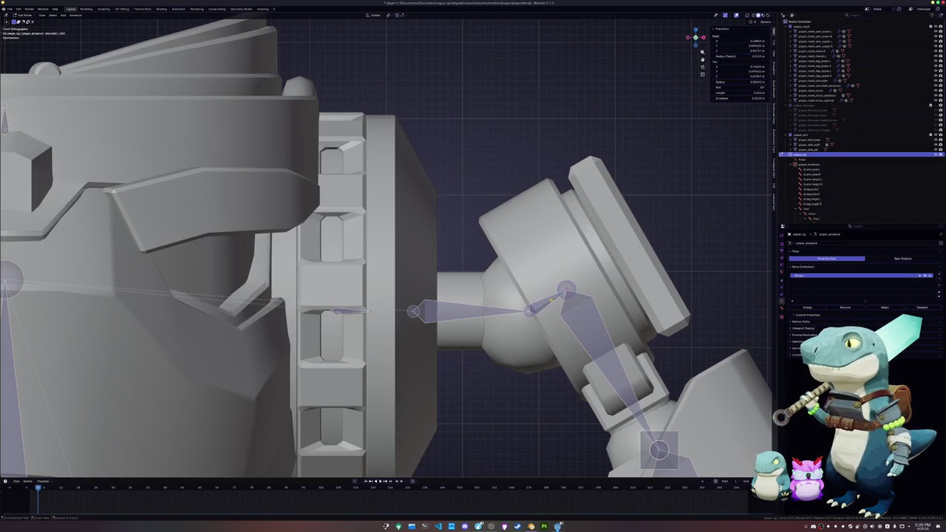
{"action": "key", "text": "ctrl+p"}
{"action": "left_click", "coordinate": [550, 301]}
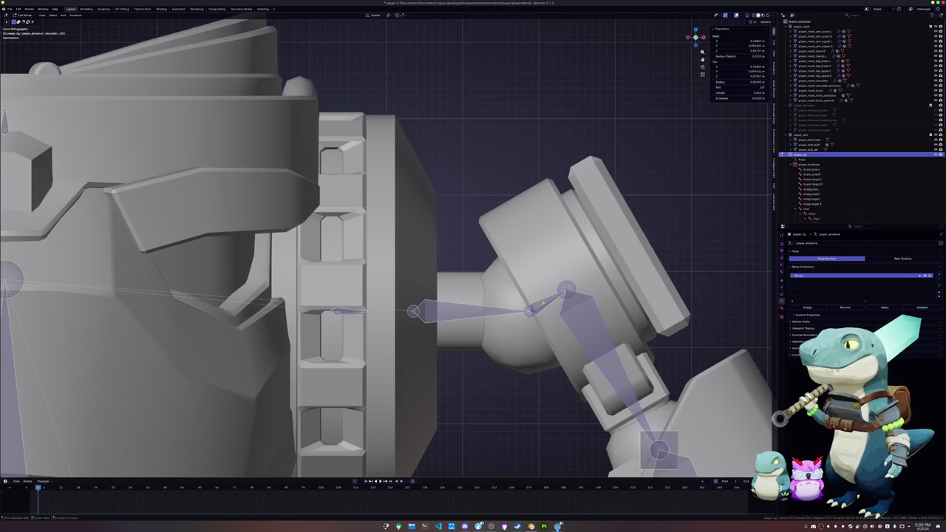
{"action": "key", "text": "ctrl+p"}
{"action": "left_click", "coordinate": [543, 303]}
{"action": "key", "text": "alt+r"}
Recalculate the new bone's roll via Armature > Bone Roll and rename it shoulder.pivot.L
{"action": "scroll", "coordinate": [544, 303], "scroll_direction": "up", "scroll_amount": 2}
{"action": "middle_click_drag", "start_coordinate": [543, 303], "coordinate": [487, 313]}
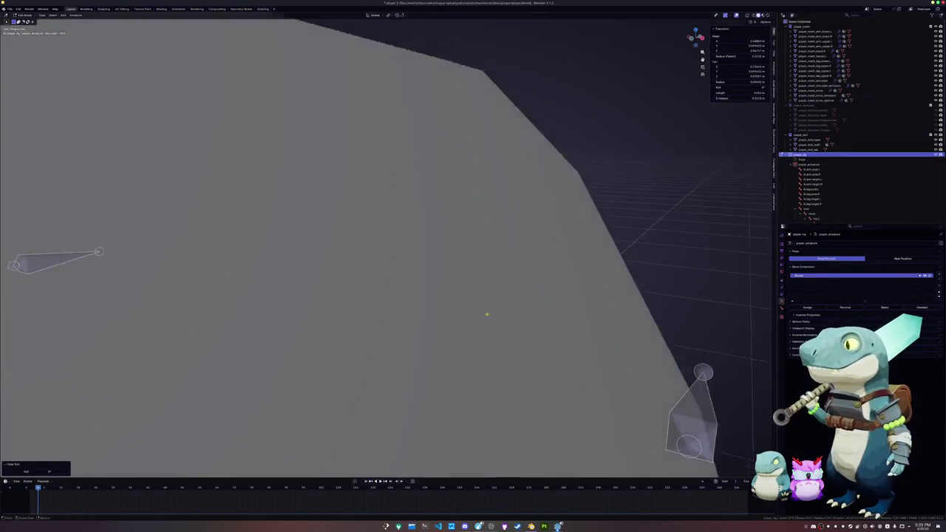
{"action": "scroll", "coordinate": [488, 314], "scroll_direction": "down", "scroll_amount": 5}
{"action": "scroll", "coordinate": [487, 314], "scroll_direction": "up", "scroll_amount": 3}
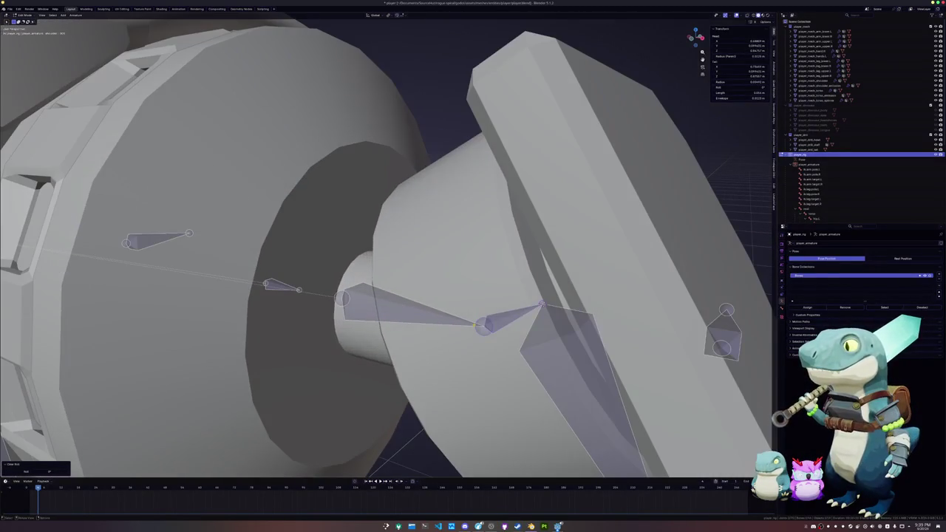
{"action": "left_click", "coordinate": [75, 15]}
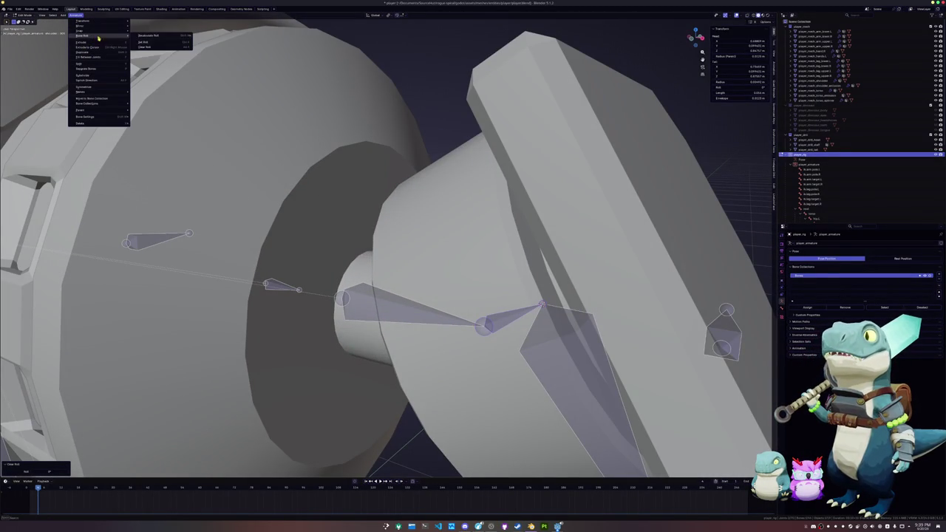
{"action": "mouse_move", "coordinate": [151, 35]}
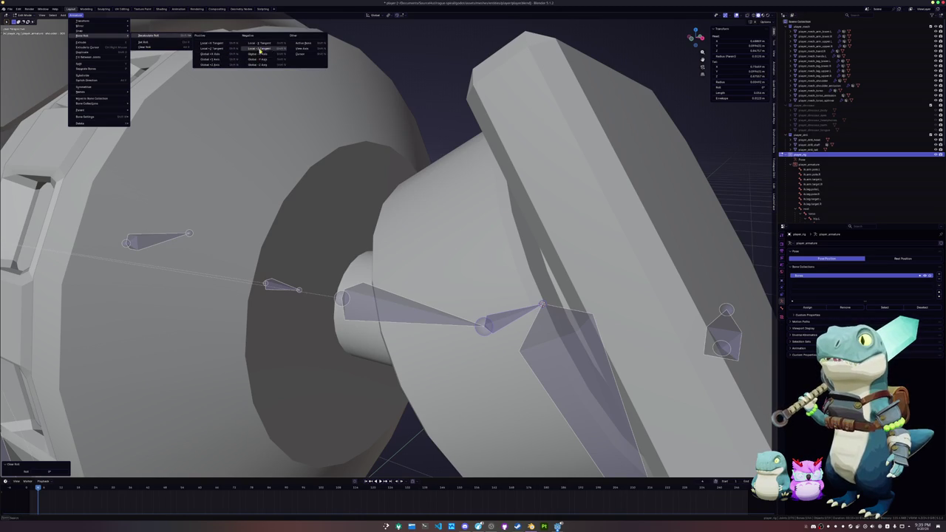
{"action": "left_click", "coordinate": [266, 64]}
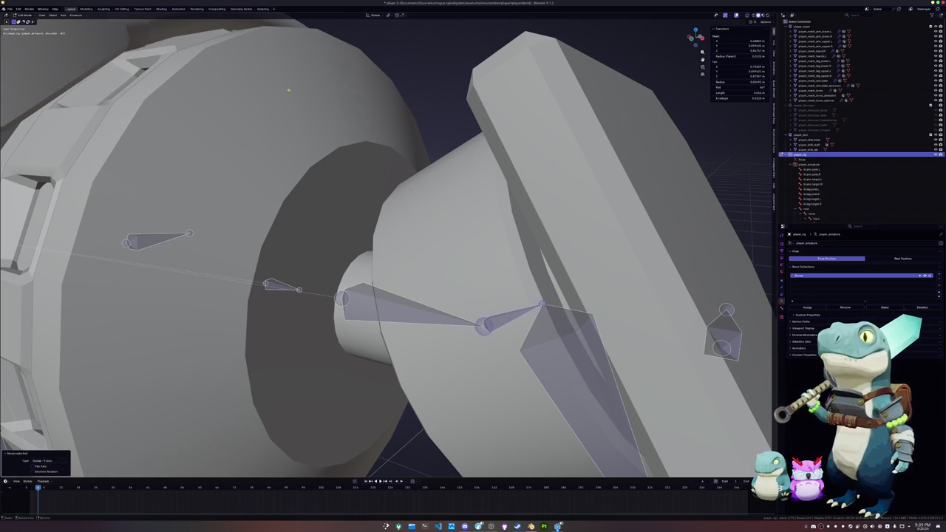
{"action": "scroll", "coordinate": [443, 259], "scroll_direction": "down", "scroll_amount": 3}
{"action": "key", "text": "F2"}
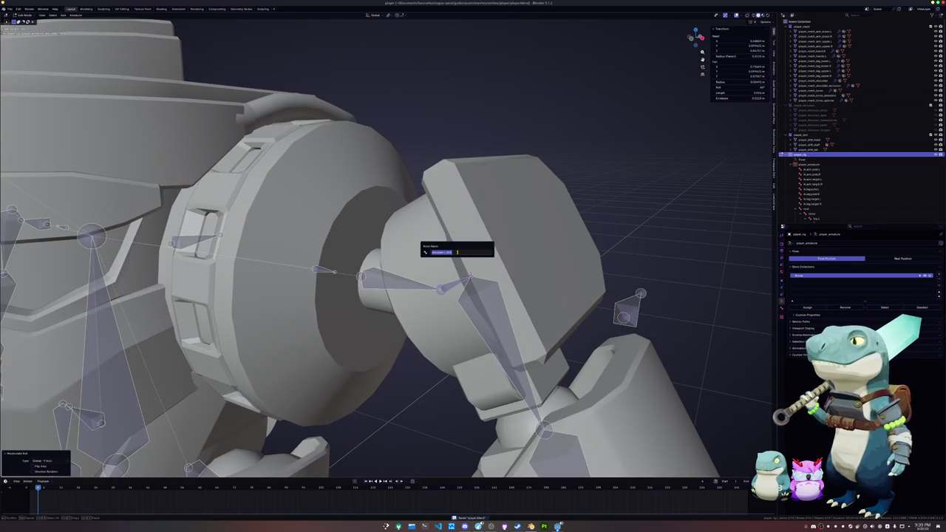
{"action": "type", "text": "arm.l"}
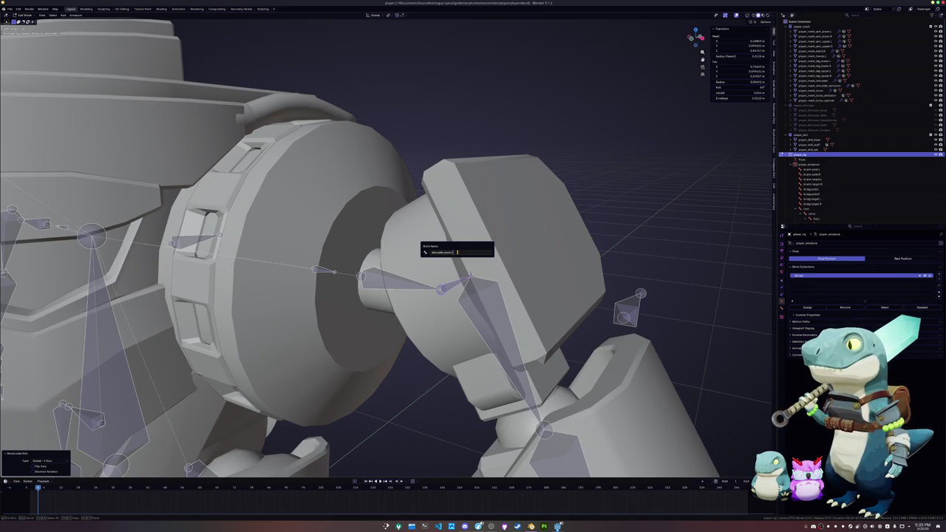
{"action": "key", "text": "Return"}
Review the bone's Deform settings in Bone properties, then select the left hip bone
{"action": "left_click", "coordinate": [782, 311]}
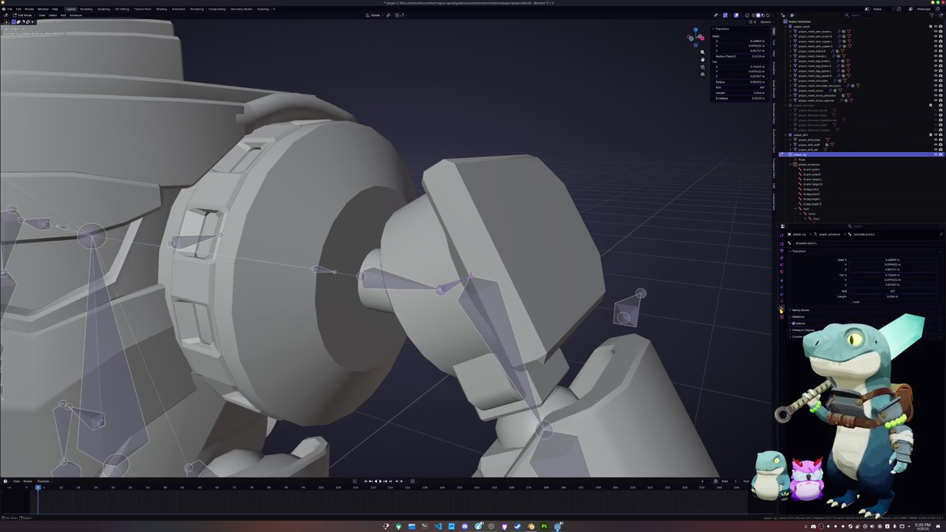
{"action": "scroll", "coordinate": [473, 266], "scroll_direction": "down", "scroll_amount": 5}
{"action": "middle_click_drag", "start_coordinate": [473, 266], "coordinate": [512, 269]}
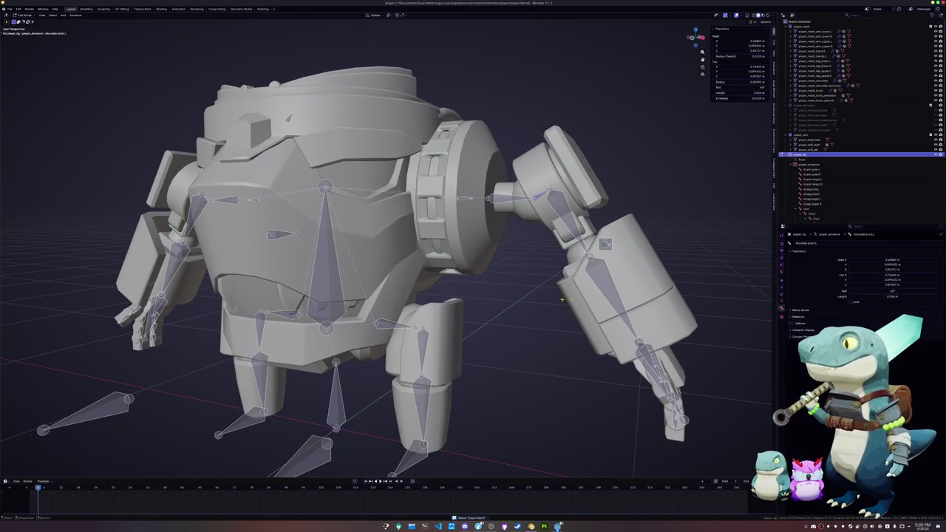
{"action": "left_click", "coordinate": [801, 323]}
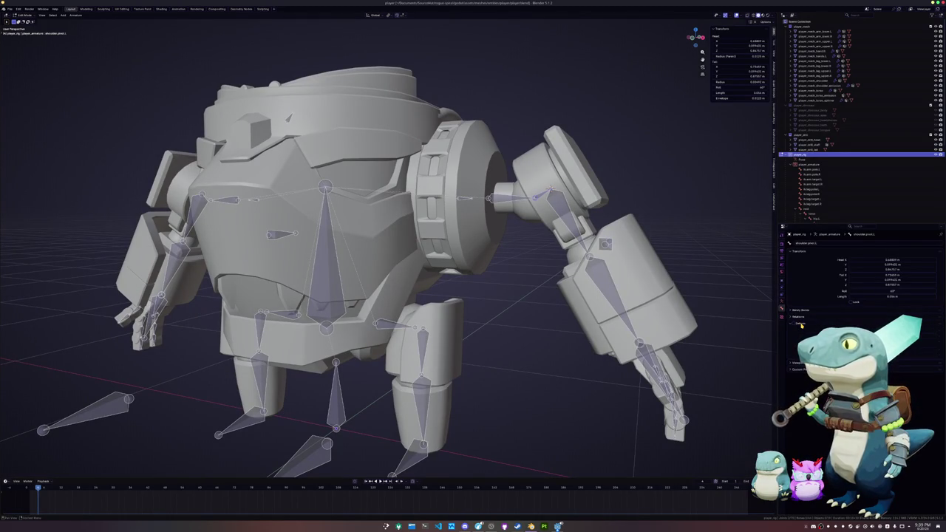
{"action": "left_click", "coordinate": [801, 324]}
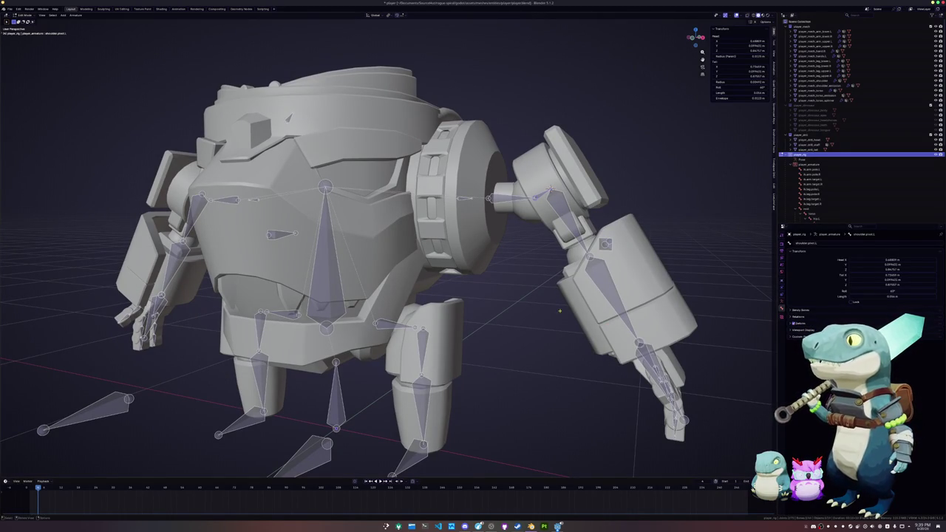
{"action": "mouse_move", "coordinate": [510, 284]}
{"action": "middle_mouse_down"}
{"action": "mouse_move", "coordinate": [536, 283]}
{"action": "mouse_move", "coordinate": [479, 340]}
{"action": "middle_mouse_up"}
{"action": "left_click", "coordinate": [479, 339]}
{"action": "scroll", "coordinate": [479, 340], "scroll_direction": "up", "scroll_amount": 4}
{"action": "scroll", "coordinate": [479, 339], "scroll_direction": "up", "scroll_amount": 2}
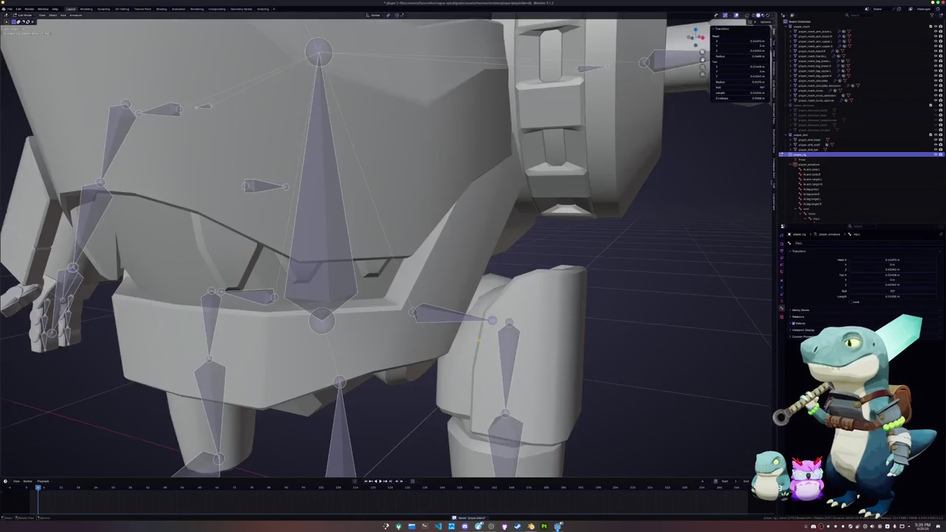
Extrude a new bone from the left hip and snap its tip to the 3D cursor
{"action": "key", "text": "KP_1"}
{"action": "scroll", "coordinate": [479, 340], "scroll_direction": "up", "scroll_amount": 3}
{"action": "middle_click_drag", "start_coordinate": [479, 339], "coordinate": [500, 307]}
{"action": "scroll", "coordinate": [501, 308], "scroll_direction": "up", "scroll_amount": 2}
{"action": "key", "text": "e"}
{"action": "right_click", "coordinate": [501, 308]}
{"action": "key", "text": "shift+s"}
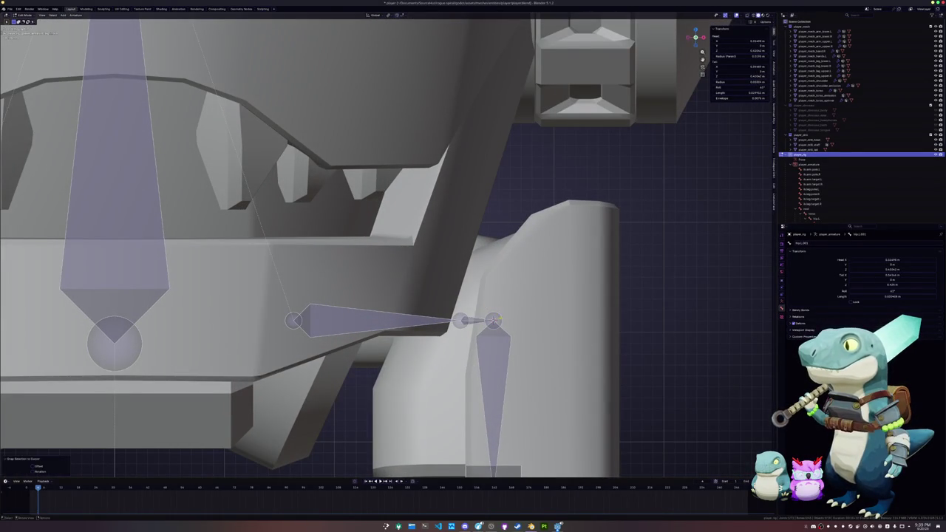
Clear the hip bone's roll and recalculate it to Global -Y
{"action": "scroll", "coordinate": [499, 313], "scroll_direction": "up", "scroll_amount": 1}
{"action": "mouse_move", "coordinate": [499, 313]}
{"action": "middle_mouse_down"}
{"action": "mouse_move", "coordinate": [520, 335]}
{"action": "mouse_move", "coordinate": [507, 337]}
{"action": "middle_mouse_up"}
{"action": "scroll", "coordinate": [520, 335], "scroll_direction": "up", "scroll_amount": 3}
{"action": "key", "text": "alt+r"}
{"action": "left_click", "coordinate": [76, 15]}
{"action": "mouse_move", "coordinate": [89, 36]}
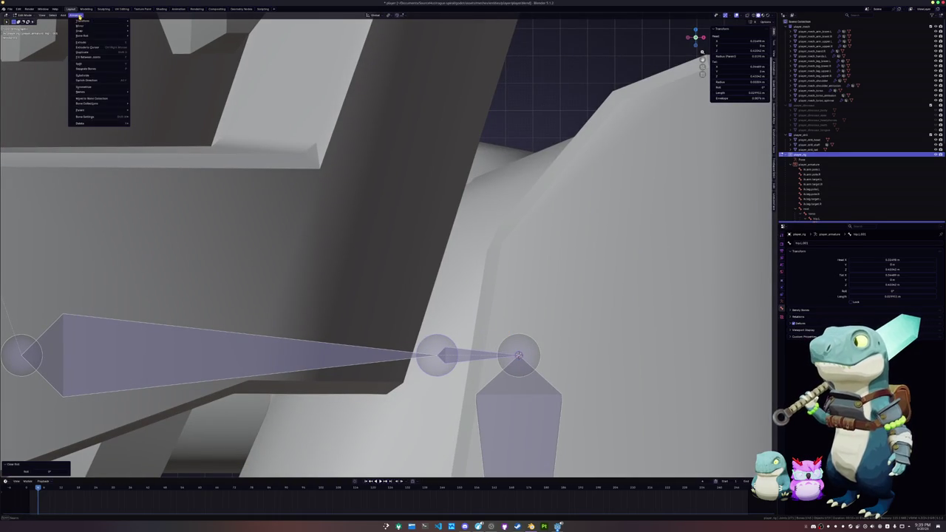
{"action": "mouse_move", "coordinate": [148, 35]}
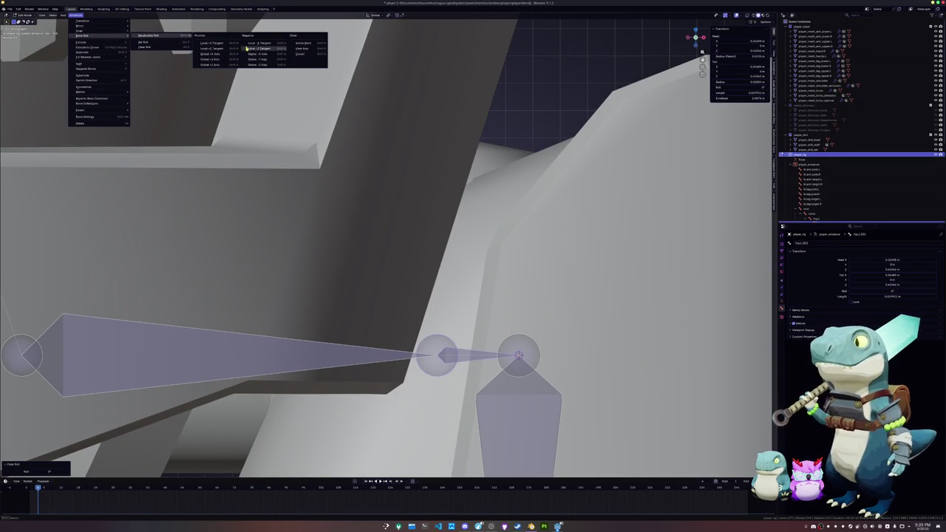
{"action": "left_click", "coordinate": [260, 60]}
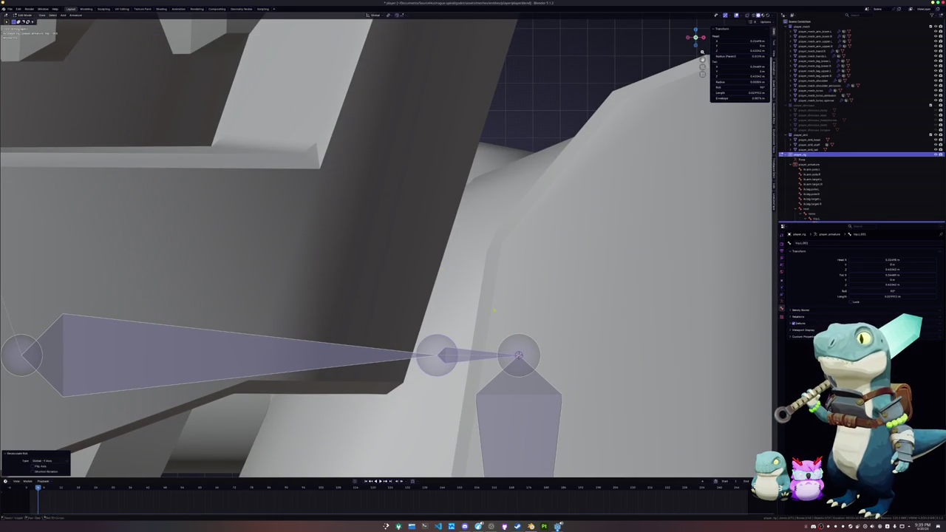
Parent the new bone to the hip bone as Connected and name it hip.pivot.L
{"action": "middle_click_drag", "start_coordinate": [466, 358], "coordinate": [421, 319], "text": "shift"}
{"action": "left_click", "coordinate": [473, 317]}
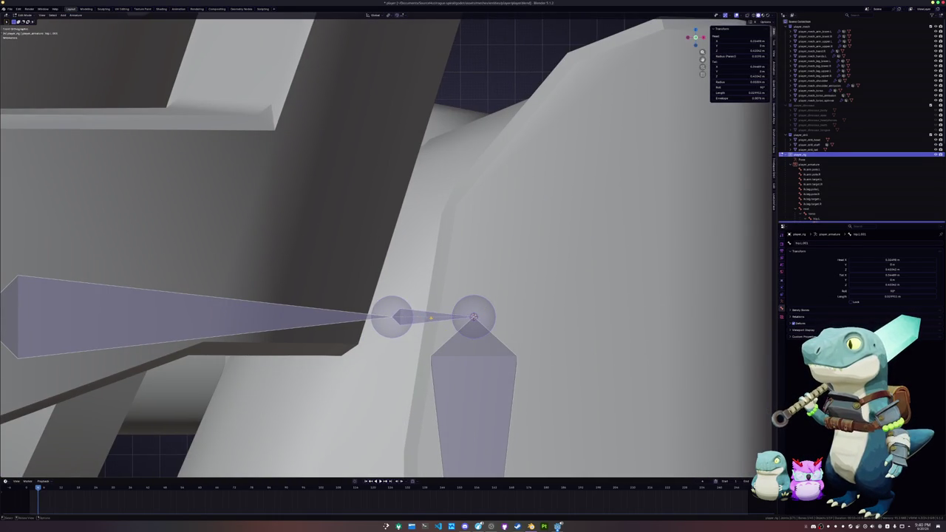
{"action": "key", "text": "ctrl+p"}
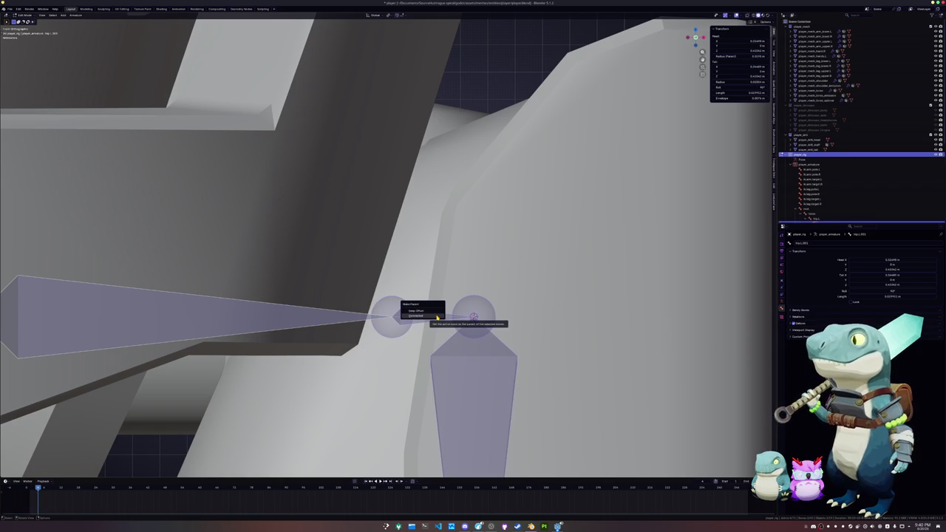
{"action": "left_click", "coordinate": [436, 316]}
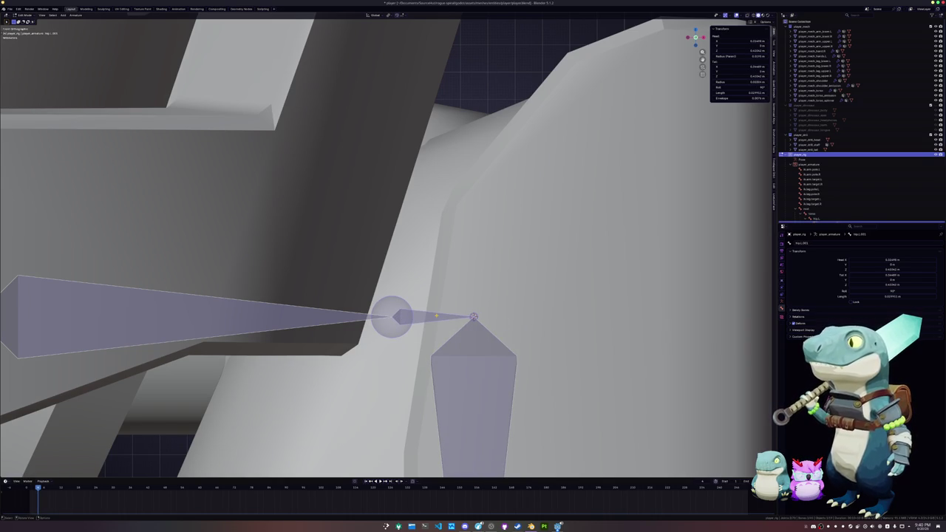
{"action": "key", "text": "F2"}
{"action": "type", "text": "hip.pivot"}
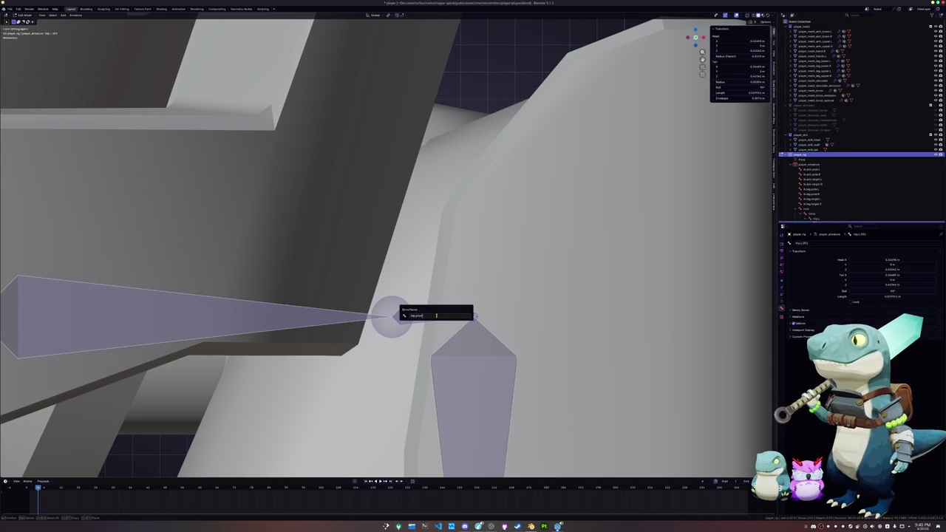
{"action": "key", "text": "Return"}
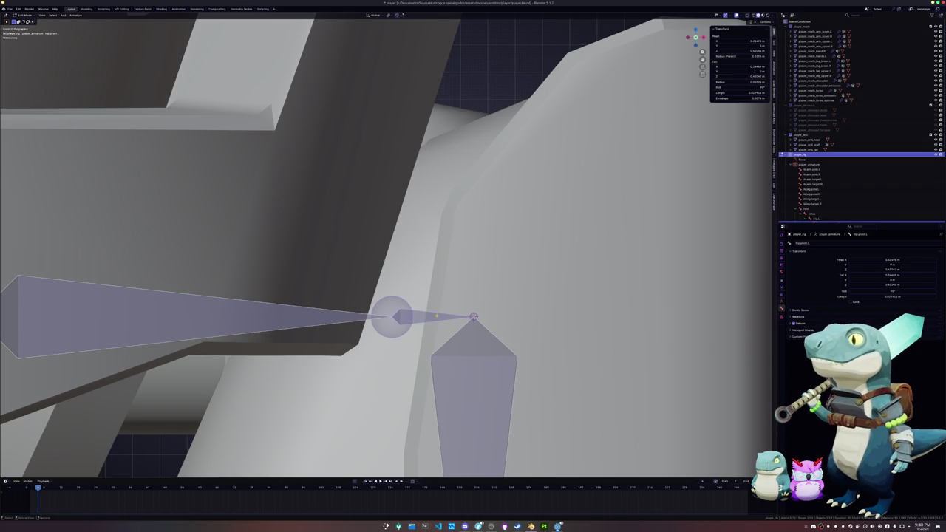
Mirror the new pivot bones to the right side with Armature > Symmetrize
{"action": "scroll", "coordinate": [391, 196], "scroll_direction": "down", "scroll_amount": 3}
{"action": "scroll", "coordinate": [391, 196], "scroll_direction": "down", "scroll_amount": 3}
{"action": "scroll", "coordinate": [391, 195], "scroll_direction": "down", "scroll_amount": 3}
{"action": "left_click", "coordinate": [77, 15]}
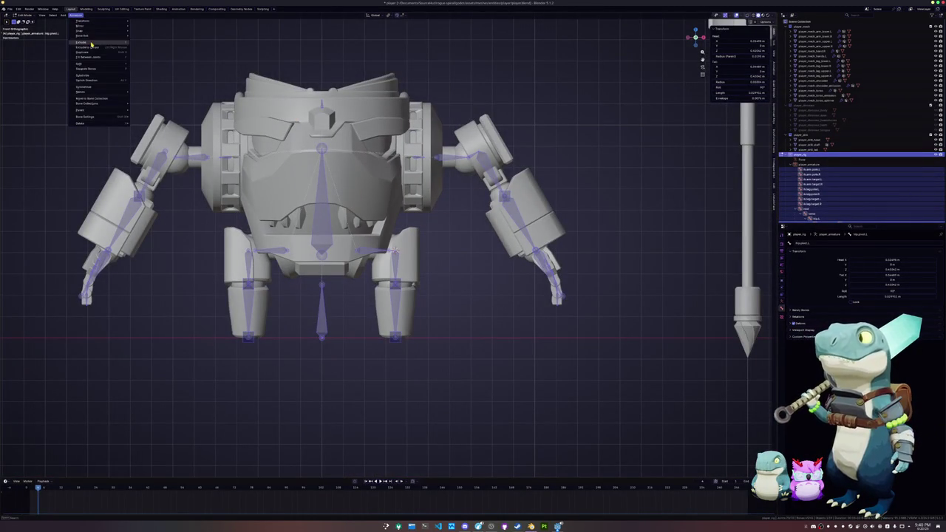
{"action": "left_click", "coordinate": [91, 88]}
Test-rotate the shoulder pivot bone in Pose Mode
{"action": "left_click", "coordinate": [517, 222]}
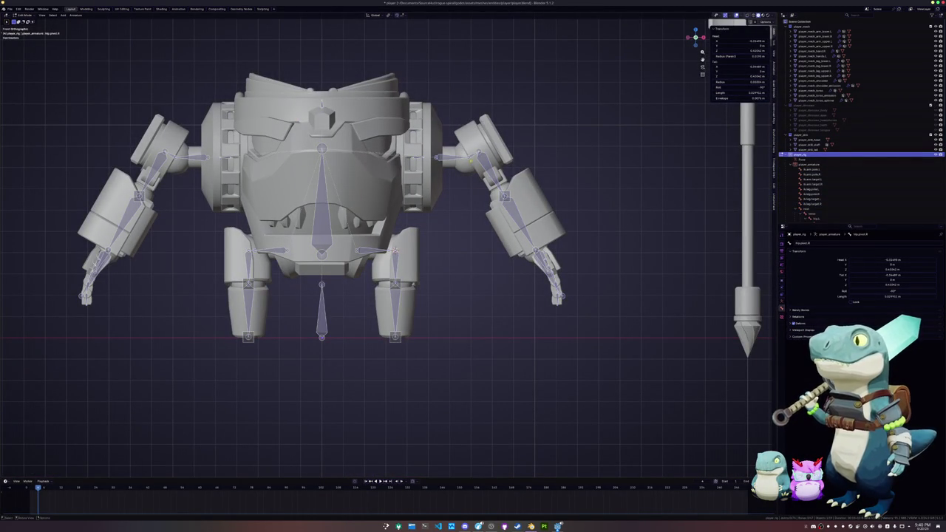
{"action": "key", "text": "r"}
{"action": "right_click", "coordinate": [558, 198]}
{"action": "key", "text": "ctrl+Tab"}
{"action": "left_click", "coordinate": [538, 190]}
{"action": "key", "text": "r"}
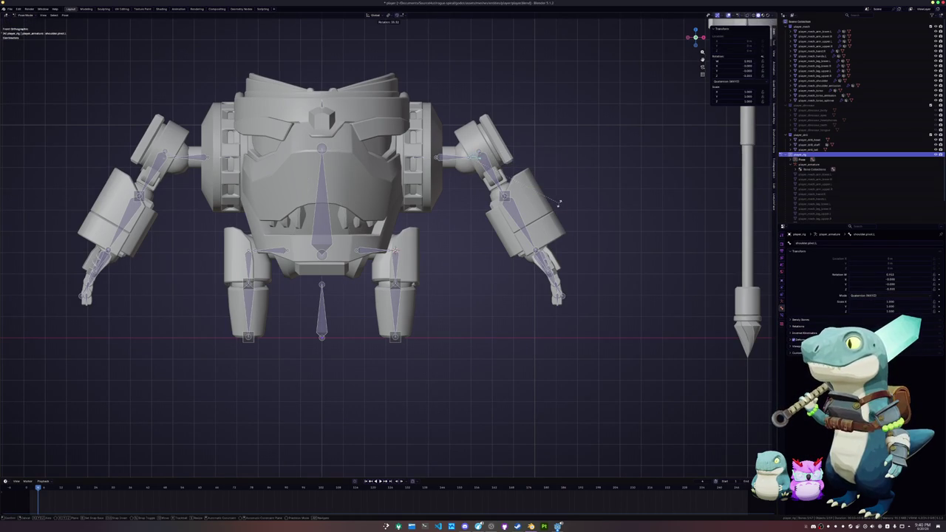
{"action": "scroll", "coordinate": [560, 202], "scroll_direction": "up", "scroll_amount": 3}
{"action": "scroll", "coordinate": [533, 211], "scroll_direction": "up", "scroll_amount": 3}
{"action": "left_click", "coordinate": [448, 120]}
{"action": "scroll", "coordinate": [443, 148], "scroll_direction": "up", "scroll_amount": 3}
{"action": "scroll", "coordinate": [447, 178], "scroll_direction": "up", "scroll_amount": 2}
In Edit Mode, parent the left and right shoulder bones to their pivots as Connected
{"action": "key", "text": "ctrl+Tab"}
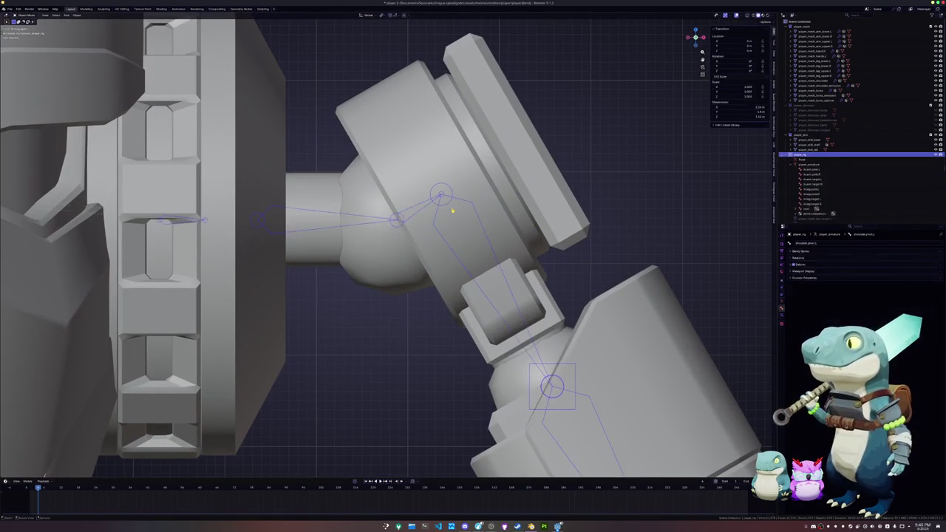
{"action": "key", "text": "Tab"}
{"action": "key", "text": "ctrl+p"}
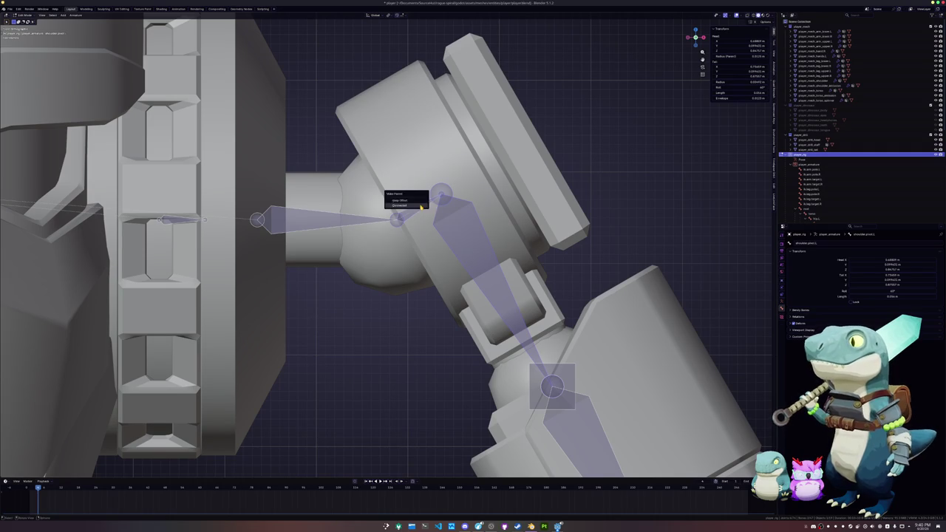
{"action": "left_click", "coordinate": [414, 201]}
{"action": "key", "text": "KP_1"}
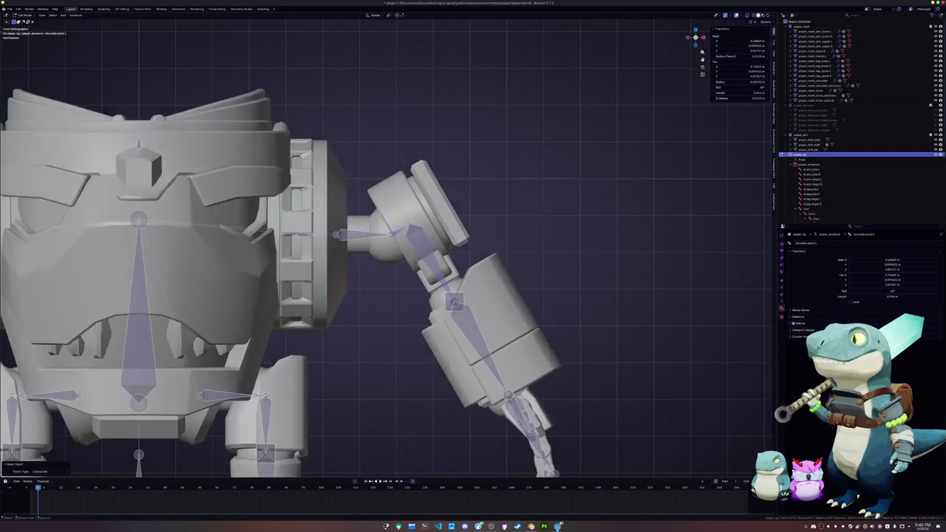
{"action": "scroll", "coordinate": [473, 266], "scroll_direction": "down", "scroll_amount": 3}
{"action": "middle_click_drag", "start_coordinate": [295, 266], "coordinate": [510, 267], "text": "shift"}
{"action": "scroll", "coordinate": [576, 266], "scroll_direction": "up", "scroll_amount": 4}
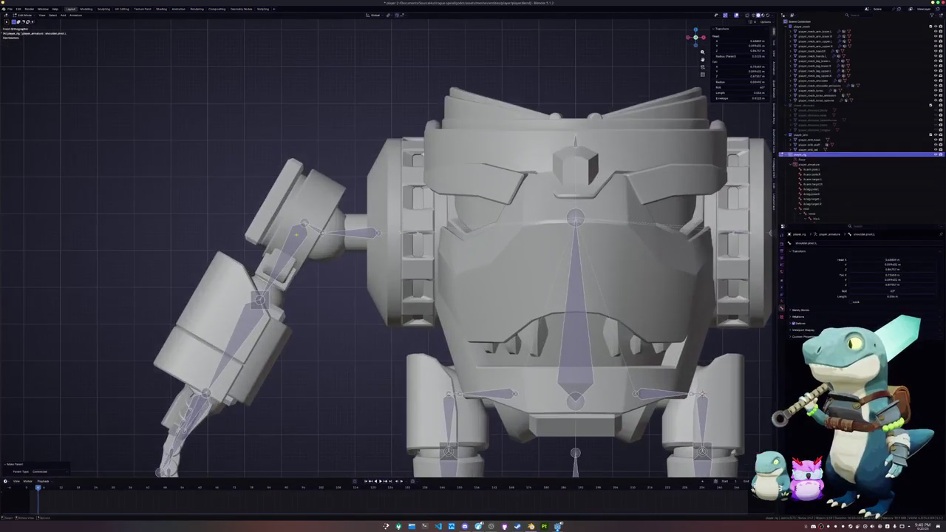
{"action": "left_click", "coordinate": [317, 232]}
{"action": "key", "text": "ctrl+p"}
{"action": "left_click", "coordinate": [329, 190]}
In Pose Mode, rotate the left shoulder pivot around X to swing the arm
{"action": "scroll", "coordinate": [377, 220], "scroll_direction": "down", "scroll_amount": 2}
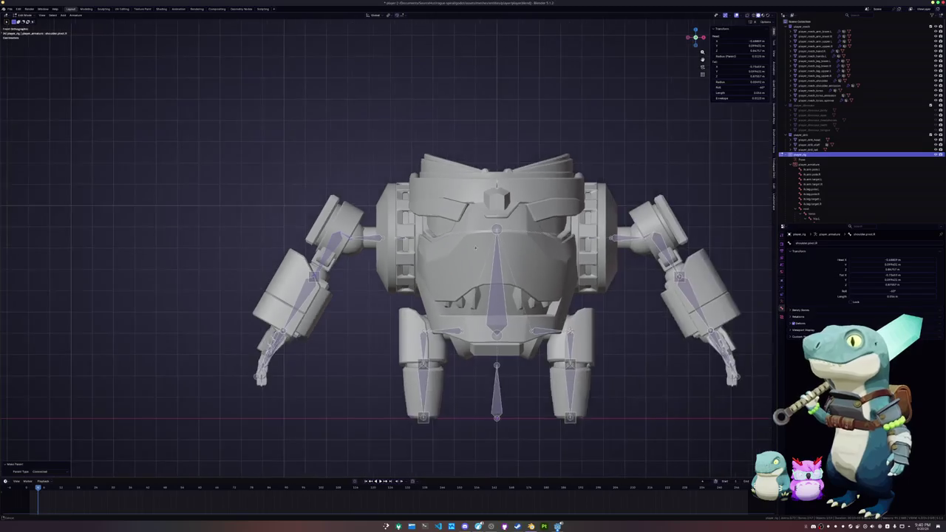
{"action": "middle_click_drag", "start_coordinate": [591, 245], "coordinate": [454, 245], "text": "shift"}
{"action": "left_click", "coordinate": [481, 238]}
{"action": "key", "text": "ctrl+Tab"}
{"action": "key", "text": "ctrl+Tab"}
{"action": "left_click", "coordinate": [486, 264]}
{"action": "scroll", "coordinate": [487, 263], "scroll_direction": "up", "scroll_amount": 2}
{"action": "key", "text": "r"}
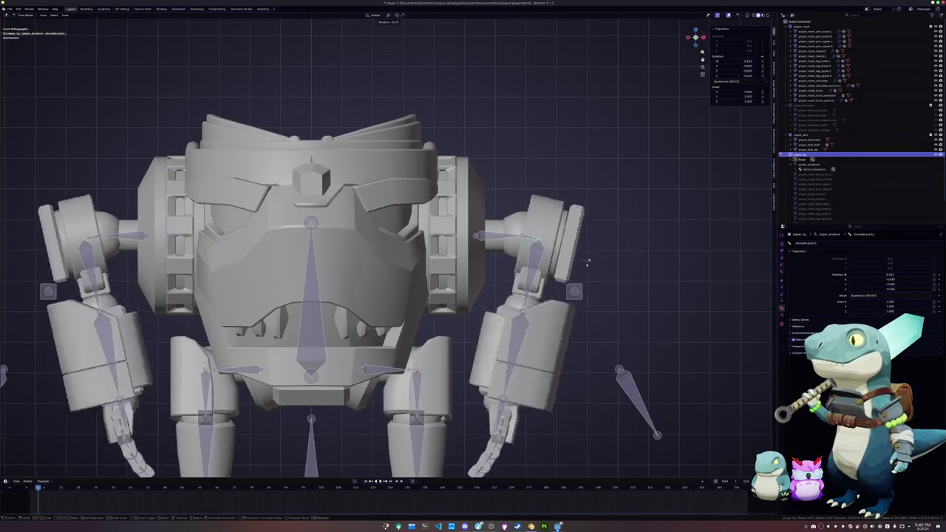
{"action": "left_click", "coordinate": [600, 225]}
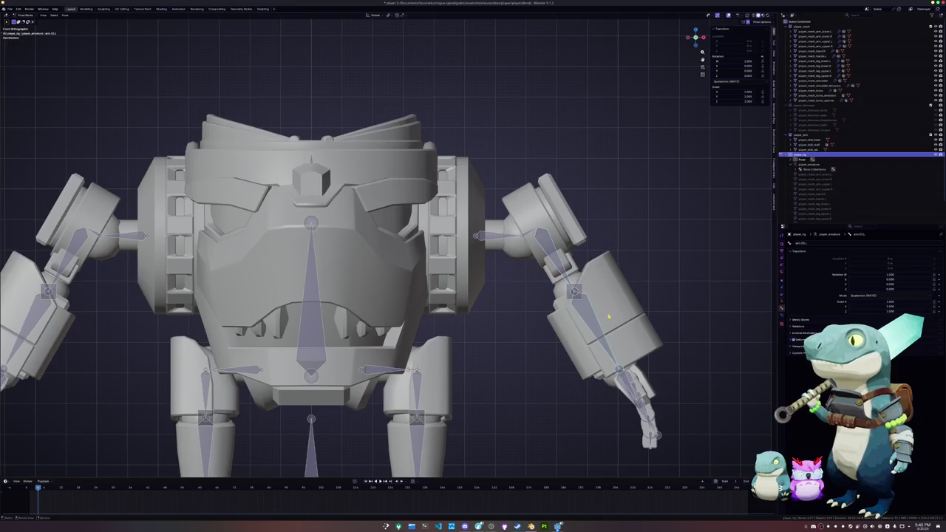
{"action": "middle_click_drag", "start_coordinate": [594, 322], "coordinate": [584, 347]}
{"action": "key", "text": "r"}
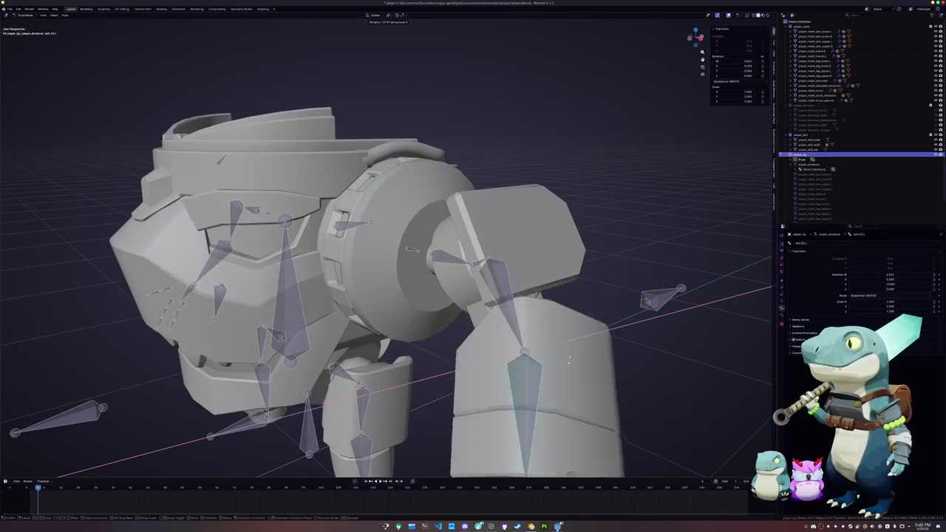
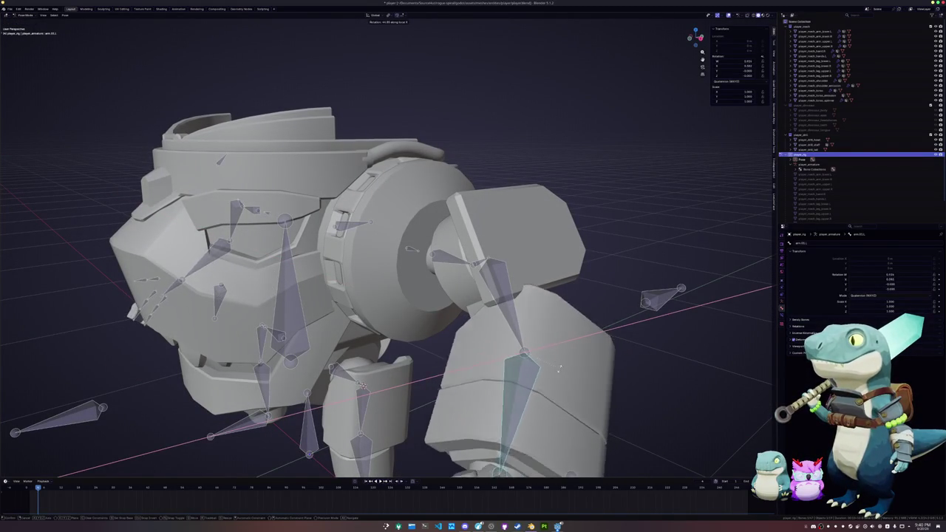
Test-rotate the arm bone twice, then undo the rotation
{"action": "left_click", "coordinate": [560, 367]}
{"action": "mouse_move", "coordinate": [559, 367]}
{"action": "middle_mouse_down"}
{"action": "mouse_move", "coordinate": [556, 345]}
{"action": "mouse_move", "coordinate": [585, 333]}
{"action": "middle_mouse_up"}
{"action": "scroll", "coordinate": [584, 334], "scroll_direction": "down", "scroll_amount": 4}
{"action": "key", "text": "r"}
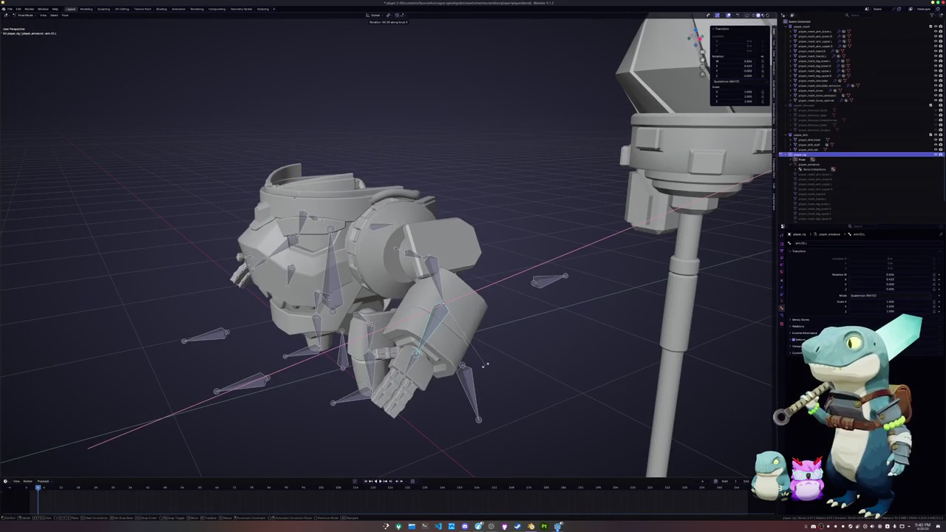
{"action": "left_click", "coordinate": [469, 366]}
{"action": "key", "text": "ctrl+z"}
{"action": "middle_click_drag", "start_coordinate": [433, 367], "coordinate": [467, 347]}
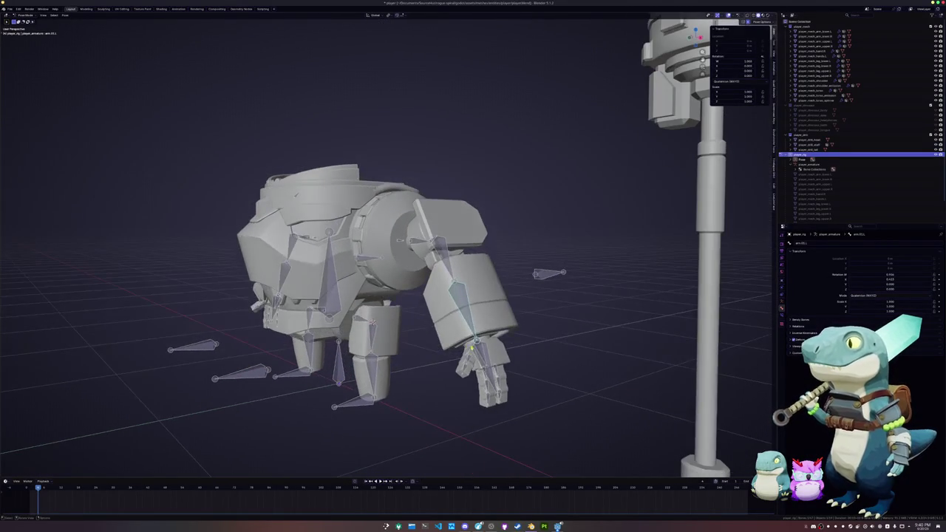
Rotate the left hand bone hand.L around its local X axis
{"action": "left_click", "coordinate": [482, 359]}
{"action": "key", "text": "r"}
{"action": "key", "text": "x"}
{"action": "key", "text": "x"}
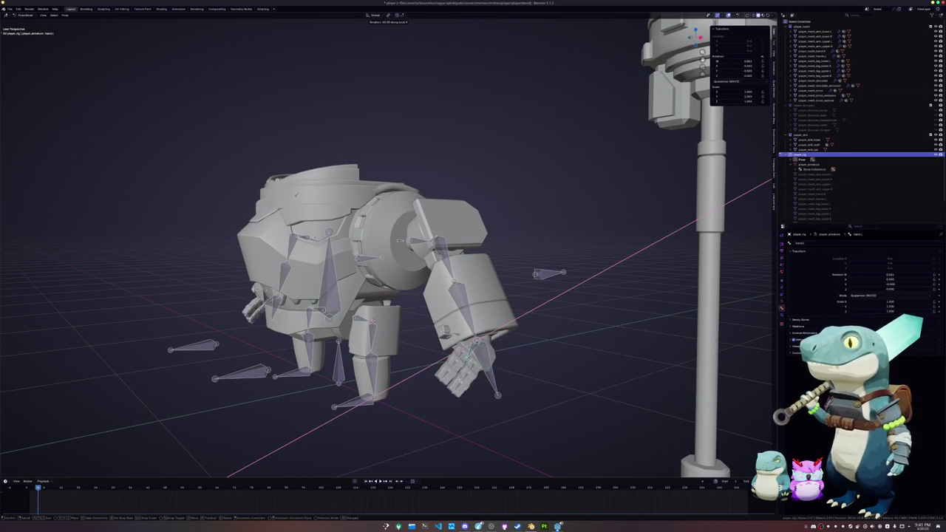
{"action": "left_click", "coordinate": [520, 360]}
{"action": "middle_click_drag", "start_coordinate": [520, 360], "coordinate": [443, 347]}
Try an X-axis rotation on the leg bones and cancel it
{"action": "left_click", "coordinate": [440, 362]}
{"action": "key", "text": "r"}
{"action": "key", "text": "x"}
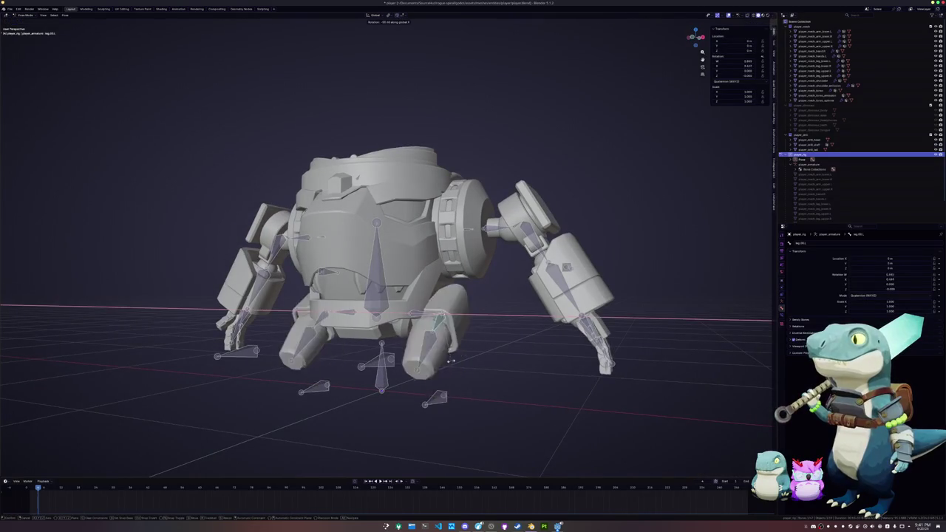
{"action": "key", "text": "Escape"}
Test-rotate the right upper arm bone on local Y, then cancel back to rest
{"action": "left_click", "coordinate": [520, 235]}
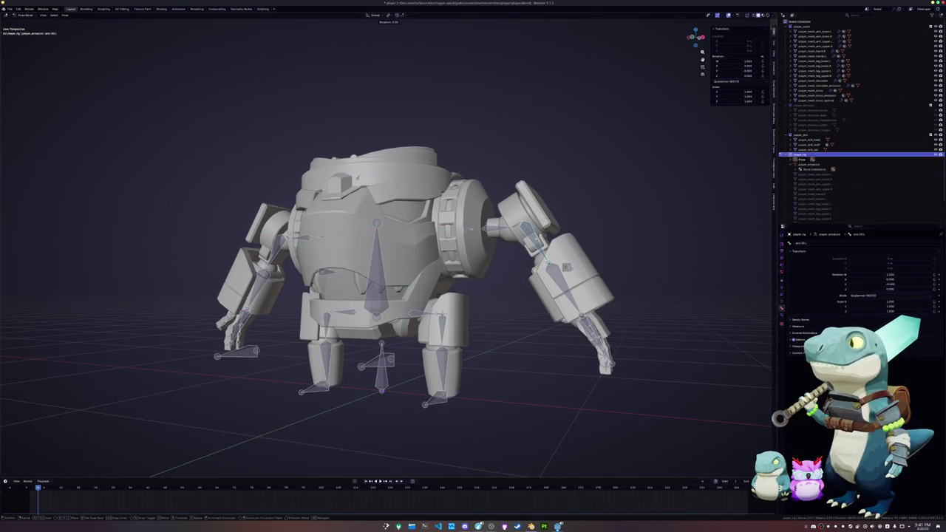
{"action": "key", "text": "r"}
{"action": "key", "text": "x"}
{"action": "key", "text": "x"}
{"action": "key", "text": "z"}
{"action": "key", "text": "y"}
{"action": "key", "text": "y"}
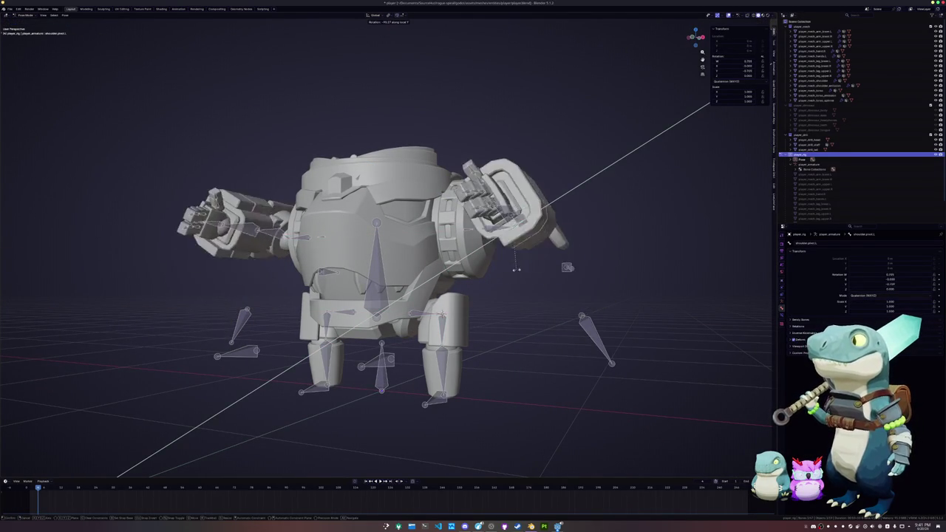
{"action": "key", "text": "Escape"}
Box-select the hand bones, rotate them on Z, then undo it
{"action": "middle_click_drag", "start_coordinate": [560, 295], "coordinate": [562, 303]}
{"action": "left_click_drag", "start_coordinate": [538, 281], "coordinate": [591, 332]}
{"action": "key", "text": "r"}
{"action": "key", "text": "z"}
{"action": "key", "text": "z"}
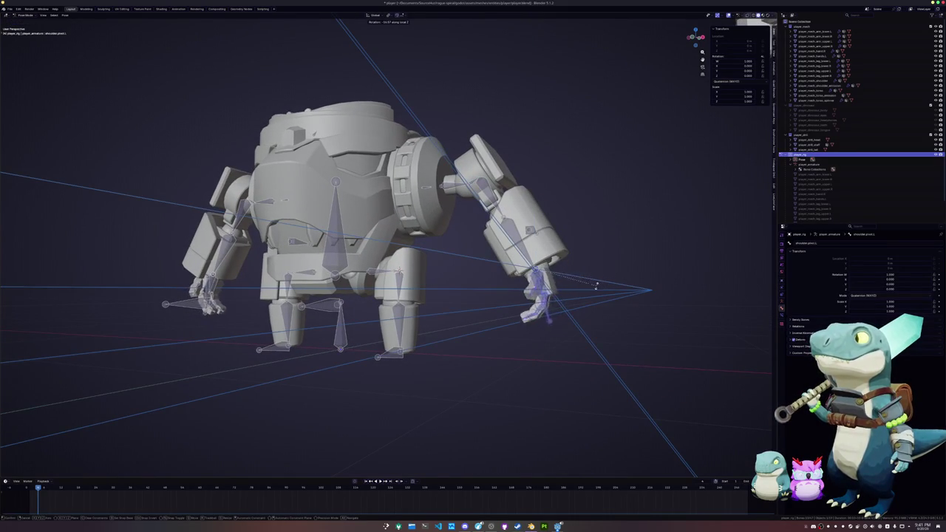
{"action": "left_click", "coordinate": [446, 300]}
{"action": "mouse_move", "coordinate": [446, 300]}
{"action": "middle_mouse_down"}
{"action": "mouse_move", "coordinate": [477, 299]}
{"action": "mouse_move", "coordinate": [446, 323]}
{"action": "middle_mouse_up"}
{"action": "key", "text": "ctrl+z"}
Test-rotate the torso bone, cancel it, and switch the rig to Object Mode
{"action": "left_click", "coordinate": [364, 214]}
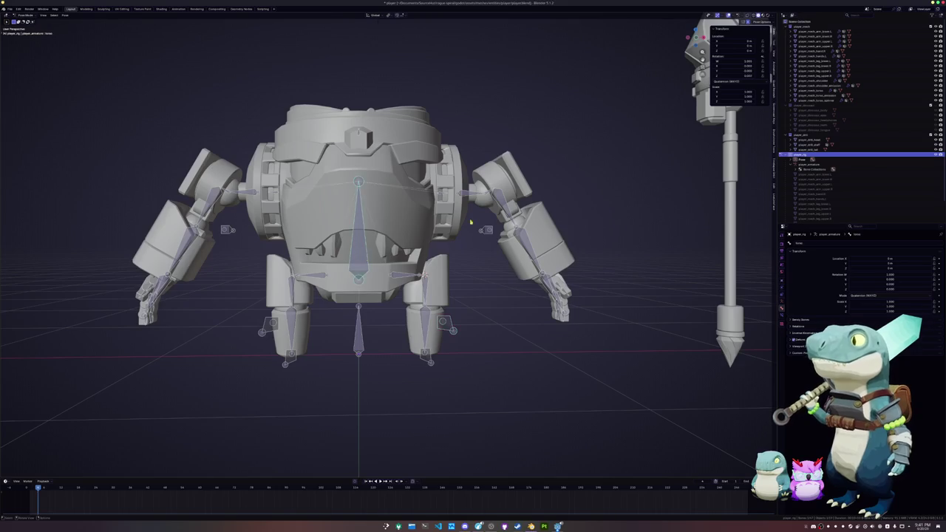
{"action": "key", "text": "r"}
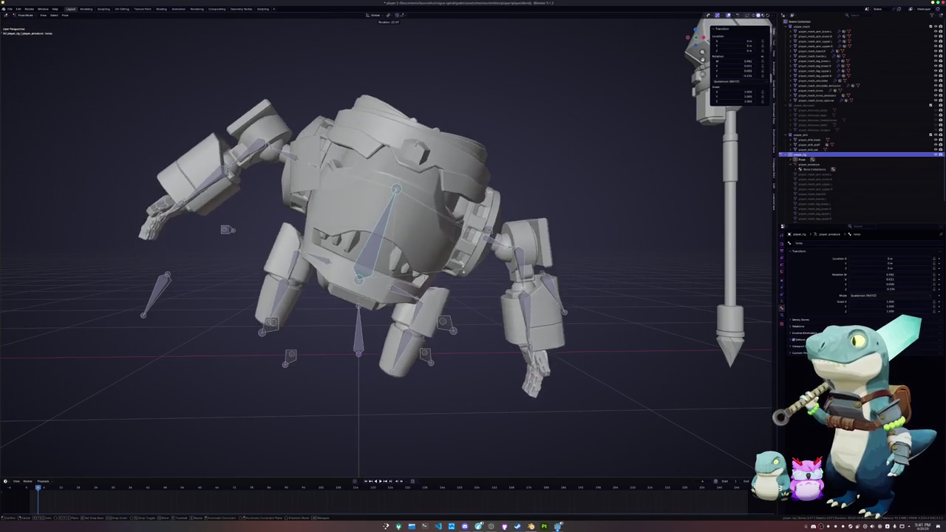
{"action": "key", "text": "Escape"}
{"action": "middle_click_drag", "start_coordinate": [444, 325], "coordinate": [463, 335]}
{"action": "key", "text": "ctrl+Tab"}
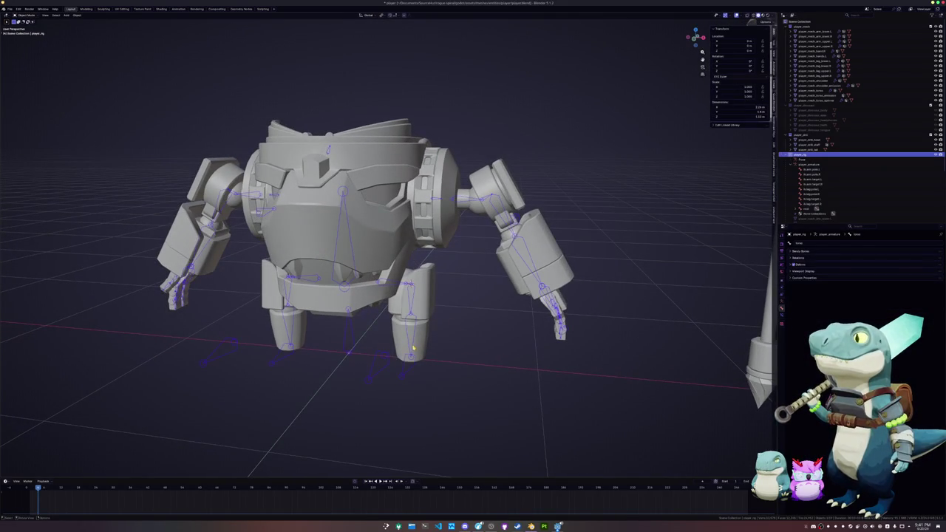
Put the armature into Pose Mode after briefly checking the object constraints
{"action": "key", "text": "Tab"}
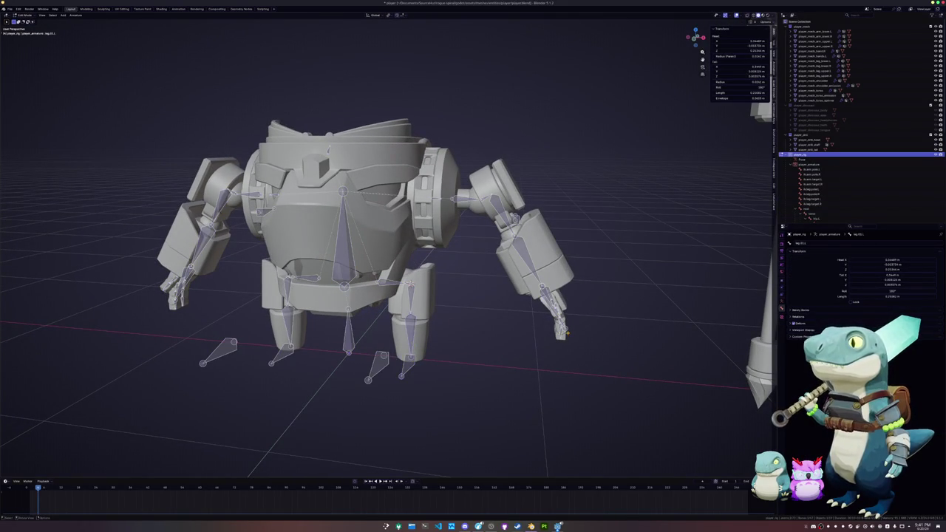
{"action": "left_click", "coordinate": [784, 294]}
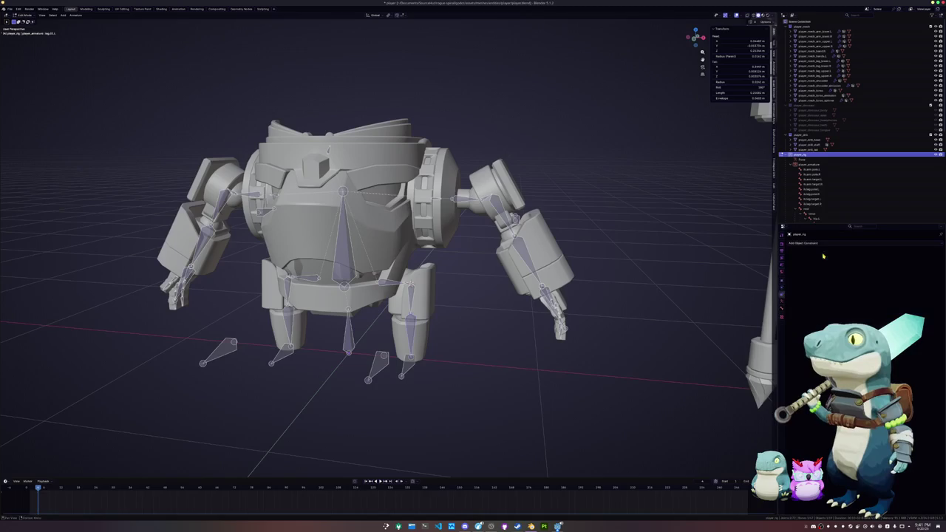
{"action": "left_click", "coordinate": [821, 243]}
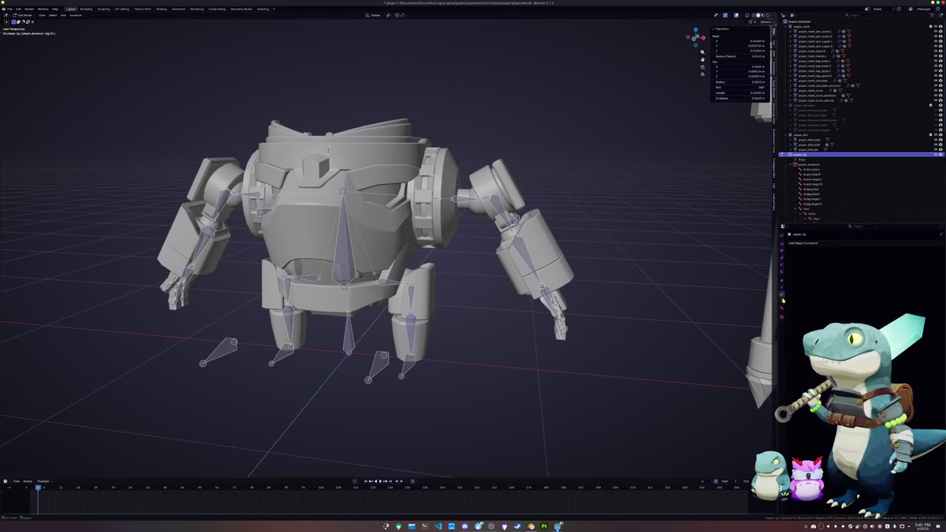
{"action": "key", "text": "ctrl+Tab"}
{"action": "left_click", "coordinate": [533, 390]}
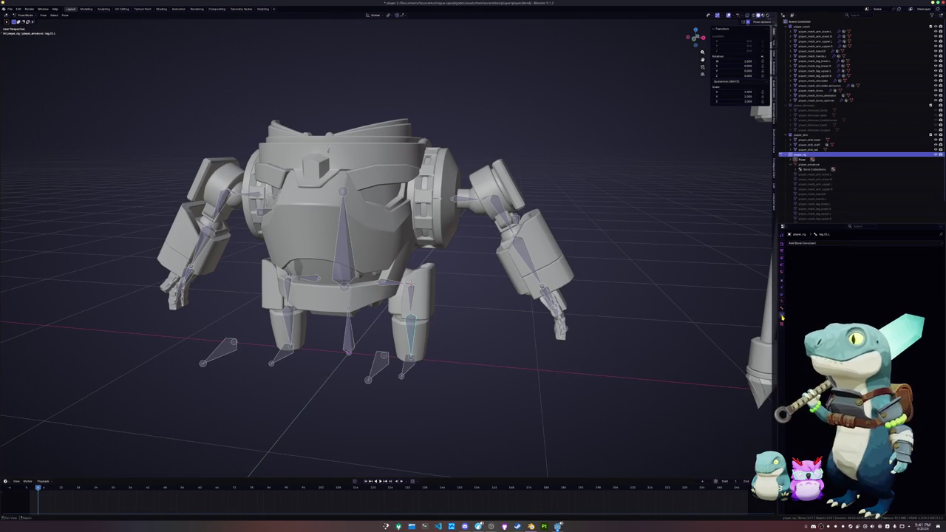
Add an Inverse Kinematics constraint targeting player_rig's leg IK target bone
{"action": "left_click", "coordinate": [843, 242]}
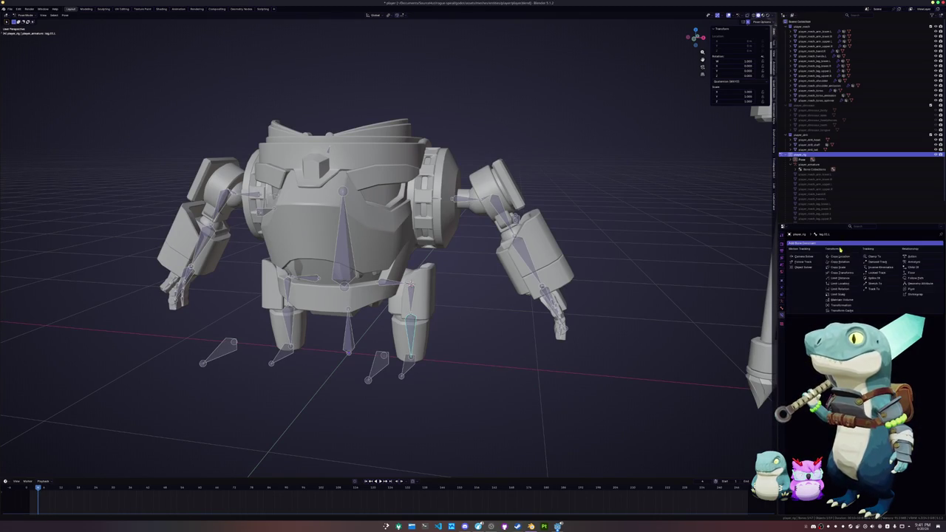
{"action": "left_click", "coordinate": [880, 268]}
{"action": "left_click", "coordinate": [871, 259]}
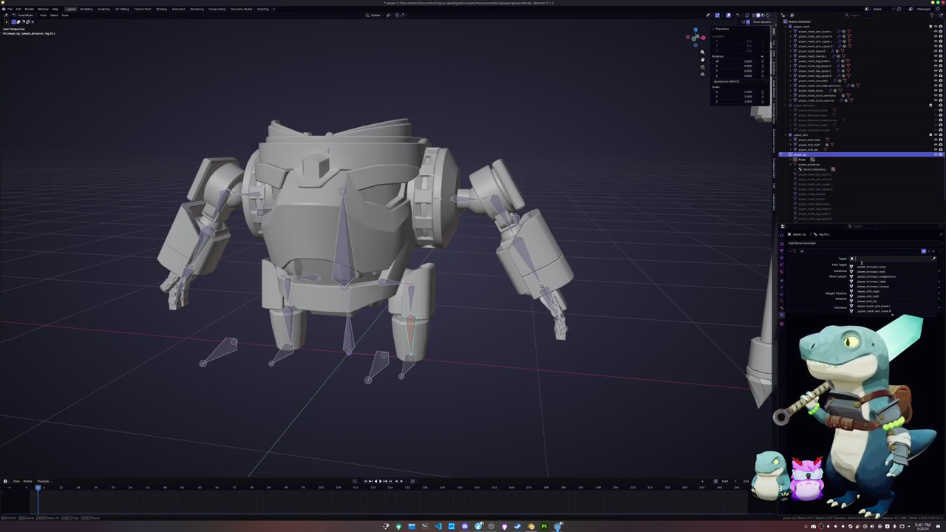
{"action": "left_click", "coordinate": [932, 259]}
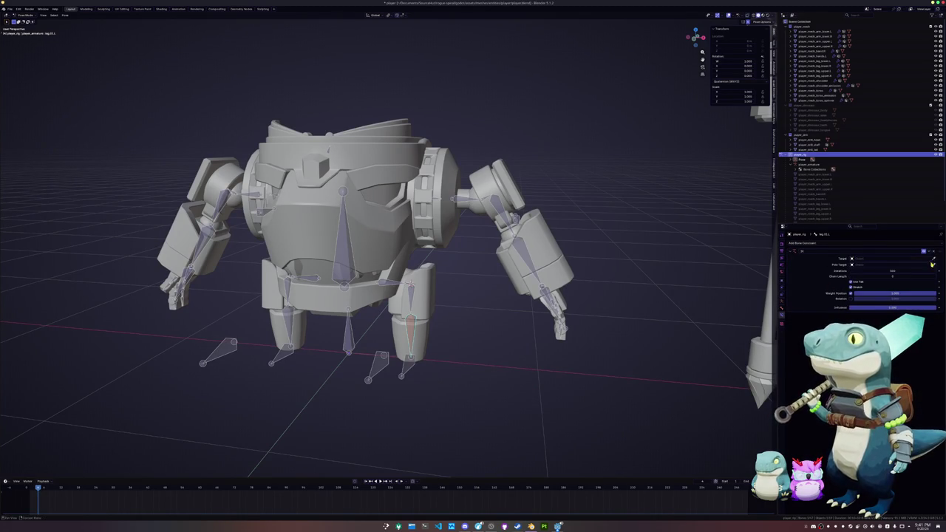
{"action": "left_click", "coordinate": [405, 367]}
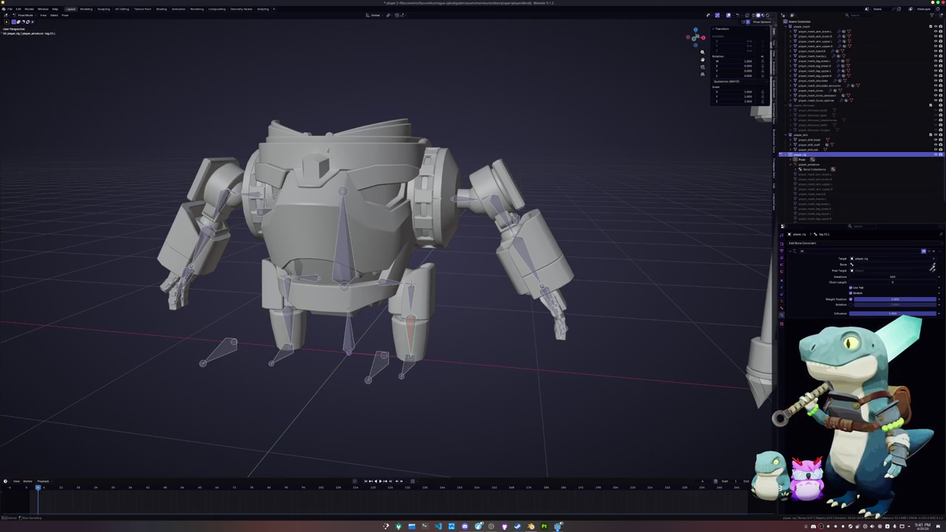
{"action": "left_click", "coordinate": [857, 265]}
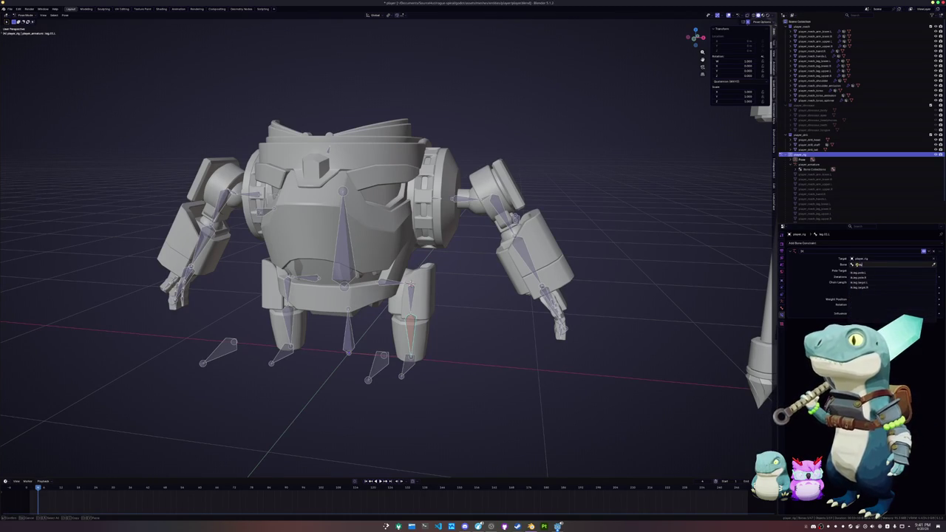
{"action": "left_click", "coordinate": [857, 271]}
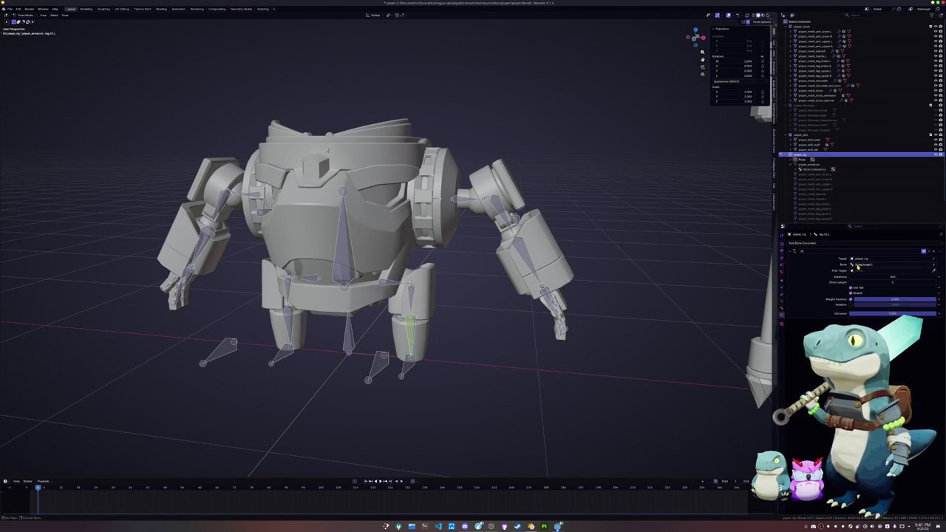
Try a player_rig pole target, adjust the chain length, then clear the pole target
{"action": "left_click", "coordinate": [859, 270]}
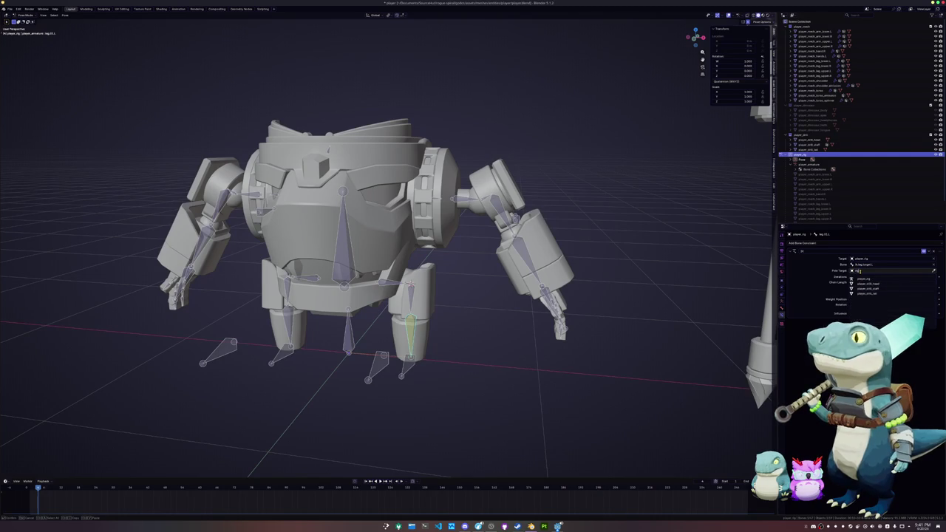
{"action": "left_click", "coordinate": [861, 278]}
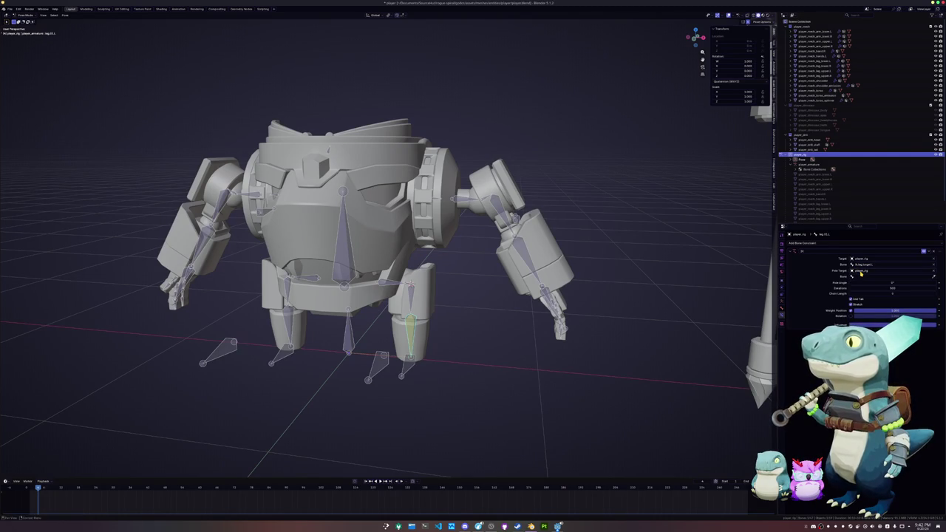
{"action": "left_click", "coordinate": [933, 279]}
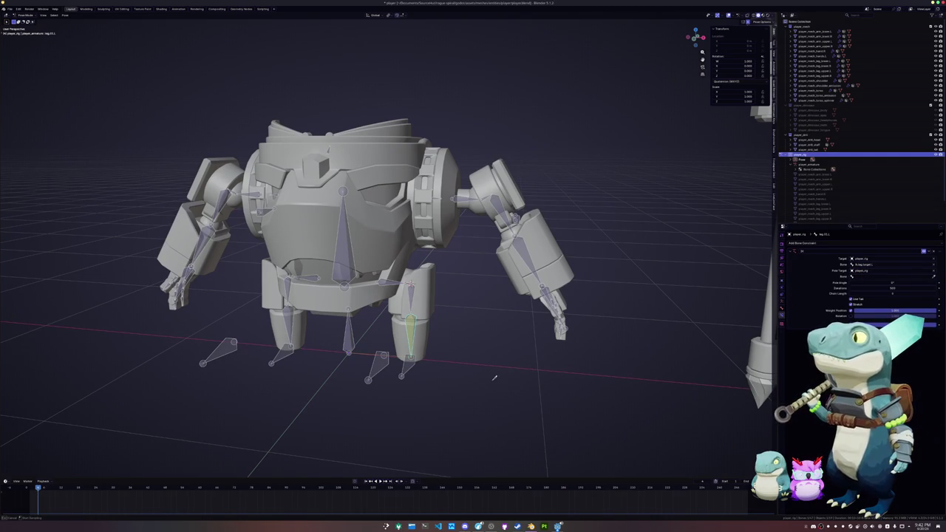
{"action": "left_click", "coordinate": [375, 373]}
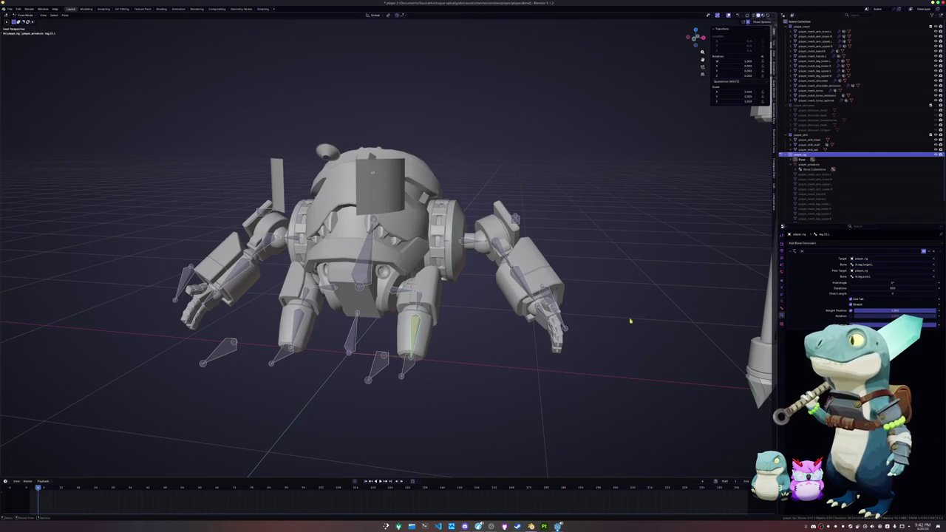
{"action": "middle_click_drag", "start_coordinate": [643, 321], "coordinate": [513, 317]}
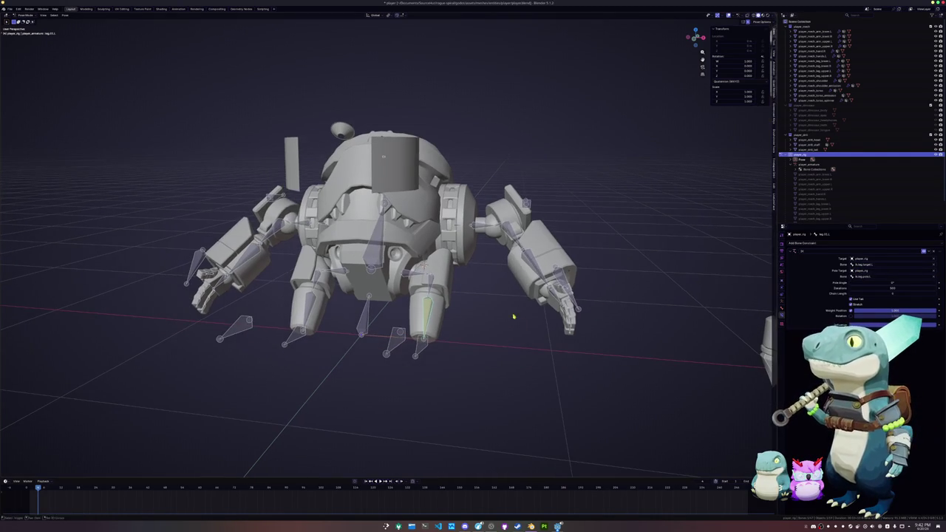
{"action": "left_click", "coordinate": [936, 294]}
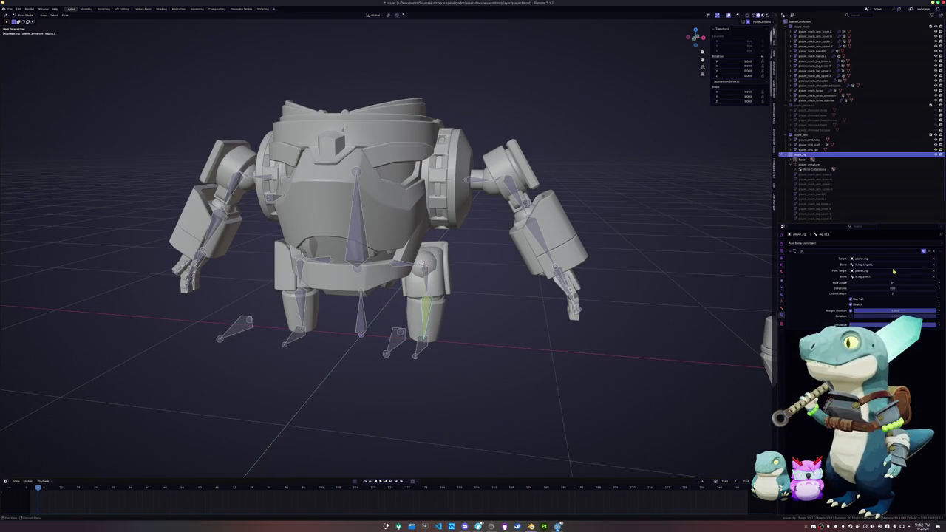
{"action": "left_click", "coordinate": [932, 272]}
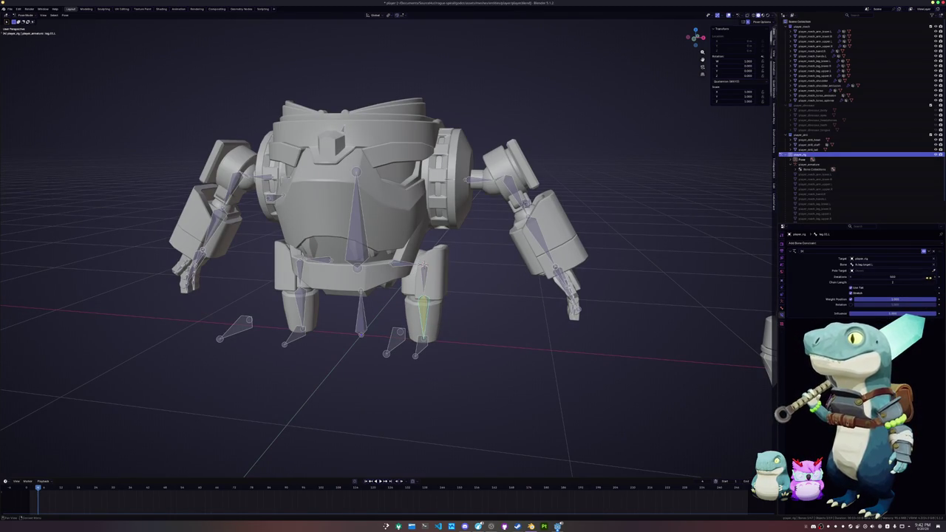
{"action": "scroll", "coordinate": [601, 323], "scroll_direction": "up", "scroll_amount": 2}
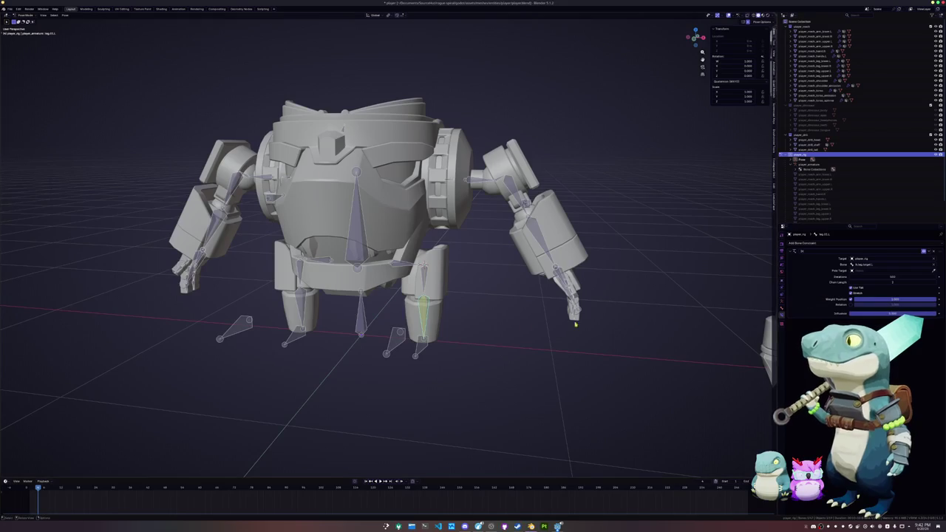
In Edit Mode, connect-parent the shoulder bone to its parent bone
{"action": "scroll", "coordinate": [490, 334], "scroll_direction": "up", "scroll_amount": 2}
{"action": "scroll", "coordinate": [502, 324], "scroll_direction": "up", "scroll_amount": 3}
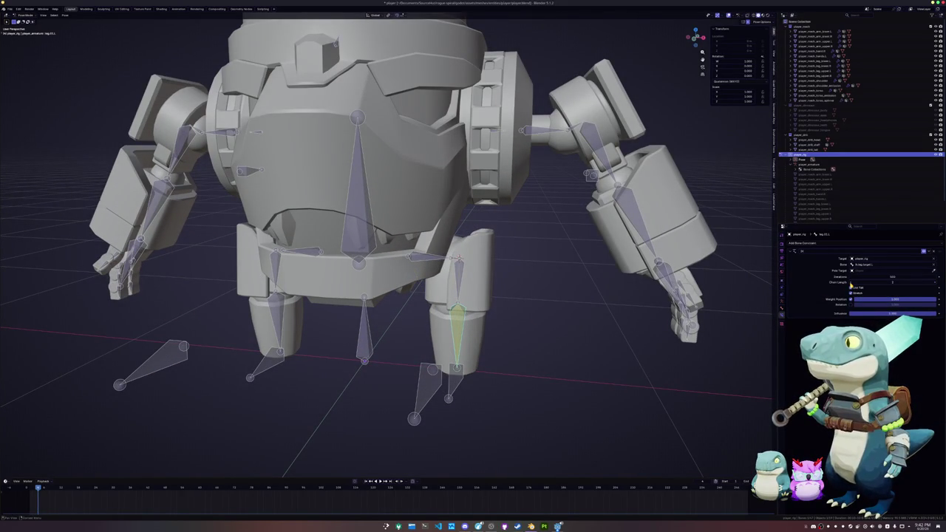
{"action": "scroll", "coordinate": [566, 327], "scroll_direction": "up", "scroll_amount": 2}
{"action": "scroll", "coordinate": [507, 270], "scroll_direction": "up", "scroll_amount": 2}
{"action": "scroll", "coordinate": [481, 296], "scroll_direction": "up", "scroll_amount": 2}
{"action": "scroll", "coordinate": [568, 281], "scroll_direction": "up", "scroll_amount": 2}
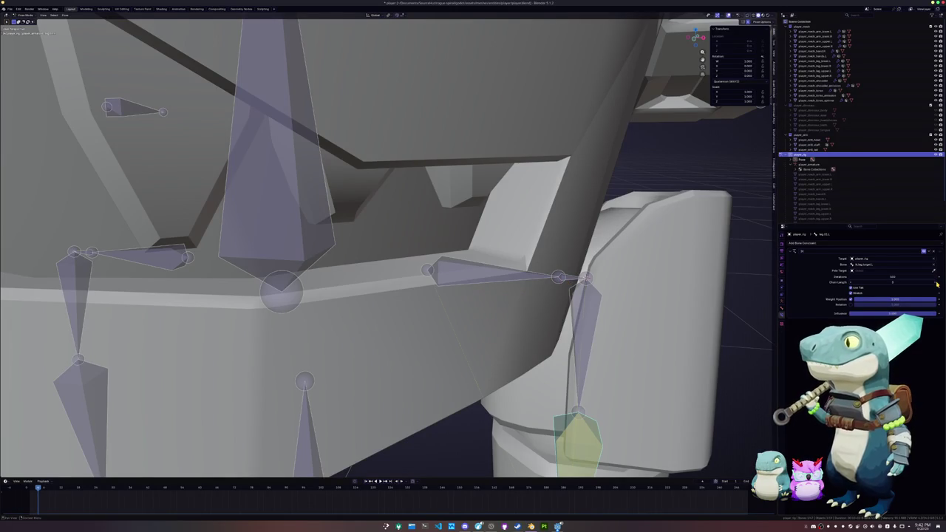
{"action": "middle_click_drag", "start_coordinate": [562, 311], "coordinate": [517, 293]}
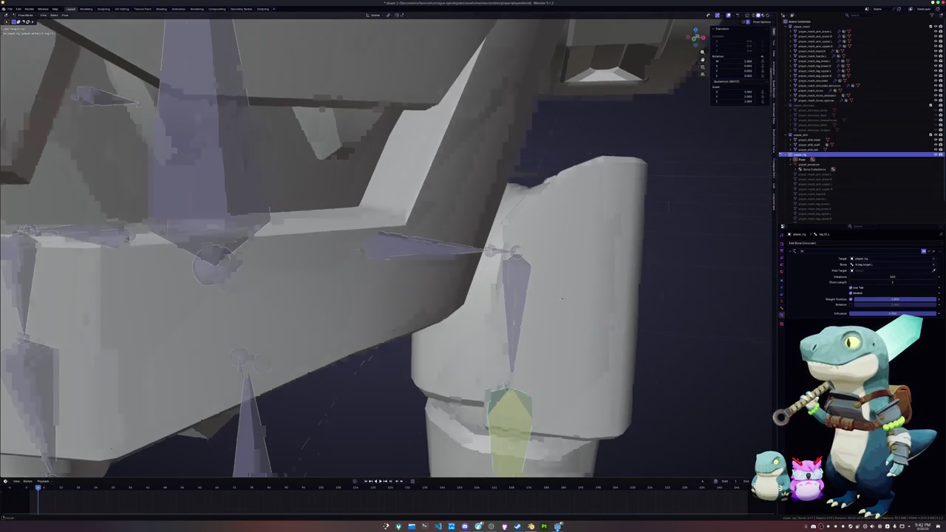
{"action": "key", "text": "Tab"}
{"action": "scroll", "coordinate": [556, 271], "scroll_direction": "up", "scroll_amount": 3}
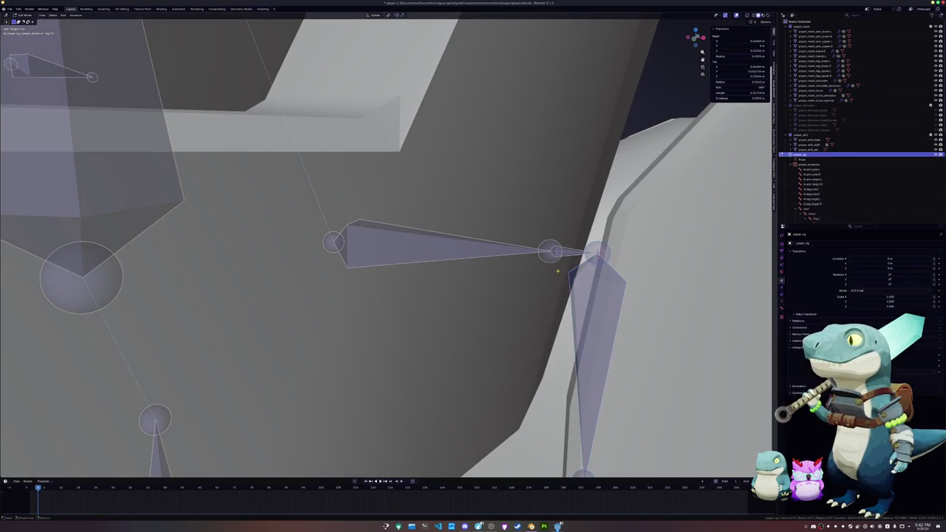
{"action": "key", "text": "ctrl+p"}
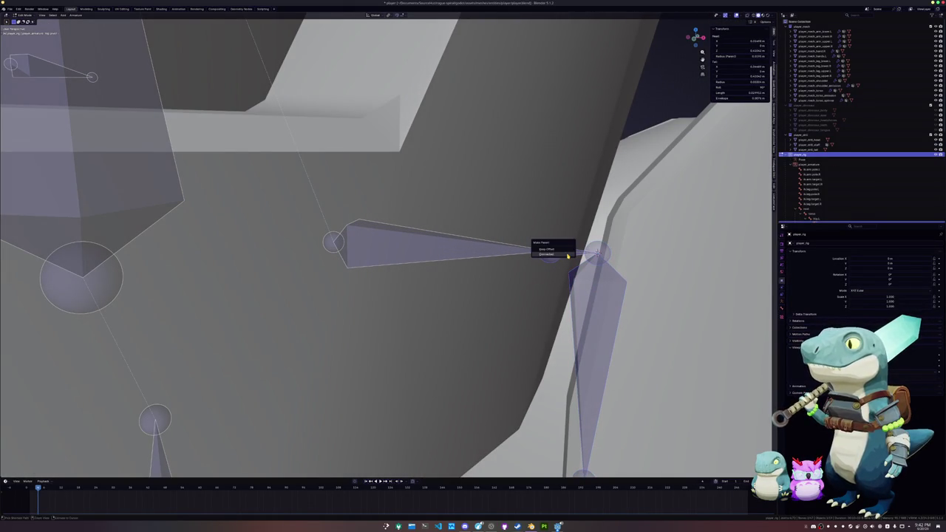
{"action": "left_click", "coordinate": [576, 256]}
Connect-parent the hip bone to its parent bone
{"action": "mouse_move", "coordinate": [563, 251]}
{"action": "middle_mouse_down"}
{"action": "mouse_move", "coordinate": [306, 267]}
{"action": "mouse_move", "coordinate": [392, 213]}
{"action": "middle_mouse_up"}
{"action": "scroll", "coordinate": [307, 267], "scroll_direction": "up", "scroll_amount": 3}
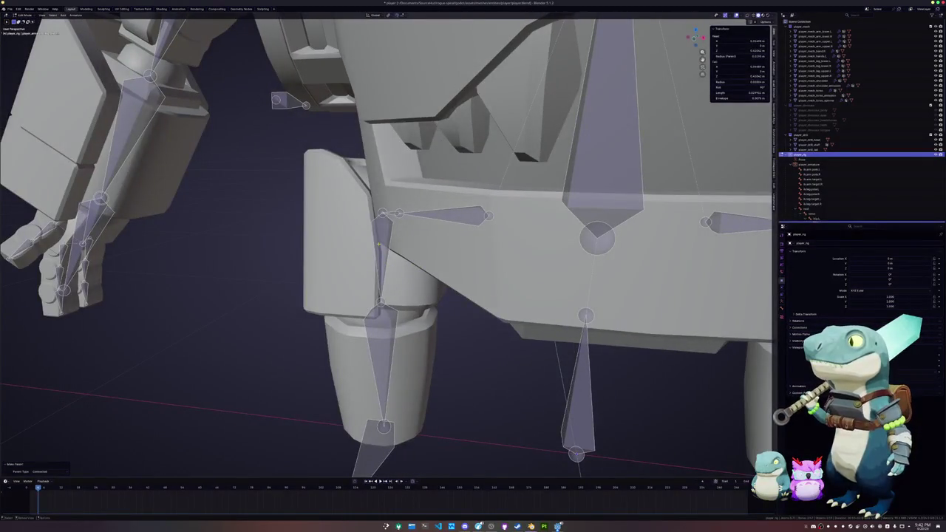
{"action": "scroll", "coordinate": [391, 213], "scroll_direction": "up", "scroll_amount": 3}
{"action": "key", "text": "ctrl+p"}
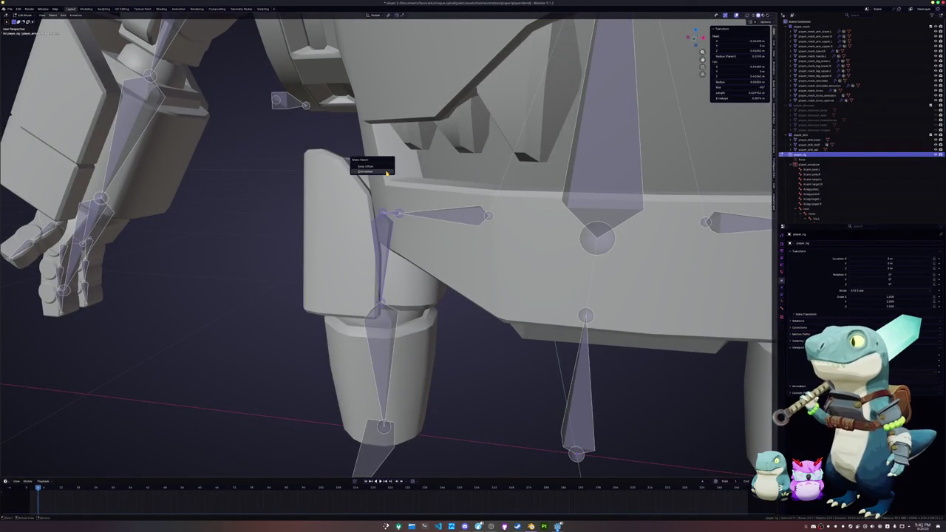
{"action": "left_click", "coordinate": [392, 179]}
Return to Pose Mode and select the lower right shin bone
{"action": "middle_click_drag", "start_coordinate": [399, 222], "coordinate": [325, 221]}
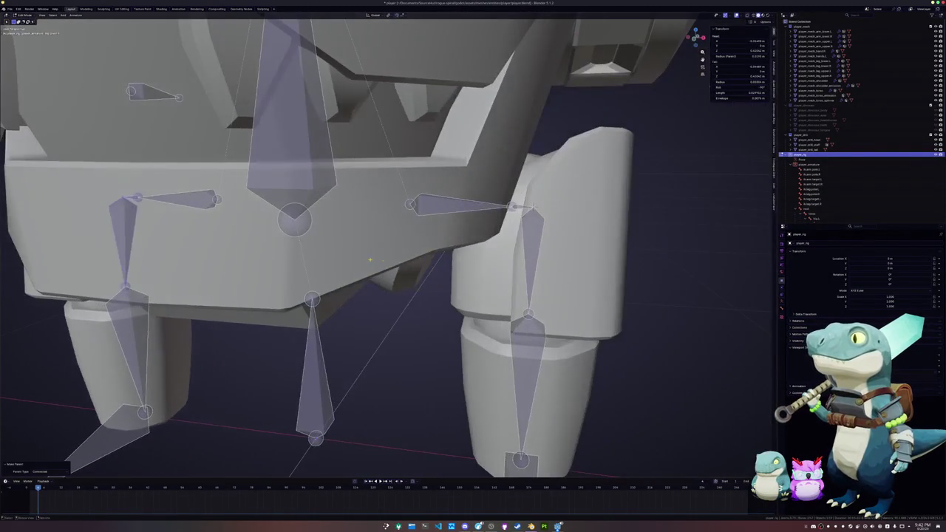
{"action": "key", "text": "ctrl+Tab"}
{"action": "left_click", "coordinate": [517, 435]}
{"action": "scroll", "coordinate": [682, 325], "scroll_direction": "down", "scroll_amount": 2}
{"action": "scroll", "coordinate": [529, 302], "scroll_direction": "down", "scroll_amount": 3}
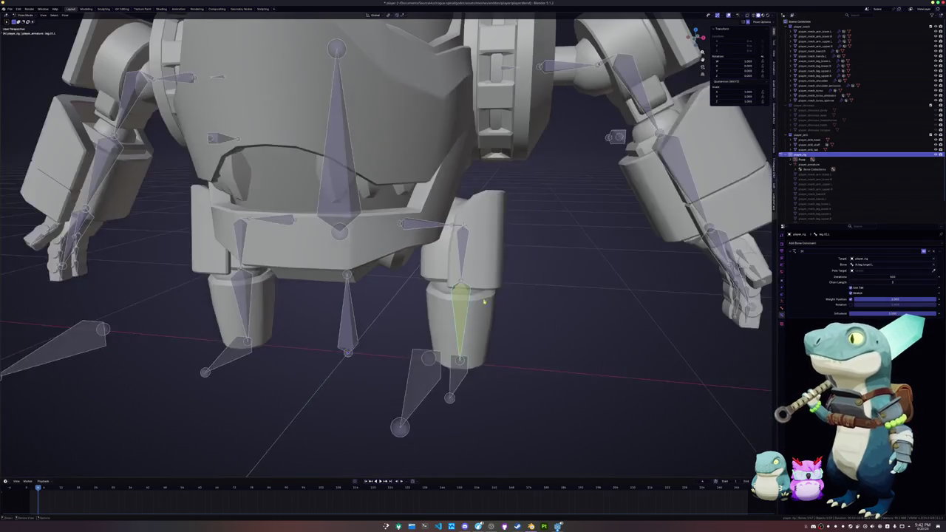
Add an Inverse Kinematics constraint to the forearm targeting player_rig's arm target bone
{"action": "middle_click_drag", "start_coordinate": [529, 302], "coordinate": [413, 298]}
{"action": "scroll", "coordinate": [356, 296], "scroll_direction": "up", "scroll_amount": 3}
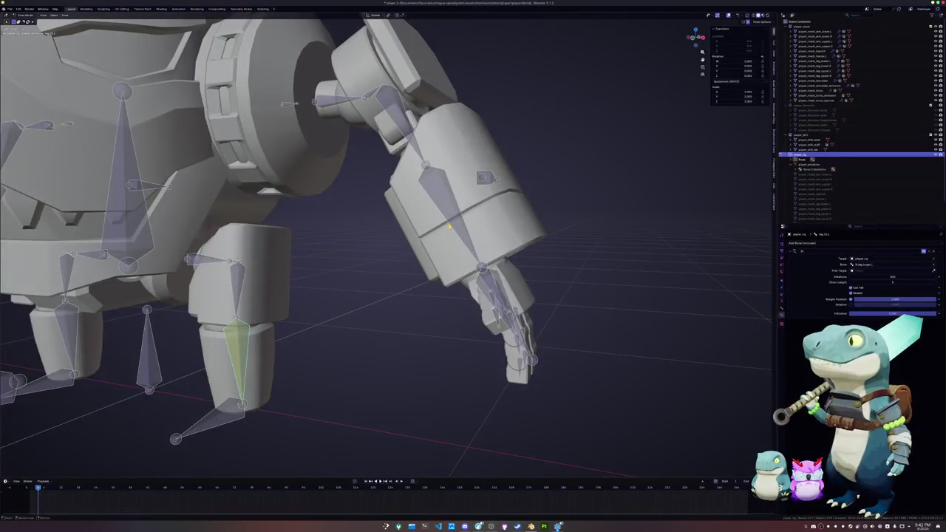
{"action": "left_click", "coordinate": [449, 227]}
{"action": "left_click", "coordinate": [810, 243]}
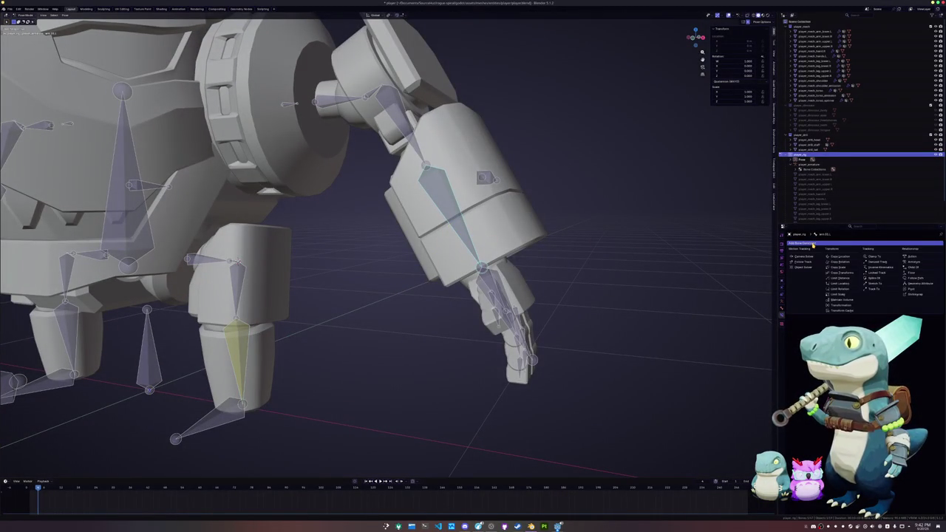
{"action": "left_click", "coordinate": [881, 267]}
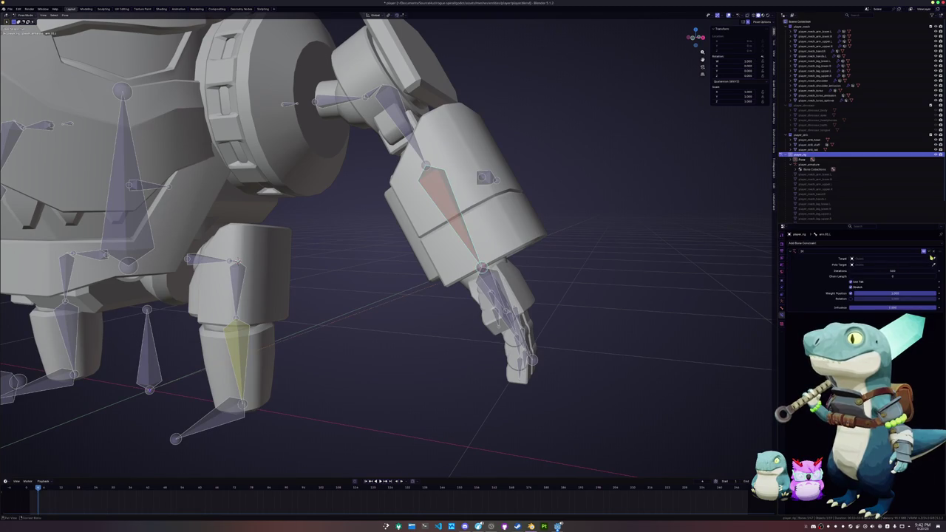
{"action": "left_click", "coordinate": [934, 255]}
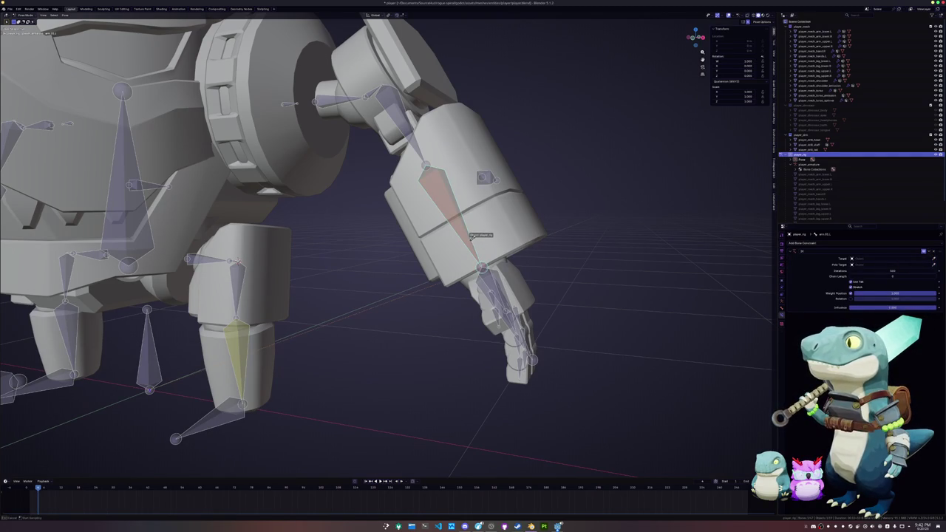
{"action": "left_click", "coordinate": [480, 238]}
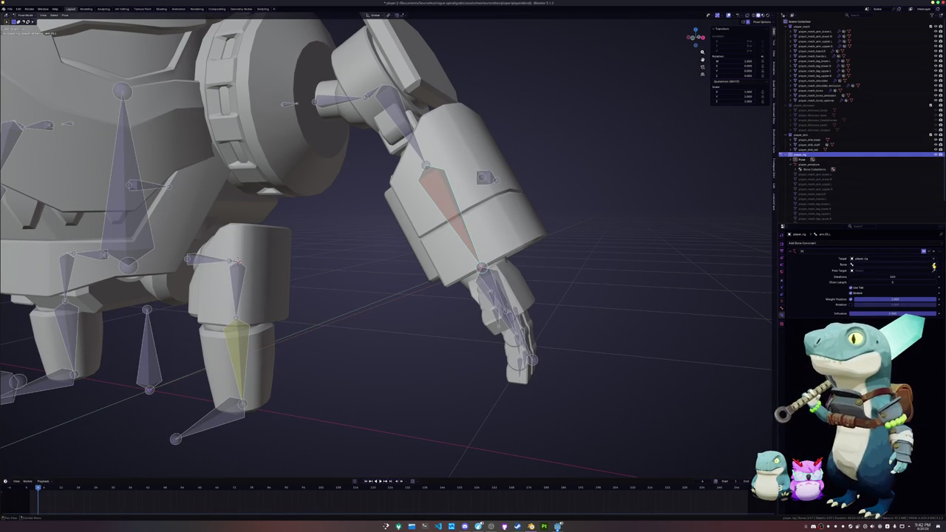
{"action": "left_click", "coordinate": [482, 279]}
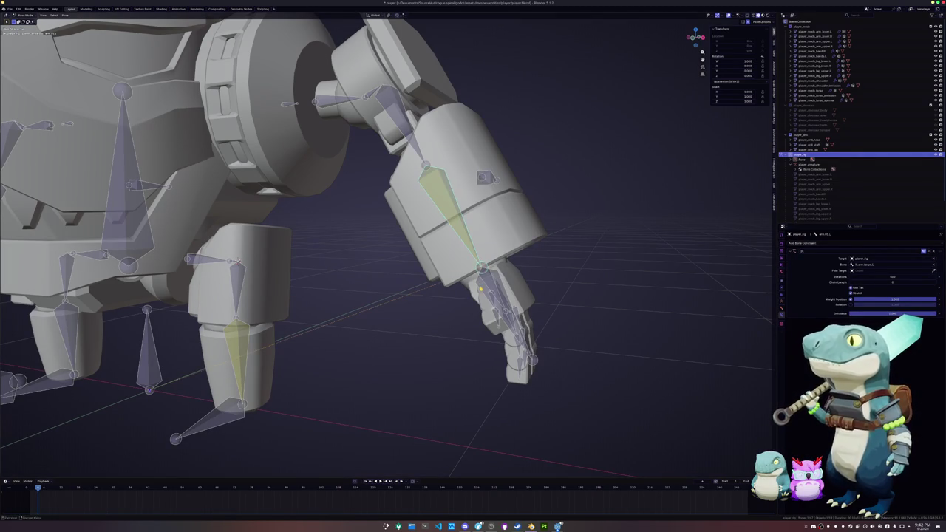
Select every bone, frame the rig, and open the Pose menu
{"action": "middle_click_drag", "start_coordinate": [656, 290], "coordinate": [621, 298]}
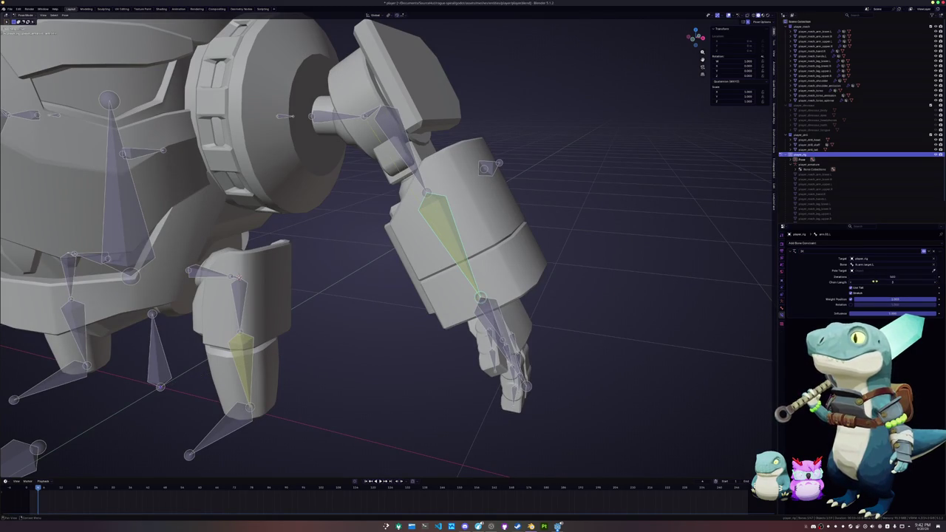
{"action": "scroll", "coordinate": [509, 293], "scroll_direction": "down", "scroll_amount": 5}
{"action": "key", "text": "a"}
{"action": "key", "text": "KP_Decimal"}
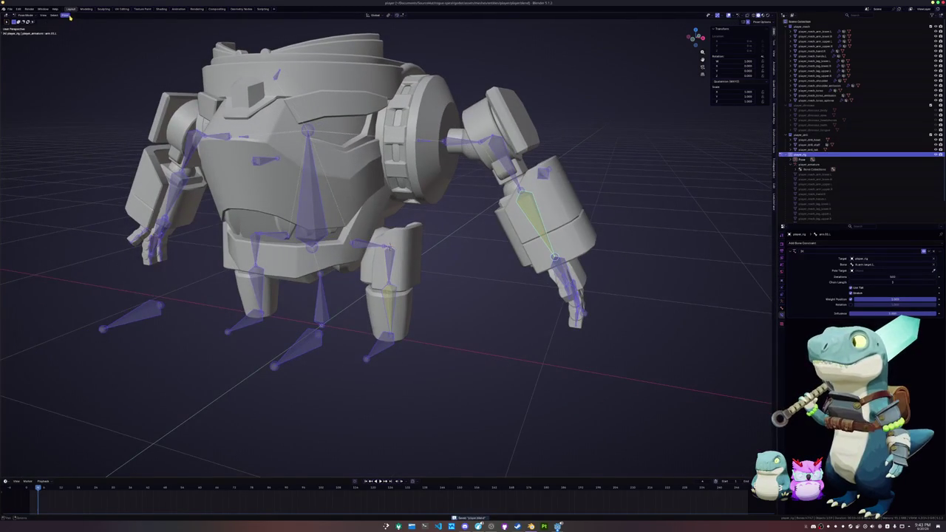
{"action": "left_click", "coordinate": [71, 15]}
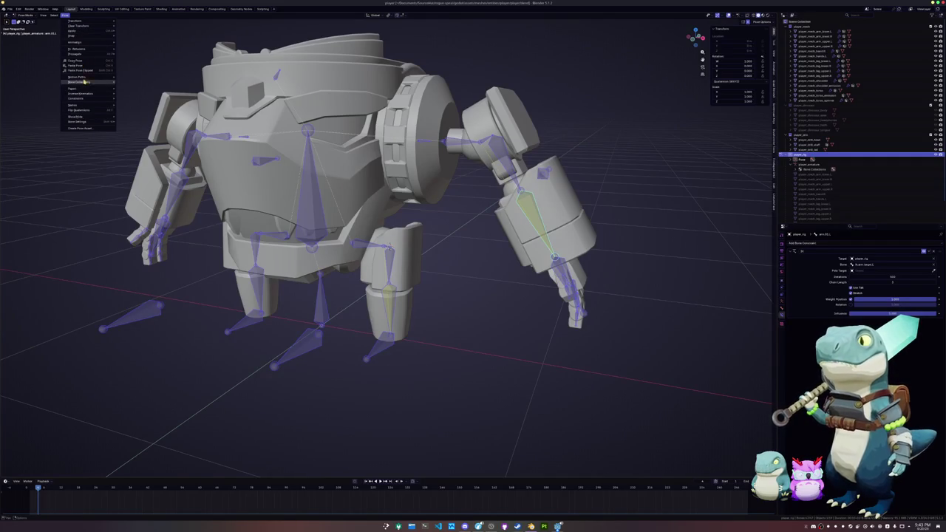
Symmetrize the selected arm bones with Armature > Symmetrize and return to Pose Mode
{"action": "key", "text": "Escape"}
{"action": "key", "text": "Tab"}
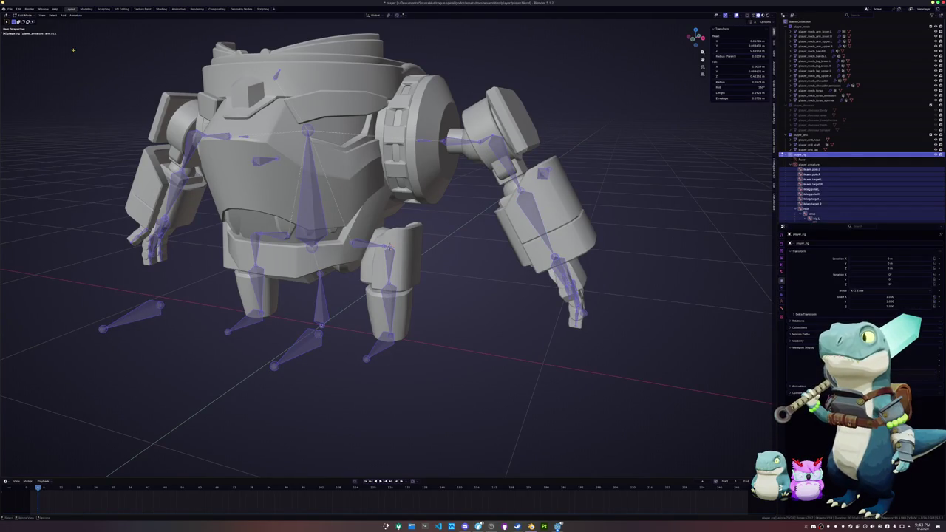
{"action": "left_click", "coordinate": [75, 14]}
{"action": "left_click", "coordinate": [91, 88]}
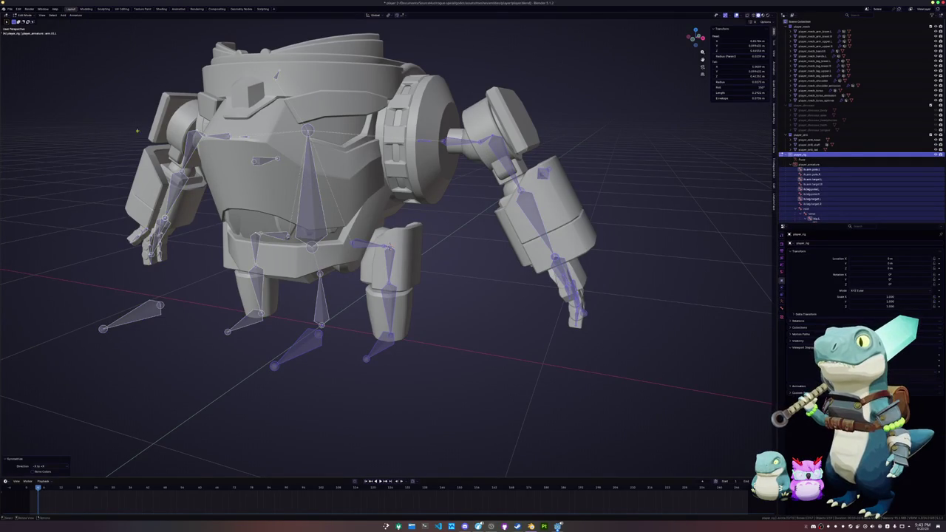
{"action": "key", "text": "Tab"}
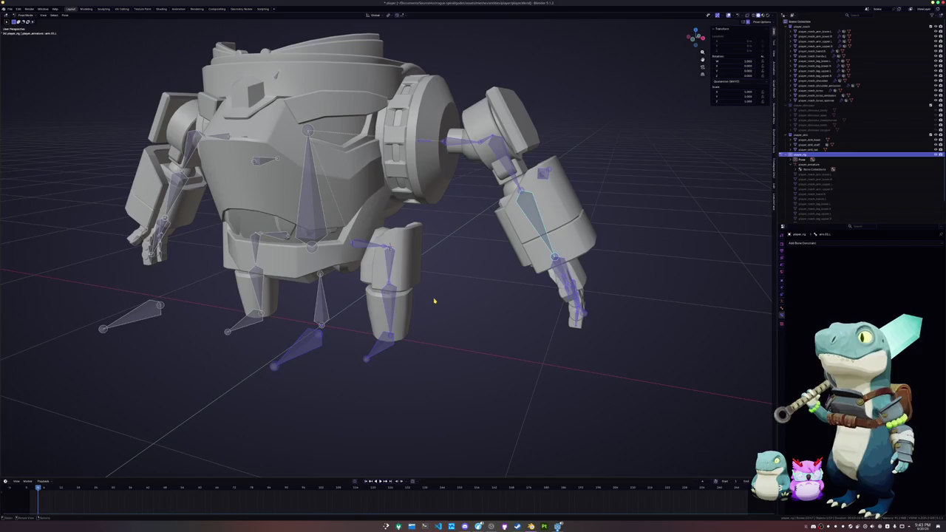
Hide and reveal the bones, toggle Edit Mode, and deselect all bones
{"action": "key", "text": "shift+h"}
{"action": "key", "text": "alt+h"}
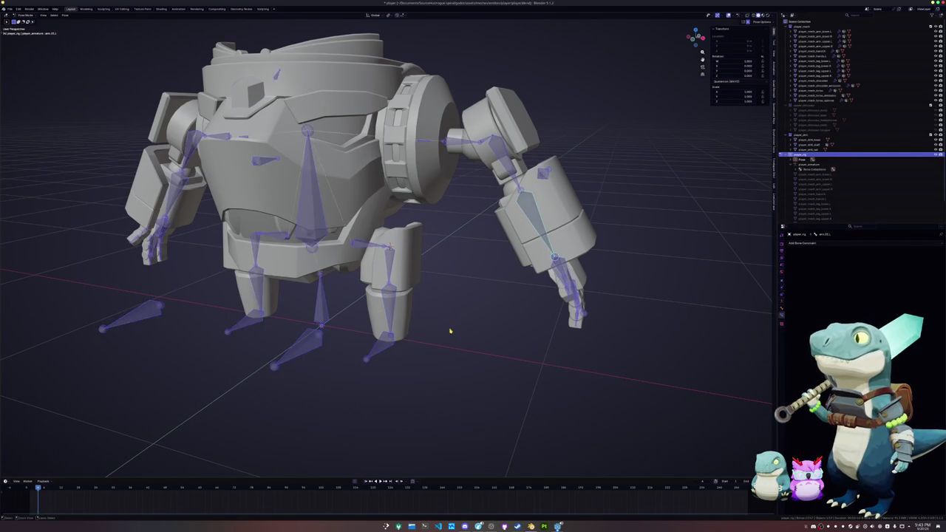
{"action": "key", "text": "Tab"}
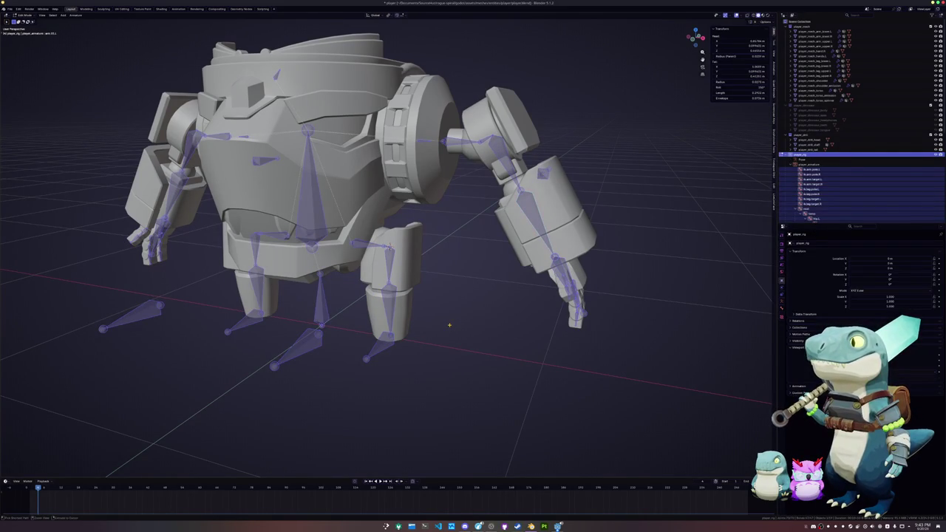
{"action": "key", "text": "Tab"}
{"action": "key", "text": "alt+a"}
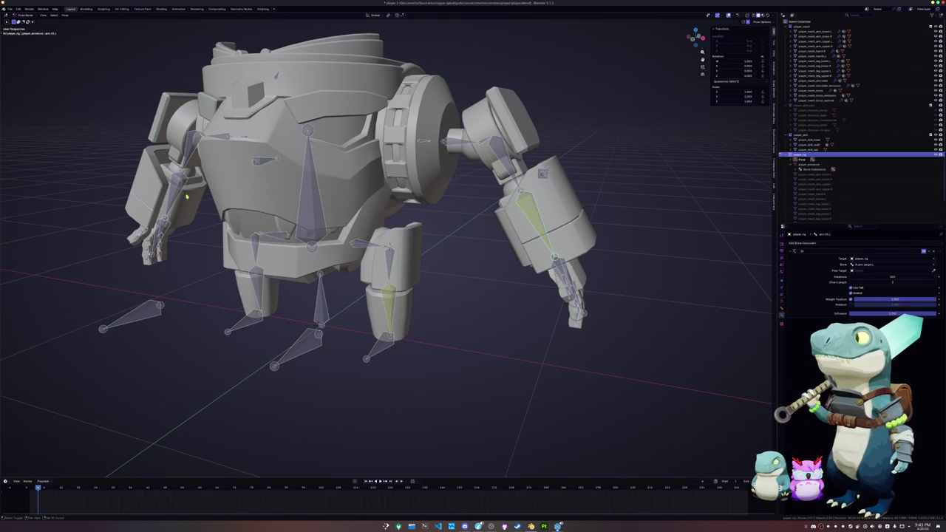
Select the mirrored upper-arm bone and confirm its IK constraint
{"action": "left_click", "coordinate": [186, 198]}
{"action": "key", "text": "shift+i"}
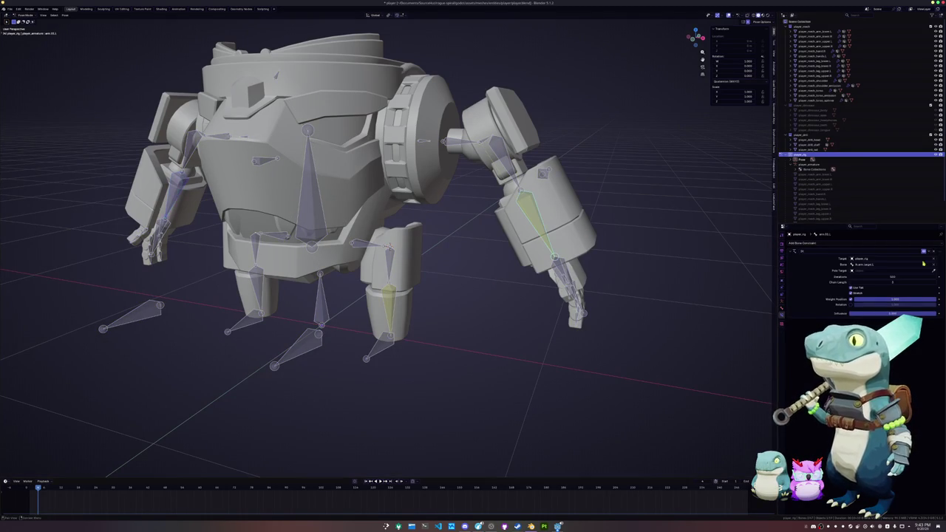
{"action": "key", "text": "Return"}
{"action": "middle_click_drag", "start_coordinate": [565, 328], "coordinate": [431, 288]}
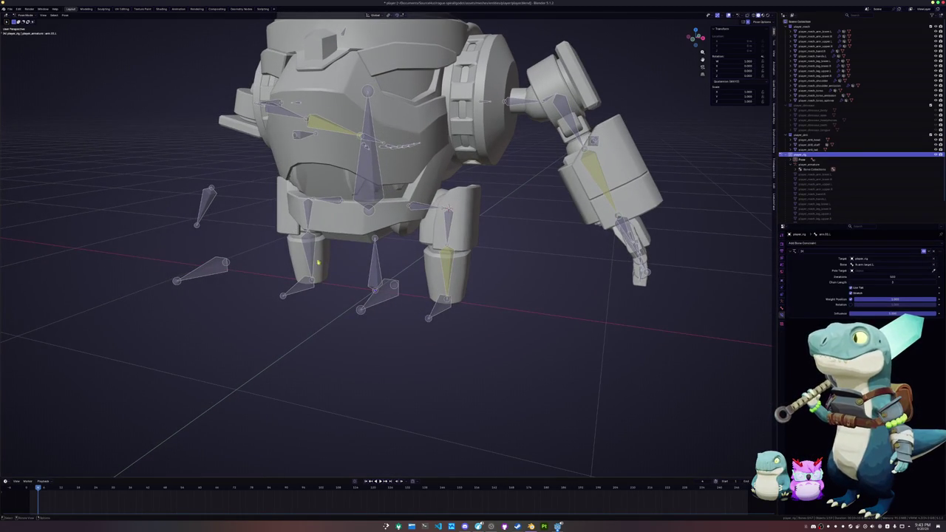
Set leg.01.R's IK target bone to the right leg target bone
{"action": "left_click", "coordinate": [330, 264]}
{"action": "left_click", "coordinate": [447, 264]}
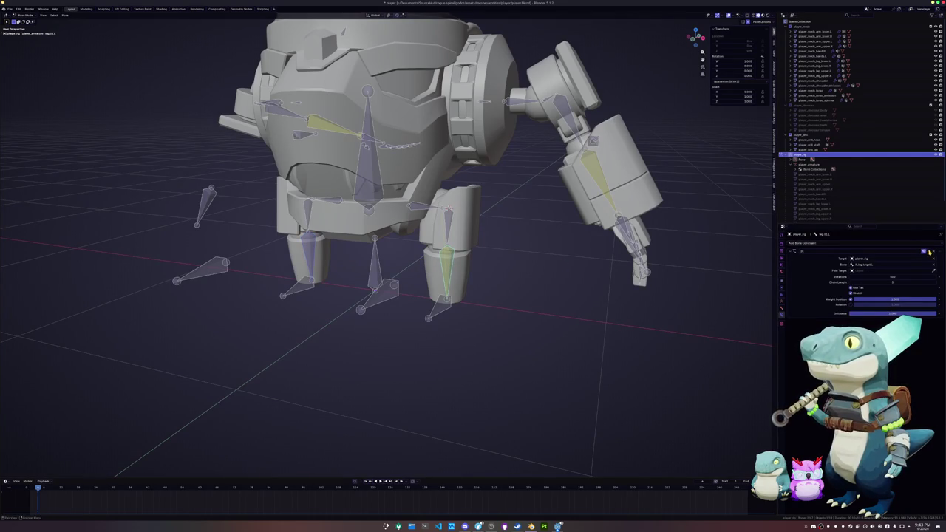
{"action": "left_click", "coordinate": [930, 252]}
{"action": "left_click", "coordinate": [362, 236]}
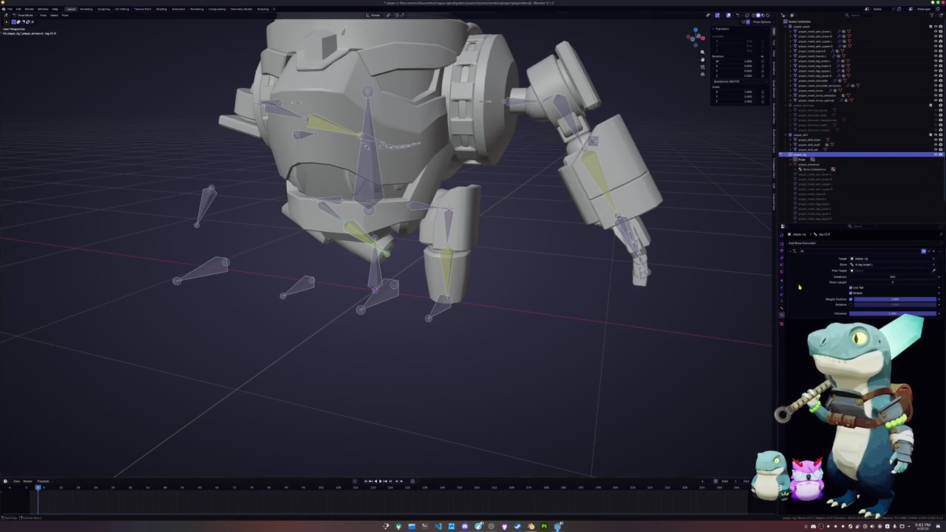
{"action": "left_click", "coordinate": [881, 264]}
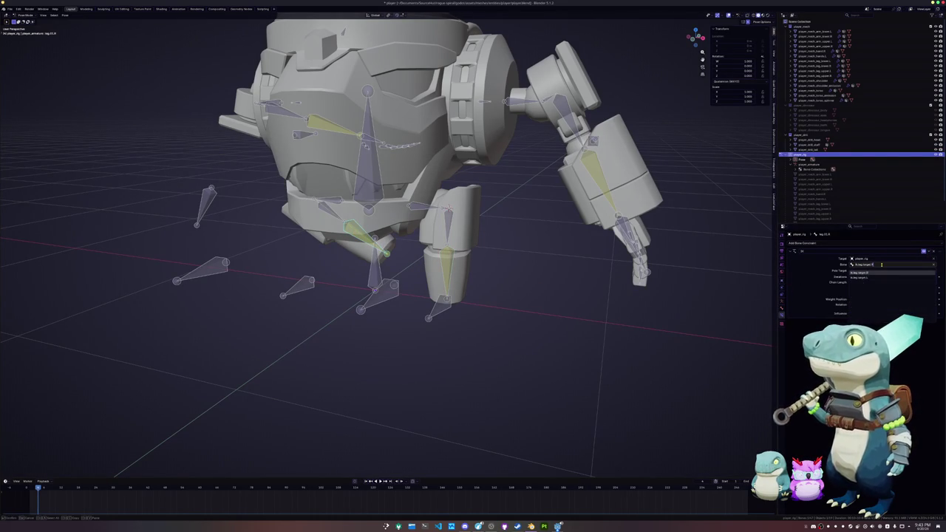
{"action": "left_click", "coordinate": [882, 272]}
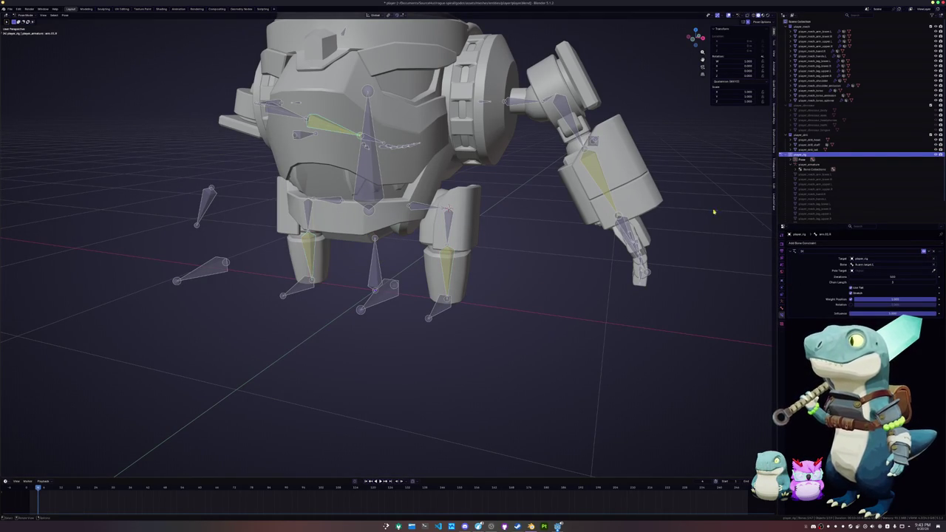
Set the mirrored arm's IK target bone to the right arm target bone
{"action": "left_click", "coordinate": [884, 263]}
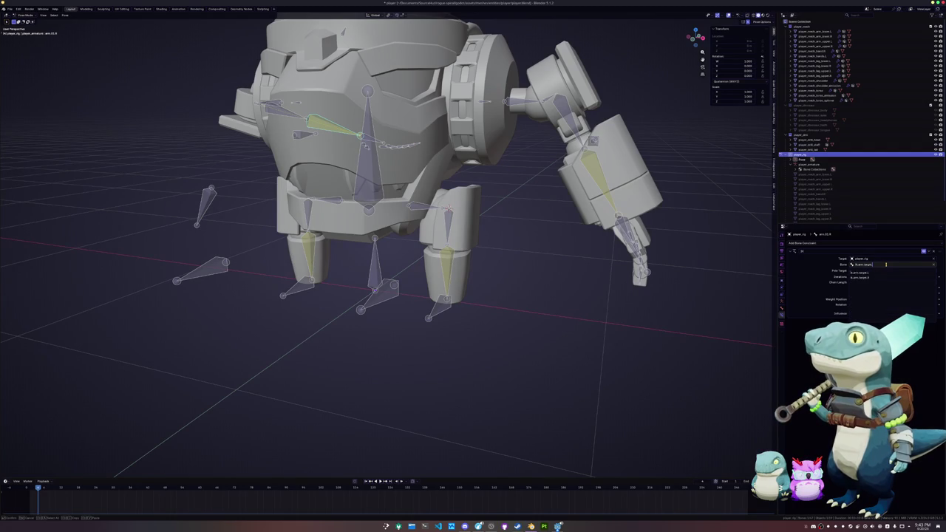
{"action": "left_click", "coordinate": [885, 272]}
{"action": "scroll", "coordinate": [547, 296], "scroll_direction": "down", "scroll_amount": 3}
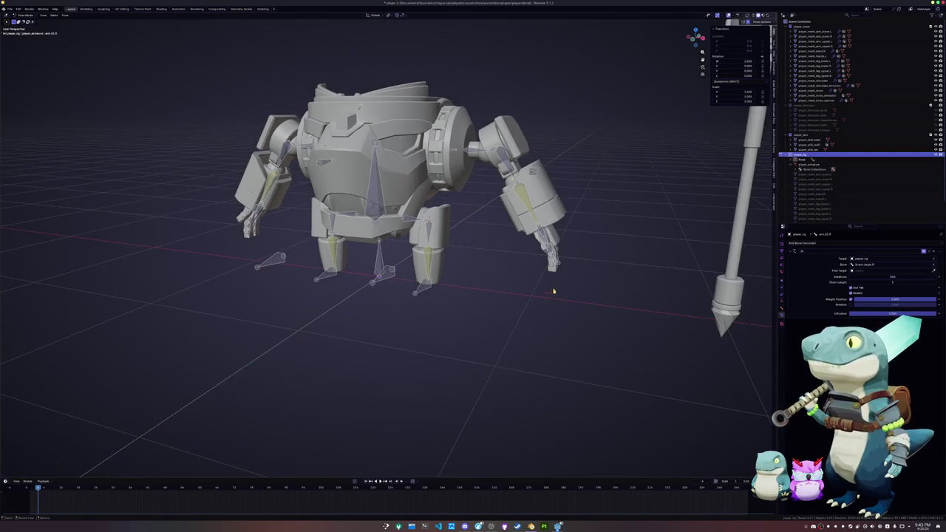
Raise the arm IK target bone vertically along the Z axis
{"action": "left_click", "coordinate": [547, 232]}
{"action": "key", "text": "g"}
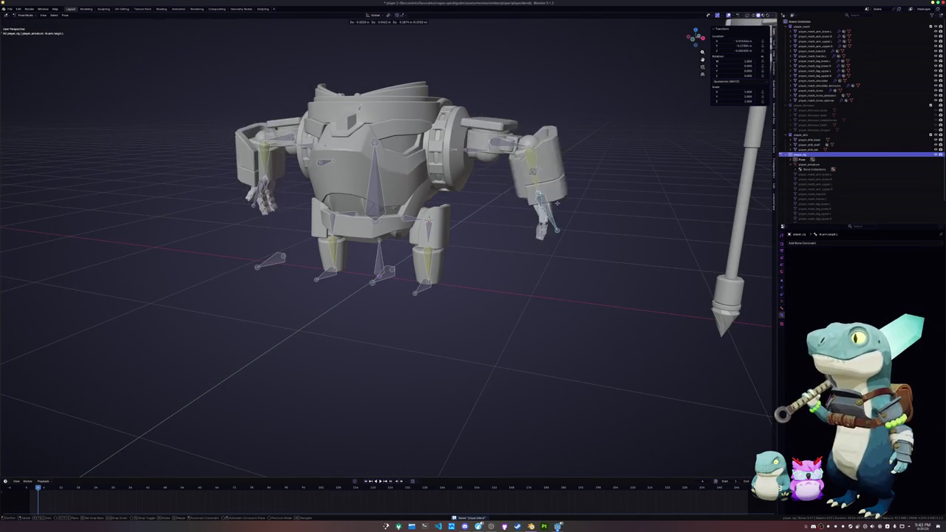
{"action": "middle_click_drag", "start_coordinate": [547, 216], "coordinate": [547, 236]}
{"action": "key", "text": "z"}
{"action": "left_click", "coordinate": [546, 229]}
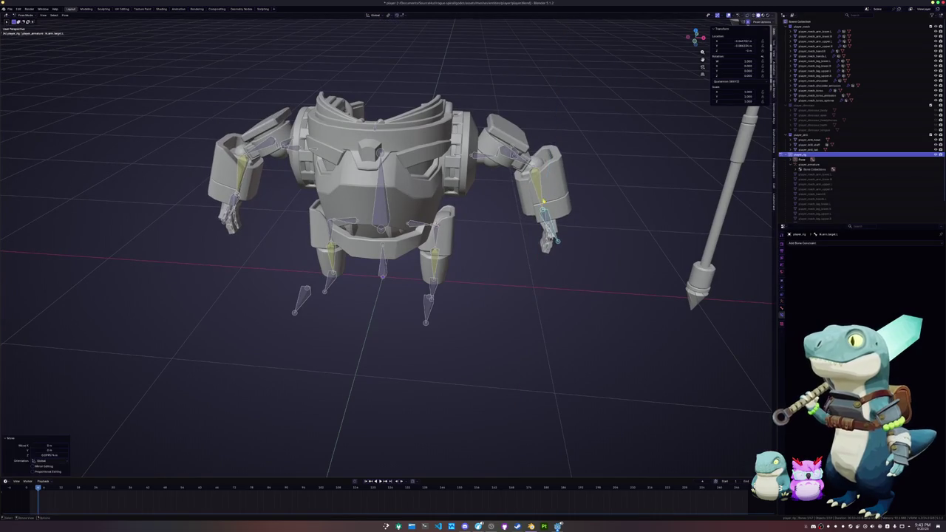
Add an IK constraint to the arm bone and expand its Bone Inverse Kinematics settings
{"action": "key", "text": "shift+i"}
{"action": "mouse_move", "coordinate": [547, 230]}
{"action": "middle_mouse_down"}
{"action": "mouse_move", "coordinate": [490, 229]}
{"action": "mouse_move", "coordinate": [522, 253]}
{"action": "mouse_move", "coordinate": [542, 233]}
{"action": "mouse_move", "coordinate": [545, 211]}
{"action": "mouse_move", "coordinate": [544, 239]}
{"action": "middle_mouse_up"}
{"action": "scroll", "coordinate": [544, 239], "scroll_direction": "up", "scroll_amount": 3}
{"action": "scroll", "coordinate": [545, 238], "scroll_direction": "up", "scroll_amount": 2}
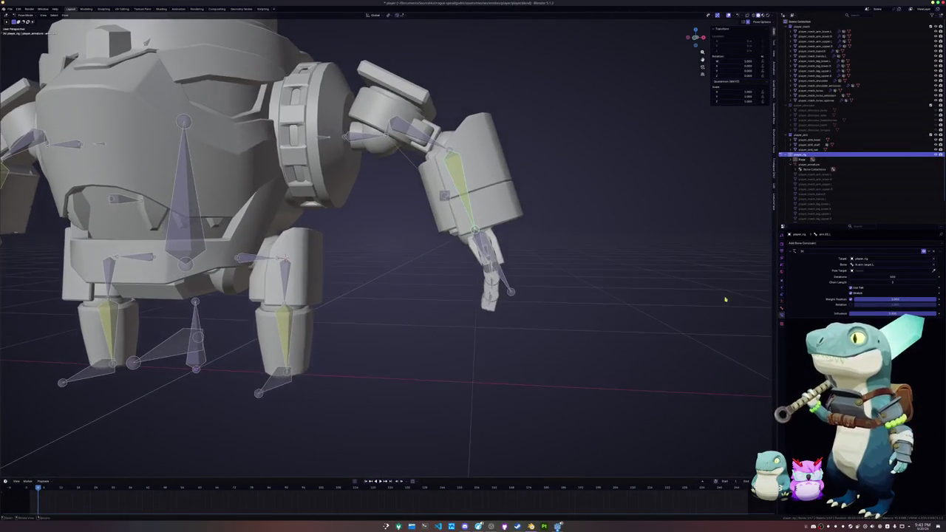
{"action": "left_click", "coordinate": [781, 309]}
{"action": "left_click", "coordinate": [805, 332]}
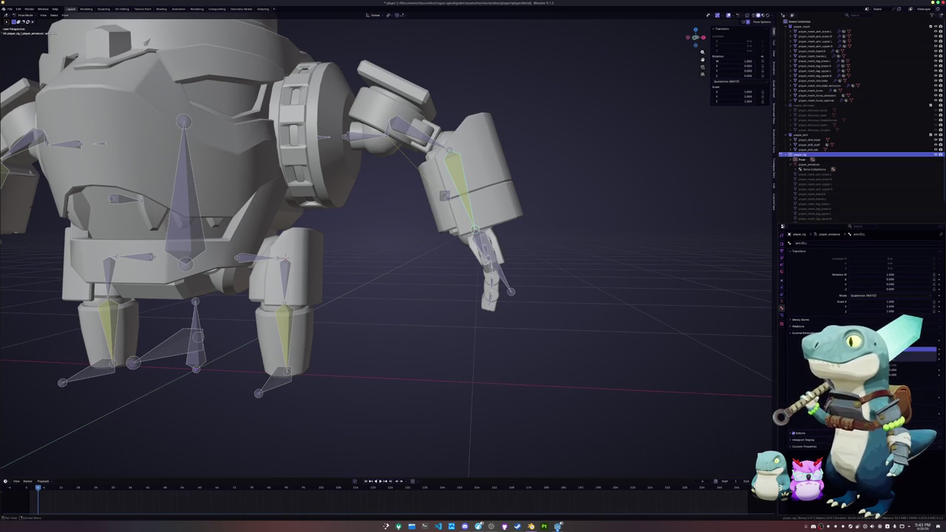
Toggle an Inverse Kinematics option repeatedly to compare the arm's poses
{"action": "left_click", "coordinate": [917, 354]}
{"action": "left_click", "coordinate": [917, 359]}
{"action": "left_click", "coordinate": [918, 359]}
{"action": "left_click", "coordinate": [918, 359]}
{"action": "left_click", "coordinate": [917, 359]}
{"action": "left_click", "coordinate": [918, 359]}
Move the arm IK target along the global Y axis to bend the arm
{"action": "middle_click_drag", "start_coordinate": [666, 340], "coordinate": [585, 326]}
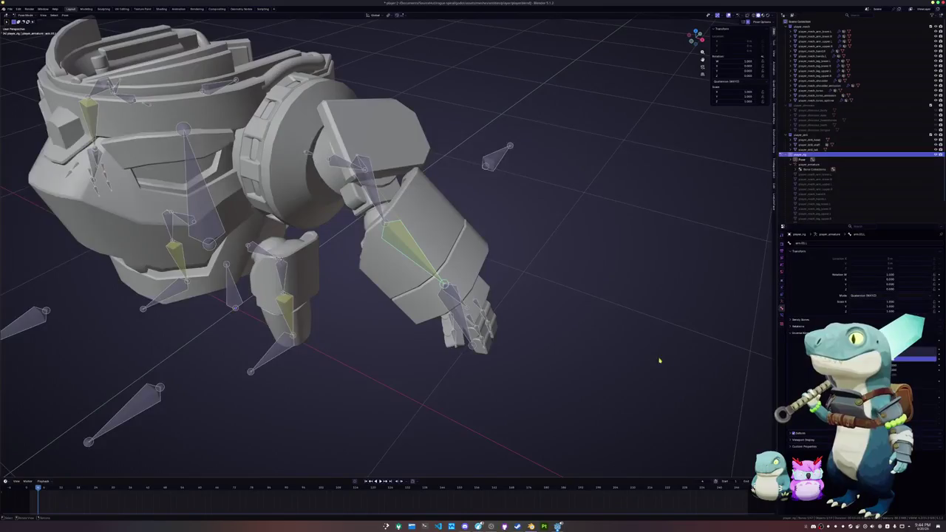
{"action": "scroll", "coordinate": [665, 362], "scroll_direction": "up", "scroll_amount": 2}
{"action": "scroll", "coordinate": [443, 355], "scroll_direction": "up", "scroll_amount": 3}
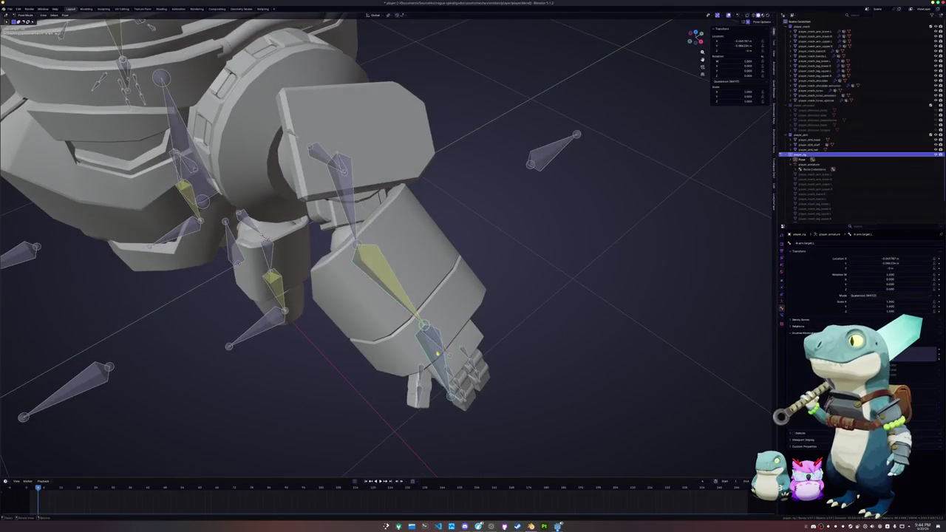
{"action": "middle_click_drag", "start_coordinate": [436, 353], "coordinate": [414, 344]}
{"action": "key", "text": "g"}
{"action": "key", "text": "y"}
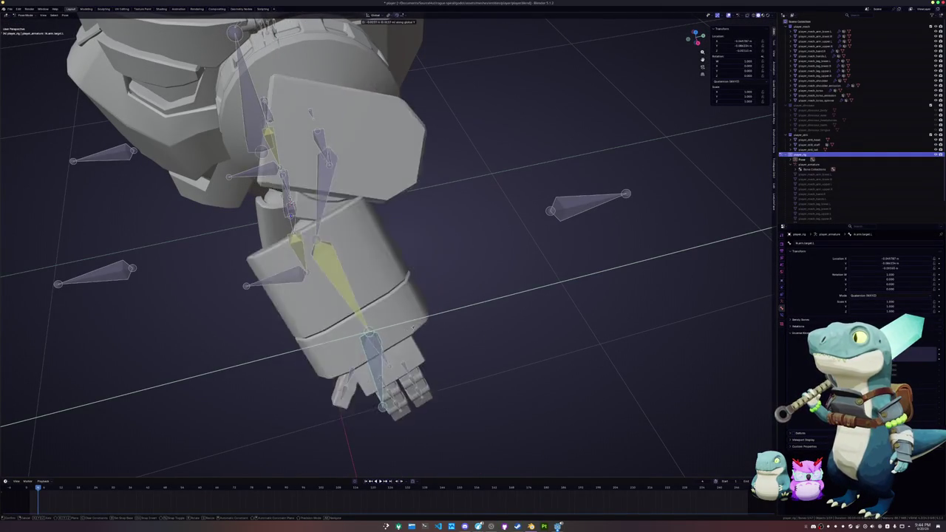
{"action": "left_click", "coordinate": [396, 334]}
Reposition the arm IK target freely to test how the arm bends
{"action": "middle_click_drag", "start_coordinate": [396, 334], "coordinate": [405, 323]}
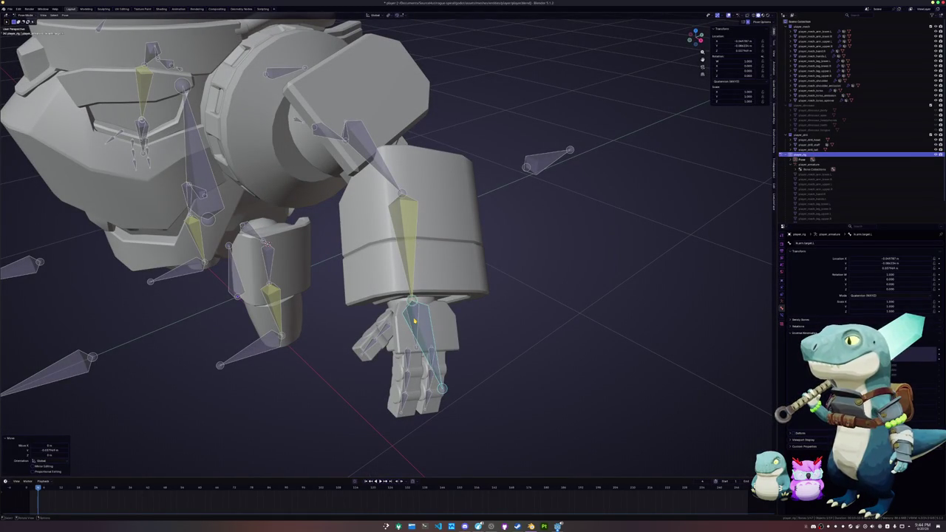
{"action": "scroll", "coordinate": [559, 215], "scroll_direction": "up", "scroll_amount": 3}
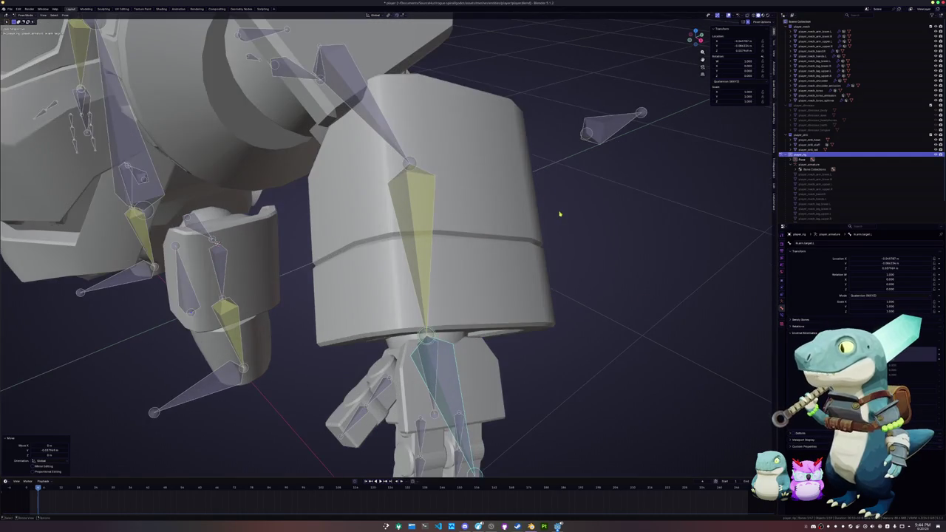
{"action": "key", "text": "g"}
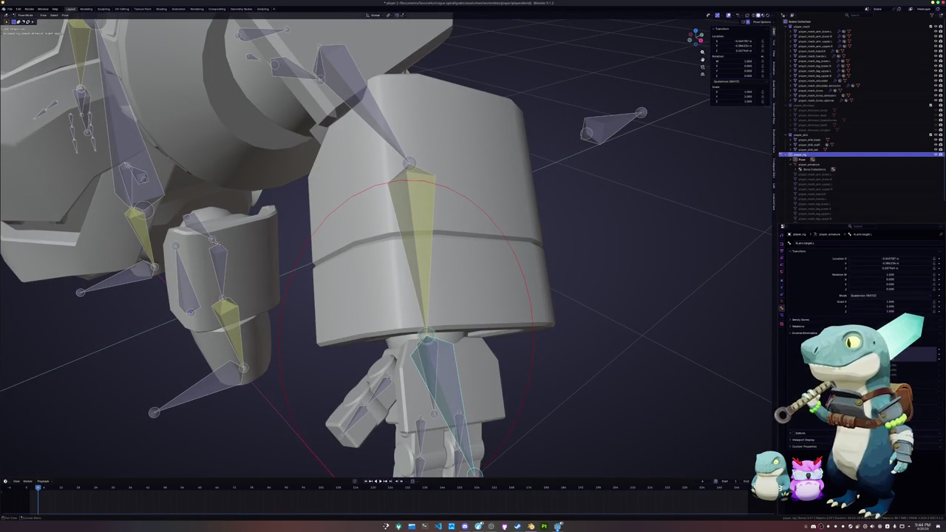
{"action": "key", "text": "Escape"}
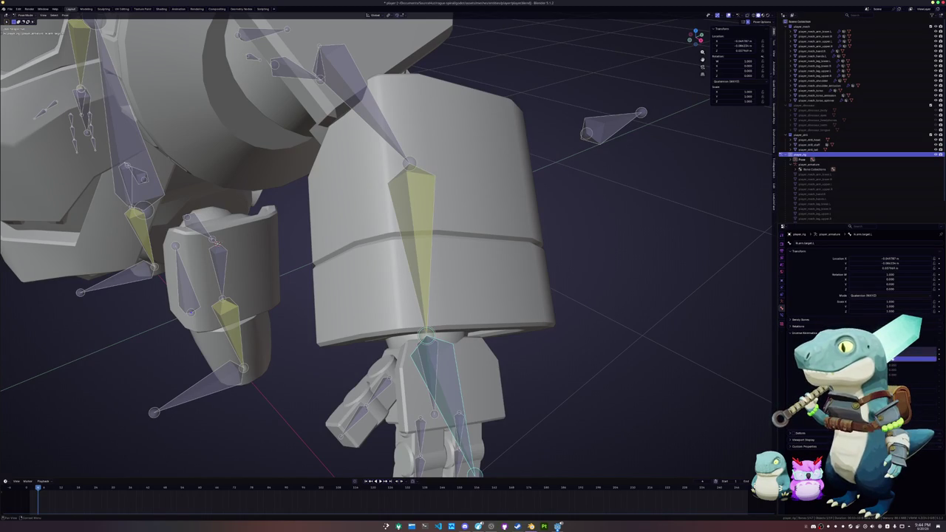
{"action": "key", "text": "g"}
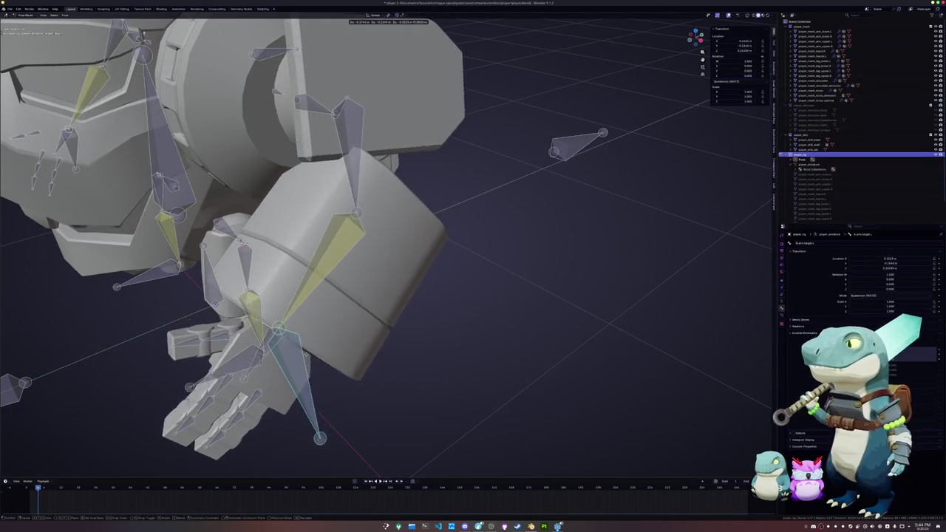
{"action": "left_click", "coordinate": [357, 325]}
Select the shoulder.pivot.L bone and another bone in the arm chain
{"action": "mouse_move", "coordinate": [356, 325]}
{"action": "middle_mouse_down"}
{"action": "mouse_move", "coordinate": [384, 318]}
{"action": "mouse_move", "coordinate": [414, 103]}
{"action": "mouse_move", "coordinate": [399, 178]}
{"action": "middle_mouse_up"}
{"action": "left_click", "coordinate": [418, 100]}
{"action": "left_click", "coordinate": [392, 170]}
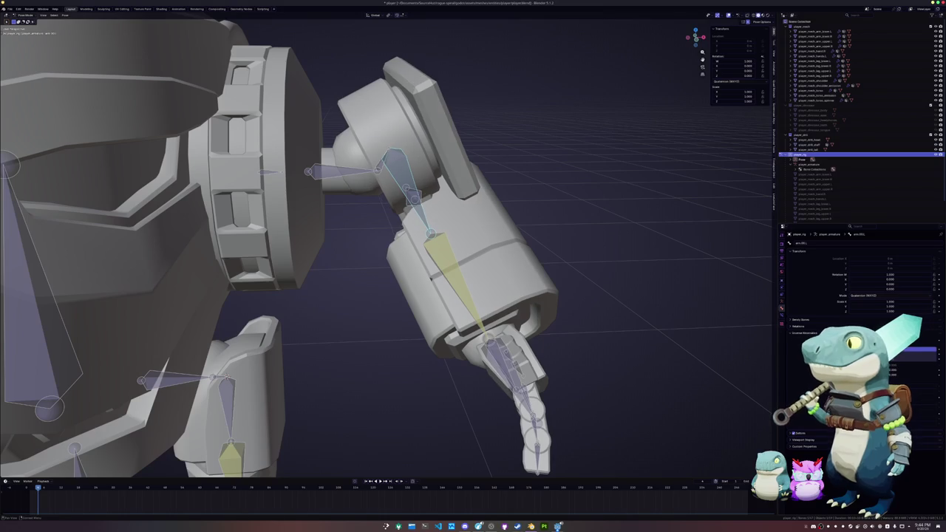
Adjust an arm IK setting and slightly rotate the shoulder bone
{"action": "left_click", "coordinate": [893, 361]}
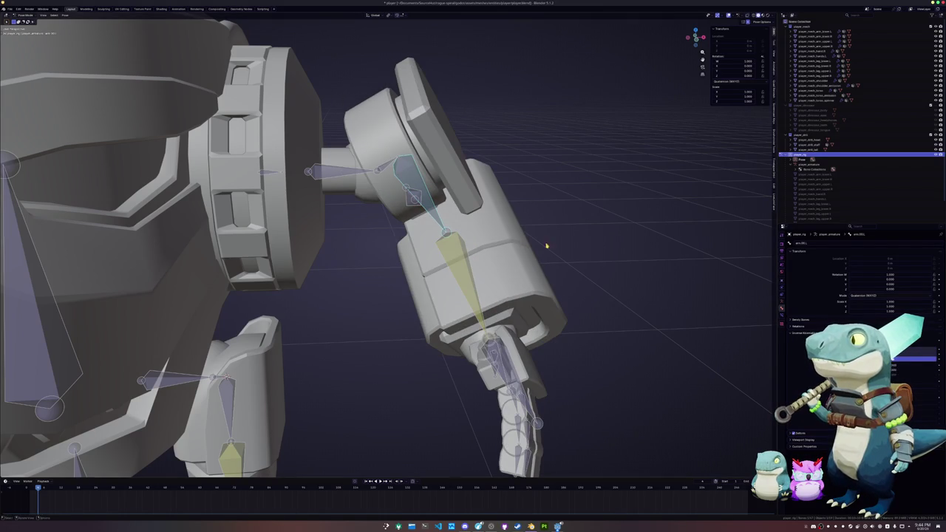
{"action": "scroll", "coordinate": [399, 223], "scroll_direction": "down", "scroll_amount": 4}
{"action": "mouse_move", "coordinate": [384, 207]}
{"action": "middle_mouse_down"}
{"action": "mouse_move", "coordinate": [399, 223]}
{"action": "mouse_move", "coordinate": [367, 255]}
{"action": "mouse_move", "coordinate": [424, 260]}
{"action": "middle_mouse_up"}
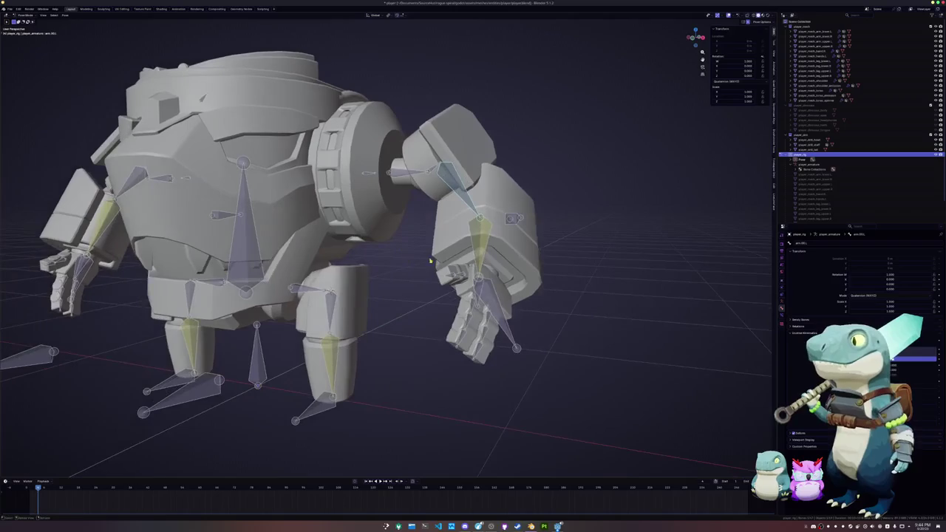
{"action": "left_click", "coordinate": [133, 180]}
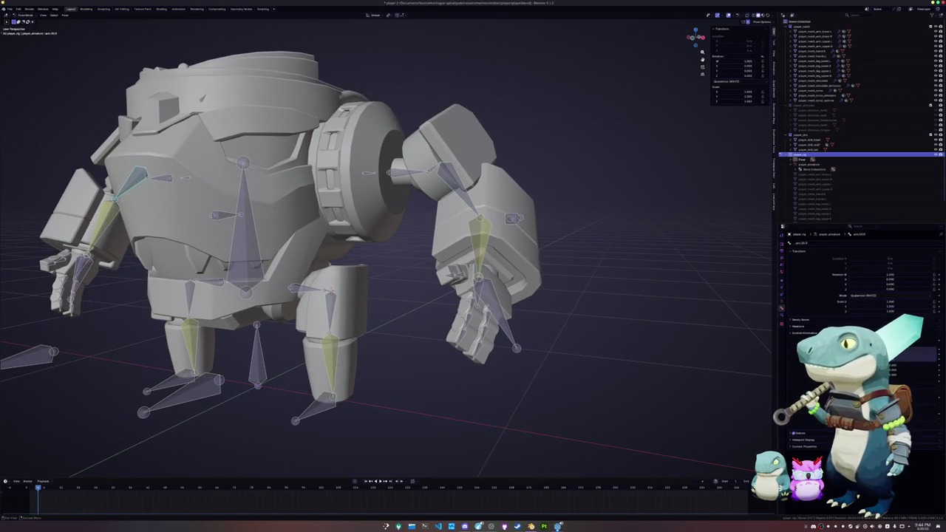
{"action": "key", "text": "r"}
Move the hand IK target along the global X axis
{"action": "middle_click_drag", "start_coordinate": [453, 219], "coordinate": [454, 259]}
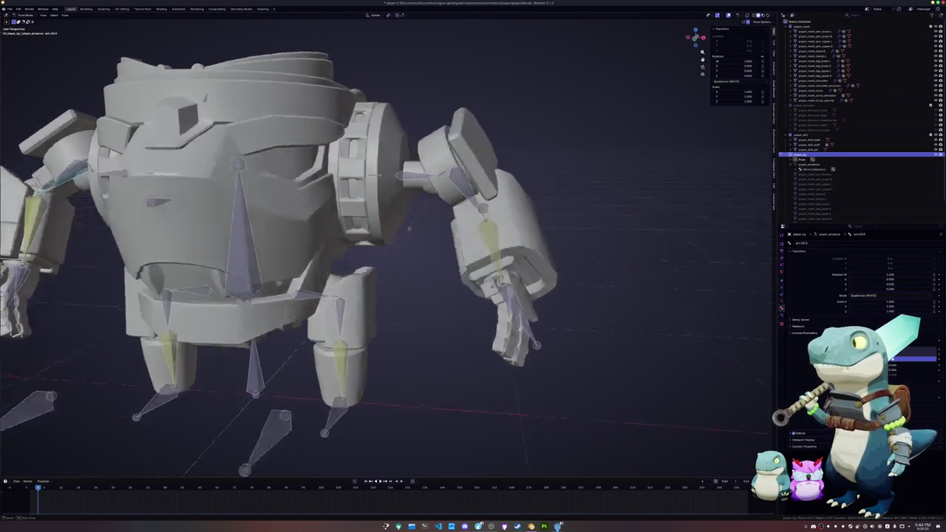
{"action": "scroll", "coordinate": [454, 259], "scroll_direction": "up", "scroll_amount": 3}
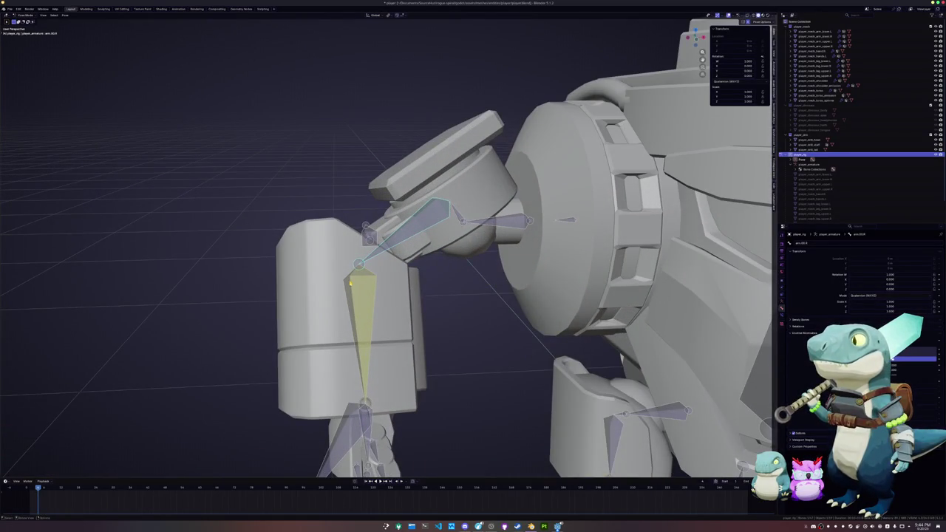
{"action": "scroll", "coordinate": [461, 312], "scroll_direction": "down", "scroll_amount": 3}
{"action": "scroll", "coordinate": [461, 313], "scroll_direction": "down", "scroll_amount": 3}
{"action": "mouse_move", "coordinate": [461, 312]}
{"action": "middle_mouse_down"}
{"action": "mouse_move", "coordinate": [414, 311]}
{"action": "mouse_move", "coordinate": [418, 325]}
{"action": "middle_mouse_up"}
{"action": "left_click", "coordinate": [650, 299]}
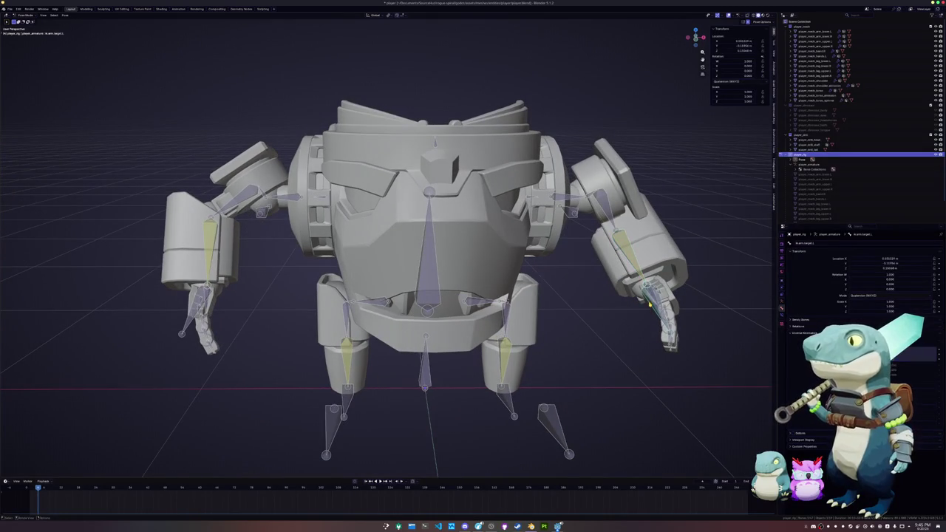
{"action": "key", "text": "g"}
{"action": "key", "text": "x"}
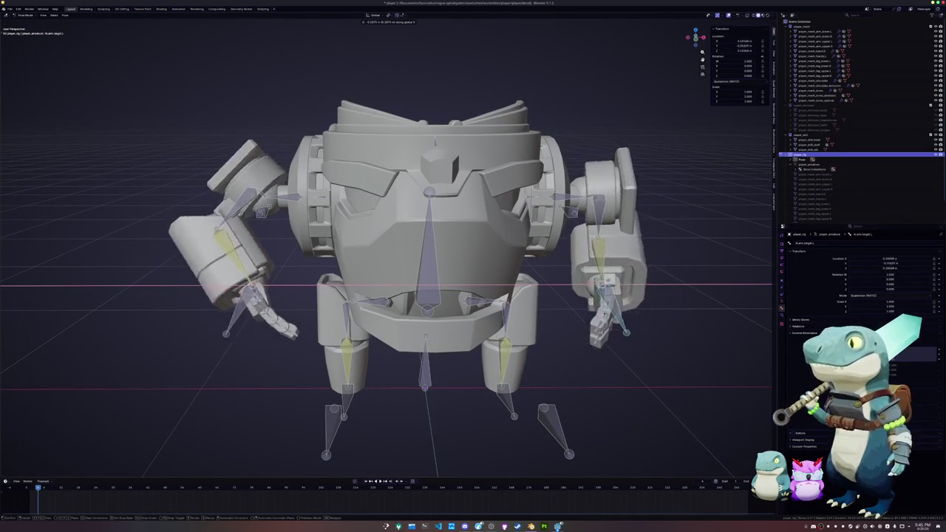
{"action": "left_click", "coordinate": [631, 319]}
Reset the arm target's location, then offset it along X and then Y
{"action": "key", "text": "alt+g"}
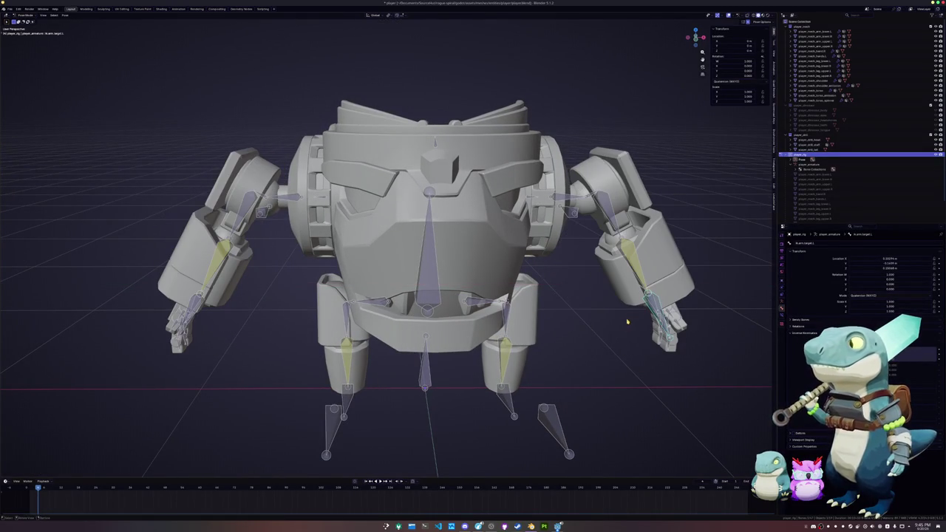
{"action": "middle_click_drag", "start_coordinate": [630, 320], "coordinate": [571, 319]}
{"action": "key", "text": "g"}
{"action": "key", "text": "x"}
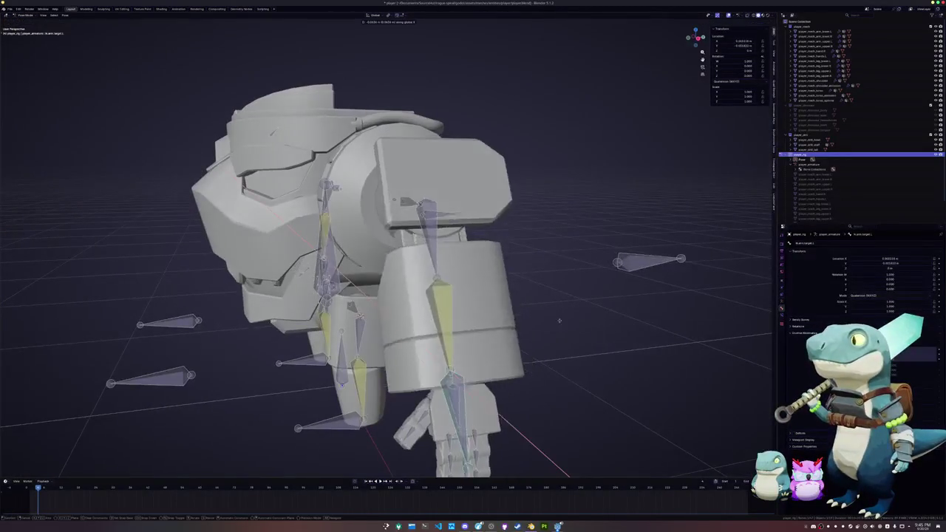
{"action": "left_click", "coordinate": [510, 325]}
{"action": "key", "text": "g"}
{"action": "key", "text": "y"}
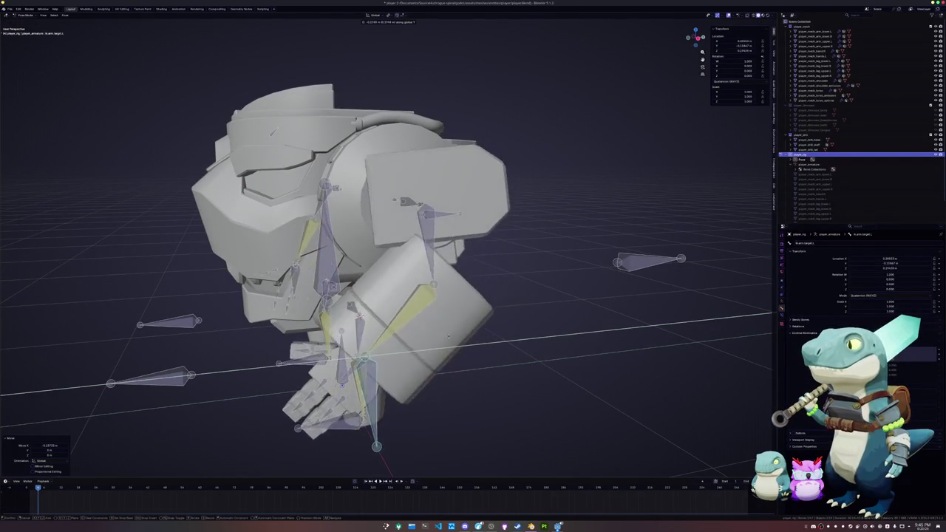
{"action": "left_click", "coordinate": [453, 329]}
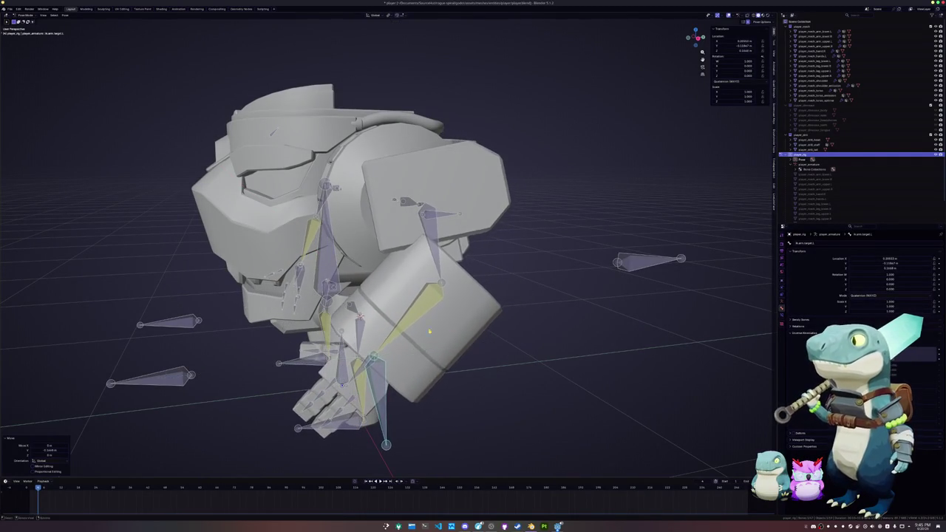
Select arm.IK.L and arm.IK.R and clear the arm bone's rotation
{"action": "middle_click_drag", "start_coordinate": [452, 329], "coordinate": [562, 244]}
{"action": "left_click", "coordinate": [603, 222]}
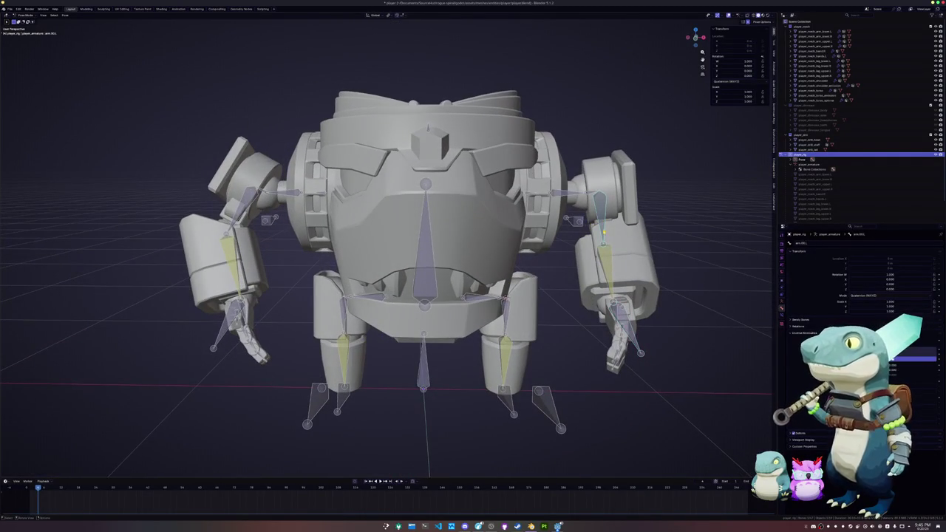
{"action": "left_click", "coordinate": [233, 267]}
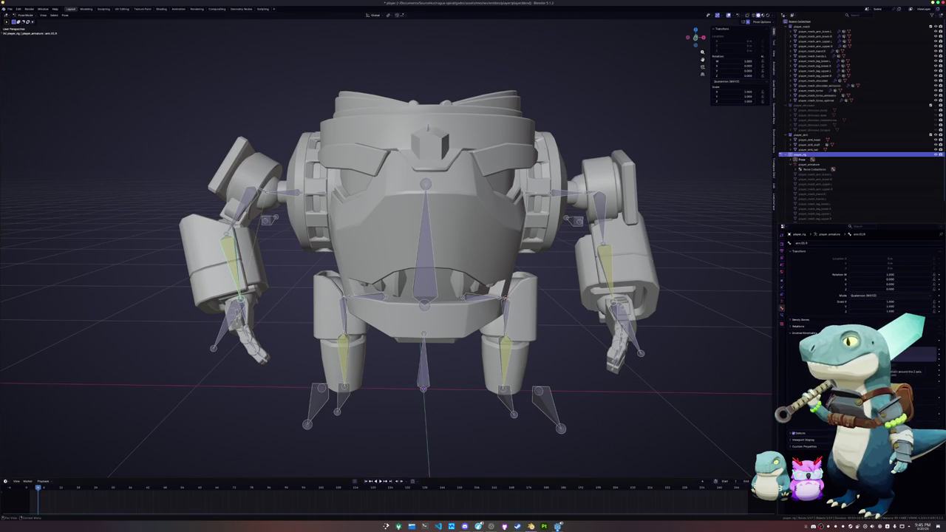
{"action": "key", "text": "alt+r"}
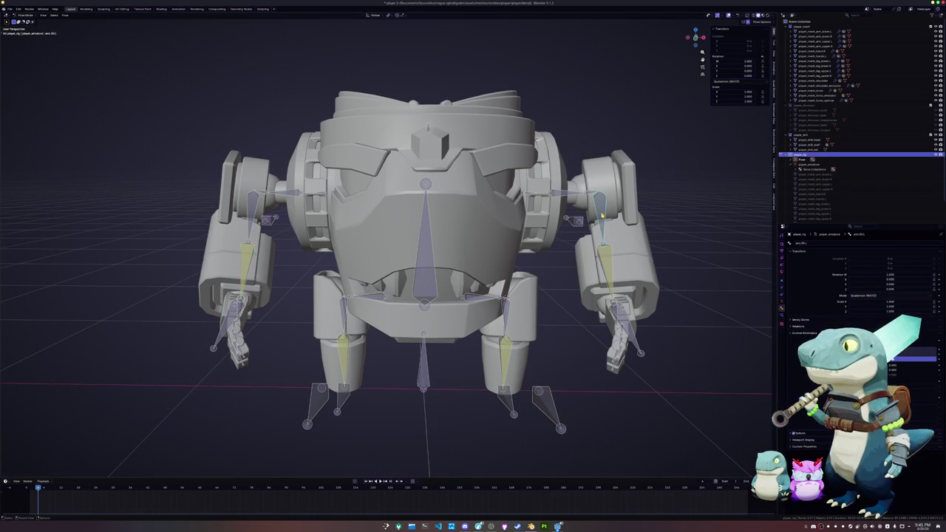
Move the left arm IK target freely, then again locked to the X axis
{"action": "left_click", "coordinate": [624, 309]}
{"action": "key", "text": "g"}
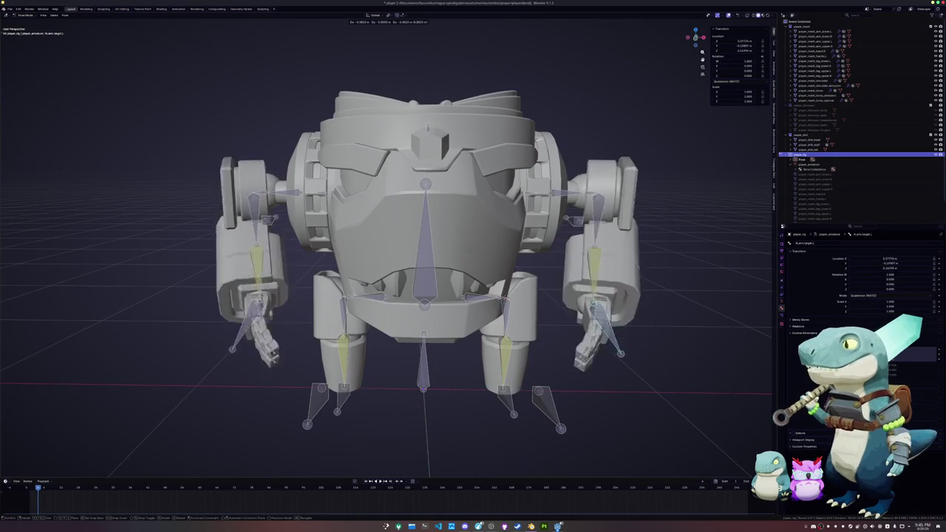
{"action": "key", "text": "Return"}
{"action": "middle_click_drag", "start_coordinate": [625, 309], "coordinate": [665, 325]}
{"action": "key", "text": "g"}
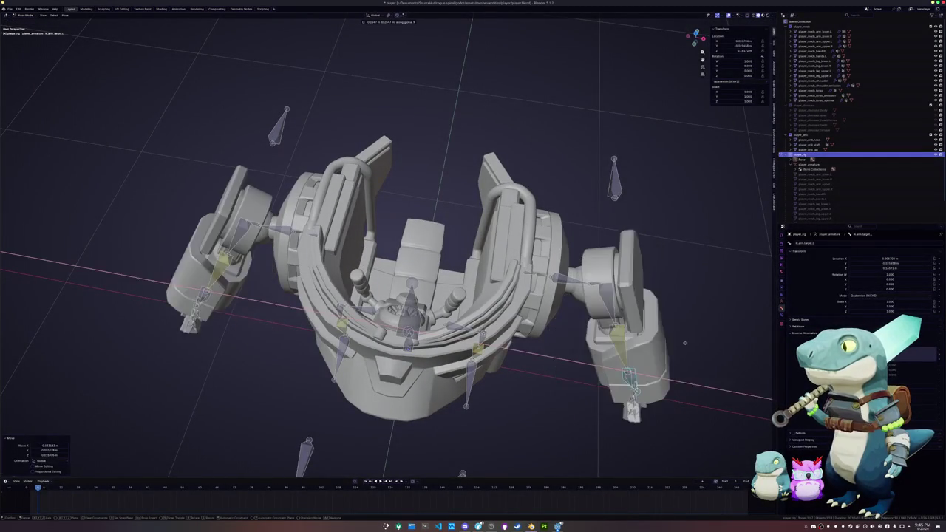
{"action": "key", "text": "z"}
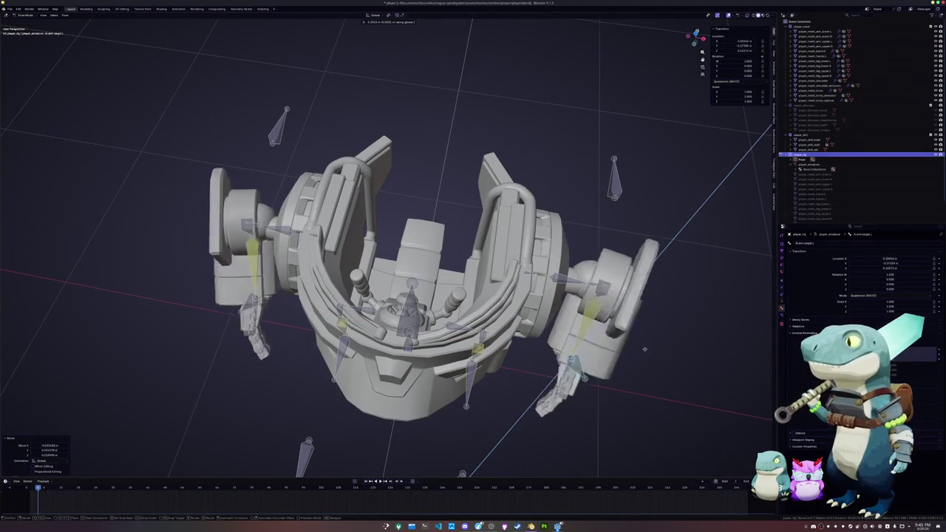
{"action": "key", "text": "x"}
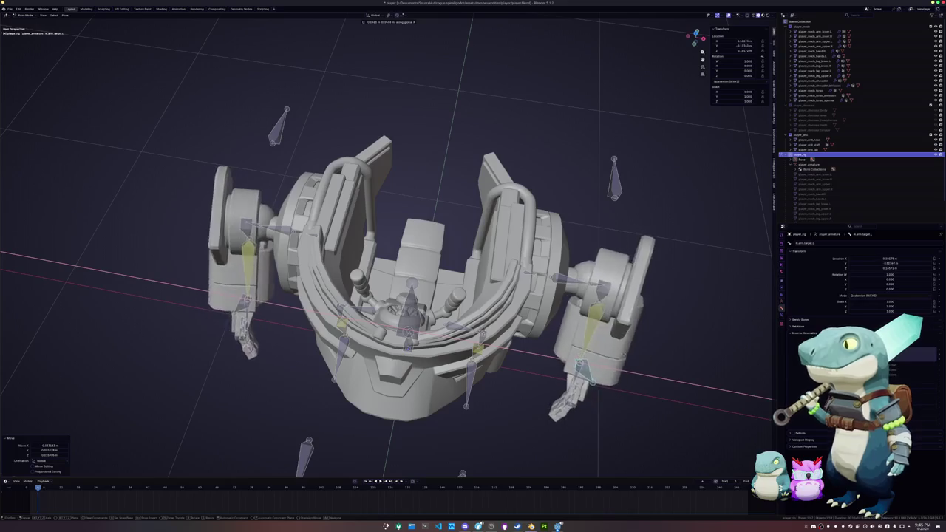
{"action": "middle_click_drag", "start_coordinate": [675, 353], "coordinate": [637, 363]}
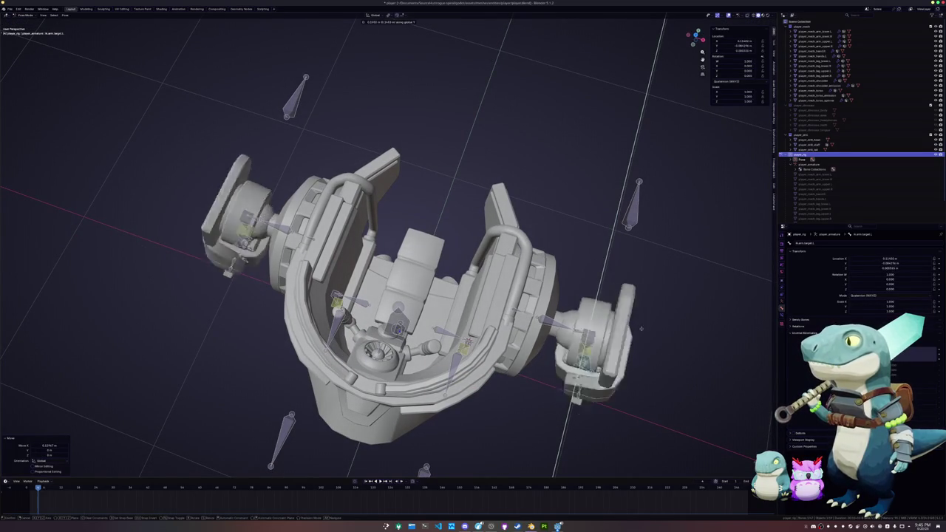
{"action": "key", "text": "Return"}
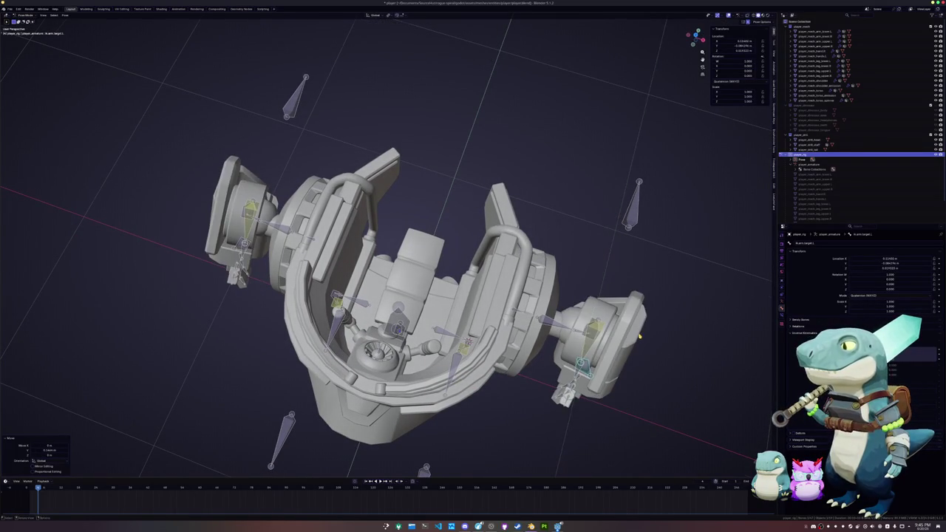
Pull the arm IK target along the global Y axis and back
{"action": "middle_click_drag", "start_coordinate": [562, 311], "coordinate": [627, 301]}
{"action": "key", "text": "g"}
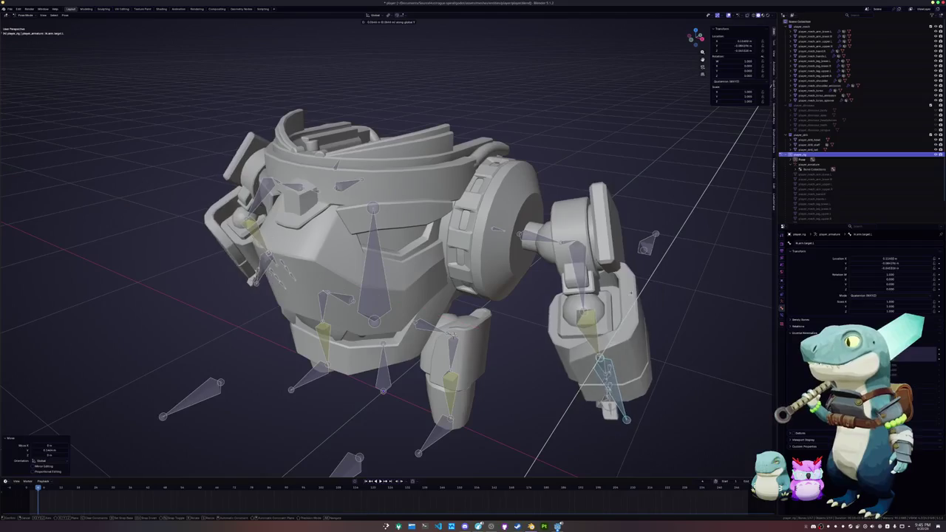
{"action": "key", "text": "y"}
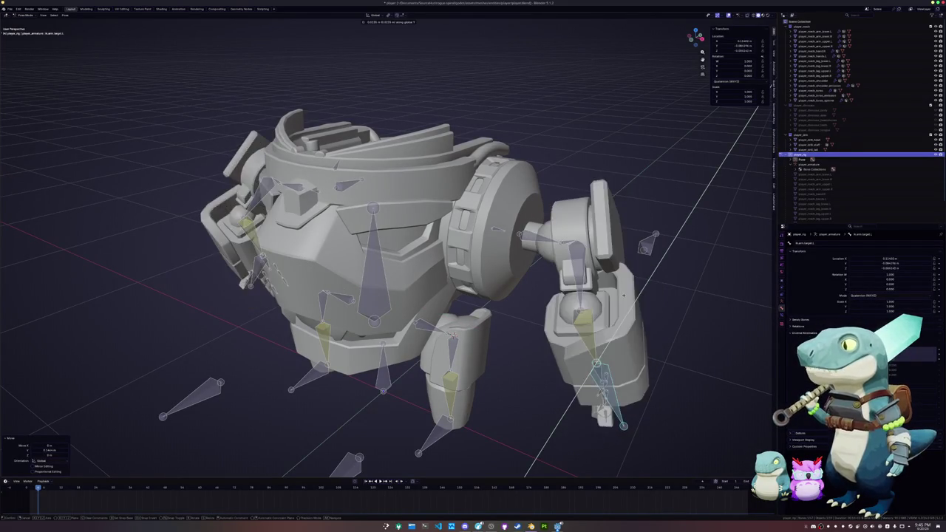
{"action": "left_click", "coordinate": [623, 298]}
{"action": "scroll", "coordinate": [623, 298], "scroll_direction": "up", "scroll_amount": 2}
Select shoulder.pivot.L and enable a Viewport Display option in Armature Data
{"action": "left_click", "coordinate": [576, 244]}
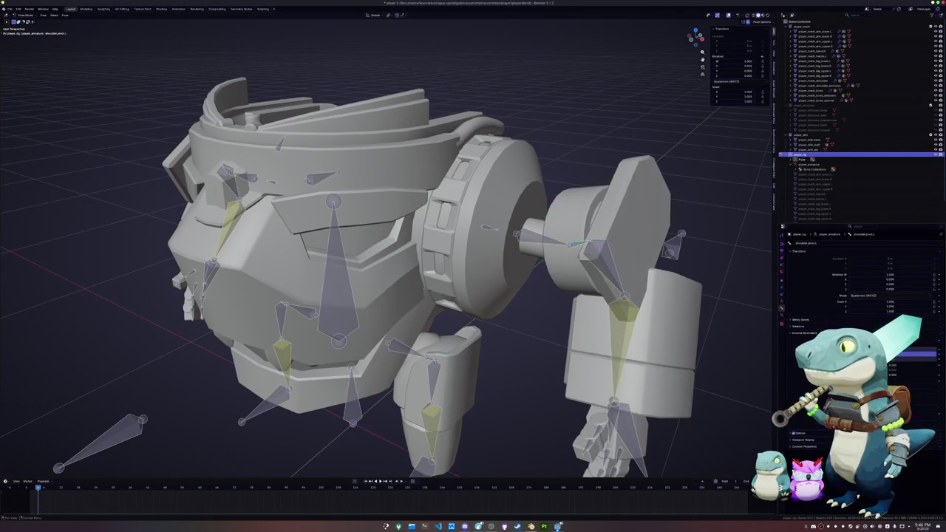
{"action": "scroll", "coordinate": [674, 250], "scroll_direction": "up", "scroll_amount": 1}
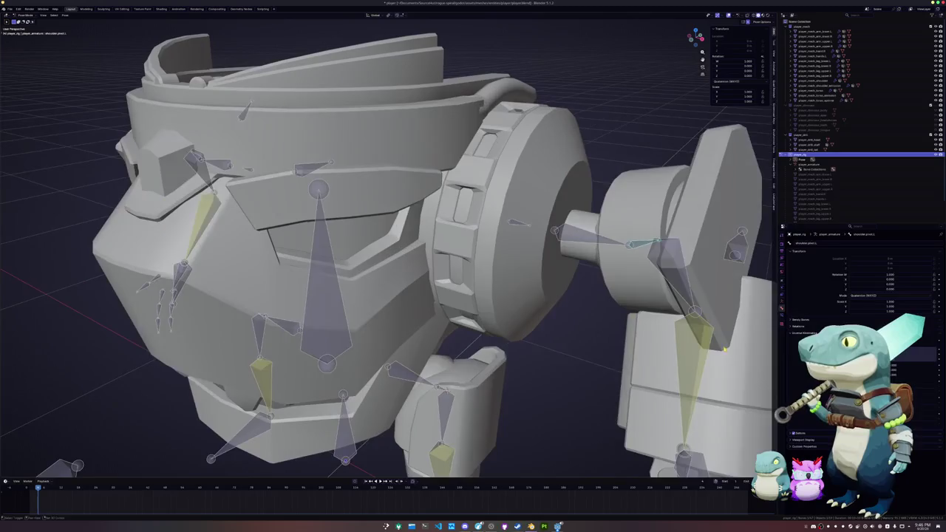
{"action": "scroll", "coordinate": [674, 249], "scroll_direction": "up", "scroll_amount": 1}
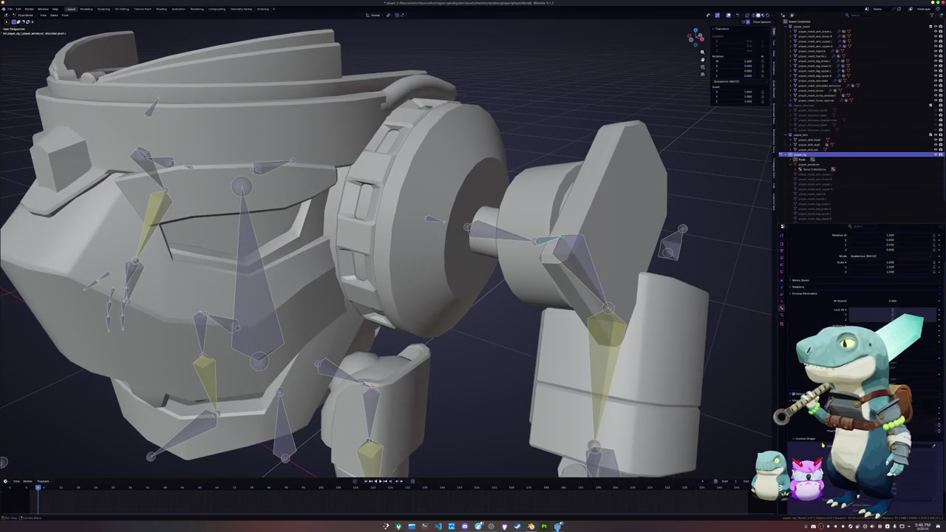
{"action": "scroll", "coordinate": [820, 444], "scroll_direction": "down", "scroll_amount": 3}
{"action": "scroll", "coordinate": [820, 427], "scroll_direction": "up", "scroll_amount": 3}
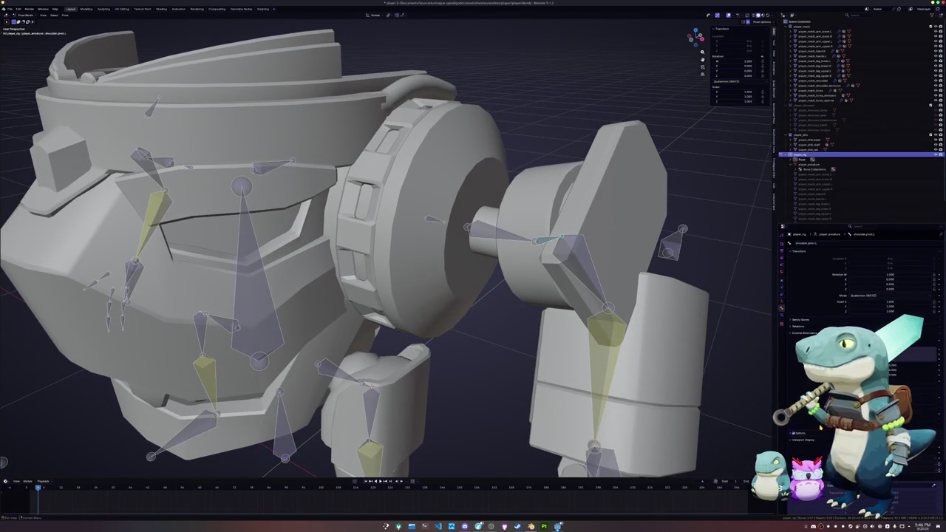
{"action": "left_click", "coordinate": [783, 306]}
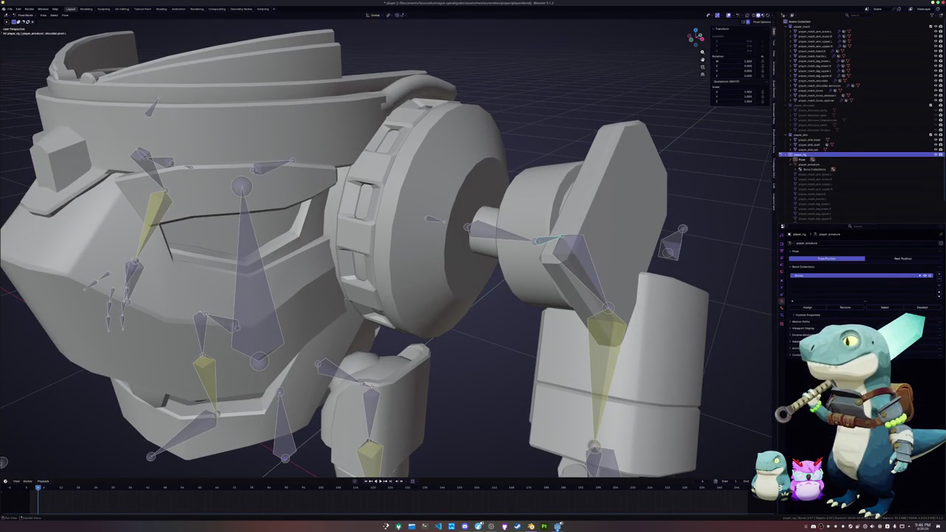
{"action": "left_click", "coordinate": [804, 329]}
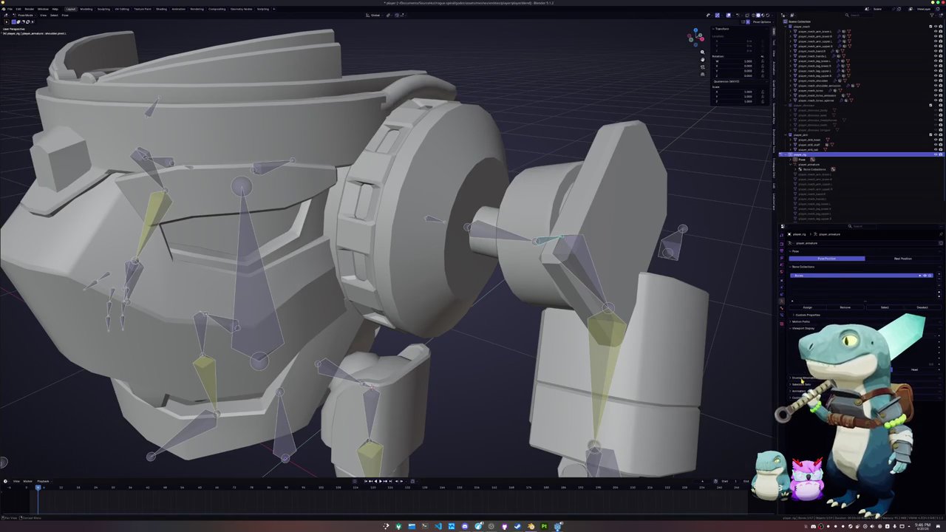
{"action": "left_click", "coordinate": [928, 386]}
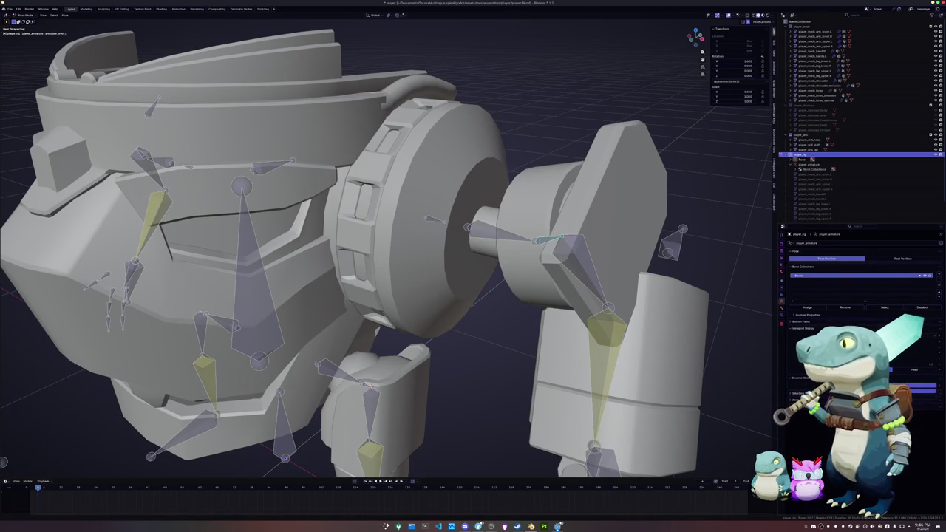
Undo the shoulder test rotation and bring up the arm bone's IK constraint settings
{"action": "key", "text": "ctrl+z"}
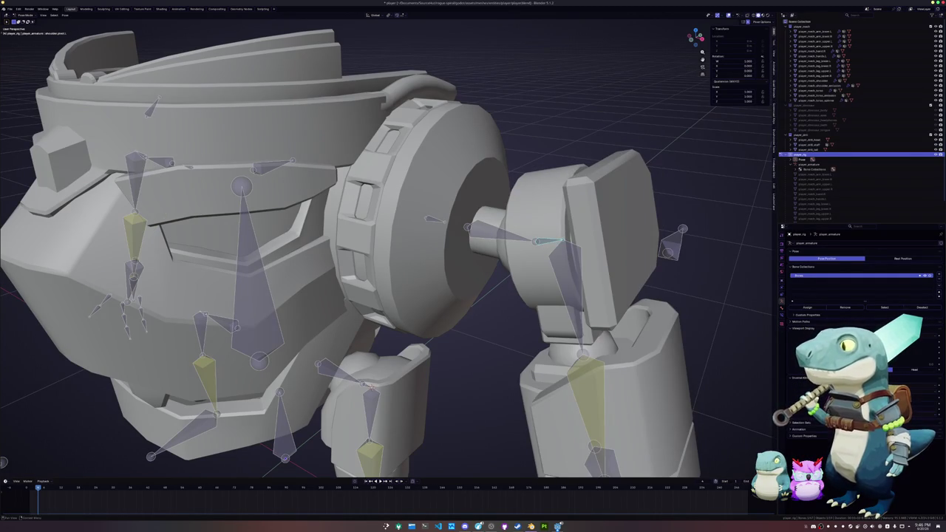
{"action": "key", "text": "ctrl+z"}
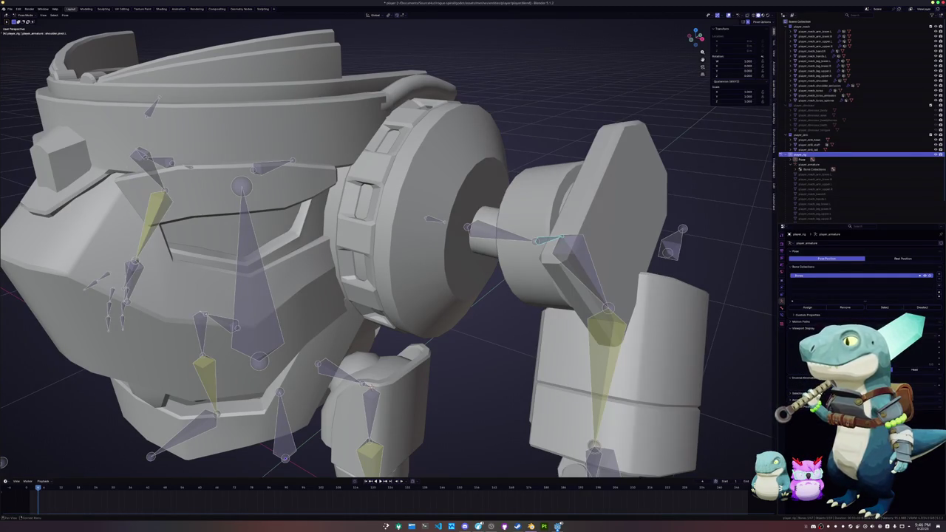
{"action": "left_click", "coordinate": [804, 324]}
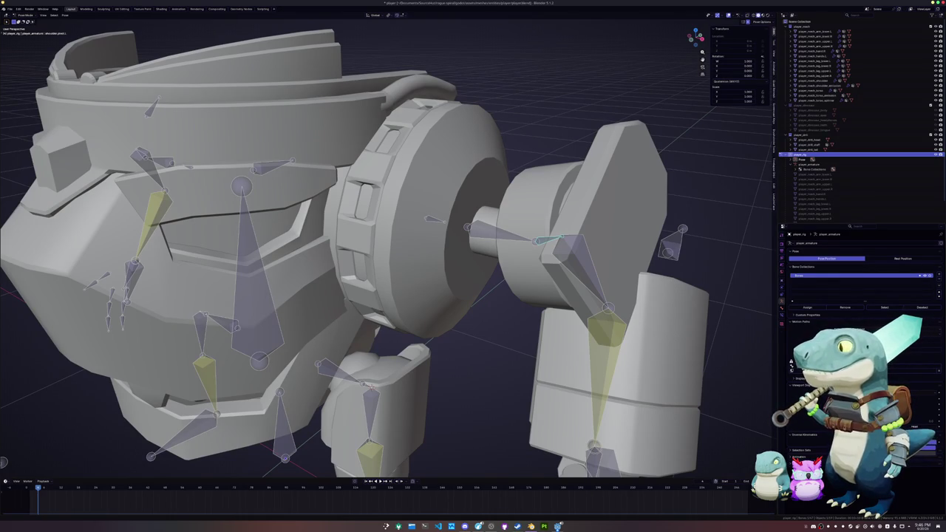
{"action": "scroll", "coordinate": [601, 394], "scroll_direction": "down", "scroll_amount": 5}
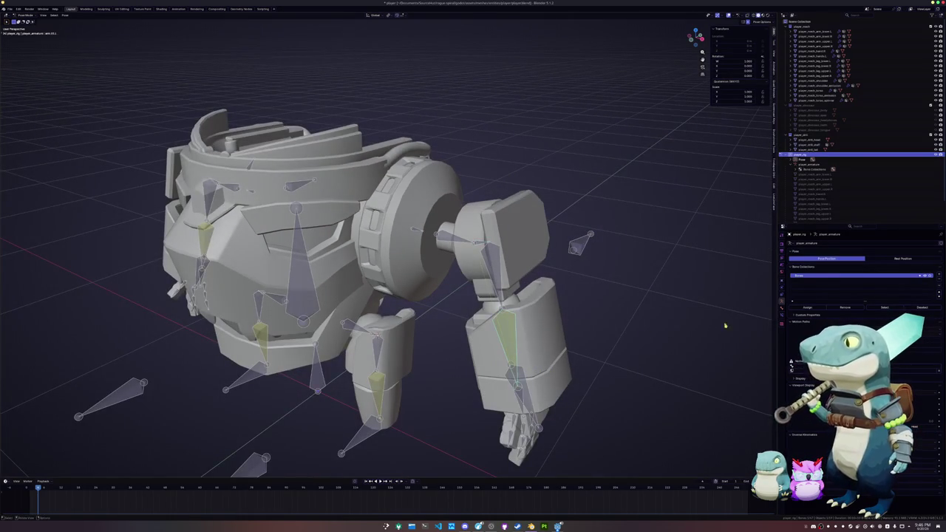
{"action": "left_click", "coordinate": [781, 314]}
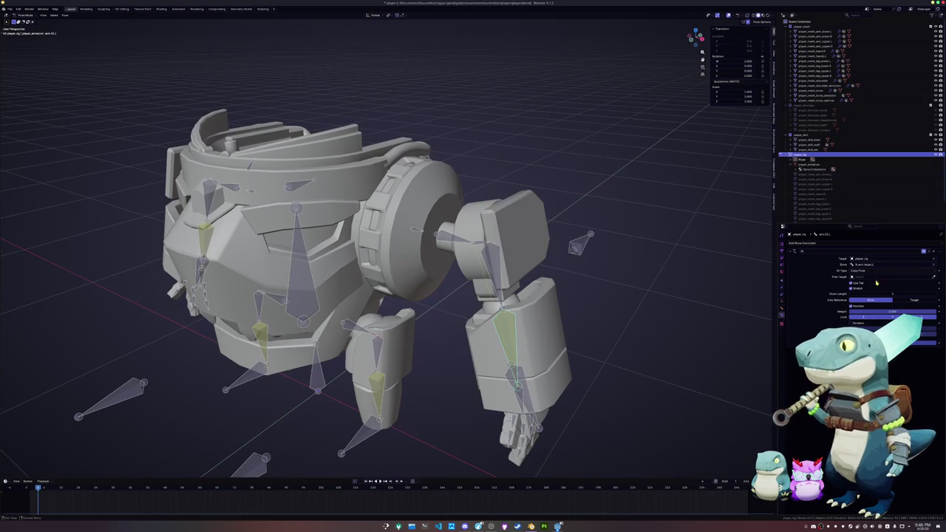
Set the IK pole target to player_rig, bone ik.arm.pole.L, with a -90° pole angle
{"action": "left_click", "coordinate": [576, 244]}
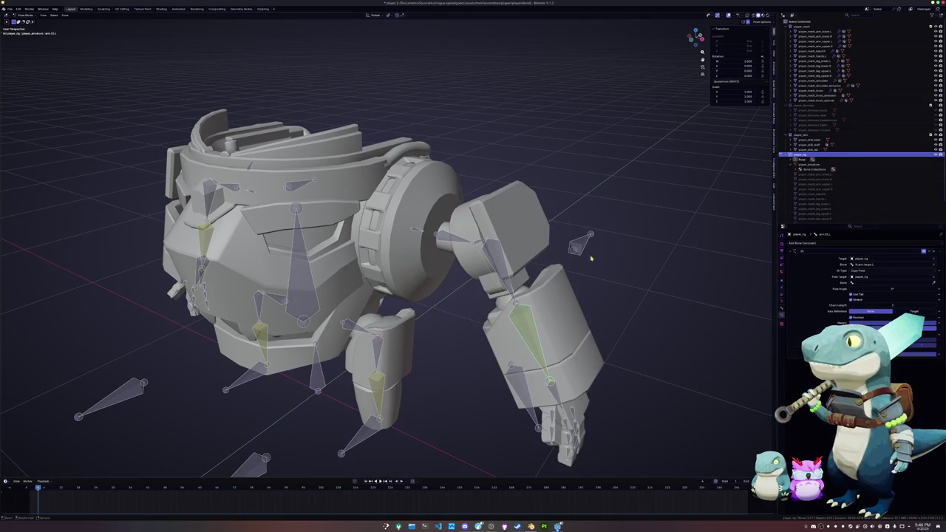
{"action": "left_click", "coordinate": [871, 285]}
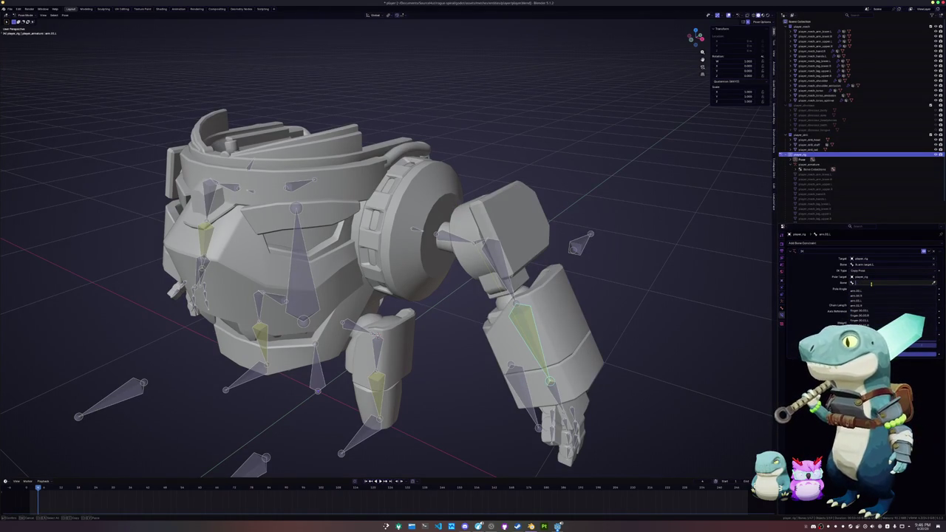
{"action": "type", "text": "ik.arm.pole"}
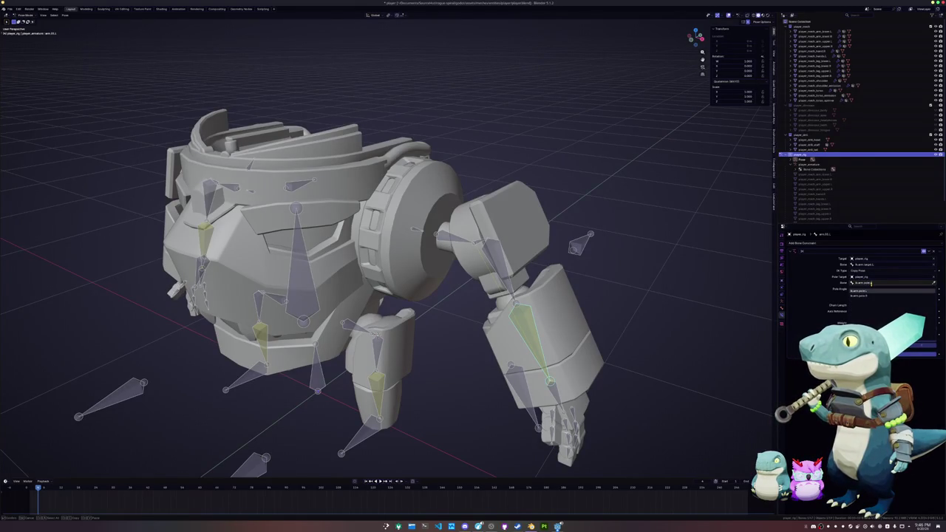
{"action": "left_click", "coordinate": [872, 290]}
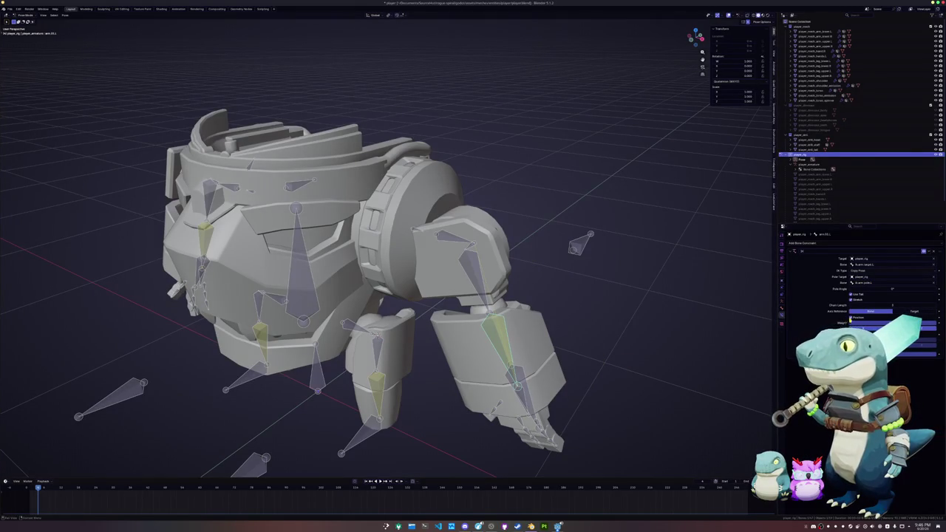
{"action": "left_click", "coordinate": [884, 288]}
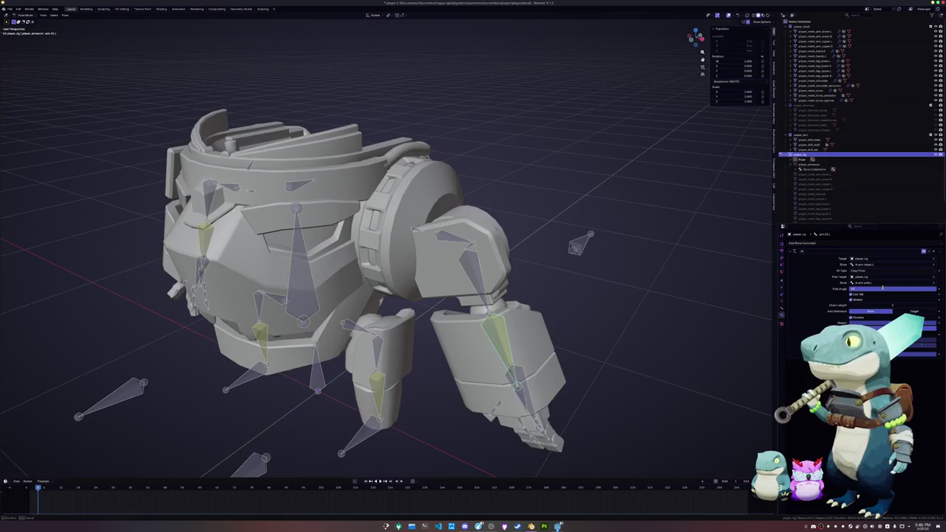
{"action": "type", "text": "90"}
{"action": "key", "text": "Return"}
{"action": "left_click", "coordinate": [883, 288]}
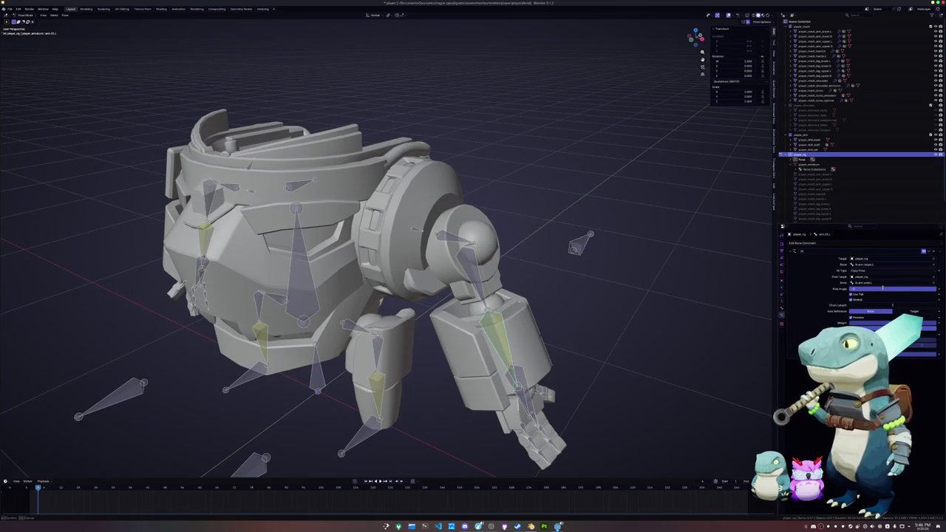
{"action": "type", "text": "-90"}
{"action": "key", "text": "Return"}
Move the arm IK target so the arms swing up
{"action": "left_click", "coordinate": [528, 386]}
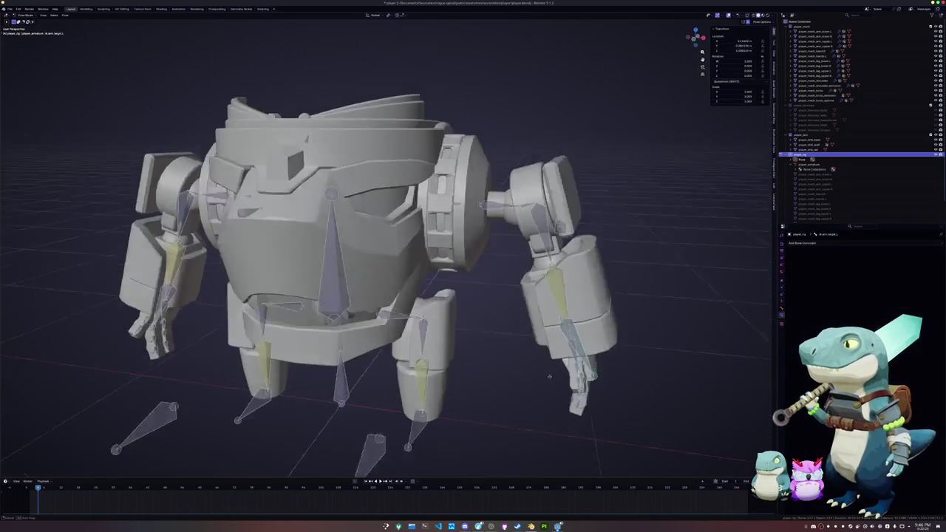
{"action": "middle_click_drag", "start_coordinate": [527, 386], "coordinate": [540, 296]}
{"action": "key", "text": "g"}
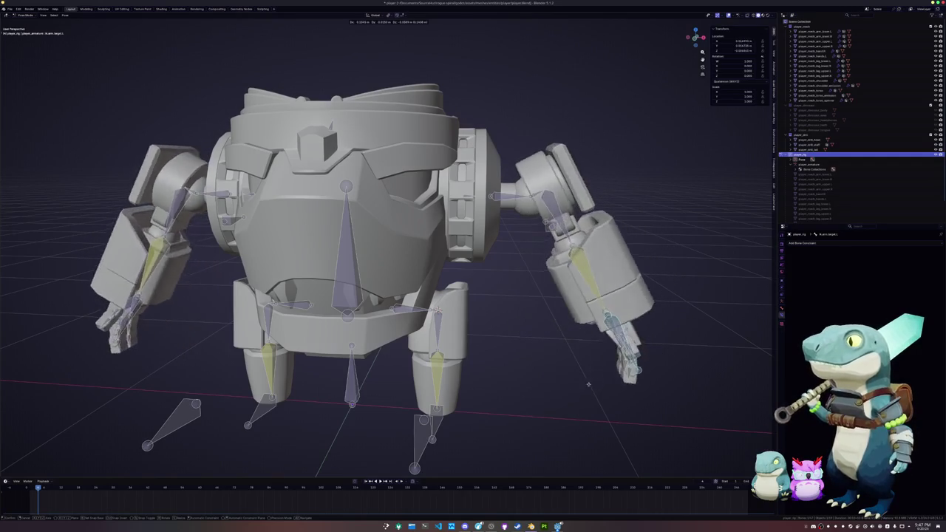
{"action": "left_click", "coordinate": [623, 343]}
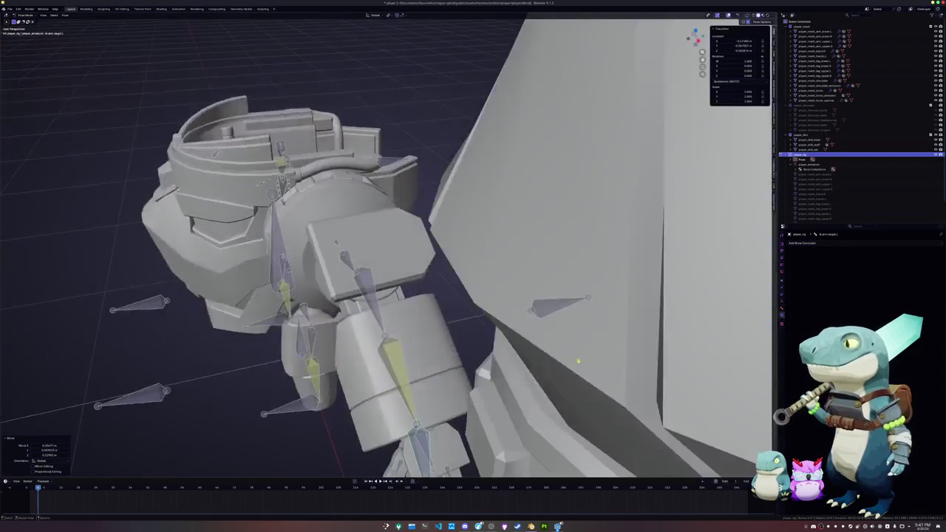
{"action": "middle_click_drag", "start_coordinate": [623, 343], "coordinate": [495, 323]}
Reposition the arm target and test an IK slider on the arm bones, undoing it
{"action": "key", "text": "g"}
{"action": "left_click", "coordinate": [485, 325]}
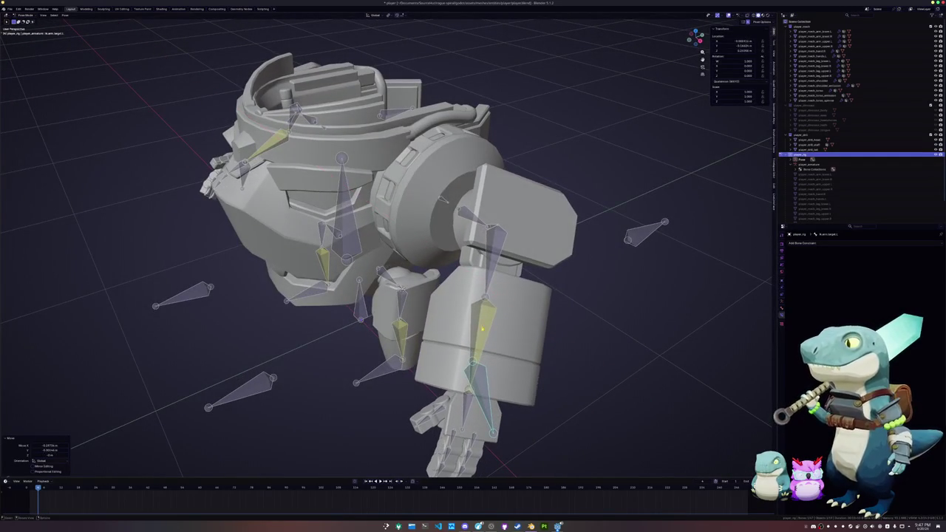
{"action": "left_click", "coordinate": [782, 308]}
{"action": "left_click_drag", "start_coordinate": [916, 359], "coordinate": [933, 359]}
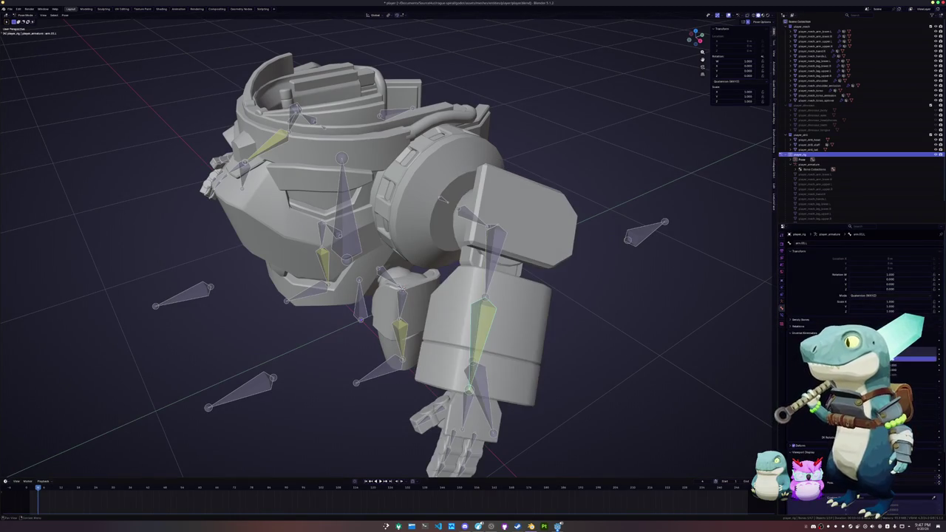
{"action": "left_click", "coordinate": [500, 253]}
{"action": "left_click_drag", "start_coordinate": [916, 359], "coordinate": [896, 360]}
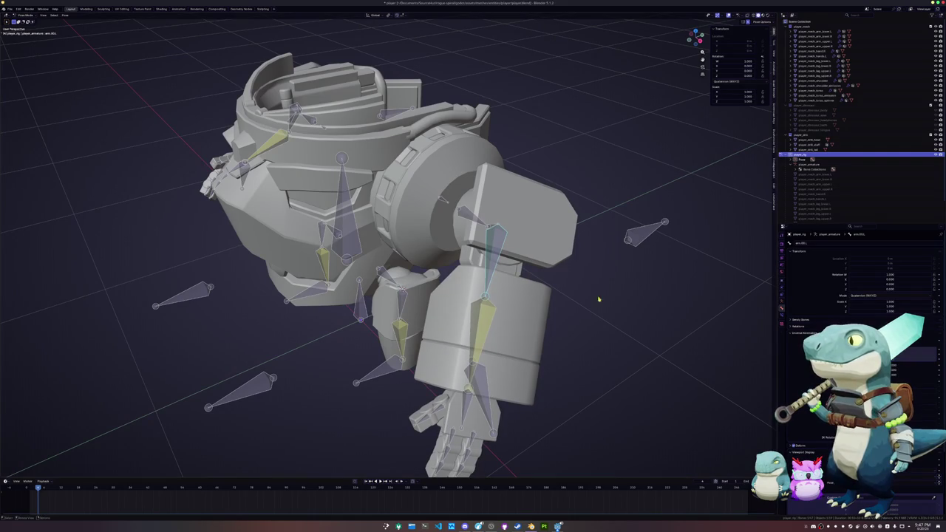
{"action": "key", "text": "ctrl+z"}
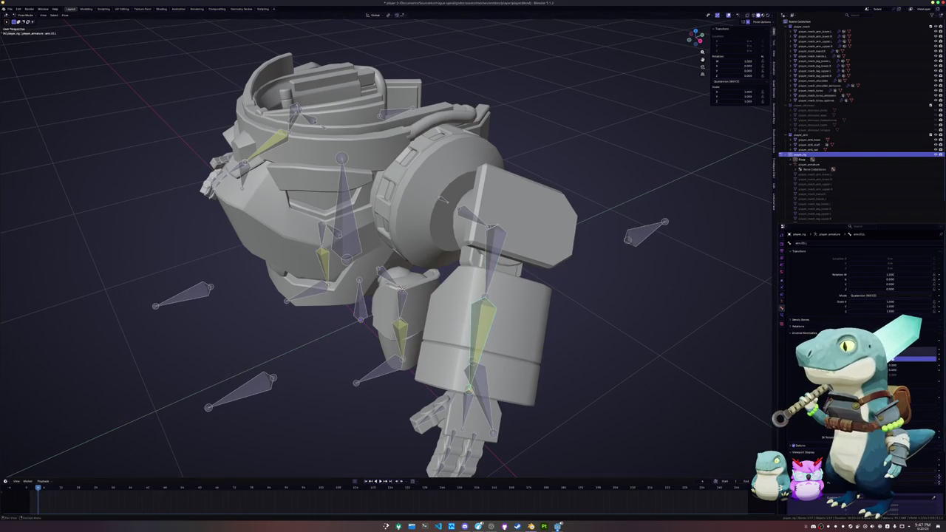
Compare the hanging and extended arm poses using undo and redo
{"action": "scroll", "coordinate": [861, 333], "scroll_direction": "down", "scroll_amount": 3}
{"action": "left_click", "coordinate": [782, 317]}
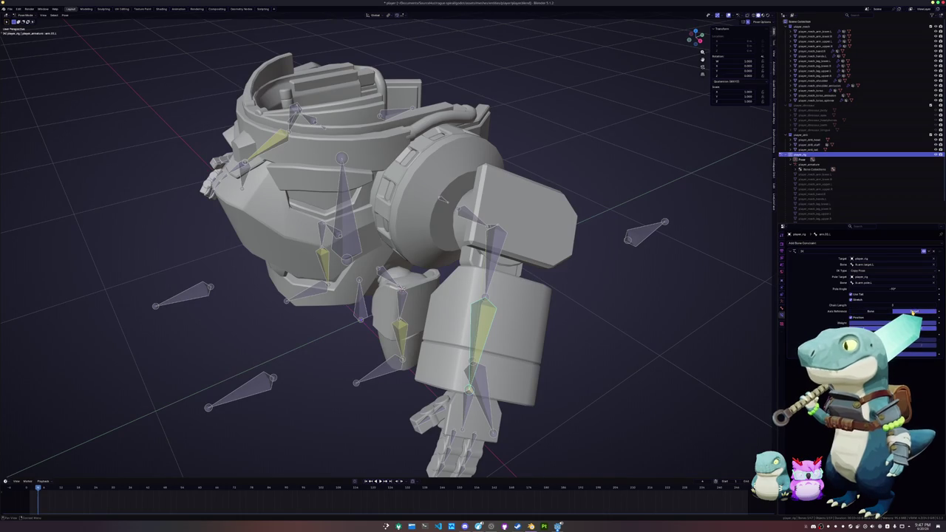
{"action": "key", "text": "ctrl+z"}
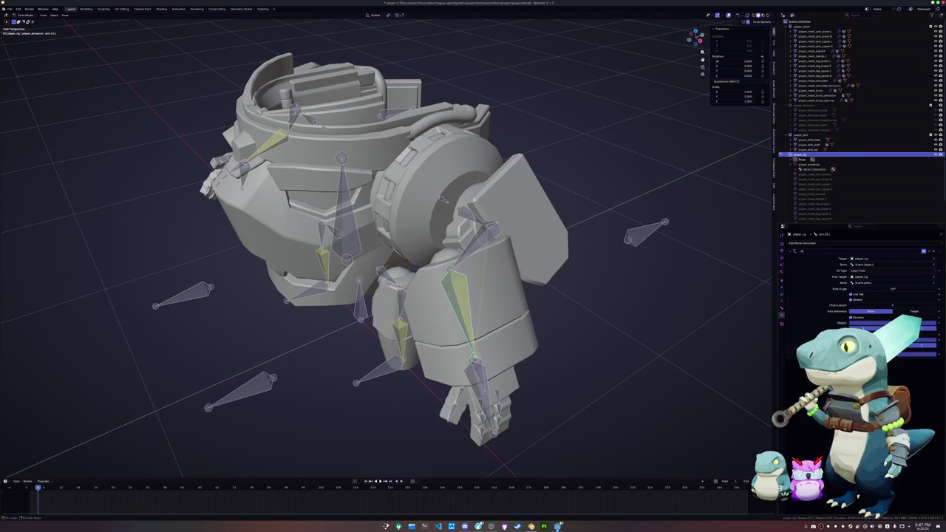
{"action": "key", "text": "ctrl+shift+z"}
{"action": "key", "text": "ctrl+z"}
{"action": "key", "text": "ctrl+shift+z"}
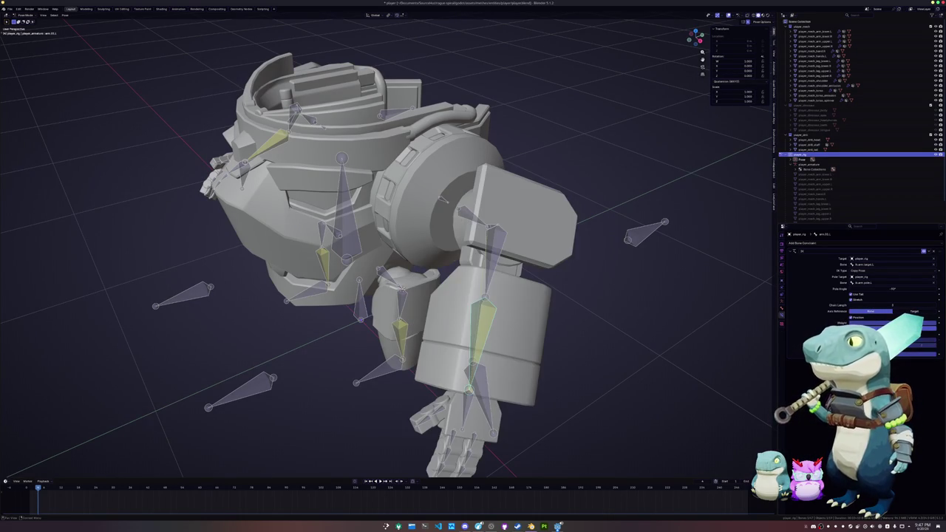
Toggle Use Tail off and on, and try IK type Distance before keeping Copy Pose
{"action": "left_click", "coordinate": [852, 295]}
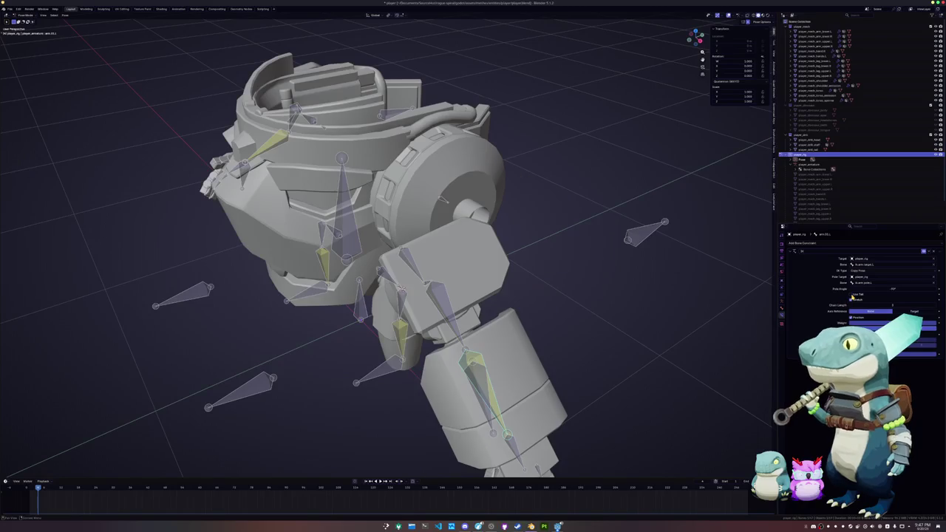
{"action": "left_click", "coordinate": [853, 295]}
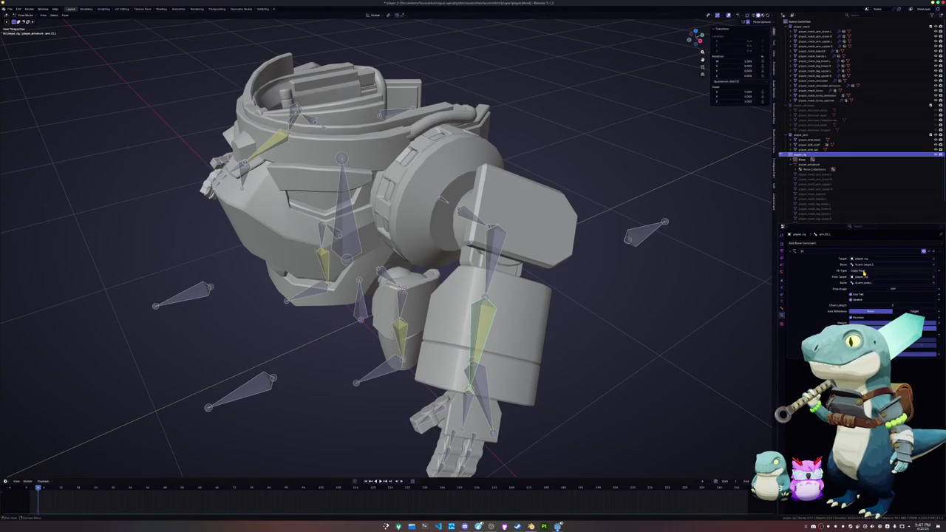
{"action": "left_click", "coordinate": [863, 272]}
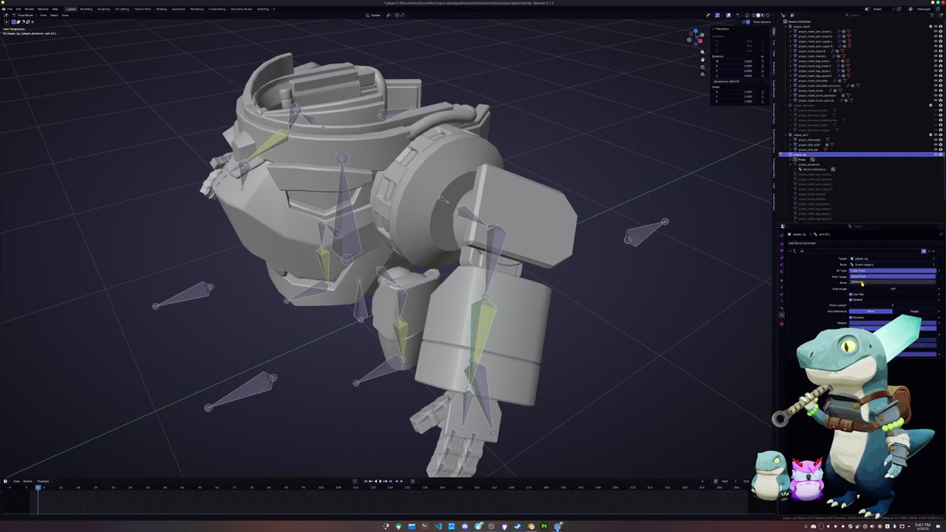
{"action": "left_click", "coordinate": [862, 283]}
{"action": "left_click", "coordinate": [864, 272]}
{"action": "left_click", "coordinate": [861, 273]}
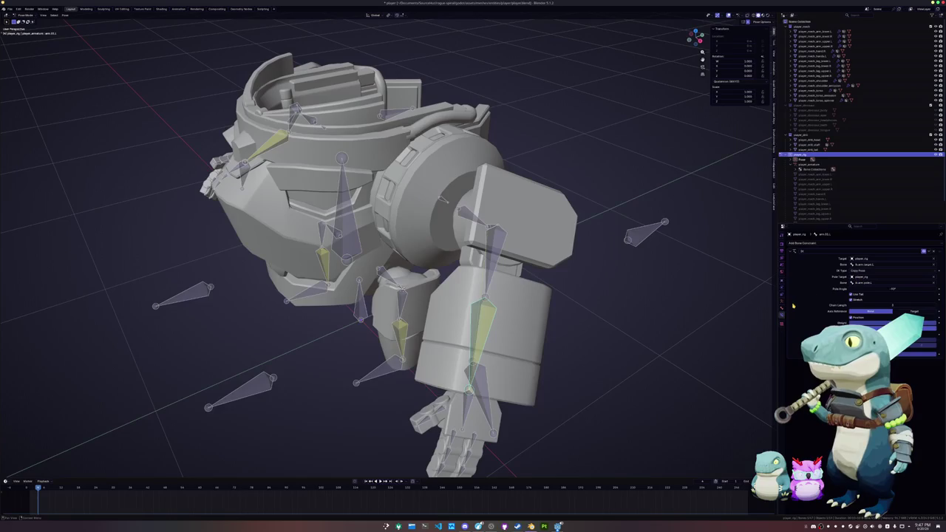
Clear the Pole Target field of the left arm's IK constraint
{"action": "left_click", "coordinate": [782, 303]}
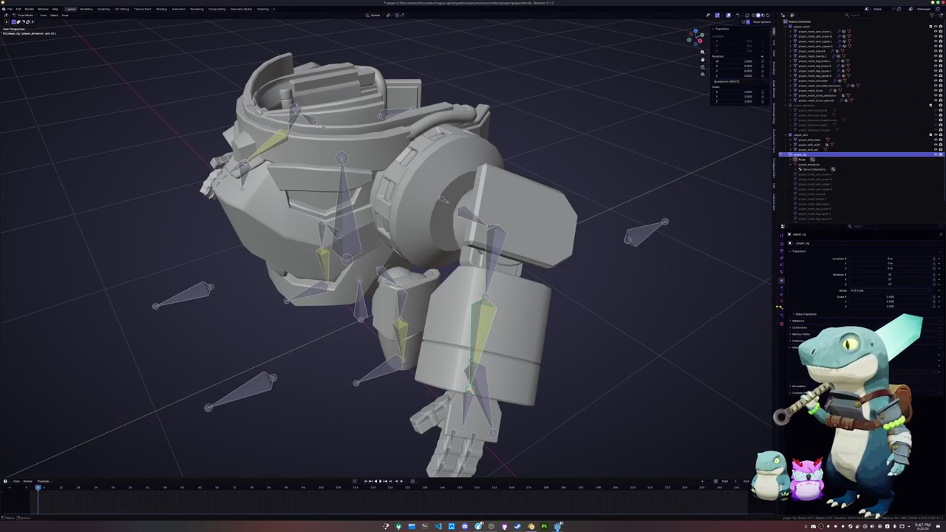
{"action": "left_click", "coordinate": [782, 309]}
{"action": "left_click", "coordinate": [782, 305]}
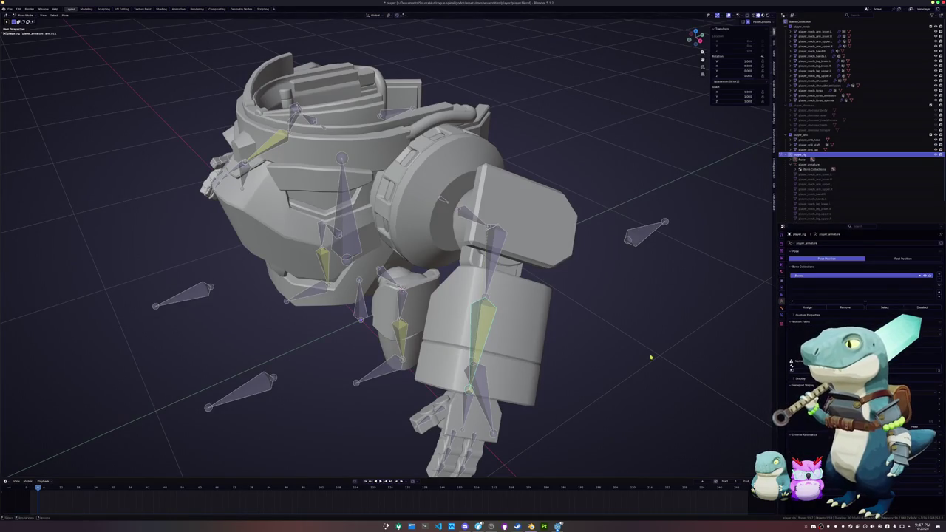
{"action": "middle_click_drag", "start_coordinate": [606, 340], "coordinate": [638, 342]}
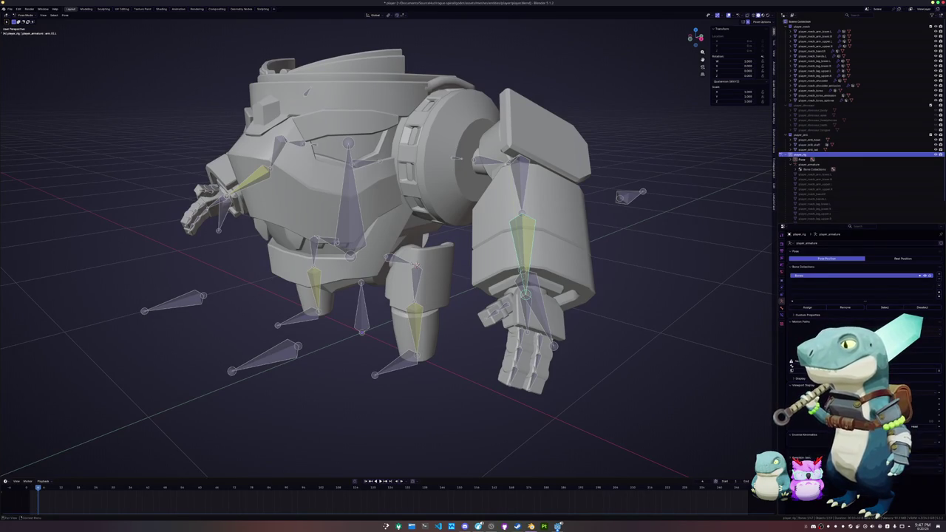
{"action": "left_click", "coordinate": [782, 311]}
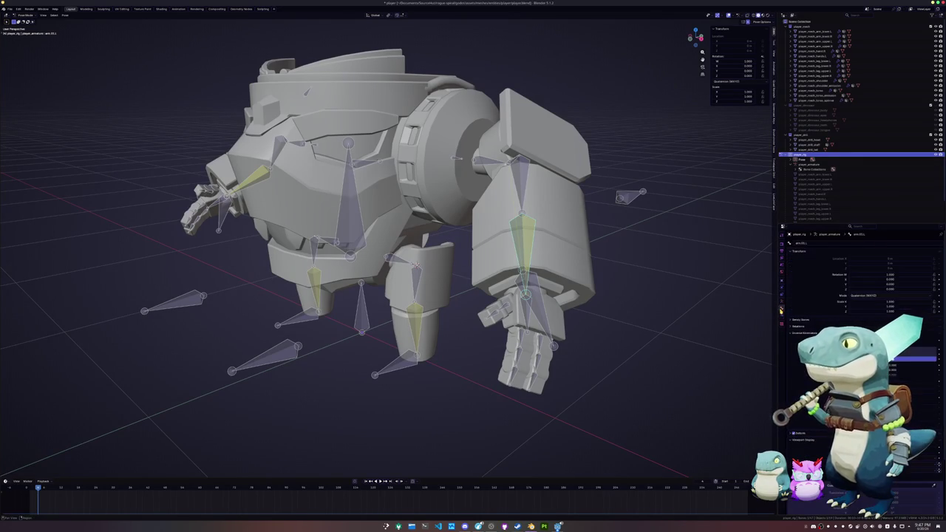
{"action": "left_click", "coordinate": [782, 292]}
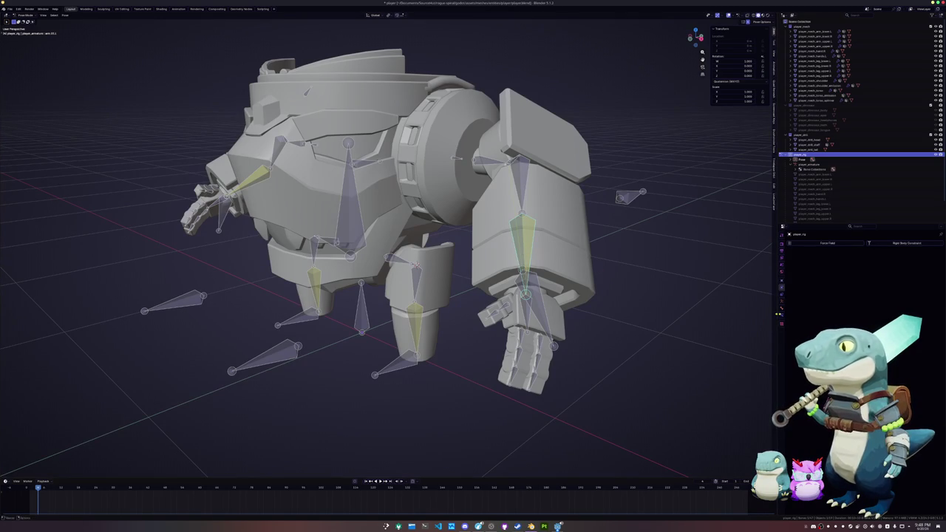
{"action": "left_click", "coordinate": [782, 316]}
{"action": "left_click", "coordinate": [933, 271]}
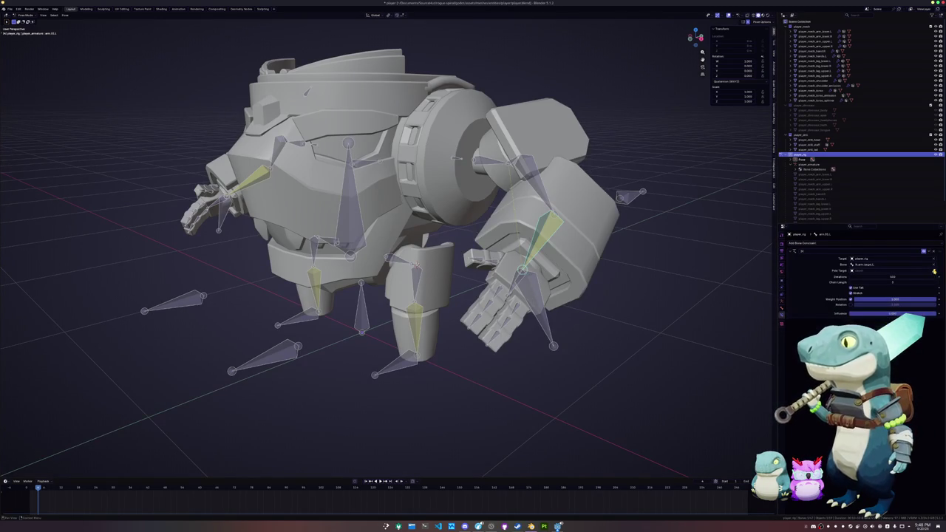
Rotate the arm bones around the local X axis to test the pose
{"action": "middle_click_drag", "start_coordinate": [668, 300], "coordinate": [674, 301]}
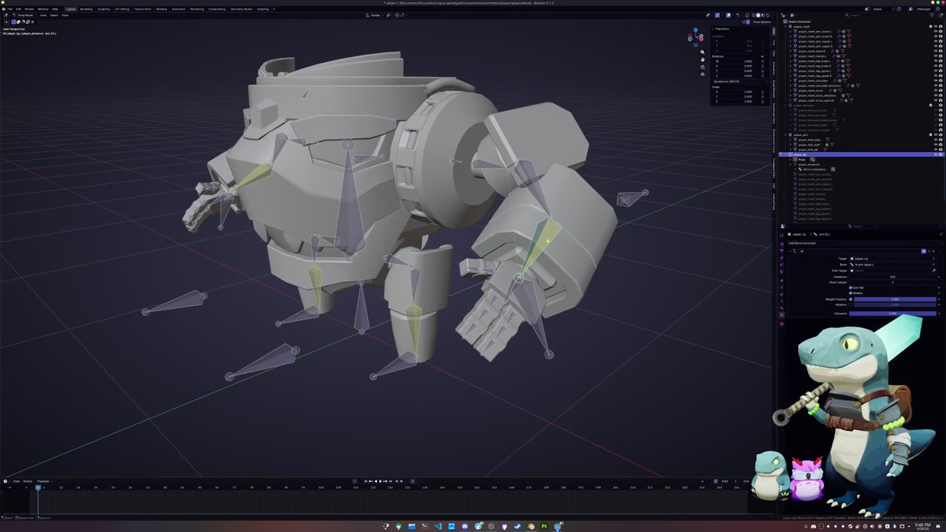
{"action": "left_click", "coordinate": [782, 304]}
{"action": "key", "text": "r"}
{"action": "key", "text": "x"}
{"action": "key", "text": "x"}
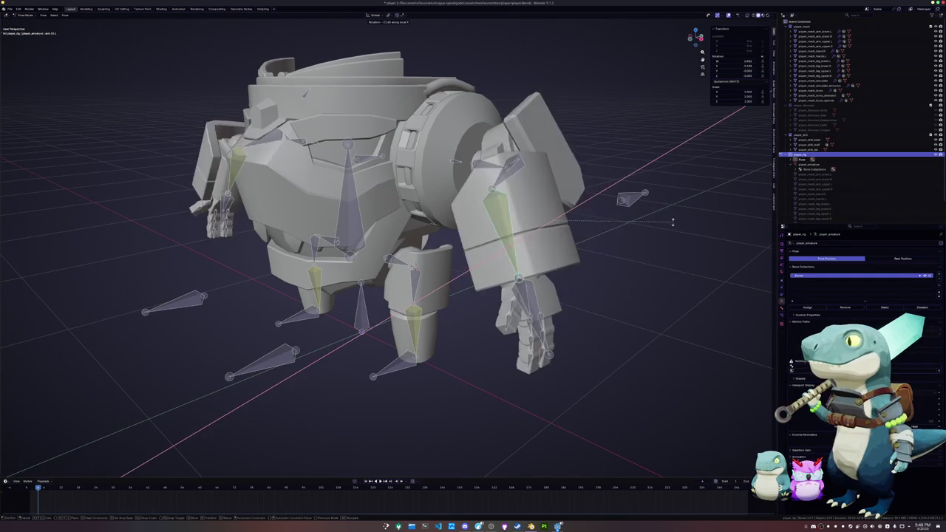
Confirm the folded arm rotation, then try a local Y rotation of the arm and cancel it
{"action": "left_click", "coordinate": [640, 247]}
{"action": "key", "text": "r"}
{"action": "key", "text": "y"}
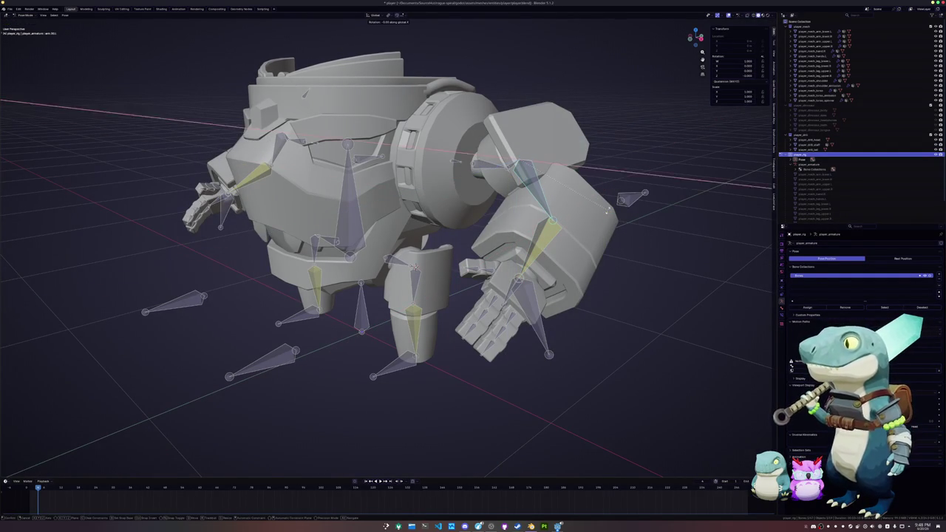
{"action": "key", "text": "y"}
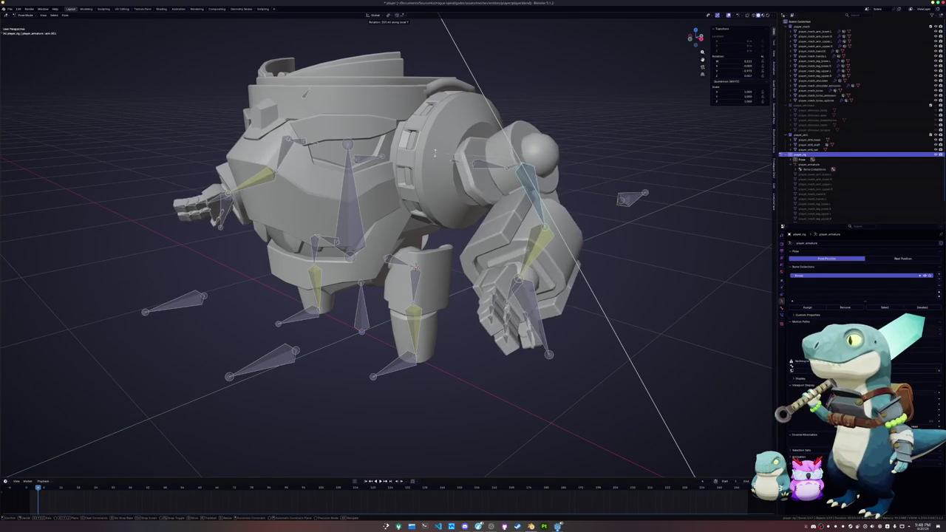
{"action": "key", "text": "Escape"}
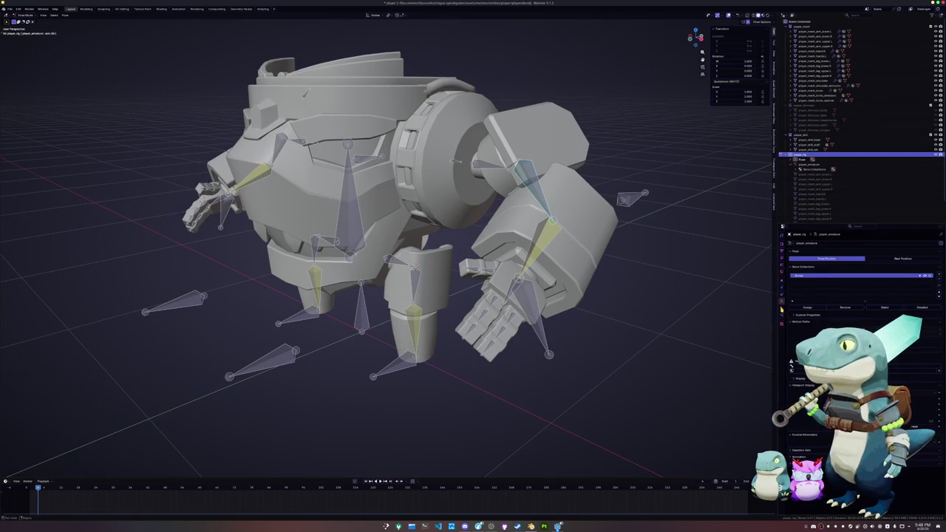
{"action": "left_click", "coordinate": [782, 309]}
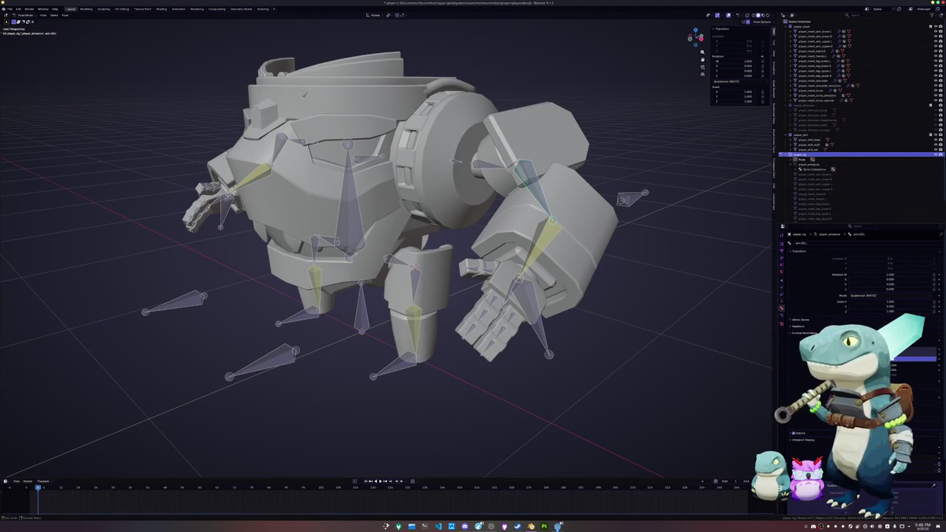
Move the left arm IK target along the global Y axis so the arm swings down
{"action": "middle_click_drag", "start_coordinate": [644, 285], "coordinate": [695, 288]}
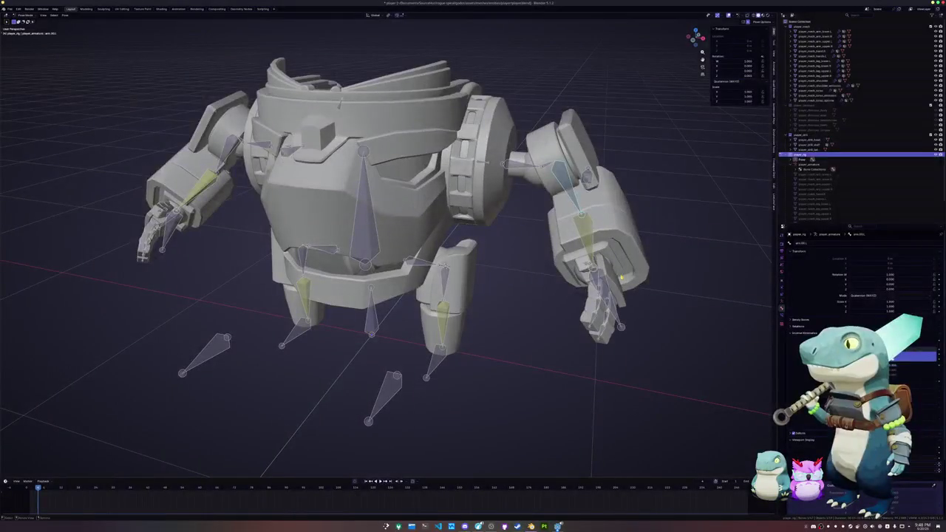
{"action": "middle_click_drag", "start_coordinate": [614, 296], "coordinate": [622, 279]}
{"action": "left_click", "coordinate": [622, 278]}
{"action": "key", "text": "g"}
{"action": "key", "text": "y"}
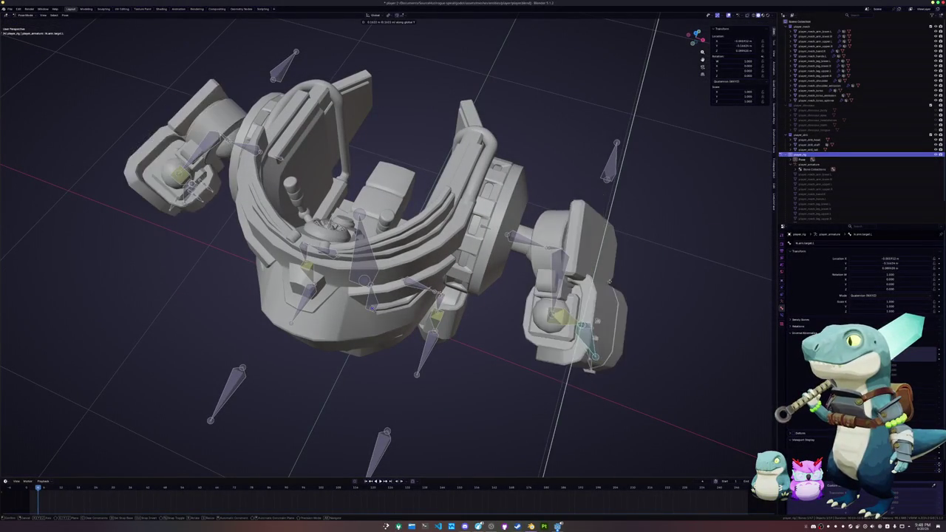
{"action": "left_click", "coordinate": [608, 289]}
{"action": "middle_click_drag", "start_coordinate": [608, 289], "coordinate": [568, 213]}
Select shoulder.pivot.L and try a local Y rotation, then cancel it
{"action": "left_click", "coordinate": [568, 213]}
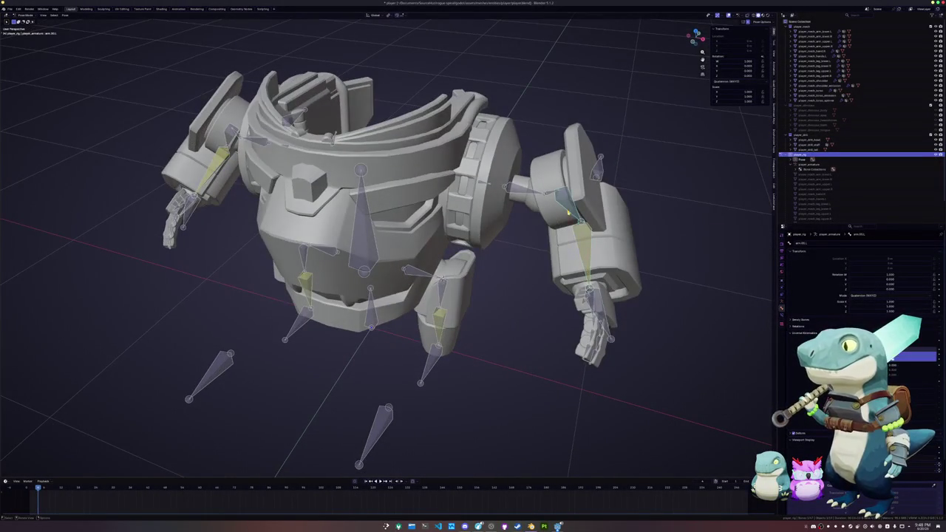
{"action": "left_click", "coordinate": [551, 193]}
{"action": "key", "text": "r"}
{"action": "key", "text": "y"}
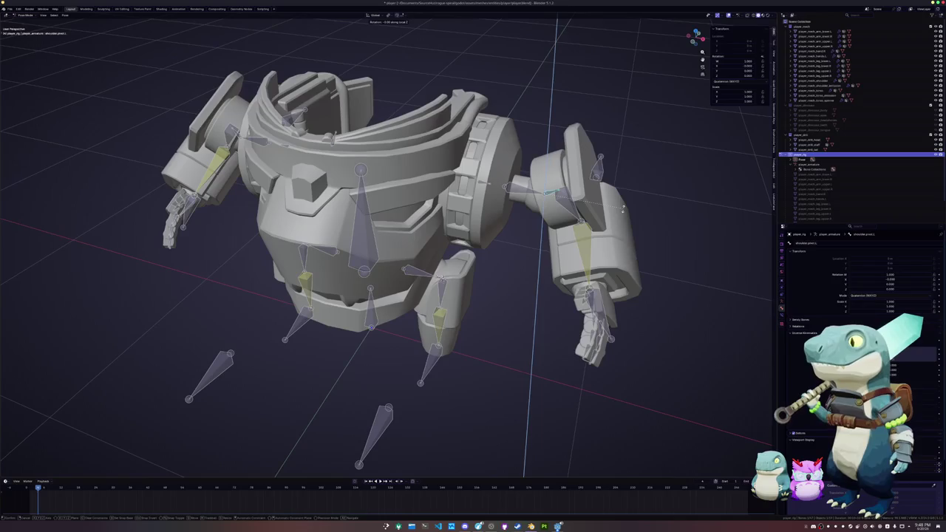
{"action": "key", "text": "y"}
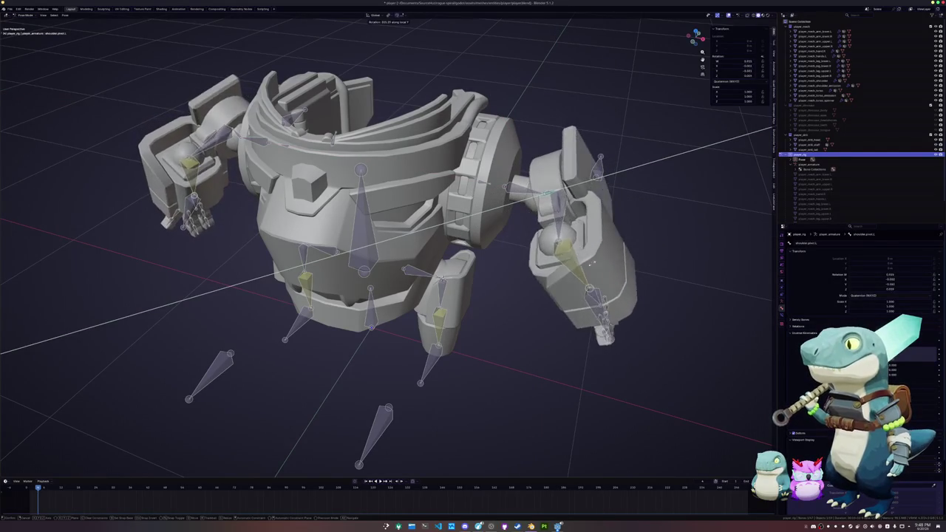
{"action": "key", "text": "Escape"}
Rotate shoulder.pivot.L around its X axis and confirm the new pose
{"action": "middle_click_drag", "start_coordinate": [638, 203], "coordinate": [621, 111]}
{"action": "key", "text": "r"}
{"action": "key", "text": "x"}
{"action": "key", "text": "x"}
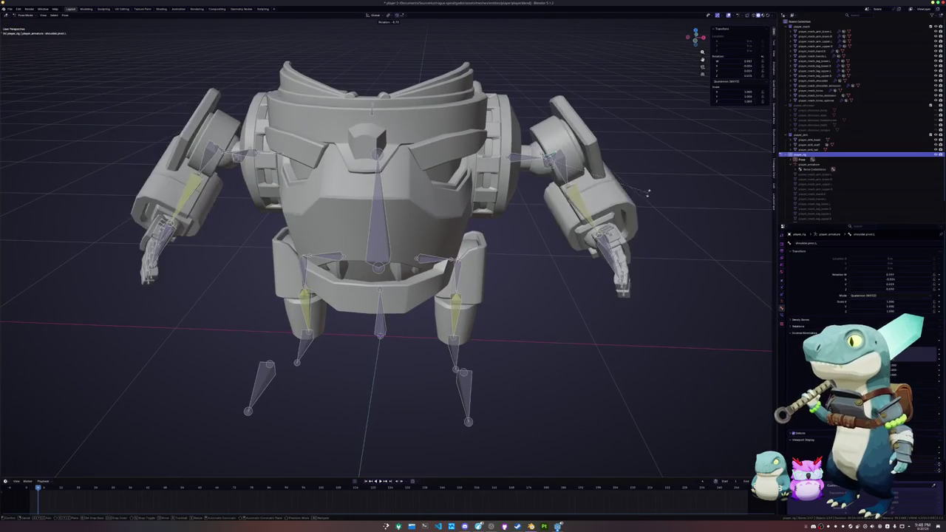
{"action": "left_click", "coordinate": [643, 204]}
{"action": "middle_click_drag", "start_coordinate": [642, 207], "coordinate": [643, 259]}
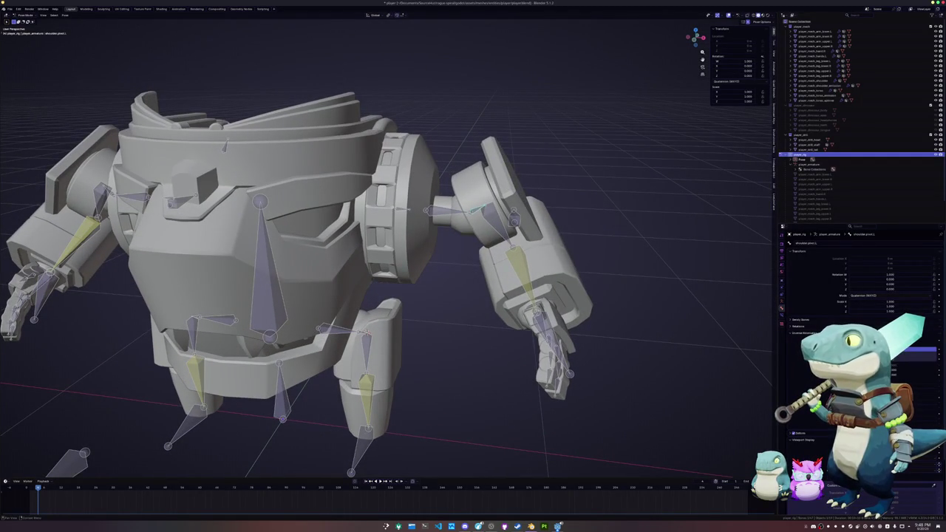
{"action": "middle_click_drag", "start_coordinate": [642, 258], "coordinate": [620, 274]}
Raise the left shoulder pivot along the global Z axis in two moves
{"action": "key", "text": "g"}
{"action": "key", "text": "z"}
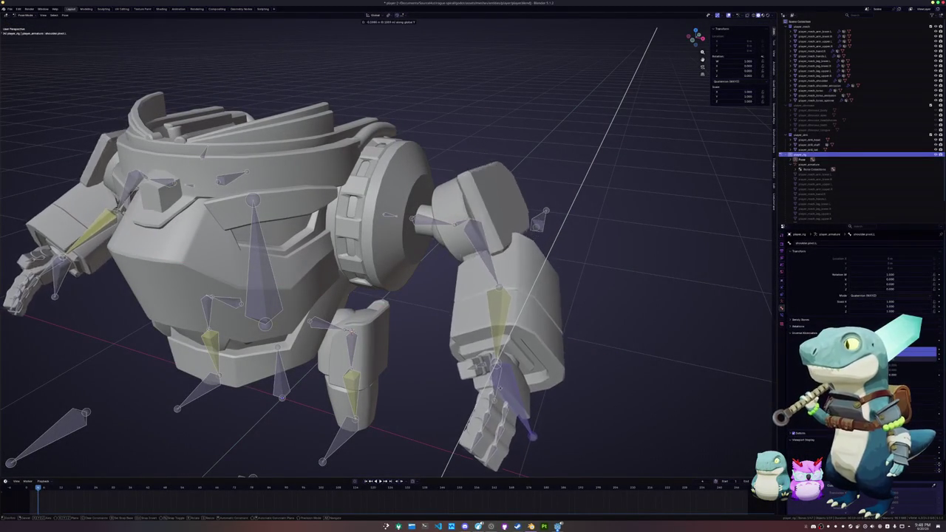
{"action": "left_click", "coordinate": [501, 394]}
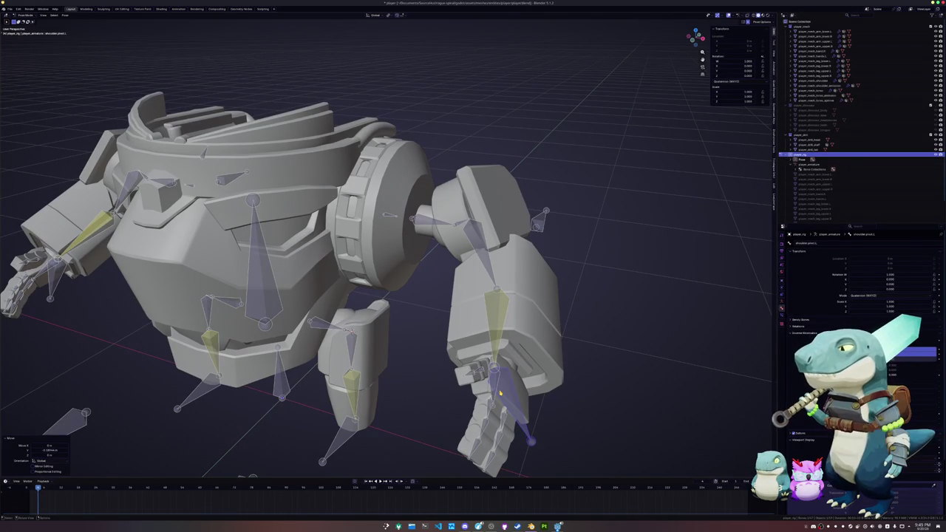
{"action": "key", "text": "g"}
{"action": "key", "text": "z"}
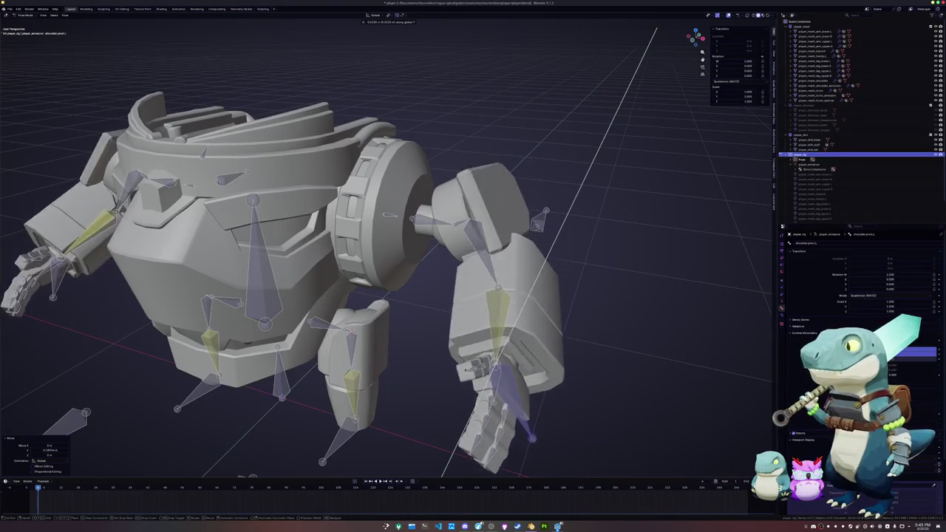
{"action": "key", "text": "Return"}
Swing the left upper arm upward and outward using free trackball rotation
{"action": "middle_click_drag", "start_coordinate": [473, 266], "coordinate": [443, 244]}
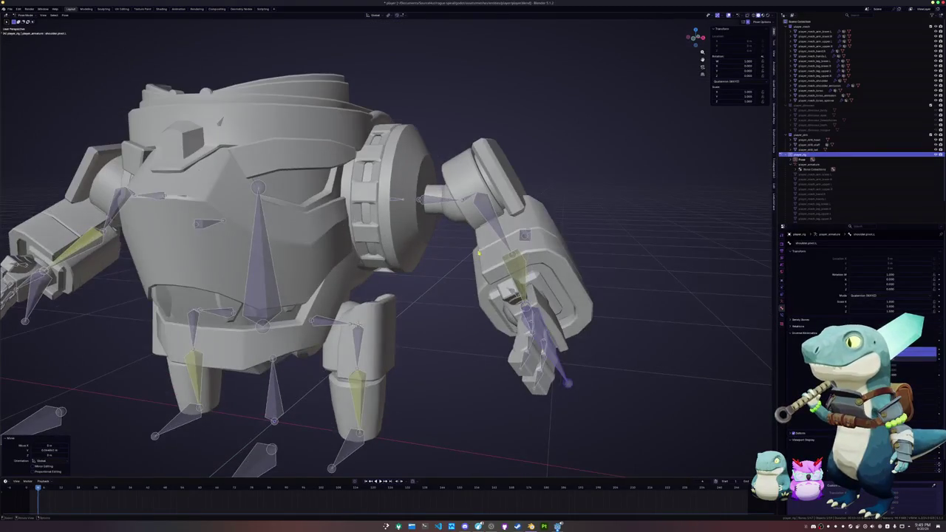
{"action": "left_click", "coordinate": [497, 237]}
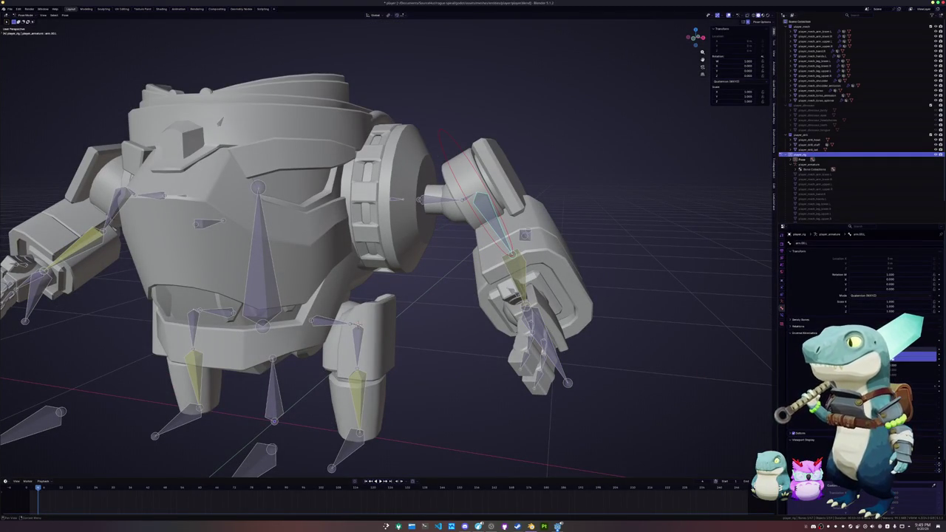
{"action": "key", "text": "r"}
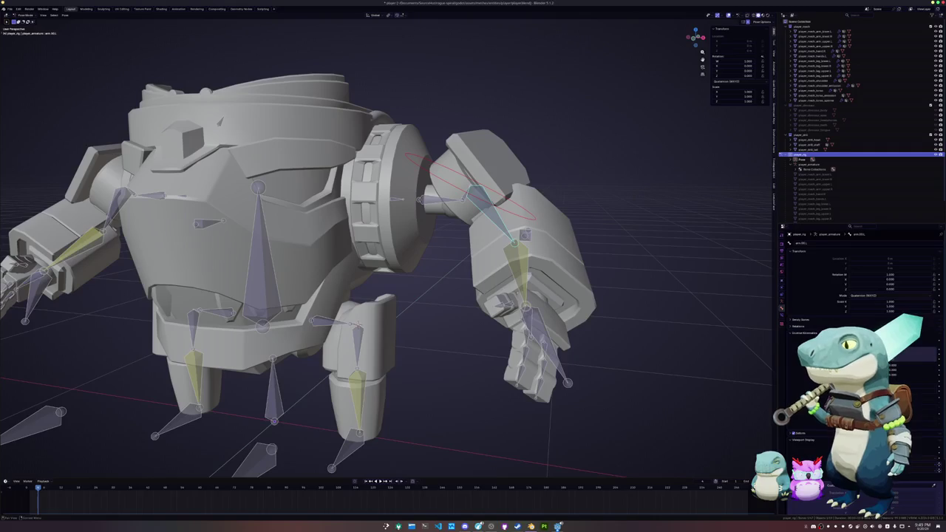
{"action": "key", "text": "r"}
{"action": "mouse_move", "coordinate": [671, 338]}
{"action": "middle_mouse_down"}
{"action": "mouse_move", "coordinate": [643, 347]}
{"action": "mouse_move", "coordinate": [650, 344]}
{"action": "middle_mouse_up"}
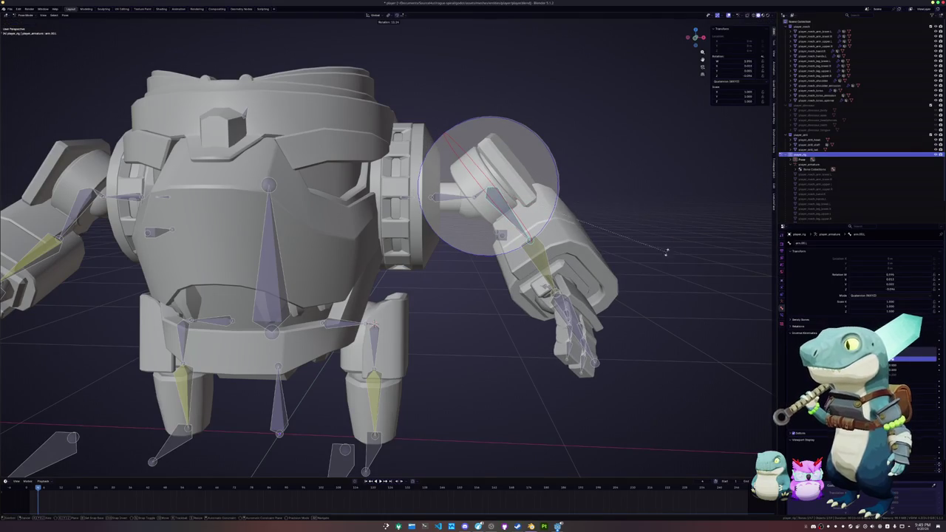
{"action": "middle_click_drag", "start_coordinate": [489, 246], "coordinate": [521, 259]}
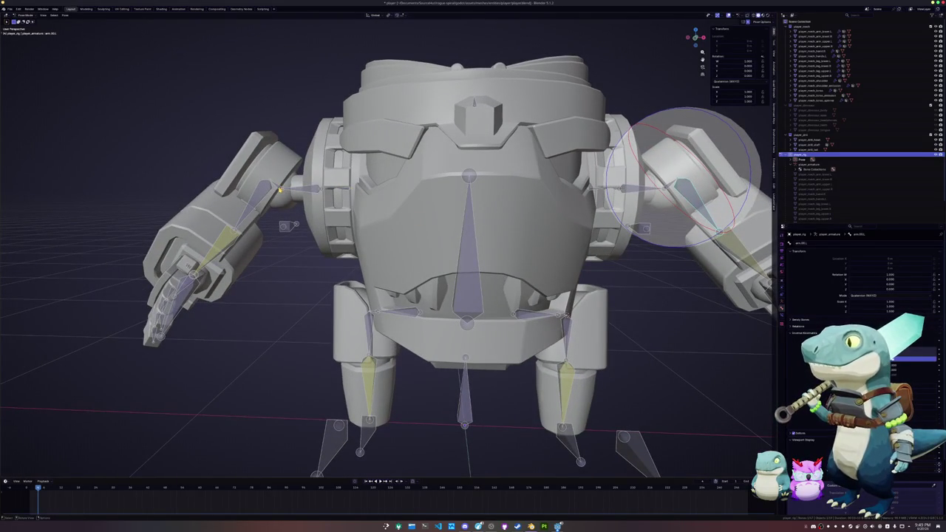
Cancel the arm rotation and select both shoulder pivots and the left upper arm arm.00.L
{"action": "key", "text": "Escape"}
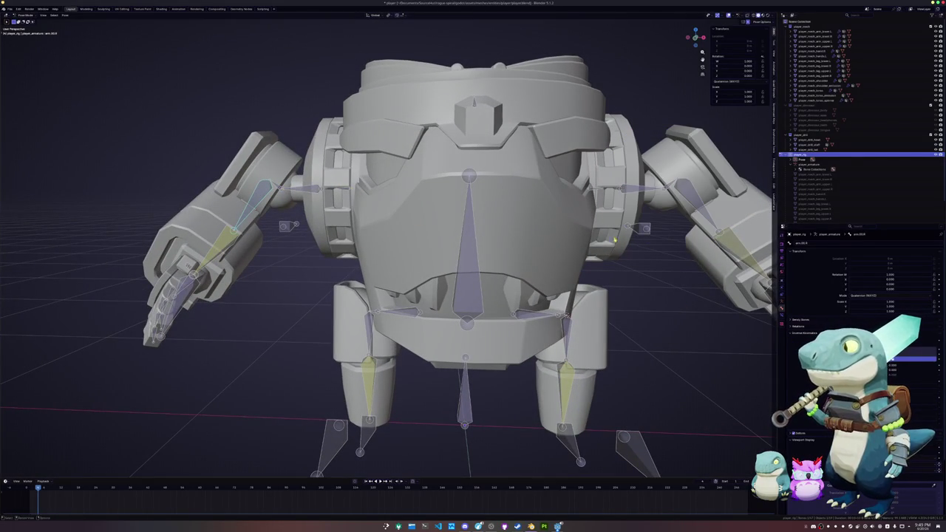
{"action": "middle_click_drag", "start_coordinate": [517, 259], "coordinate": [488, 252]}
{"action": "left_click", "coordinate": [638, 207]}
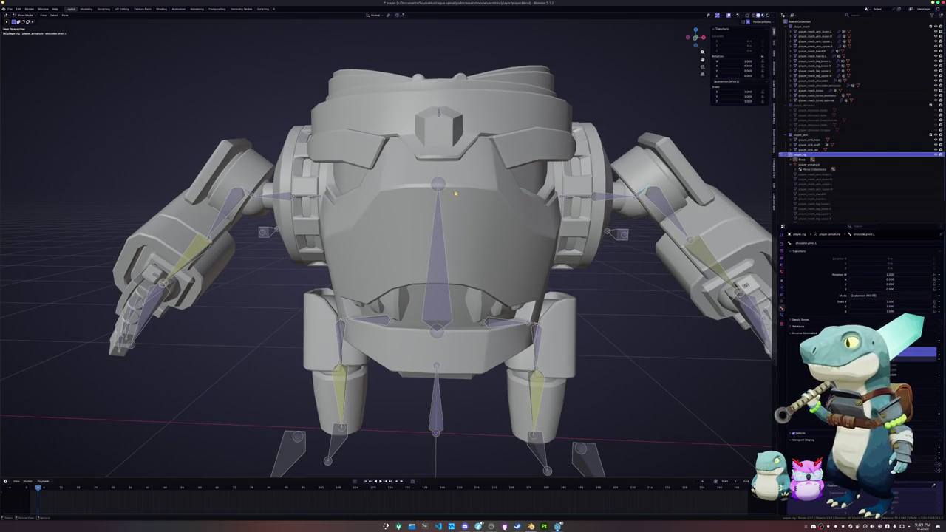
{"action": "left_click", "coordinate": [249, 195]}
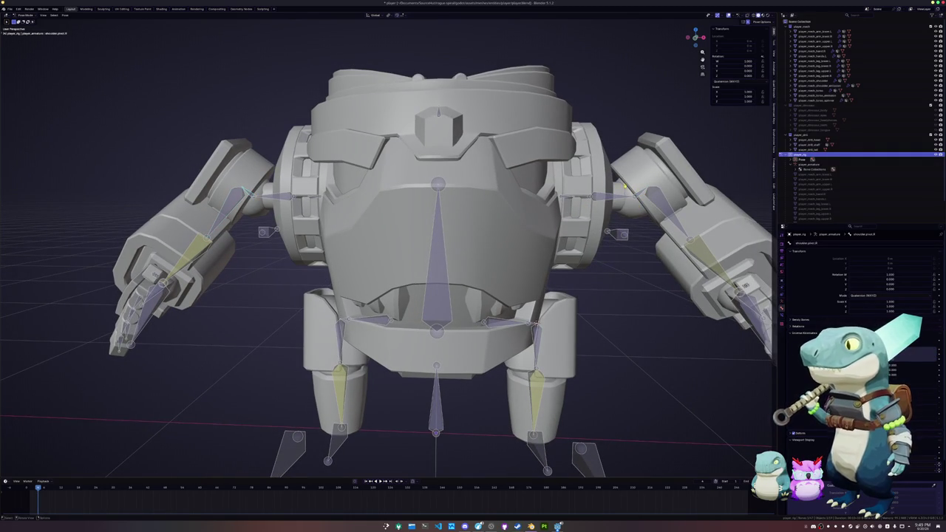
{"action": "left_click", "coordinate": [644, 191]}
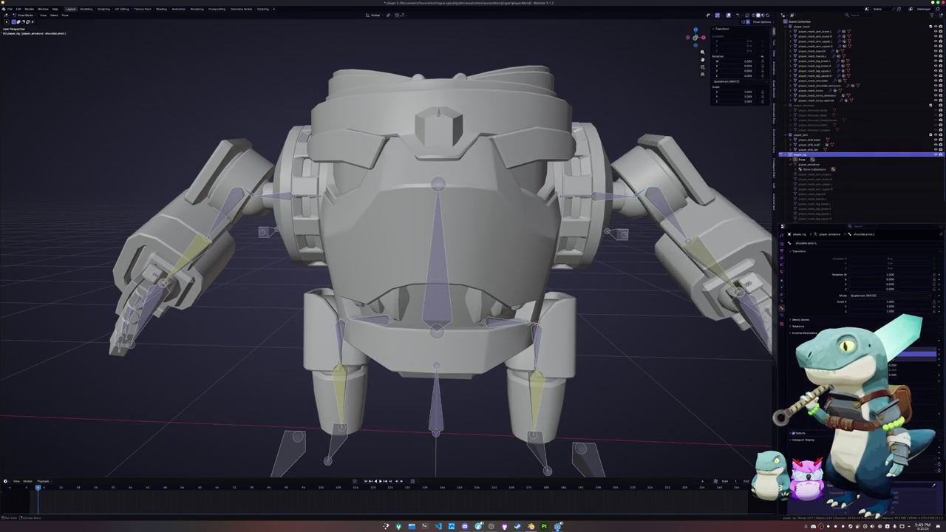
{"action": "left_click", "coordinate": [650, 194]}
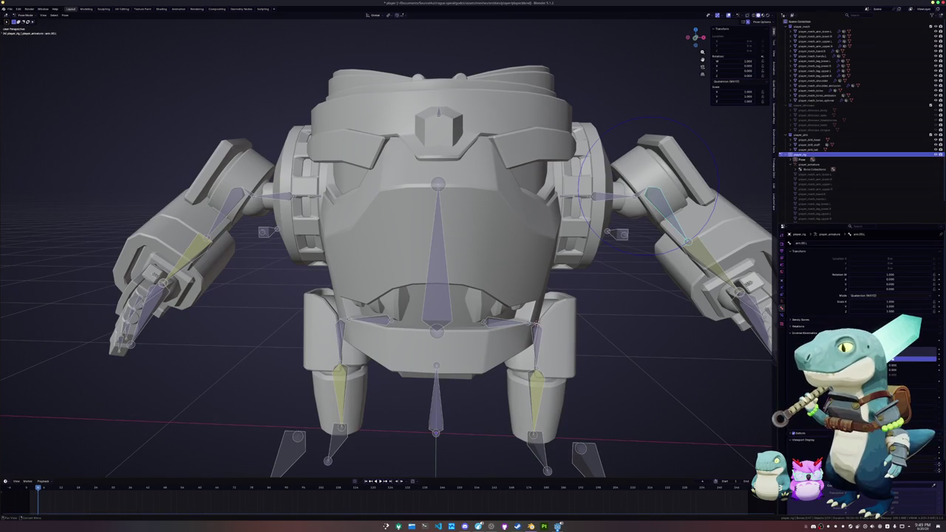
{"action": "middle_click_drag", "start_coordinate": [650, 194], "coordinate": [532, 236]}
Test-rotate the arm bones, ending with the left upper arm turned around the global Z axis
{"action": "key", "text": "r"}
{"action": "key", "text": "z"}
{"action": "key", "text": "z"}
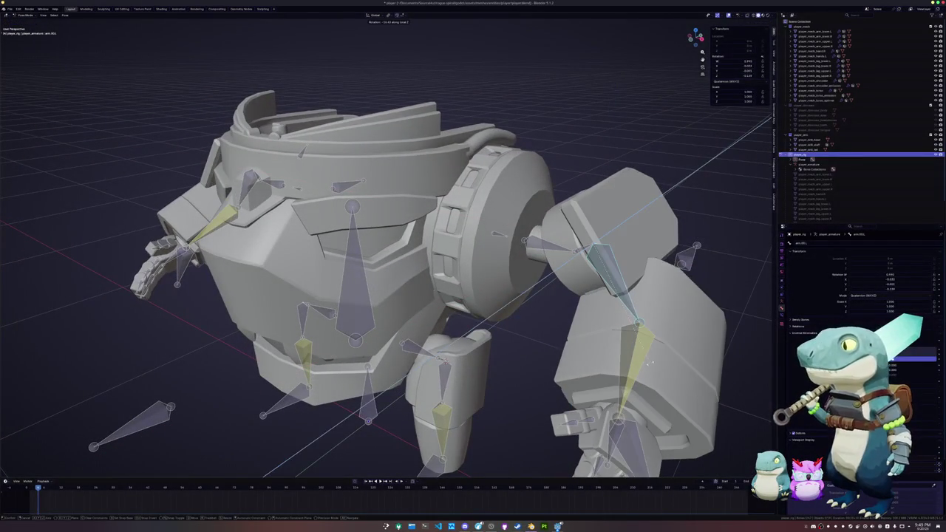
{"action": "key", "text": "Escape"}
{"action": "mouse_move", "coordinate": [491, 292]}
{"action": "middle_mouse_down"}
{"action": "mouse_move", "coordinate": [414, 281]}
{"action": "mouse_move", "coordinate": [406, 266]}
{"action": "middle_mouse_up"}
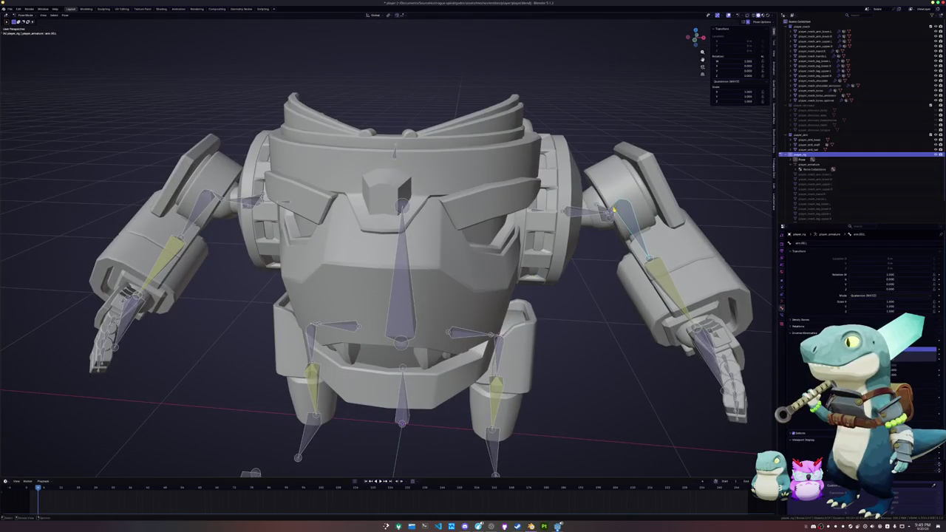
{"action": "middle_click_drag", "start_coordinate": [614, 211], "coordinate": [651, 236]}
{"action": "key", "text": "r"}
{"action": "key", "text": "x"}
{"action": "key", "text": "x"}
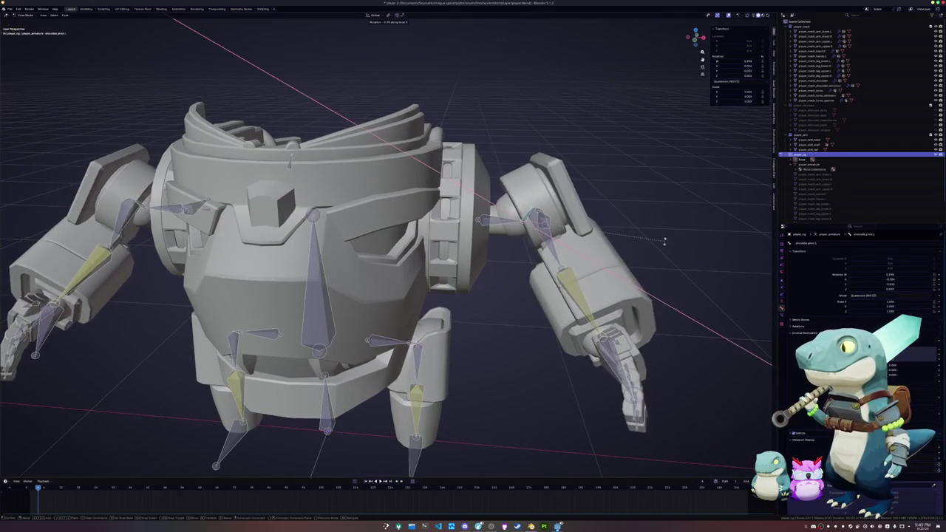
{"action": "left_click", "coordinate": [569, 288]}
{"action": "key", "text": "r"}
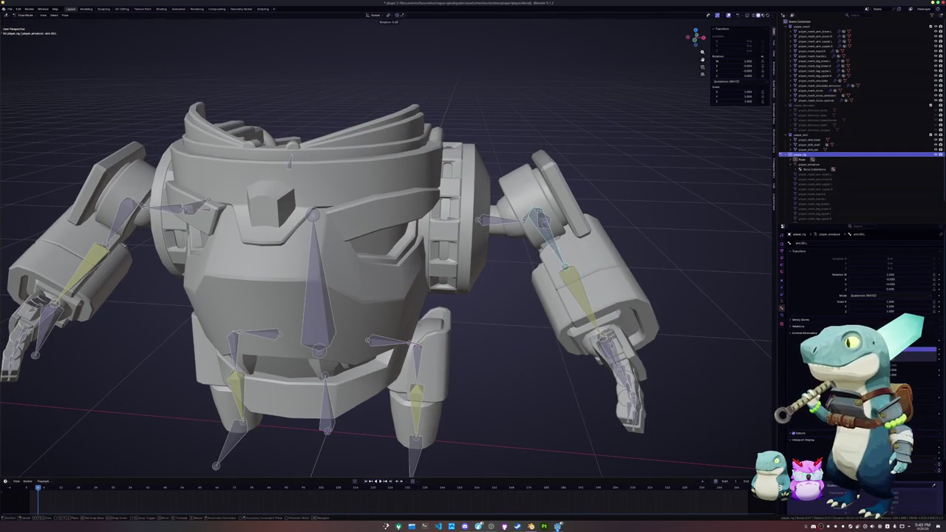
{"action": "key", "text": "z"}
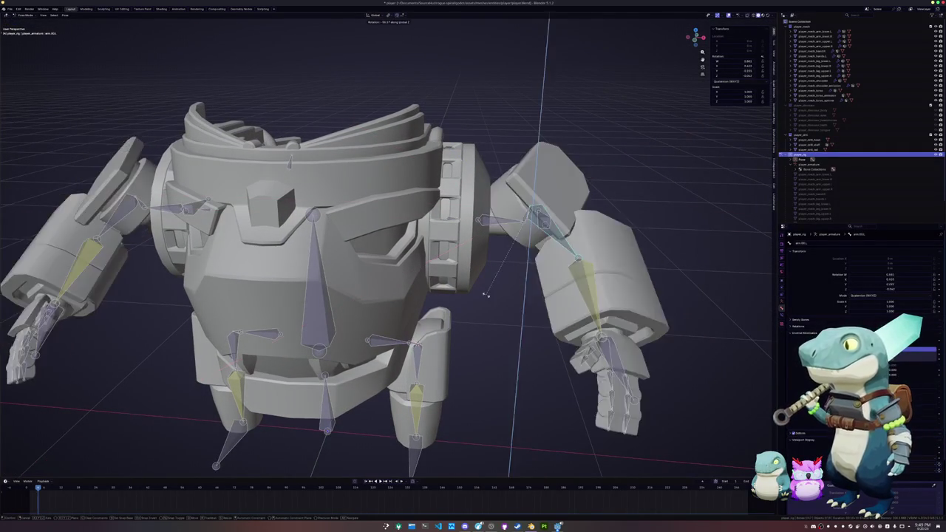
{"action": "key", "text": "Return"}
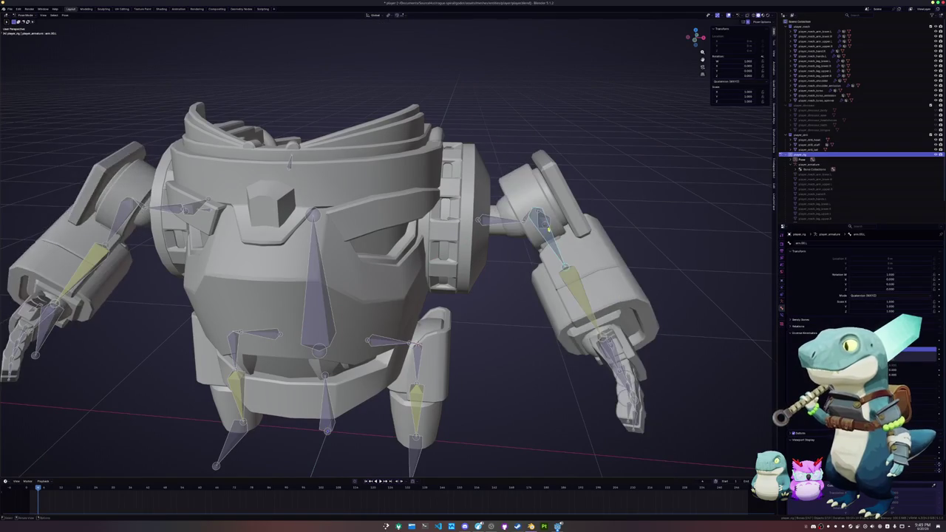
Frame the left arm, then start moving the left arm IK target along global X
{"action": "left_click", "coordinate": [528, 217]}
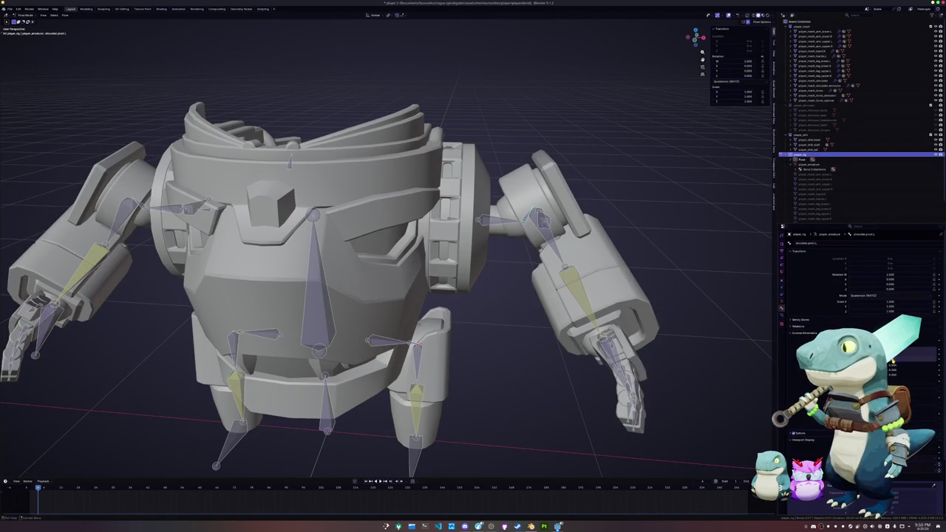
{"action": "left_click", "coordinate": [575, 285]}
{"action": "key", "text": "KP_Decimal"}
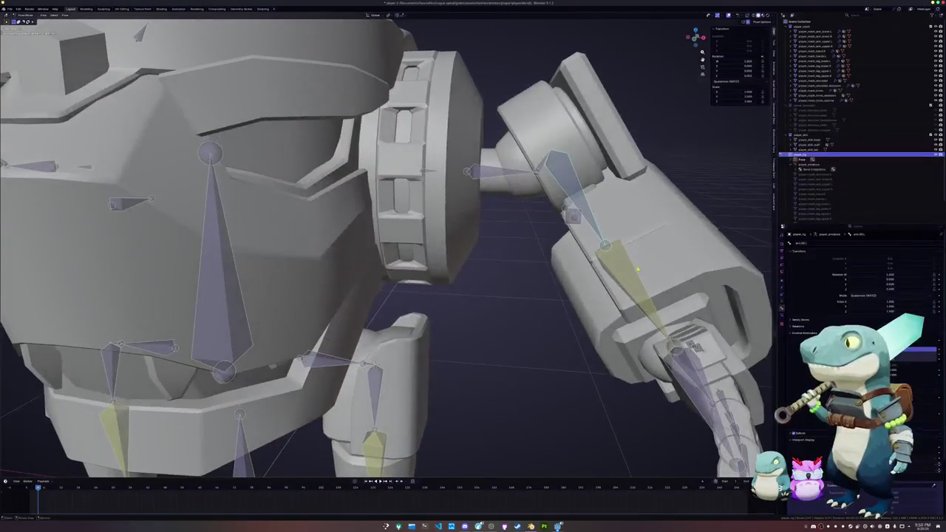
{"action": "key", "text": "r"}
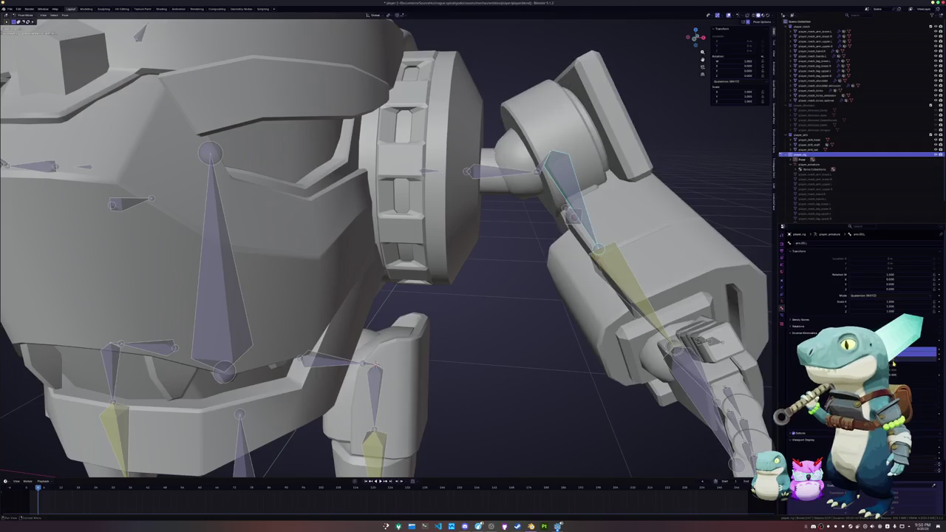
{"action": "scroll", "coordinate": [595, 281], "scroll_direction": "down", "scroll_amount": 8}
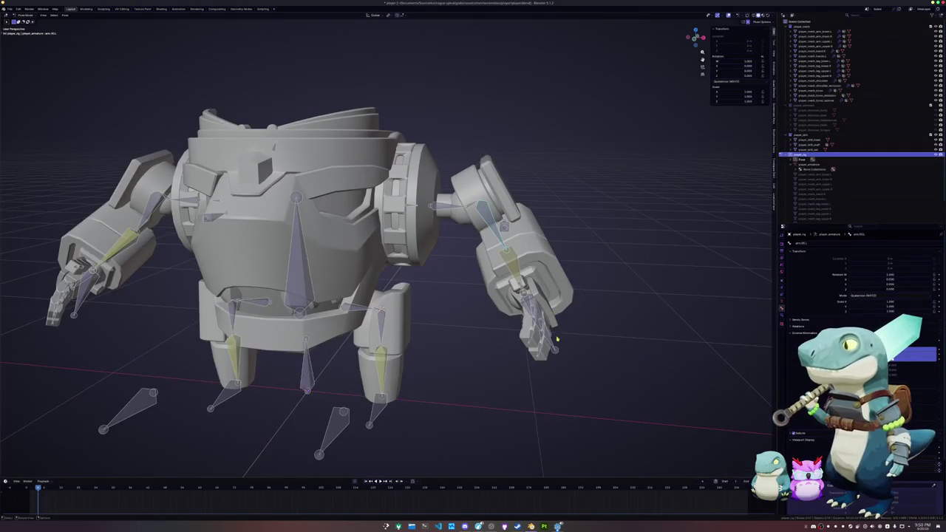
{"action": "left_click", "coordinate": [557, 340]}
{"action": "key", "text": "g"}
{"action": "key", "text": "x"}
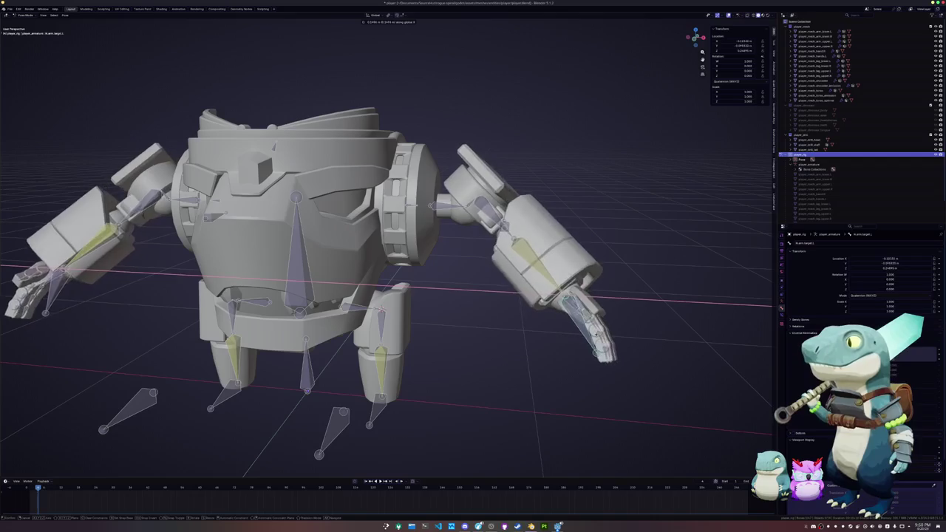
Place the left arm IK target, then move it vertically along the global Z axis
{"action": "left_click", "coordinate": [598, 338]}
{"action": "mouse_move", "coordinate": [598, 337]}
{"action": "middle_mouse_down"}
{"action": "mouse_move", "coordinate": [585, 338]}
{"action": "mouse_move", "coordinate": [591, 295]}
{"action": "middle_mouse_up"}
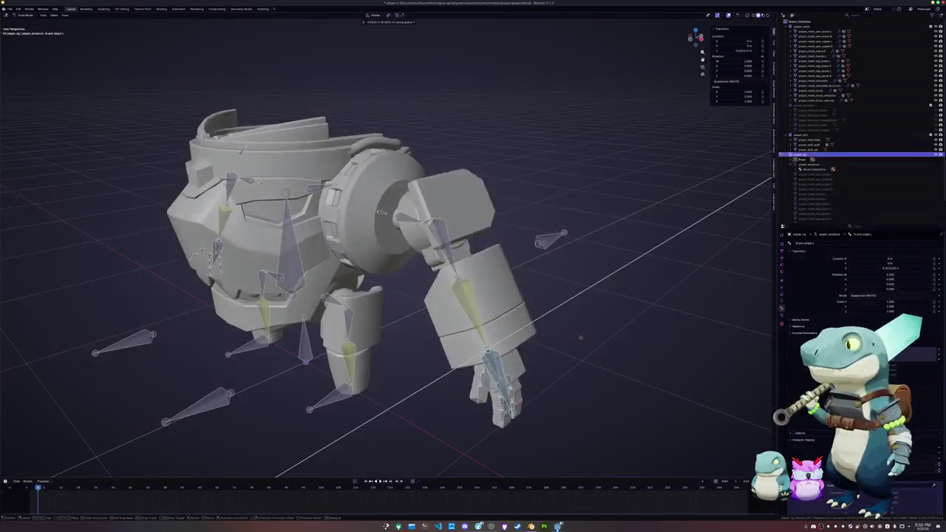
{"action": "key", "text": "g"}
{"action": "key", "text": "z"}
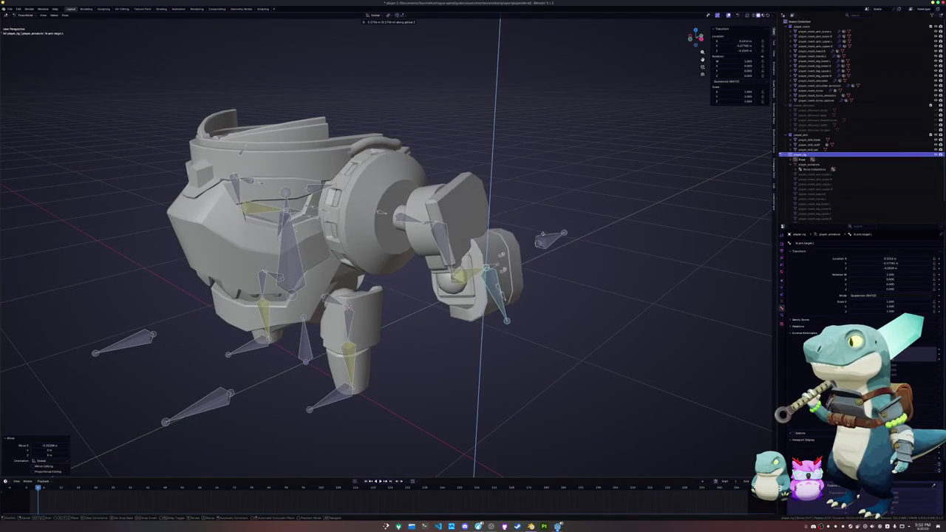
{"action": "left_click", "coordinate": [552, 250]}
Select the forearm bone arm.01.L and test local X rotations, cancelling both attempts
{"action": "left_click", "coordinate": [459, 275]}
{"action": "key", "text": "r"}
{"action": "key", "text": "x"}
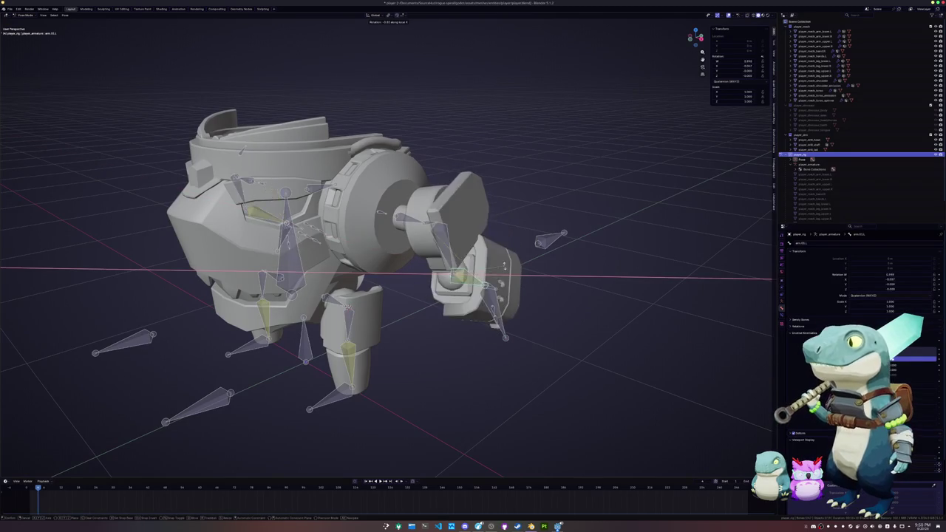
{"action": "right_click", "coordinate": [596, 317]}
{"action": "scroll", "coordinate": [597, 316], "scroll_direction": "up", "scroll_amount": 1}
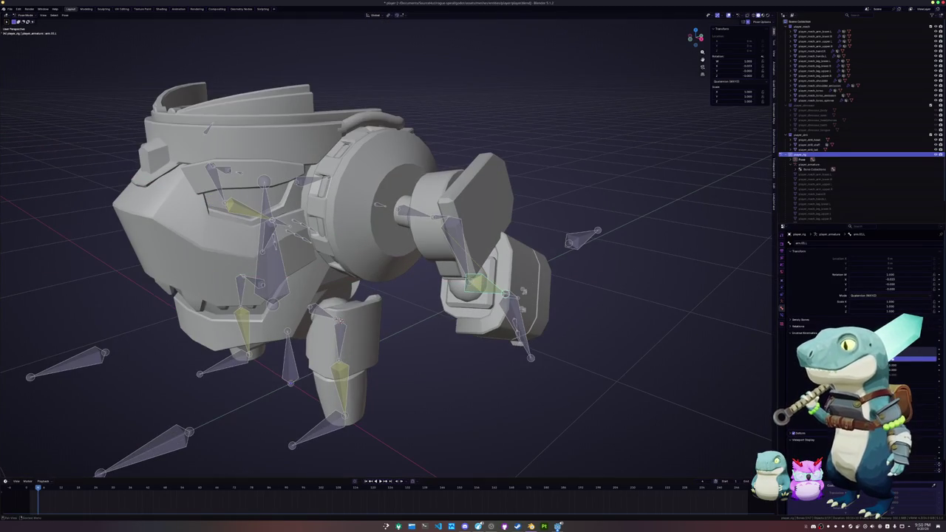
{"action": "key", "text": "r"}
{"action": "key", "text": "x"}
{"action": "right_click", "coordinate": [611, 294]}
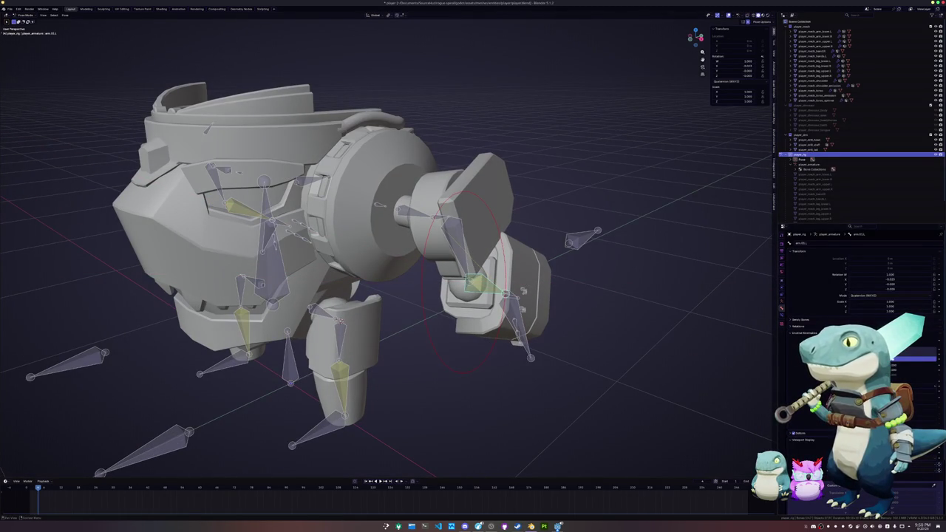
Rotate the arm into a new pose and move the IK target along global Z
{"action": "key", "text": "r"}
{"action": "left_click", "coordinate": [527, 312]}
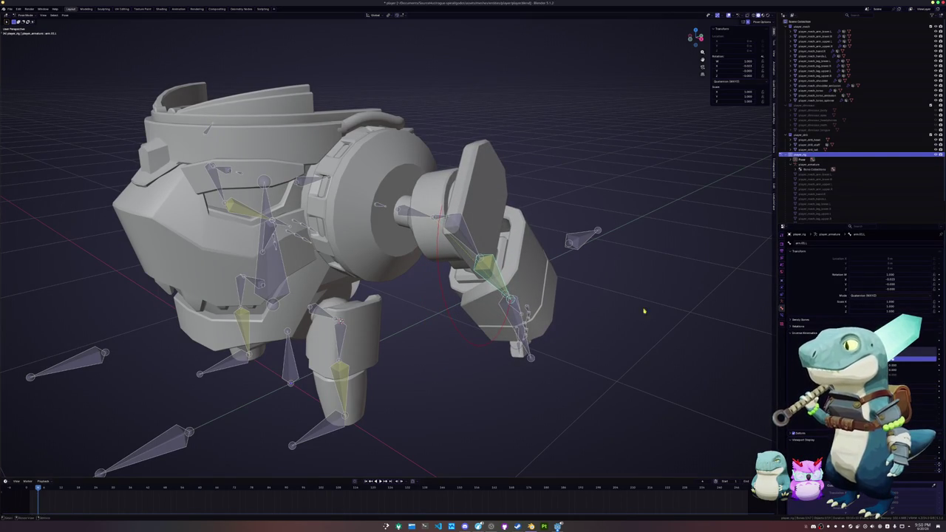
{"action": "middle_click_drag", "start_coordinate": [643, 311], "coordinate": [587, 313]}
{"action": "key", "text": "g"}
{"action": "key", "text": "z"}
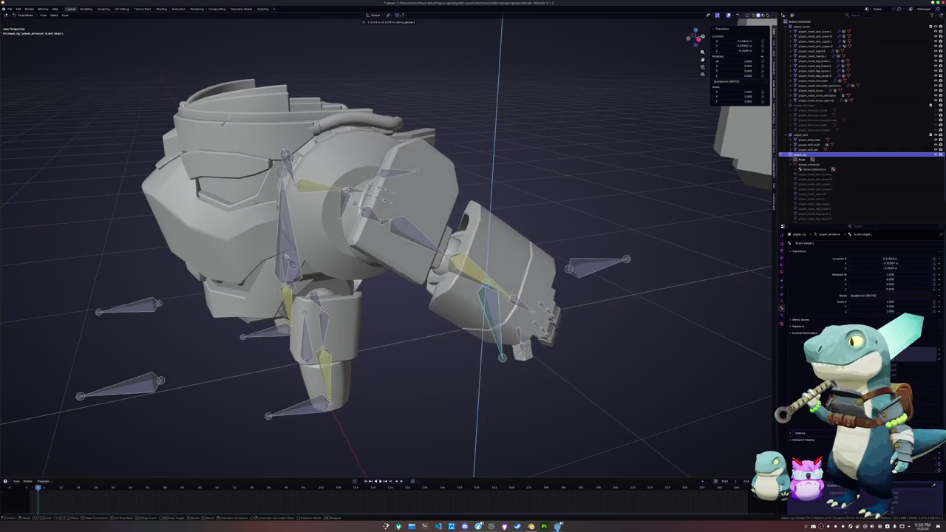
{"action": "left_click", "coordinate": [541, 282]}
Rotate the arm bone around the global X axis, undo it, then redo the downward pose
{"action": "key", "text": "r"}
{"action": "key", "text": "x"}
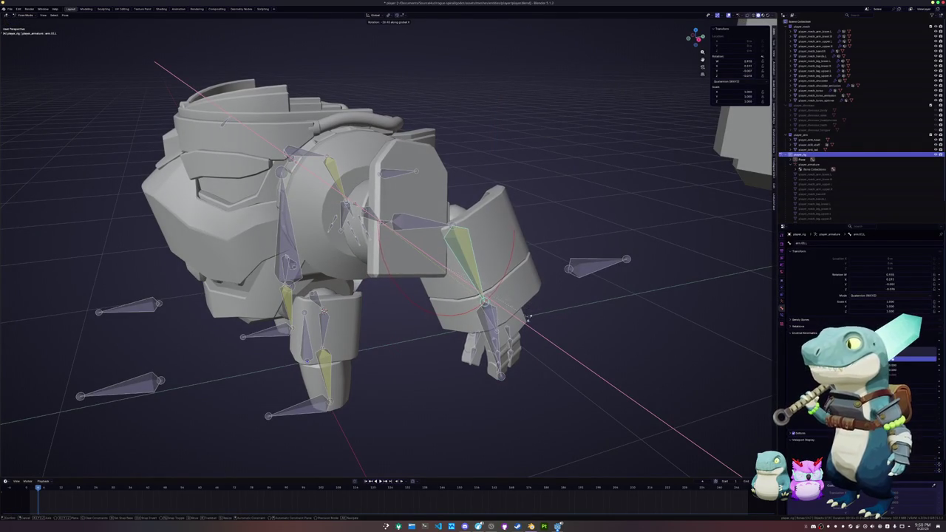
{"action": "key", "text": "Return"}
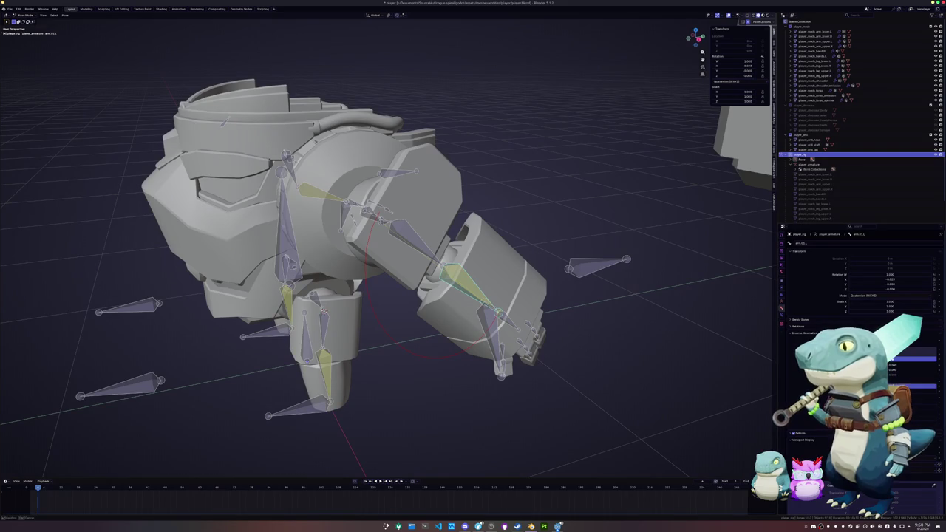
{"action": "key", "text": "ctrl+z"}
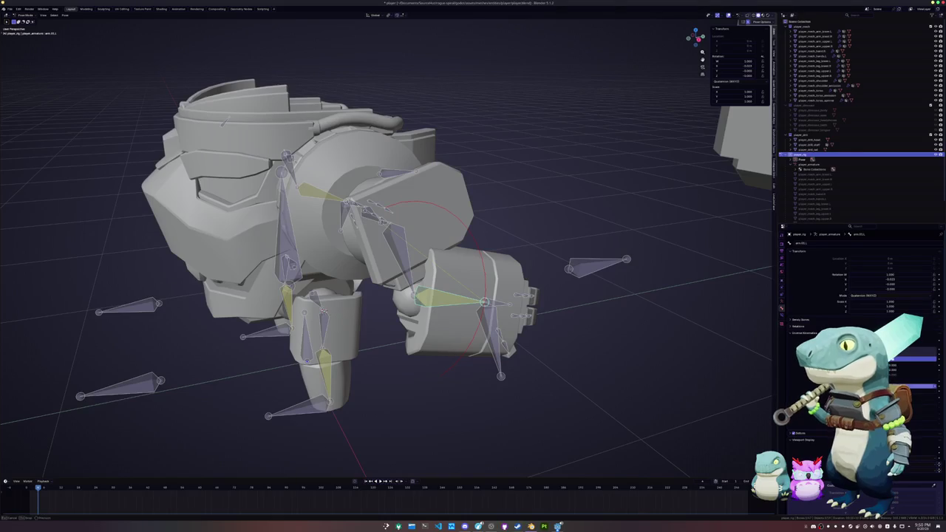
{"action": "key", "text": "ctrl+shift+z"}
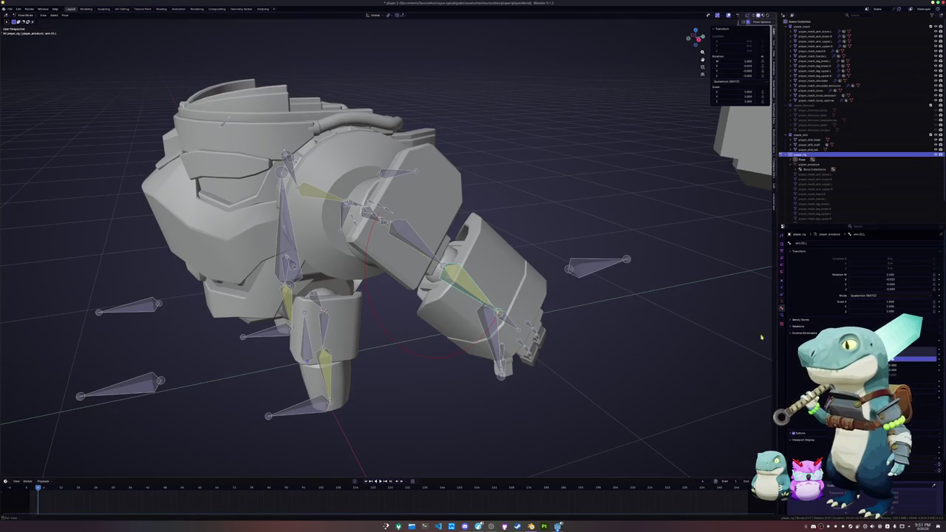
Cancel a local X rotation attempt, then rotate the arm bone around global X
{"action": "key", "text": "r"}
{"action": "key", "text": "x"}
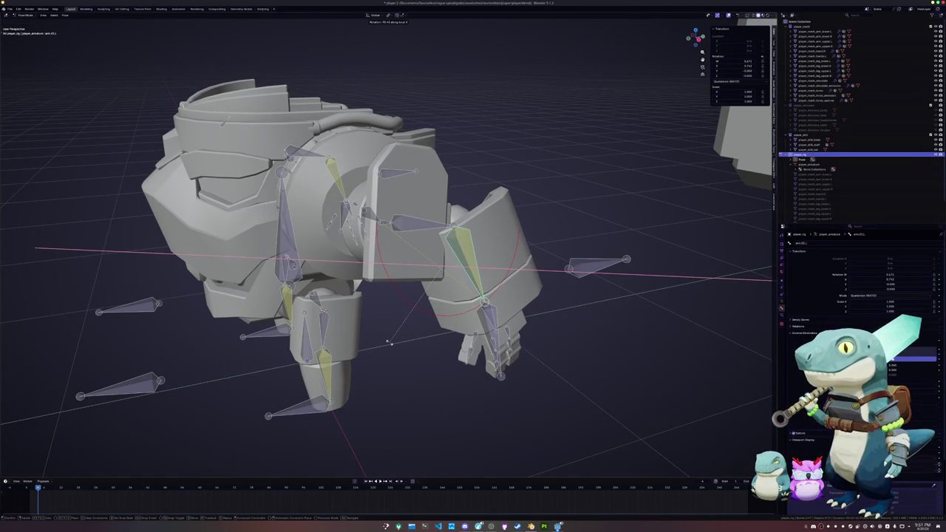
{"action": "key", "text": "Escape"}
{"action": "middle_click_drag", "start_coordinate": [605, 370], "coordinate": [592, 374]}
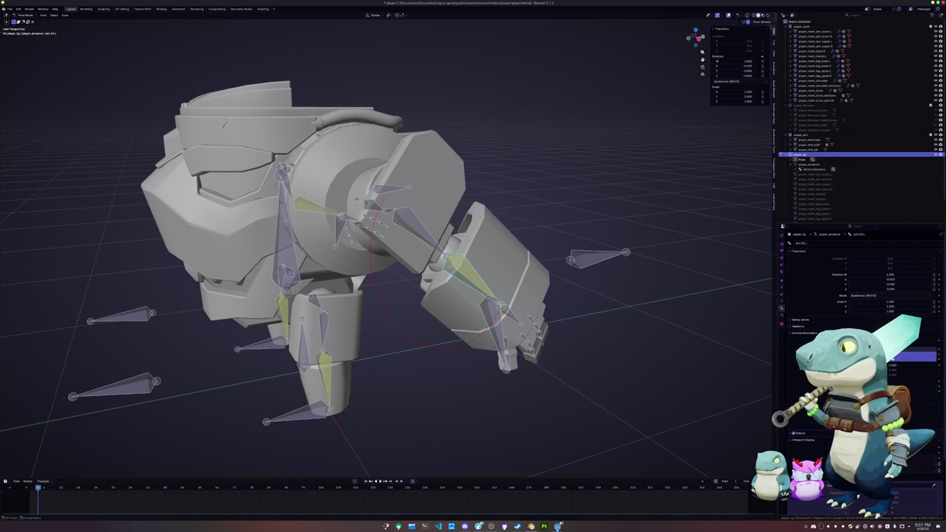
{"action": "key", "text": "r"}
{"action": "key", "text": "x"}
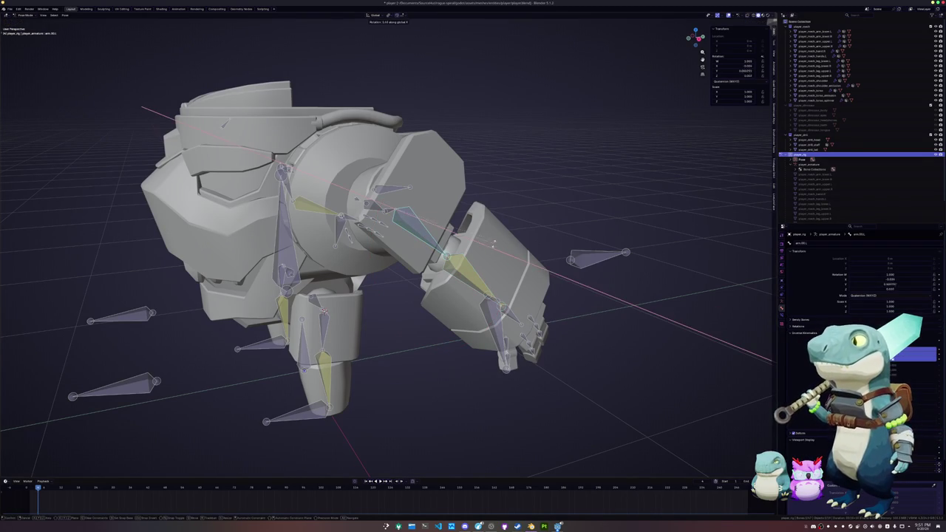
{"action": "left_click", "coordinate": [503, 218]}
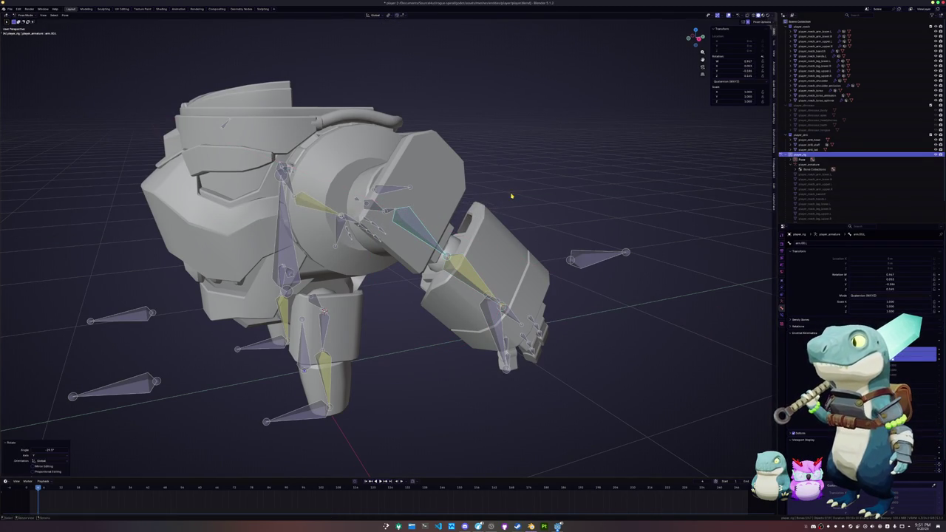
Rotate the shoulder bone around its local Y axis and confirm
{"action": "left_click", "coordinate": [406, 214]}
{"action": "key", "text": "r"}
{"action": "key", "text": "z"}
{"action": "key", "text": "z"}
{"action": "key", "text": "y"}
{"action": "key", "text": "y"}
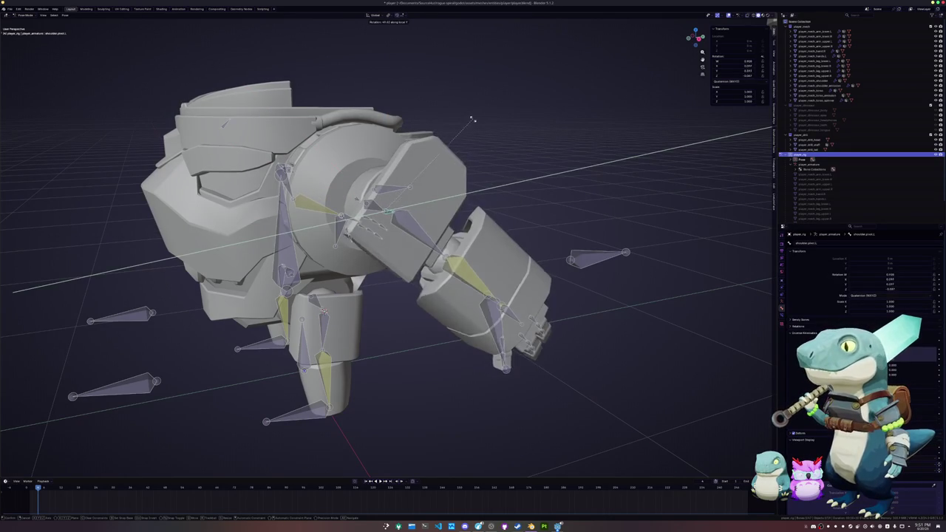
{"action": "left_click", "coordinate": [498, 79]}
Rotate shoulder.pivot.L around its X axis into a new shoulder pose
{"action": "middle_click_drag", "start_coordinate": [497, 79], "coordinate": [525, 167]}
{"action": "key", "text": "r"}
{"action": "key", "text": "x"}
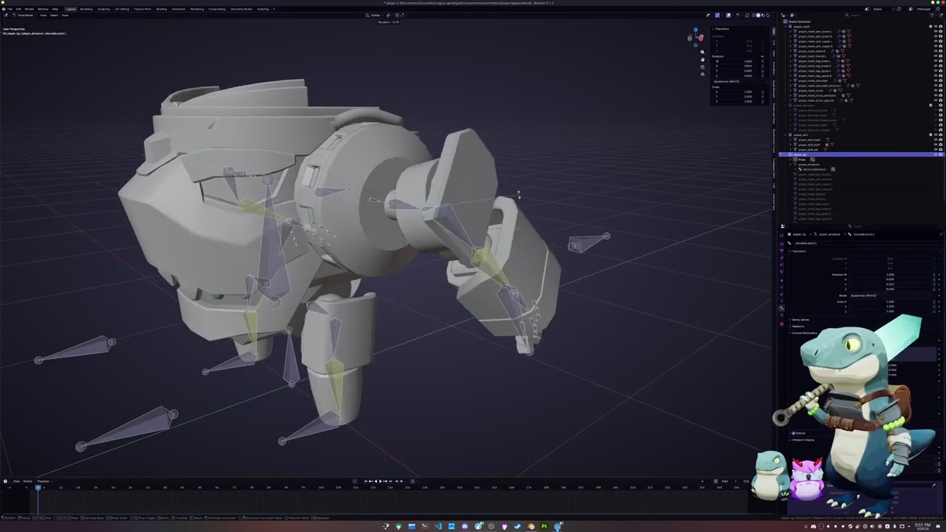
{"action": "key", "text": "x"}
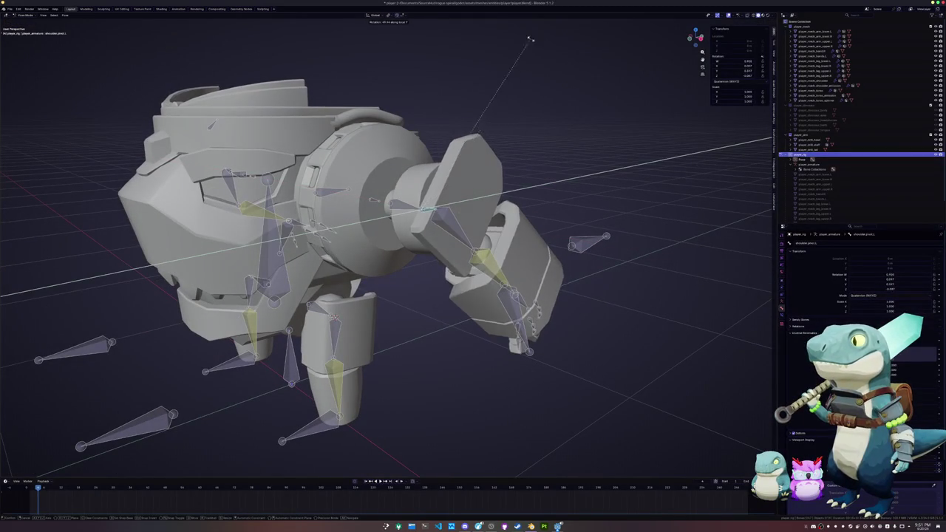
{"action": "key", "text": "z"}
{"action": "key", "text": "x"}
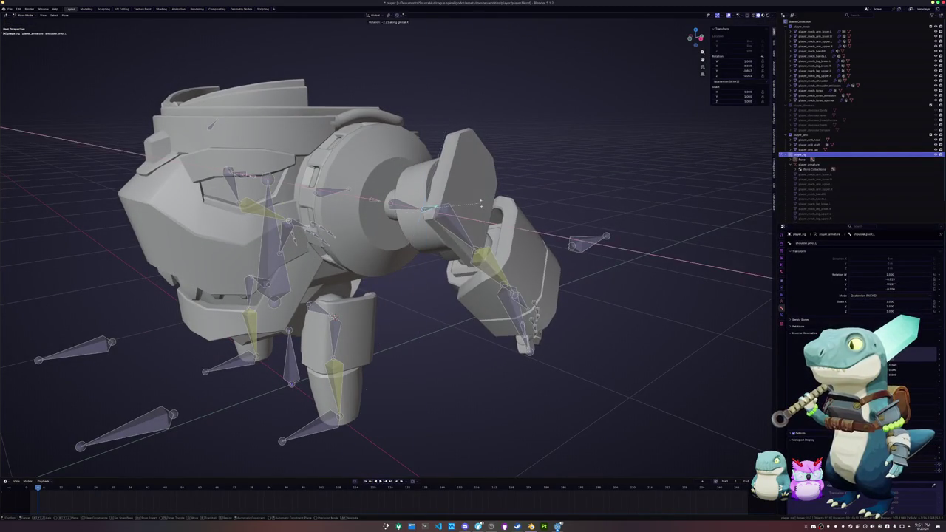
{"action": "left_click", "coordinate": [481, 205]}
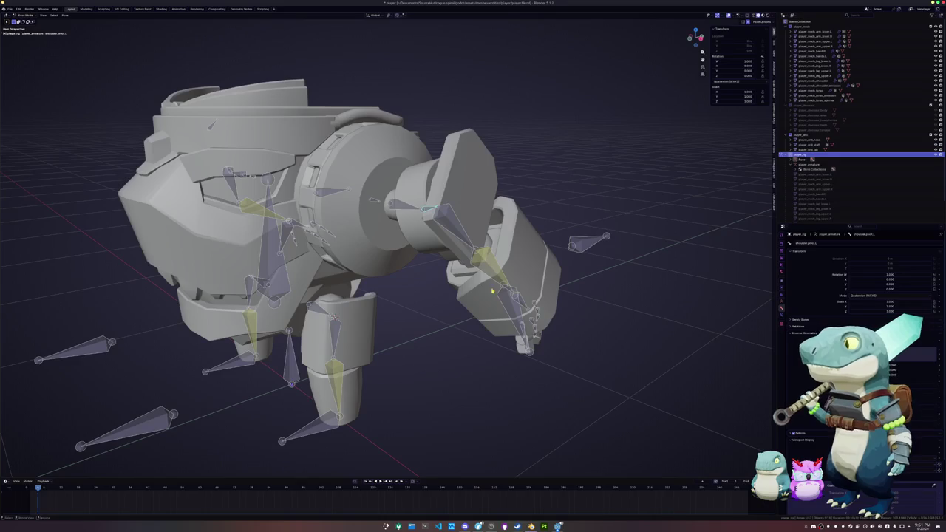
Rotate arm.05.L around the X axis, undo it, and start a new X rotation
{"action": "left_click", "coordinate": [454, 233]}
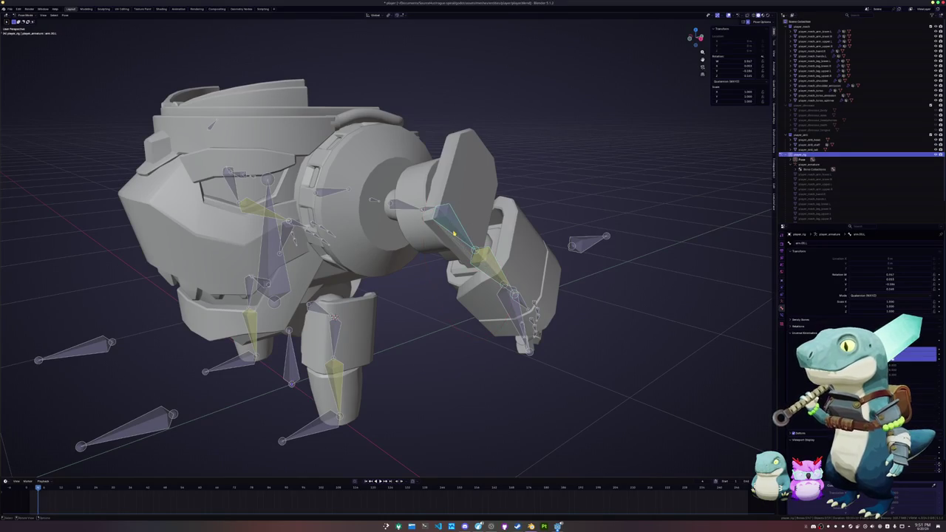
{"action": "key", "text": "r"}
{"action": "key", "text": "x"}
{"action": "left_click", "coordinate": [654, 316]}
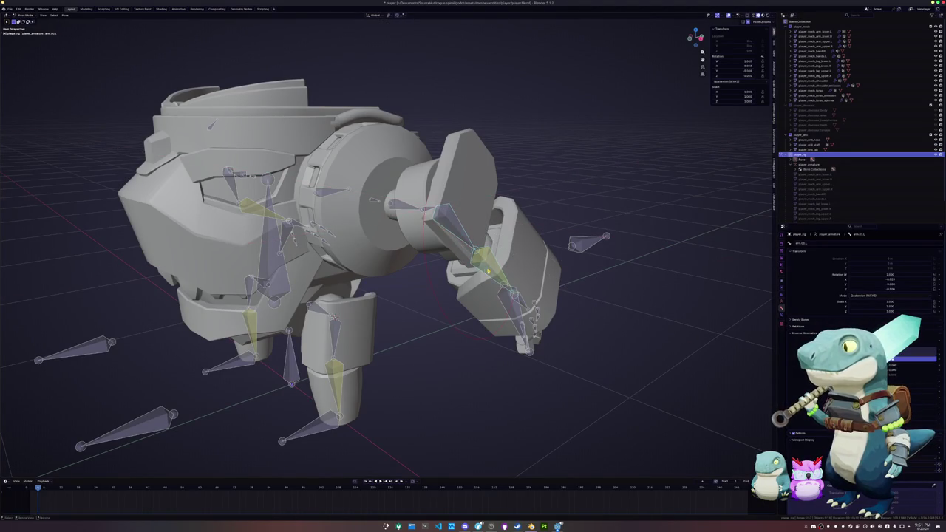
{"action": "middle_click_drag", "start_coordinate": [654, 316], "coordinate": [531, 300]}
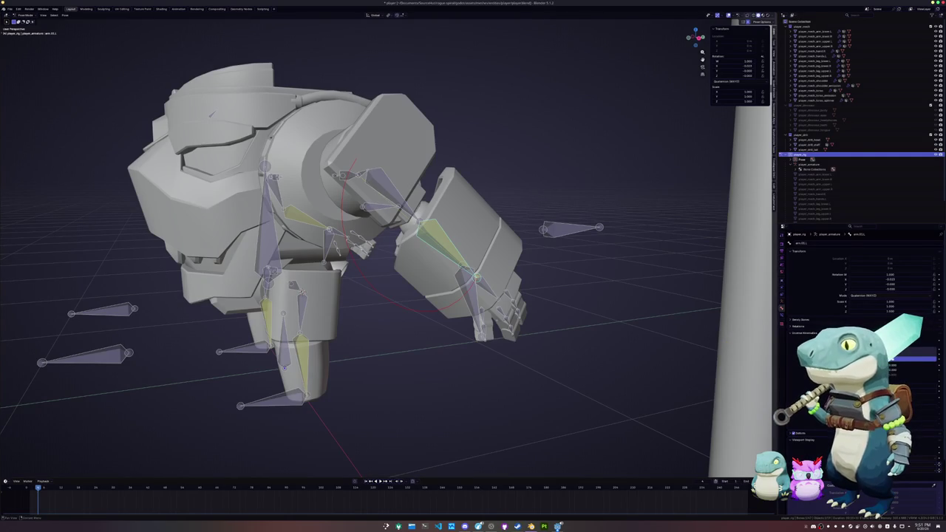
{"action": "key", "text": "ctrl+z"}
{"action": "key", "text": "ctrl+z"}
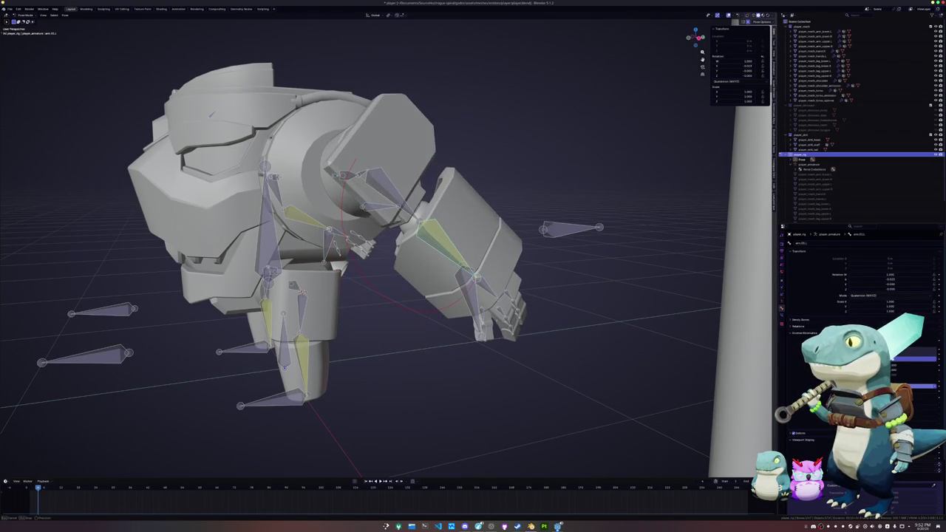
{"action": "key", "text": "r"}
{"action": "key", "text": "x"}
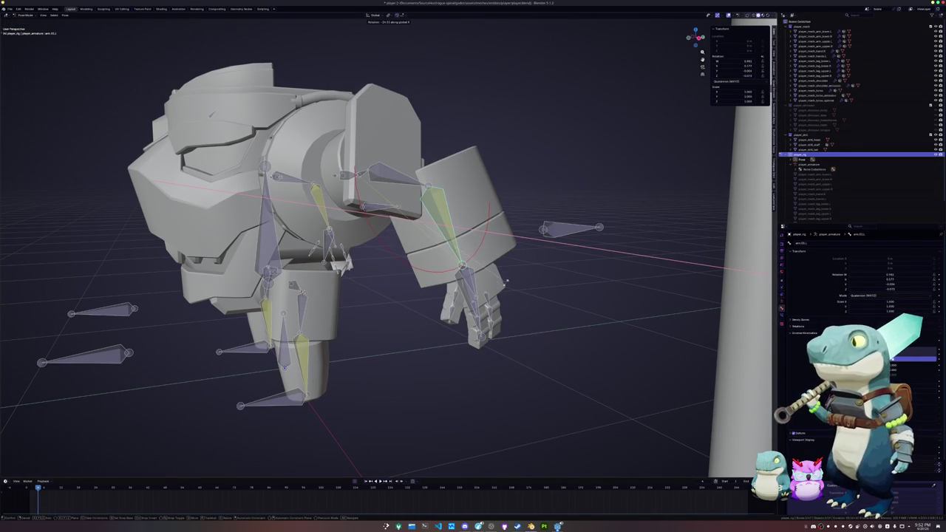
Confirm the arm rotation, then move the left arm IK target ik.arm.target.L along X
{"action": "left_click", "coordinate": [488, 292]}
{"action": "left_click", "coordinate": [475, 299]}
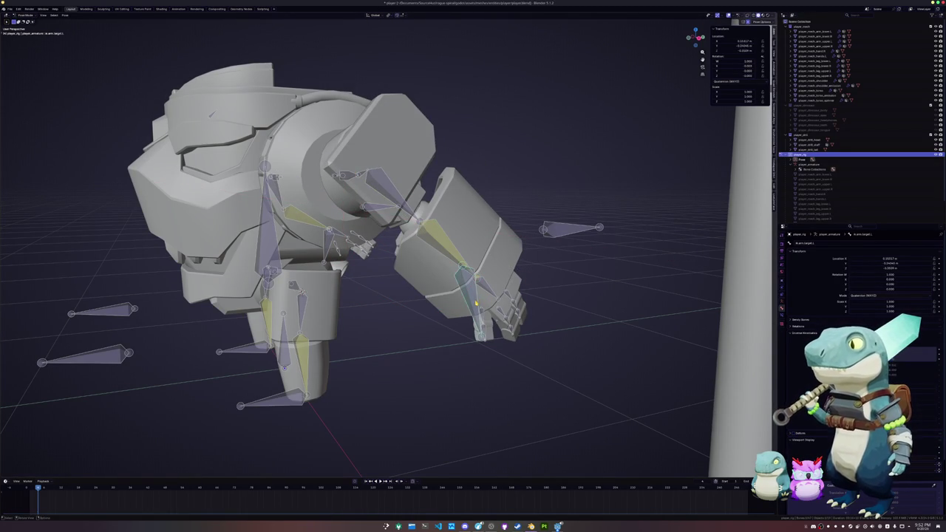
{"action": "key", "text": "g"}
{"action": "key", "text": "x"}
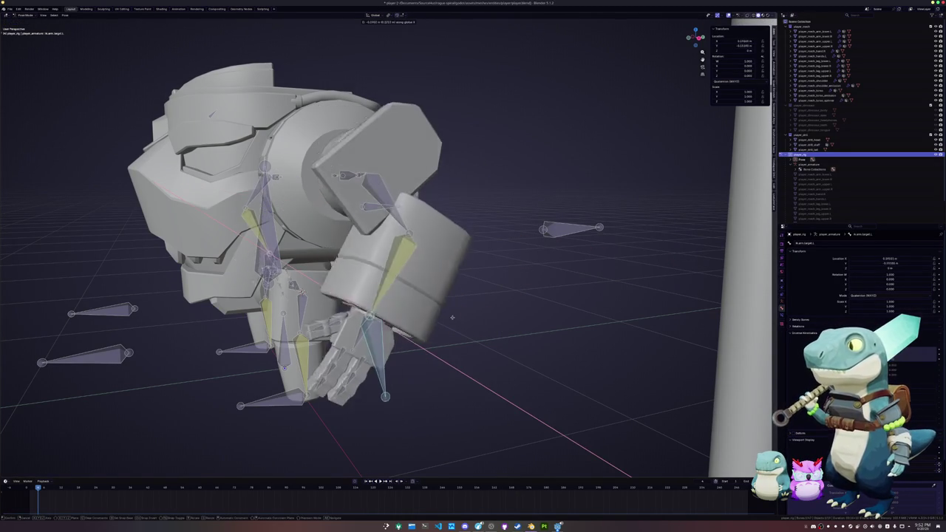
{"action": "left_click", "coordinate": [438, 308]}
Move ik.arm.target.L twice along Y to test how the arm chain follows
{"action": "key", "text": "g"}
{"action": "key", "text": "y"}
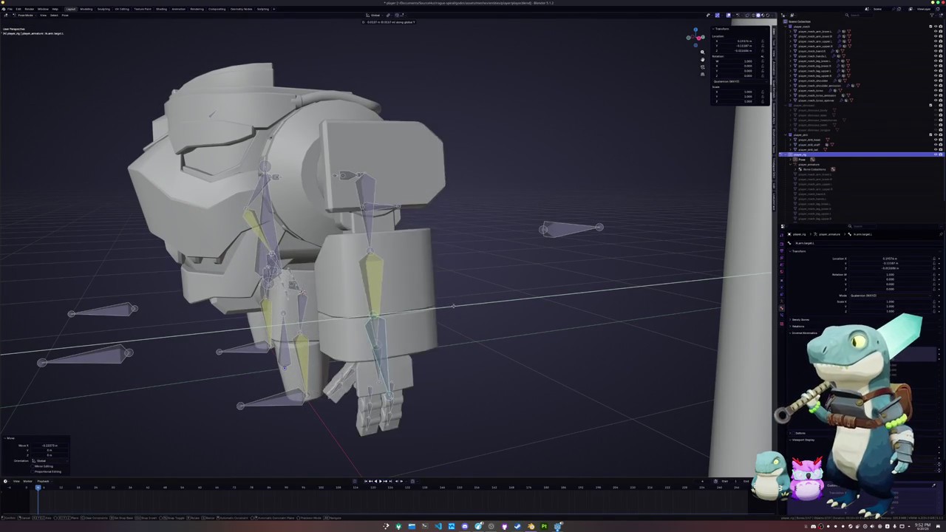
{"action": "left_click", "coordinate": [456, 305]}
{"action": "middle_click_drag", "start_coordinate": [455, 305], "coordinate": [488, 311]}
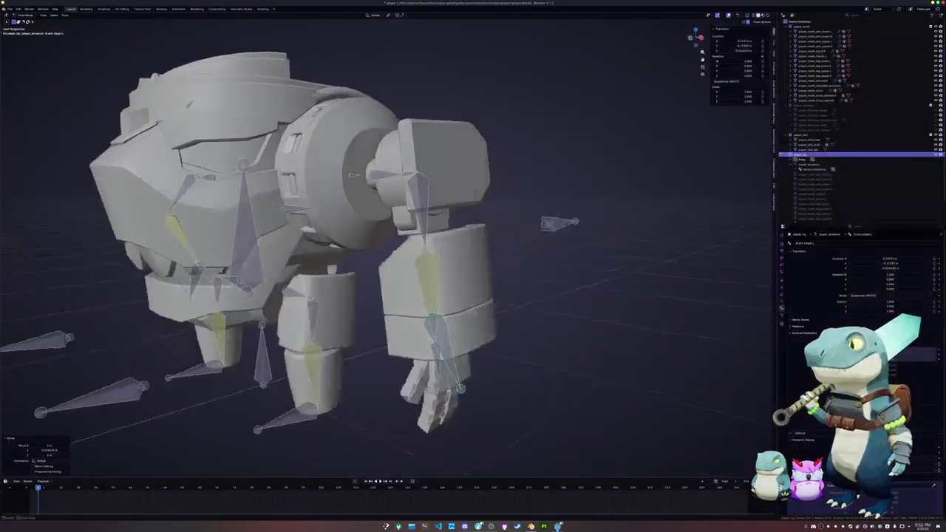
{"action": "scroll", "coordinate": [488, 310], "scroll_direction": "up", "scroll_amount": 2}
{"action": "key", "text": "g"}
{"action": "key", "text": "y"}
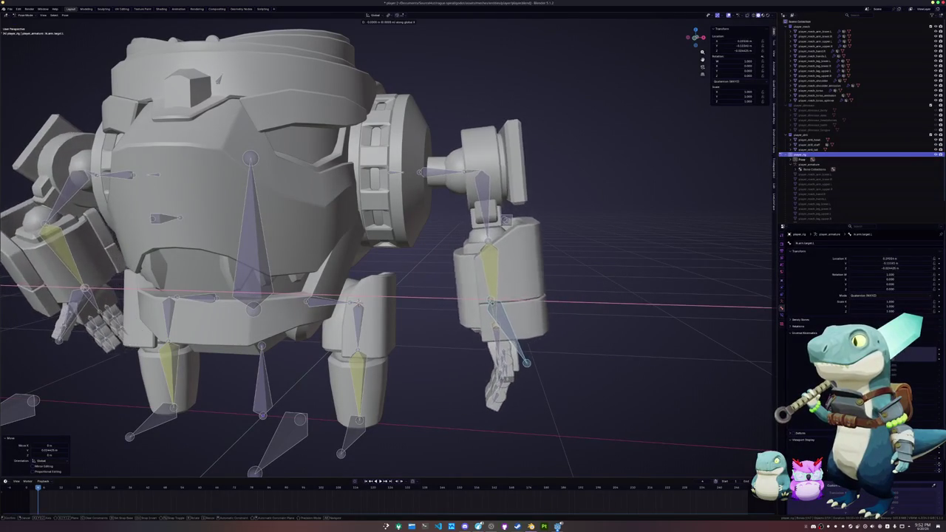
{"action": "left_click", "coordinate": [482, 306]}
Rotate the upper-arm bone and then the shoulder pivot about the X axis
{"action": "left_click", "coordinate": [482, 306]}
{"action": "middle_click_drag", "start_coordinate": [482, 306], "coordinate": [518, 237]}
{"action": "key", "text": "r"}
{"action": "key", "text": "x"}
{"action": "left_click", "coordinate": [517, 206]}
{"action": "left_click", "coordinate": [451, 190]}
{"action": "key", "text": "r"}
{"action": "key", "text": "x"}
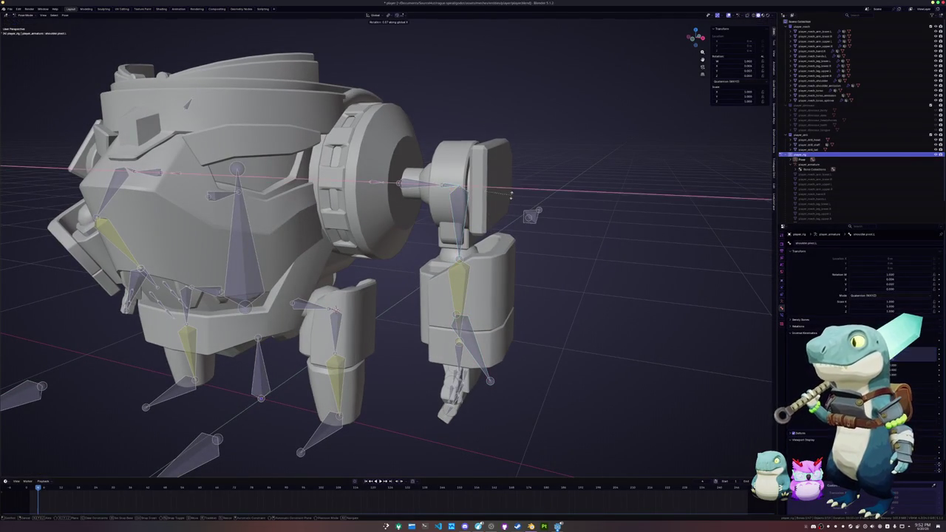
{"action": "left_click", "coordinate": [499, 190]}
Swing the arm forward by dragging the hand IK target, then enter Edit Mode with ik.arm.target.L active
{"action": "mouse_move", "coordinate": [499, 190]}
{"action": "middle_mouse_down"}
{"action": "mouse_move", "coordinate": [490, 271]}
{"action": "mouse_move", "coordinate": [470, 322]}
{"action": "middle_mouse_up"}
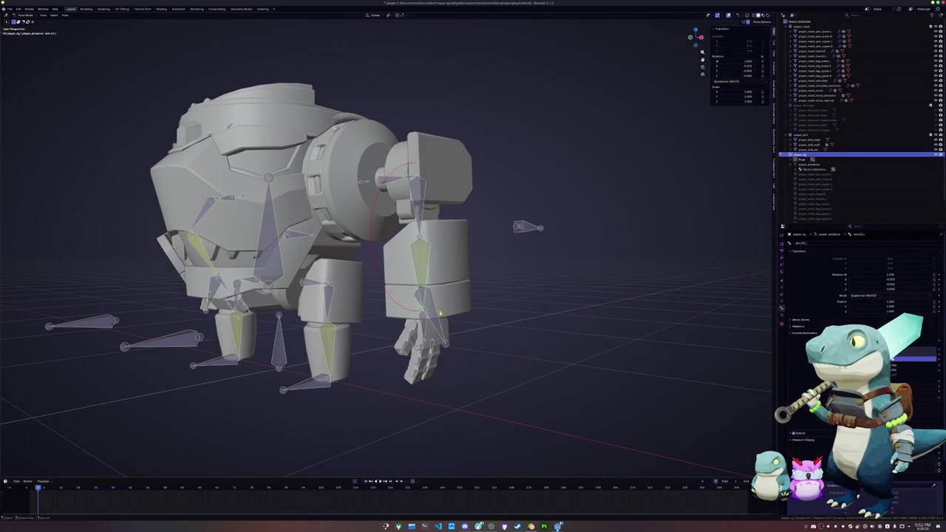
{"action": "left_click_drag", "start_coordinate": [440, 313], "coordinate": [453, 313]}
{"action": "middle_click_drag", "start_coordinate": [451, 314], "coordinate": [503, 323]}
{"action": "key", "text": "Tab"}
{"action": "left_click", "coordinate": [508, 323]}
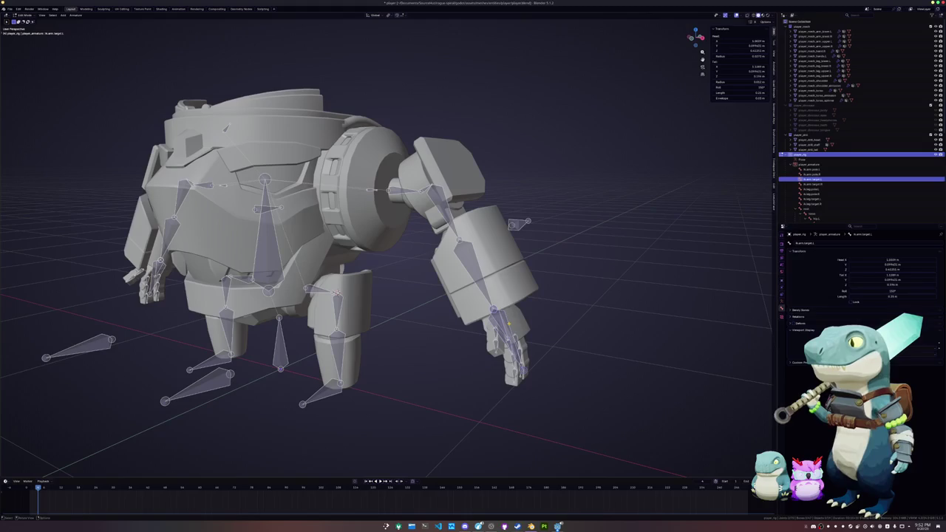
Make ik.arm.pole active, look the robot over from the front and left side, then deselect all
{"action": "left_click", "coordinate": [512, 223]}
{"action": "middle_click_drag", "start_coordinate": [512, 223], "coordinate": [387, 281]}
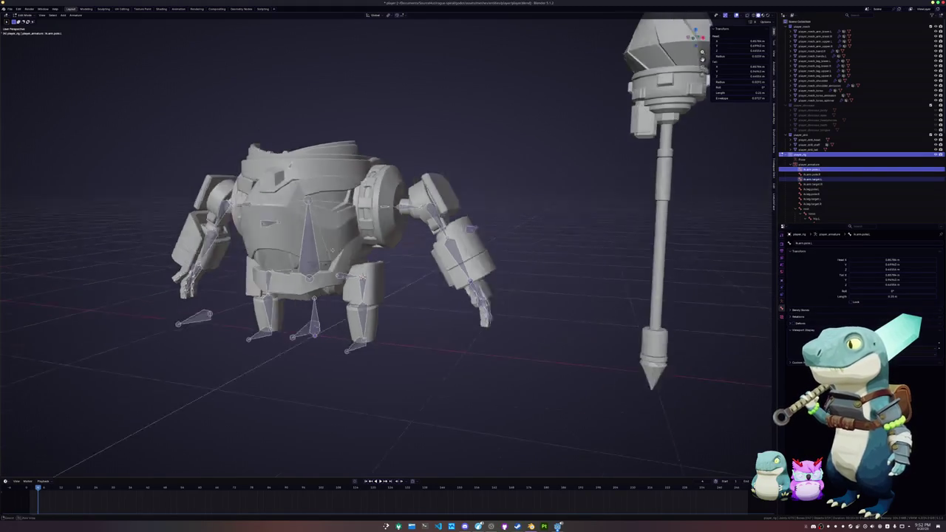
{"action": "middle_click_drag", "start_coordinate": [570, 247], "coordinate": [649, 152]}
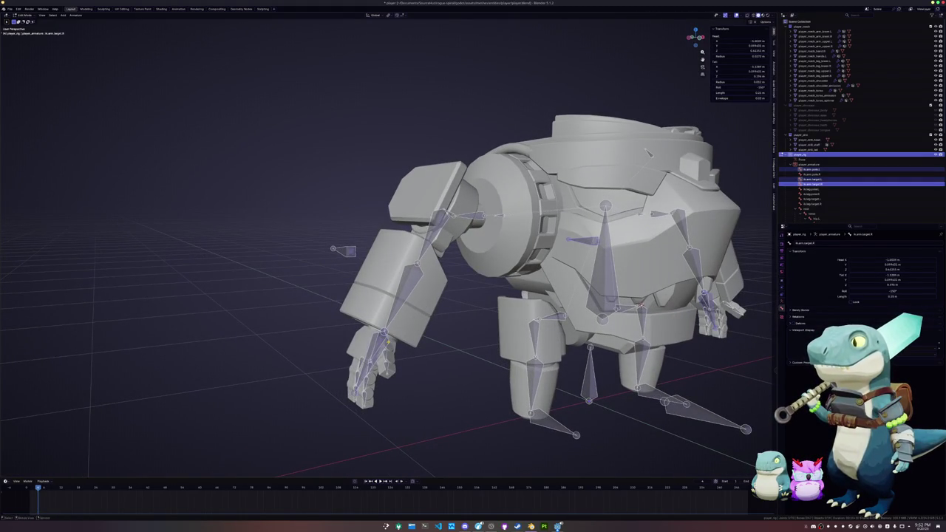
{"action": "key", "text": "alt+a"}
{"action": "middle_click_drag", "start_coordinate": [395, 341], "coordinate": [421, 343]}
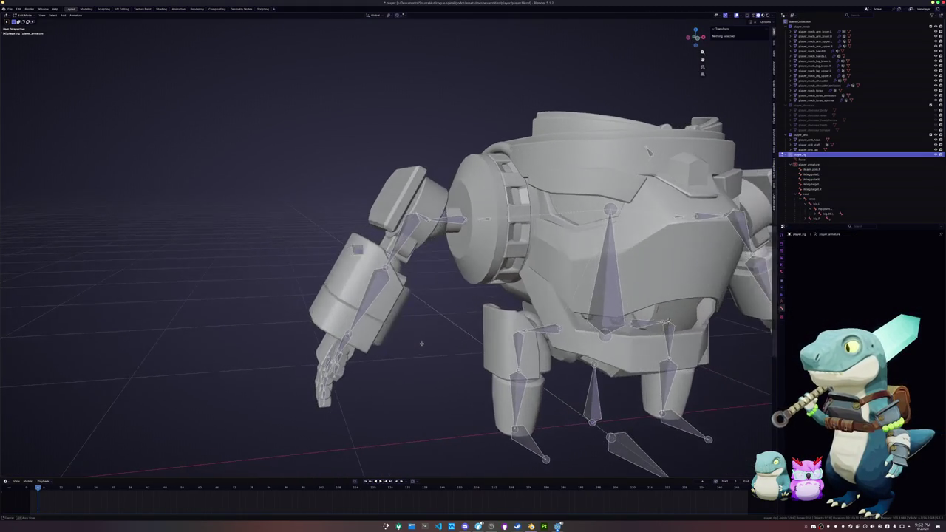
{"action": "left_click", "coordinate": [358, 248]}
{"action": "mouse_move", "coordinate": [358, 249]}
{"action": "middle_mouse_down"}
{"action": "mouse_move", "coordinate": [437, 316]}
{"action": "mouse_move", "coordinate": [408, 320]}
{"action": "middle_mouse_up"}
{"action": "key", "text": "alt+a"}
Zoom in on the hips from a low frontal angle and select the hip.pivot.L bone
{"action": "middle_click_drag", "start_coordinate": [475, 377], "coordinate": [495, 327]}
{"action": "scroll", "coordinate": [480, 366], "scroll_direction": "up", "scroll_amount": 2}
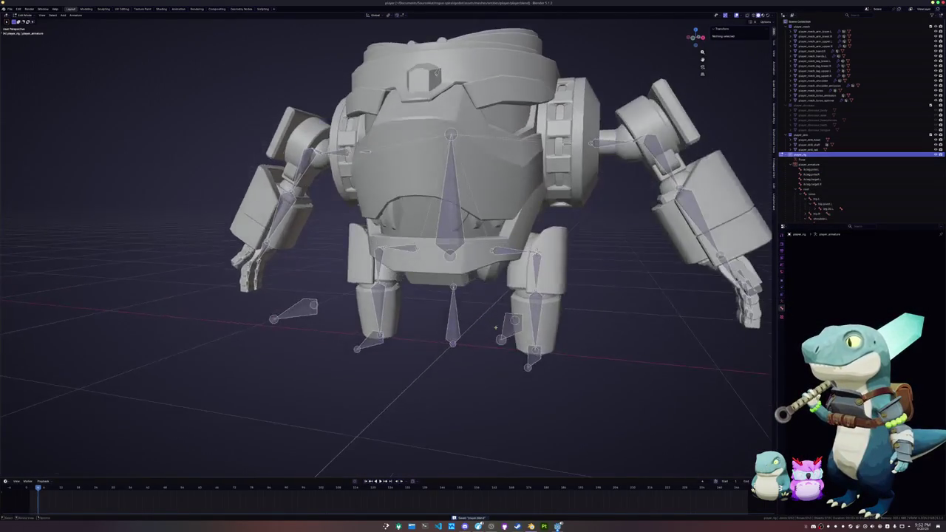
{"action": "scroll", "coordinate": [495, 327], "scroll_direction": "up", "scroll_amount": 3}
{"action": "scroll", "coordinate": [487, 331], "scroll_direction": "up", "scroll_amount": 2}
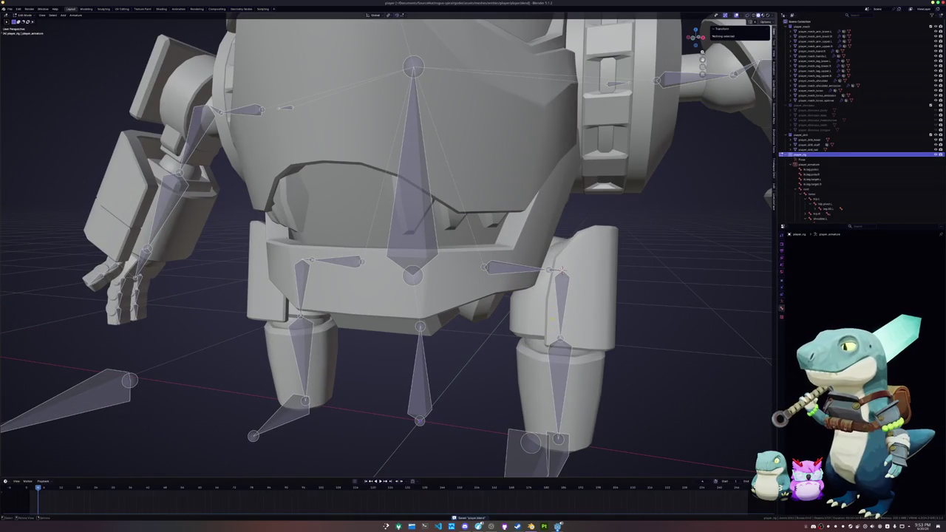
{"action": "left_click", "coordinate": [562, 271]}
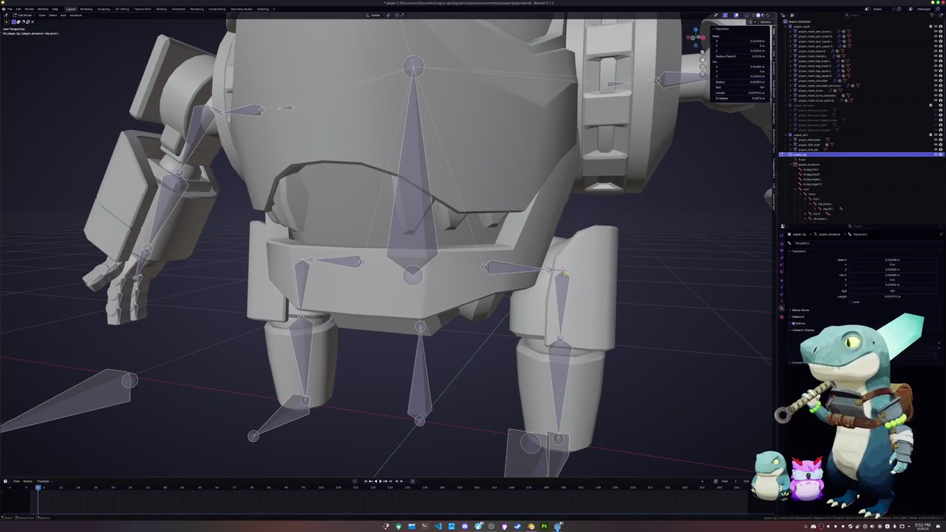
{"action": "scroll", "coordinate": [563, 273], "scroll_direction": "up", "scroll_amount": 4}
{"action": "middle_click_drag", "start_coordinate": [563, 274], "coordinate": [545, 280]}
{"action": "left_click", "coordinate": [521, 279]}
{"action": "scroll", "coordinate": [543, 280], "scroll_direction": "down", "scroll_amount": 2}
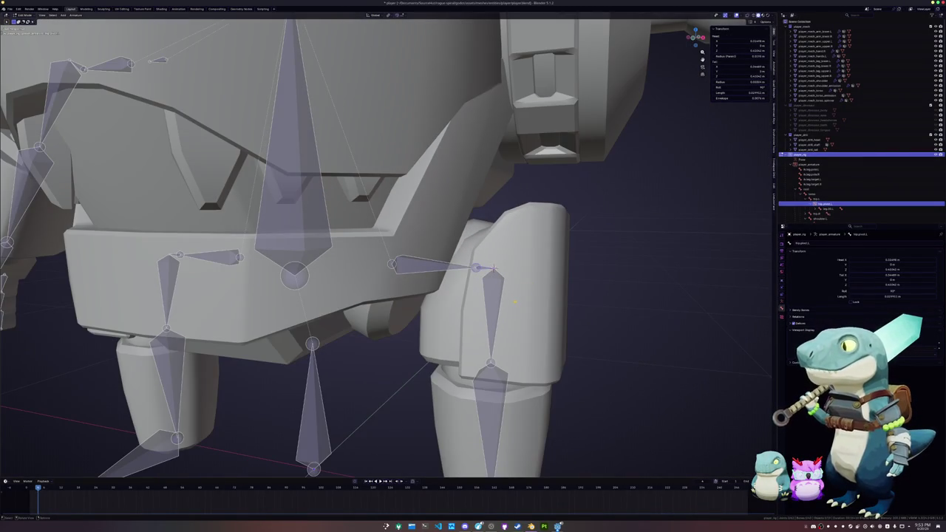
{"action": "middle_click_drag", "start_coordinate": [515, 301], "coordinate": [524, 299]}
{"action": "scroll", "coordinate": [524, 299], "scroll_direction": "down", "scroll_amount": 2}
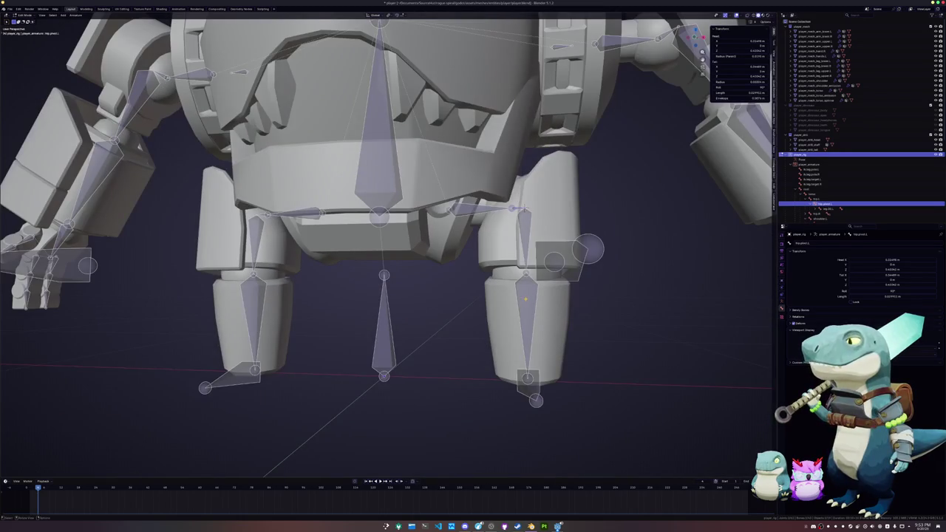
In front orthographic view, box-select the right-side leg bone, make it active, and bring up the mode pie menu
{"action": "key", "text": "KP_1"}
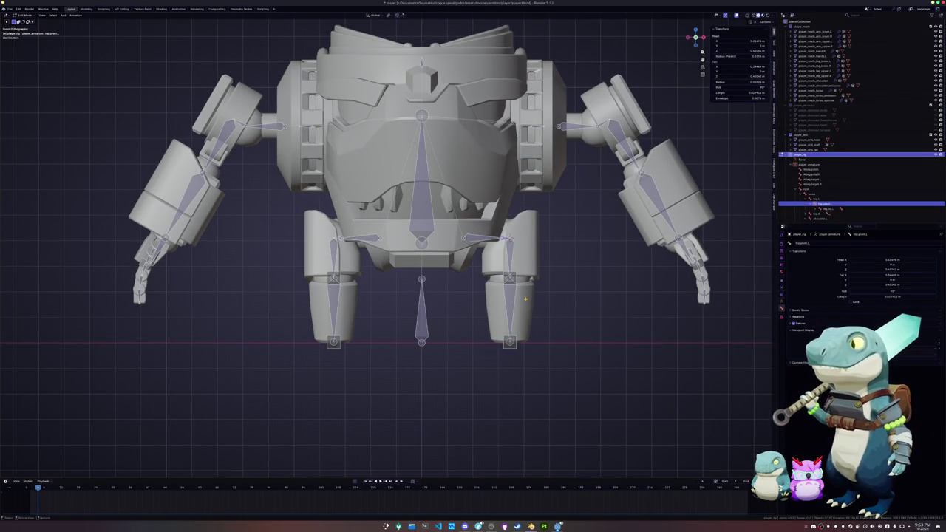
{"action": "left_click_drag", "start_coordinate": [497, 253], "coordinate": [538, 359]}
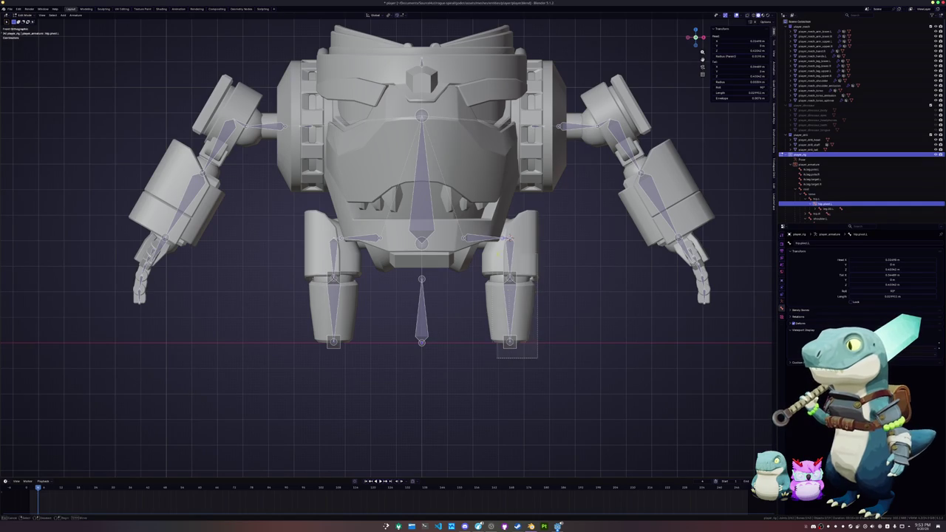
{"action": "scroll", "coordinate": [576, 274], "scroll_direction": "up", "scroll_amount": 2}
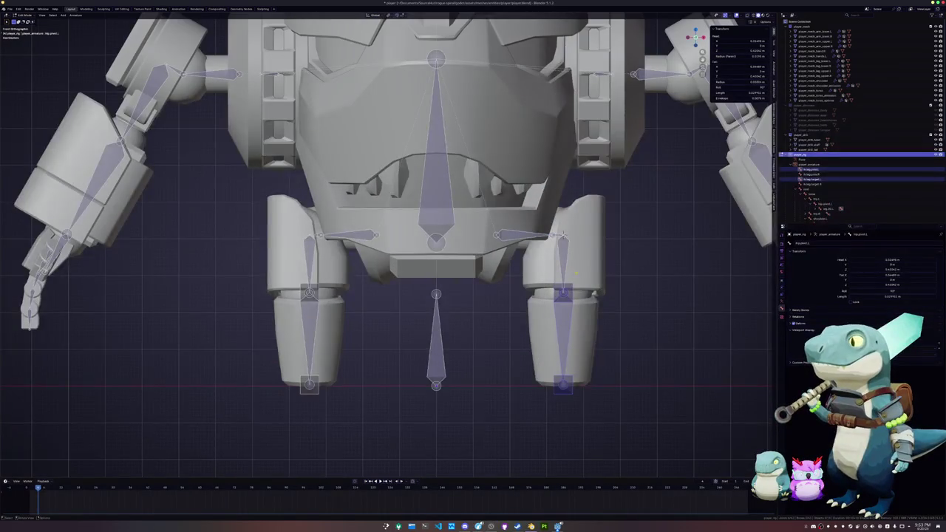
{"action": "scroll", "coordinate": [578, 250], "scroll_direction": "down", "scroll_amount": 2}
{"action": "scroll", "coordinate": [579, 250], "scroll_direction": "down", "scroll_amount": 2}
{"action": "left_click", "coordinate": [528, 348]}
{"action": "middle_click_drag", "start_coordinate": [528, 348], "coordinate": [554, 270]}
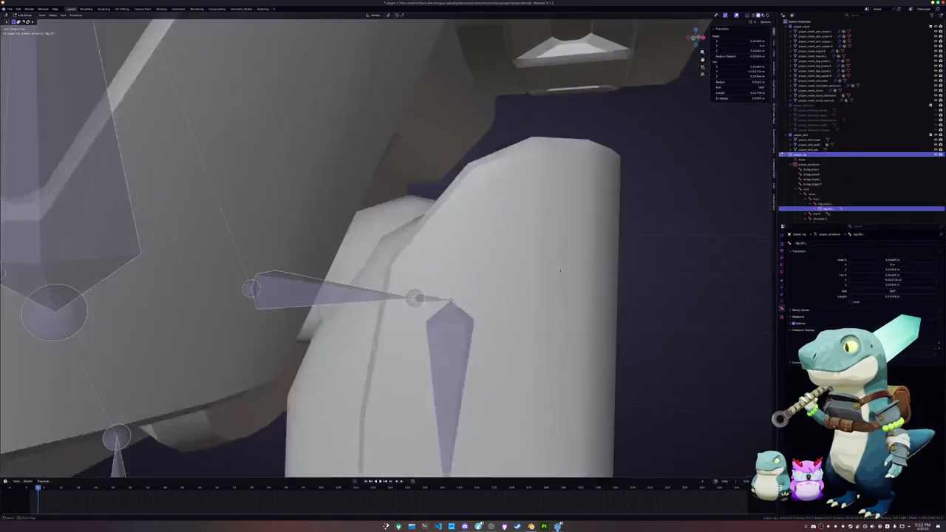
{"action": "scroll", "coordinate": [555, 269], "scroll_direction": "down", "scroll_amount": 2}
{"action": "key", "text": "ctrl+Tab"}
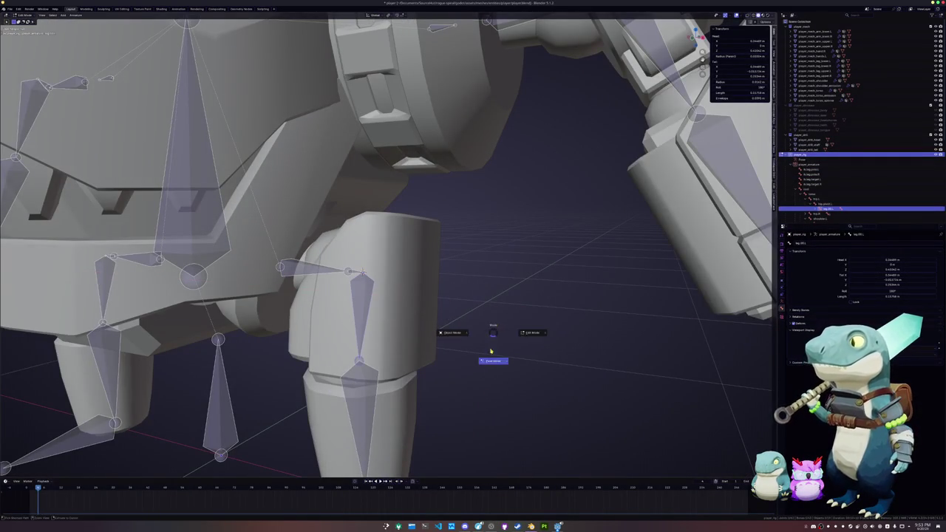
In Pose Mode, raise the left foot IK target along Z to test the leg bend, then cancel
{"action": "left_click", "coordinate": [494, 343]}
{"action": "key", "text": "x"}
{"action": "left_click", "coordinate": [458, 347]}
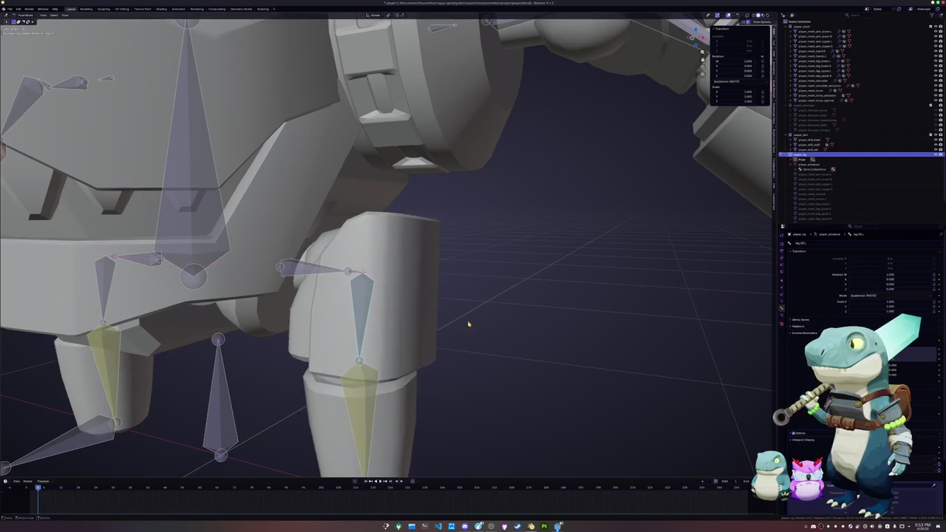
{"action": "scroll", "coordinate": [469, 325], "scroll_direction": "down", "scroll_amount": 3}
{"action": "left_click", "coordinate": [382, 389]}
{"action": "key", "text": "g"}
{"action": "key", "text": "z"}
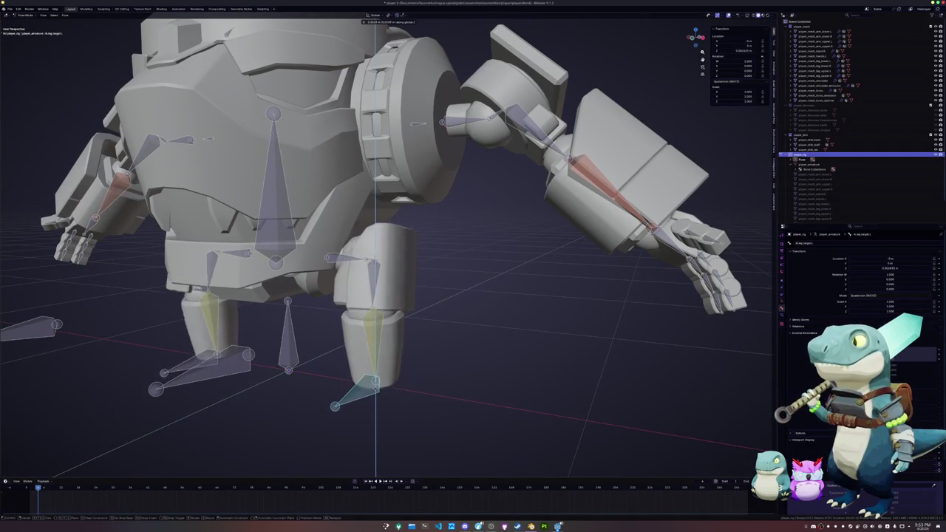
{"action": "right_click", "coordinate": [374, 275]}
Check both hip pivots, then test-move the leg IK pole and leg target vertically and cancel each
{"action": "left_click", "coordinate": [371, 262]}
{"action": "middle_click_drag", "start_coordinate": [371, 262], "coordinate": [428, 266]}
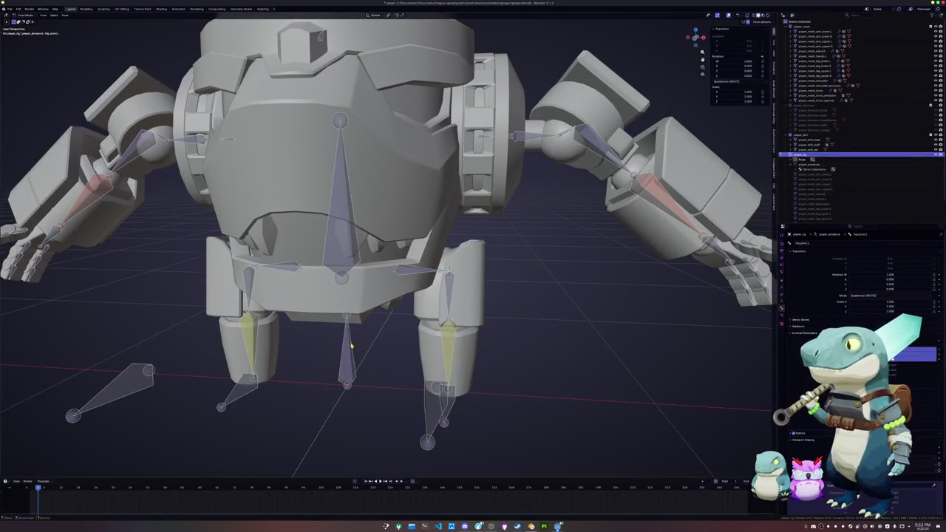
{"action": "left_click", "coordinate": [254, 268]}
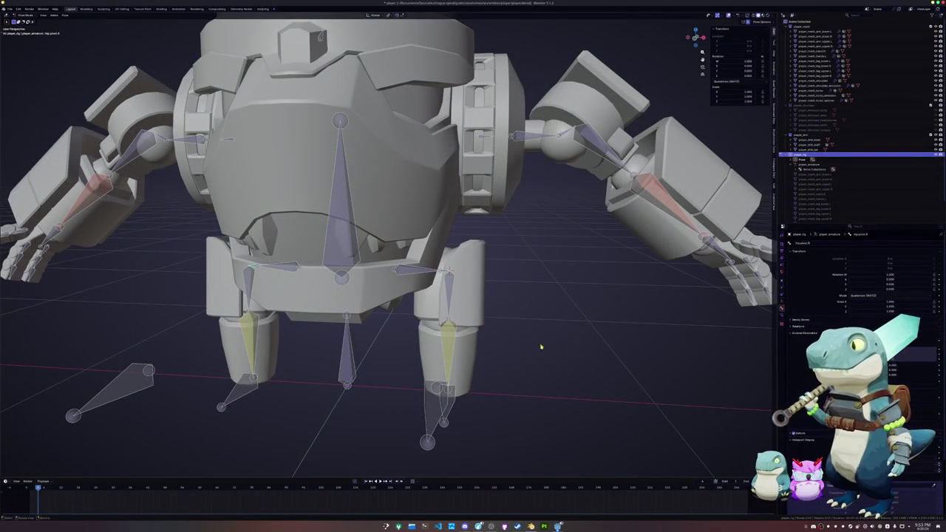
{"action": "left_click", "coordinate": [436, 418]}
{"action": "key", "text": "g"}
{"action": "key", "text": "z"}
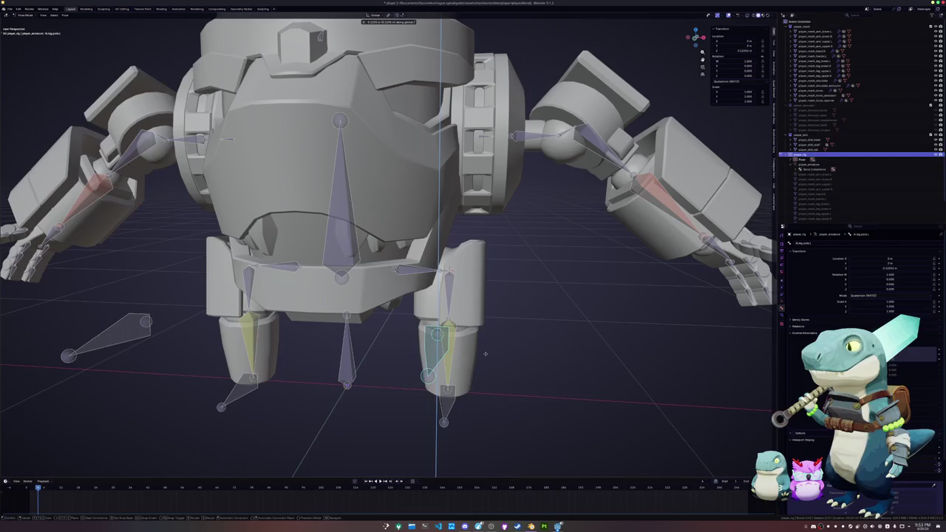
{"action": "key", "text": "Escape"}
{"action": "left_click", "coordinate": [447, 389]}
{"action": "key", "text": "g"}
{"action": "key", "text": "z"}
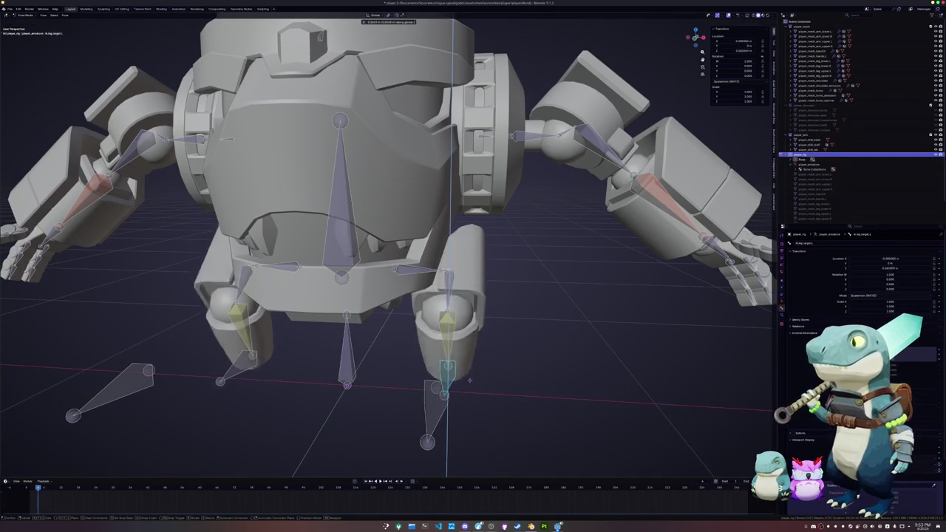
{"action": "key", "text": "Escape"}
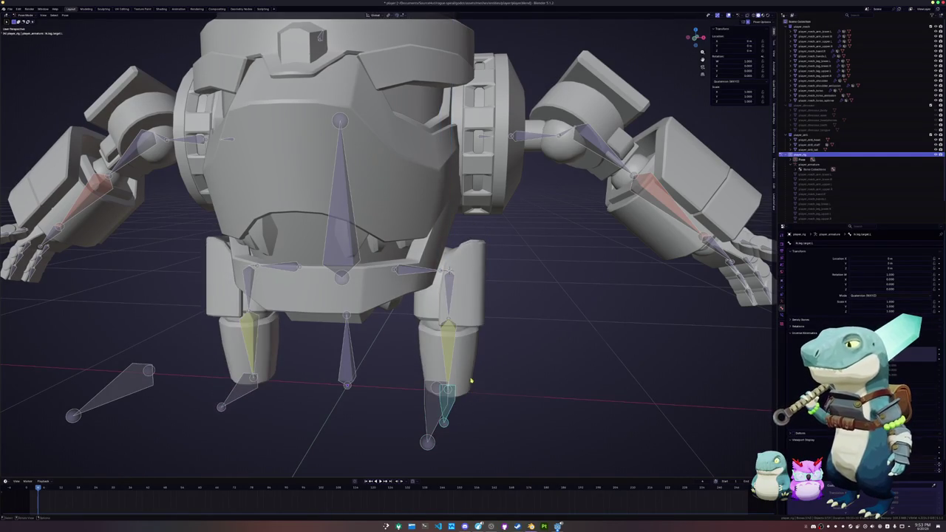
In side orthographic view, try moving a leg bone and cancel the move
{"action": "key", "text": "KP_3"}
{"action": "scroll", "coordinate": [468, 380], "scroll_direction": "up", "scroll_amount": 3}
{"action": "middle_click_drag", "start_coordinate": [408, 327], "coordinate": [433, 332], "text": "shift"}
{"action": "key", "text": "g"}
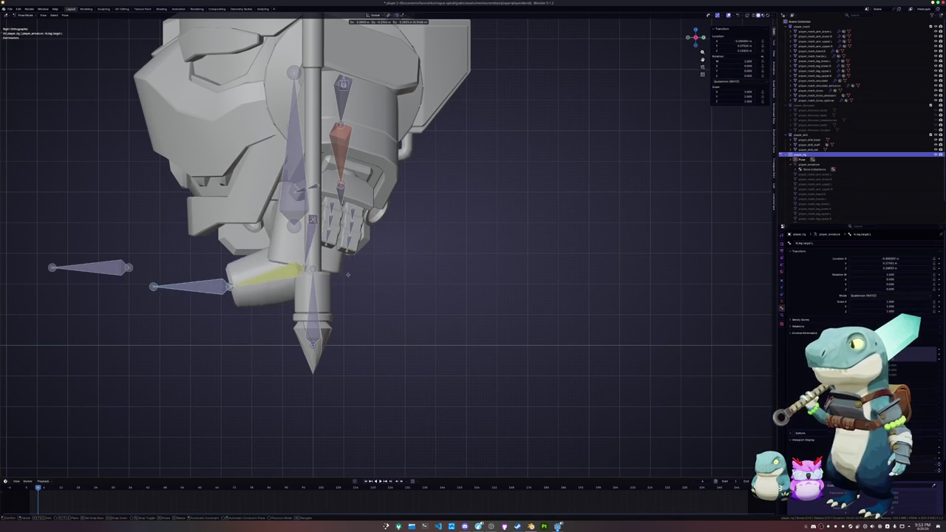
{"action": "right_click", "coordinate": [462, 320]}
{"action": "middle_click_drag", "start_coordinate": [462, 320], "coordinate": [470, 324]}
{"action": "scroll", "coordinate": [470, 324], "scroll_direction": "up", "scroll_amount": 2}
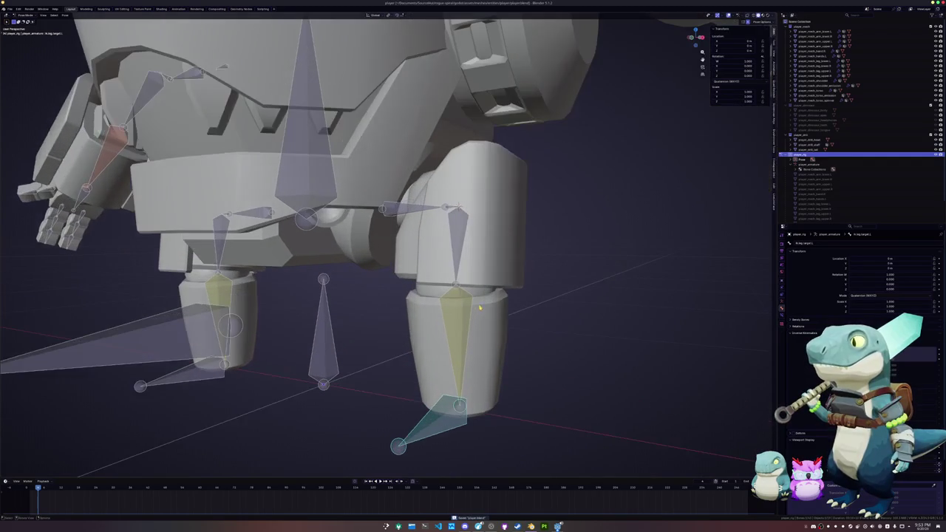
Select the left upper-leg bone and show its Bone Constraints settings
{"action": "left_click", "coordinate": [449, 237]}
{"action": "left_click", "coordinate": [785, 305]}
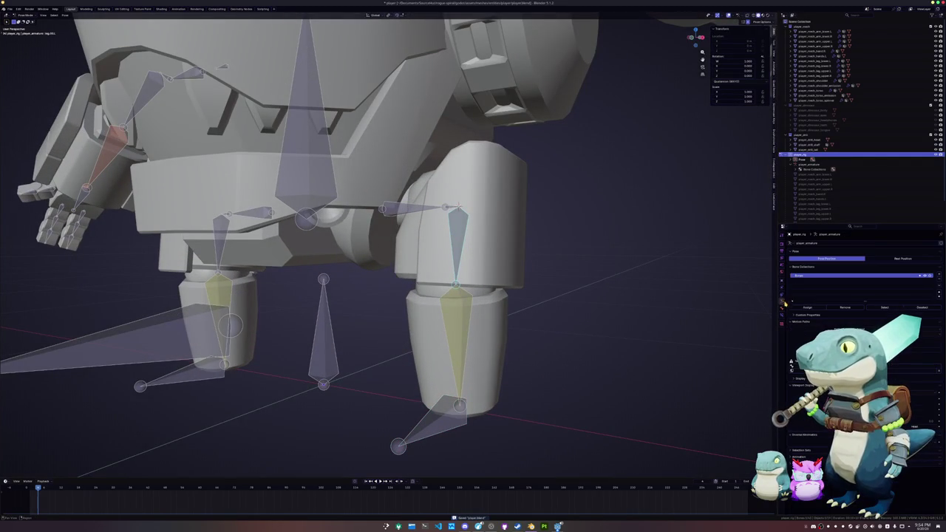
{"action": "left_click", "coordinate": [781, 315]}
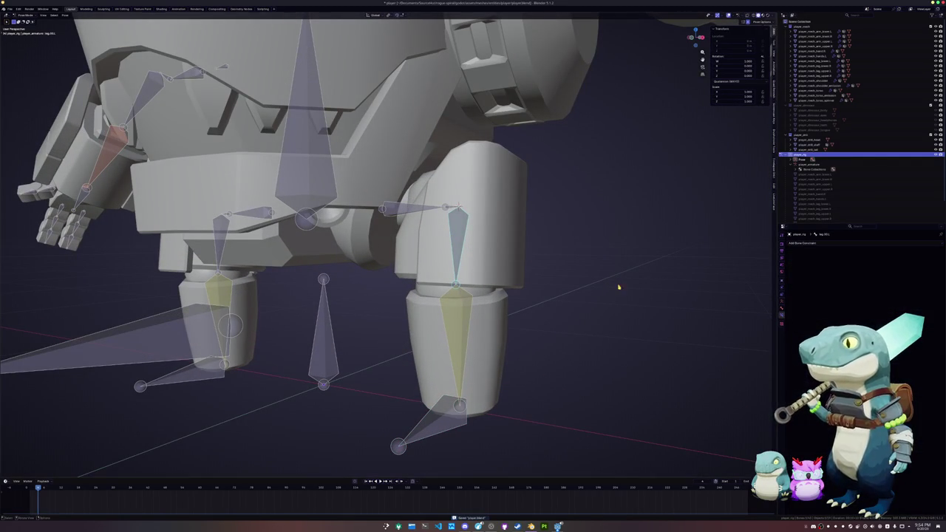
{"action": "key", "text": "KP_1"}
In Edit Mode, try dissolving hip.pivot.L into the leg, then undo it
{"action": "key", "text": "Tab"}
{"action": "scroll", "coordinate": [473, 281], "scroll_direction": "up", "scroll_amount": 4}
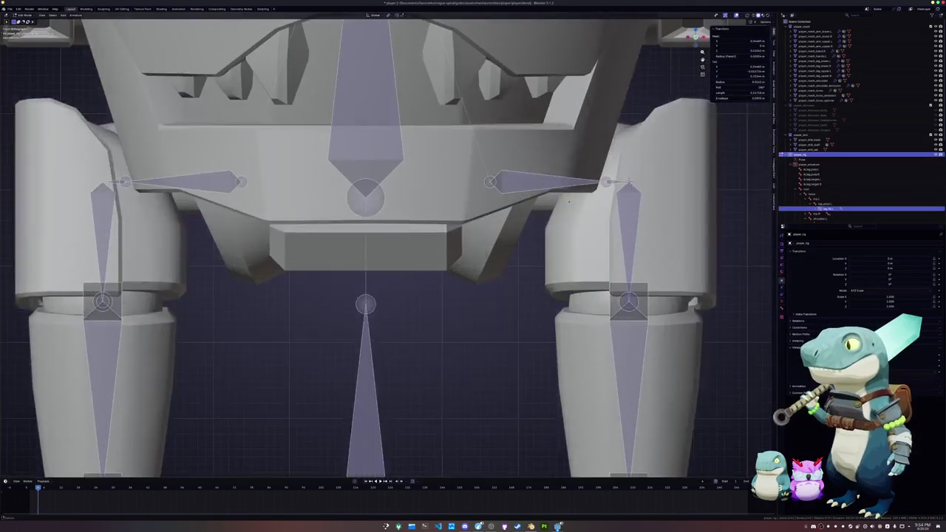
{"action": "scroll", "coordinate": [458, 244], "scroll_direction": "up", "scroll_amount": 2}
{"action": "scroll", "coordinate": [470, 209], "scroll_direction": "up", "scroll_amount": 1}
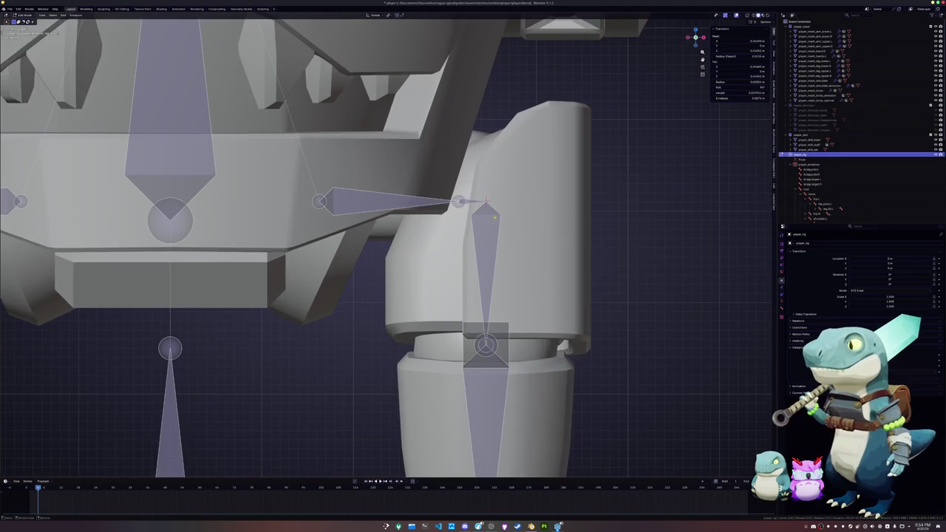
{"action": "middle_click_drag", "start_coordinate": [473, 266], "coordinate": [414, 285], "text": "shift"}
{"action": "scroll", "coordinate": [430, 219], "scroll_direction": "up", "scroll_amount": 3}
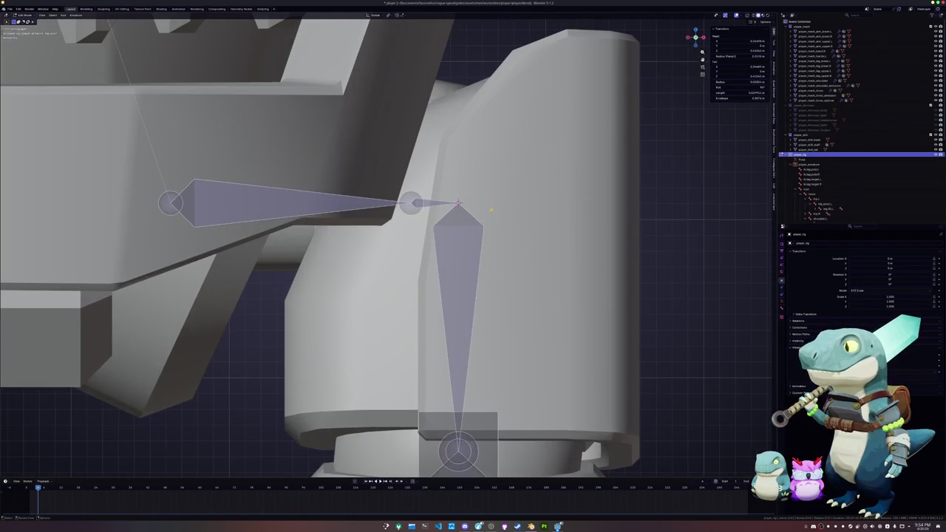
{"action": "left_click", "coordinate": [819, 204]}
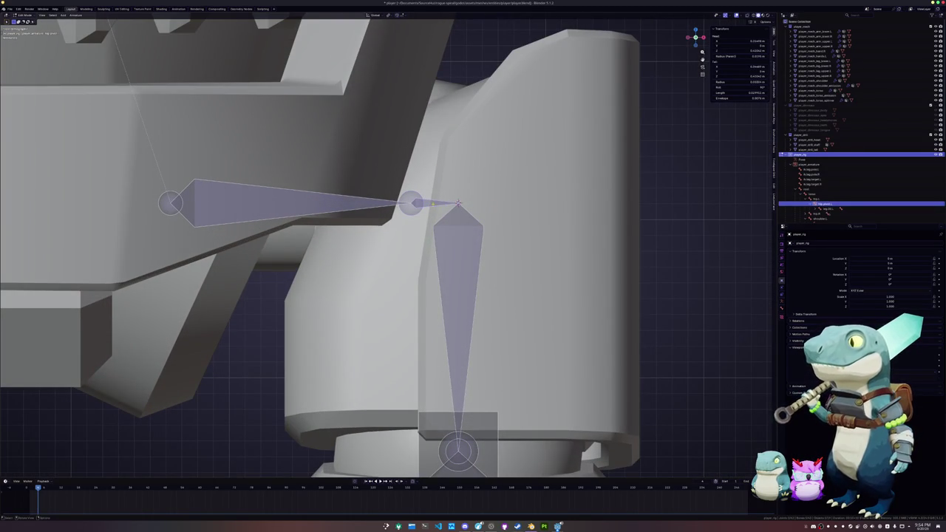
{"action": "key", "text": "x"}
{"action": "left_click", "coordinate": [427, 211]}
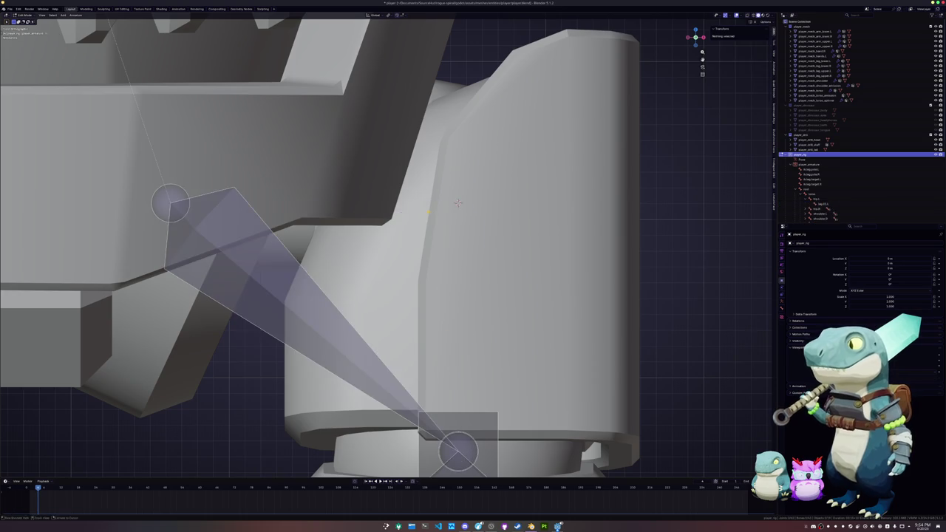
{"action": "key", "text": "ctrl+z"}
{"action": "key", "text": "ctrl+z"}
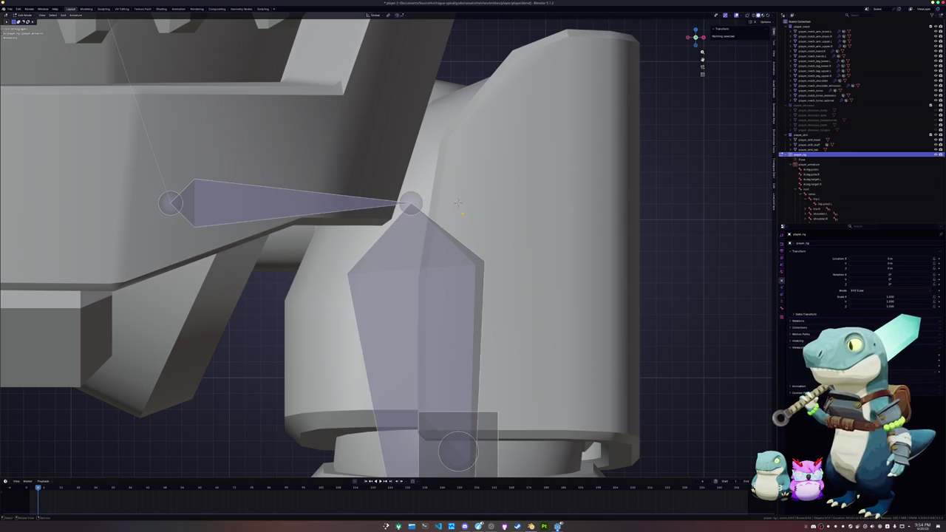
Parent the upper leg bone to the hip bone with Ctrl+P, Connected
{"action": "scroll", "coordinate": [458, 203], "scroll_direction": "down", "scroll_amount": 5}
{"action": "left_click", "coordinate": [417, 229]}
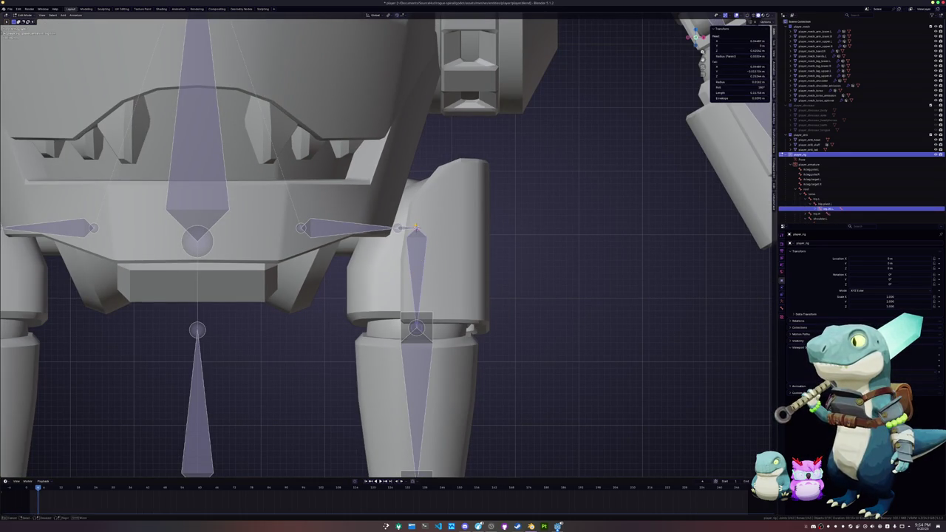
{"action": "left_click", "coordinate": [417, 228]}
{"action": "key", "text": "ctrl+p"}
{"action": "left_click", "coordinate": [410, 226]}
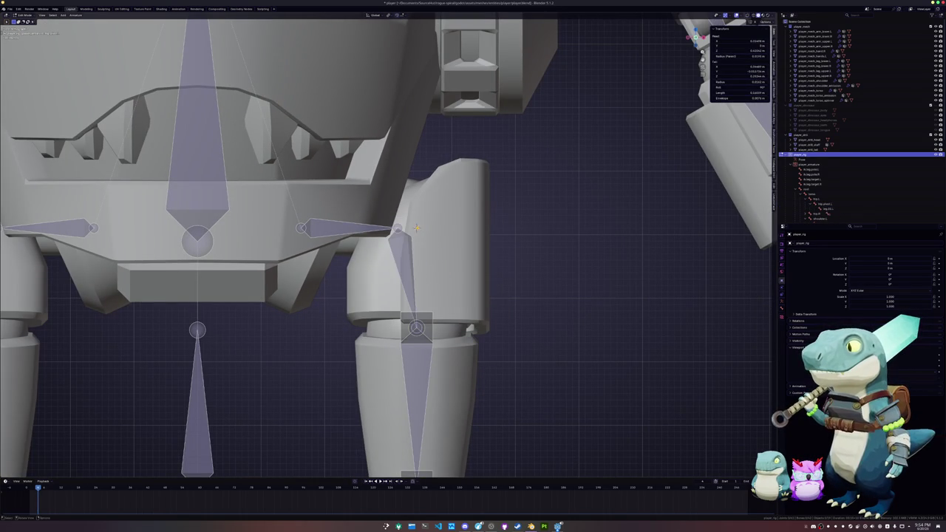
{"action": "mouse_move", "coordinate": [416, 228]}
{"action": "middle_mouse_down"}
{"action": "mouse_move", "coordinate": [376, 239]}
{"action": "mouse_move", "coordinate": [413, 224]}
{"action": "middle_mouse_up"}
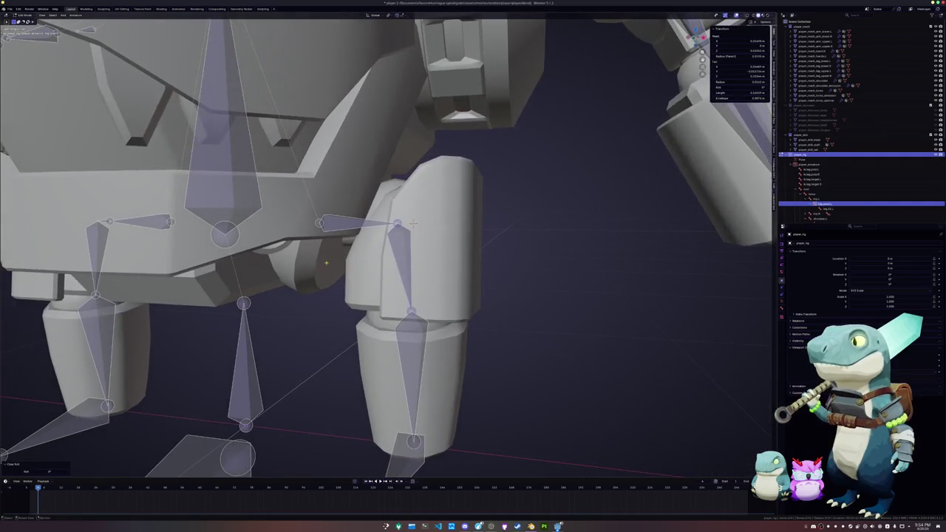
{"action": "left_click", "coordinate": [74, 16]}
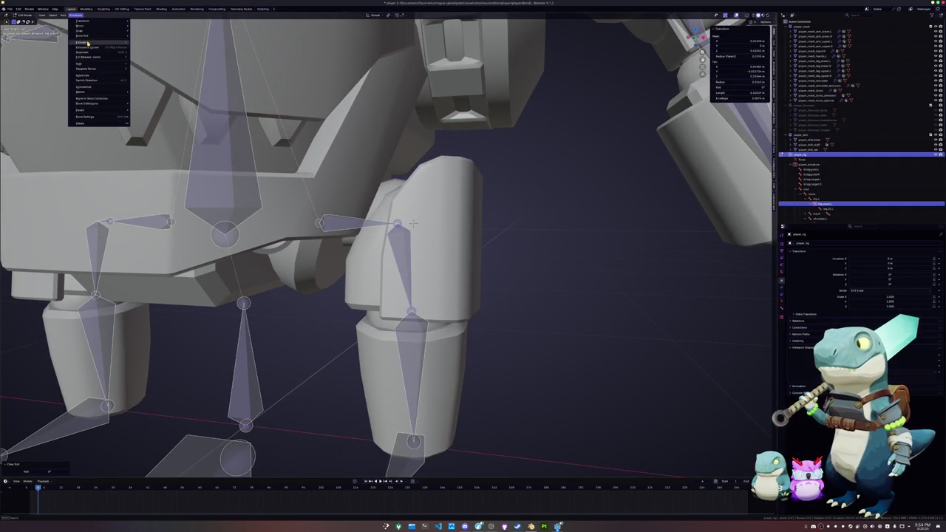
Recalculate the bone roll to Global -X and select all bones
{"action": "mouse_move", "coordinate": [151, 35]}
{"action": "left_click", "coordinate": [260, 62]}
{"action": "middle_click_drag", "start_coordinate": [414, 222], "coordinate": [559, 213]}
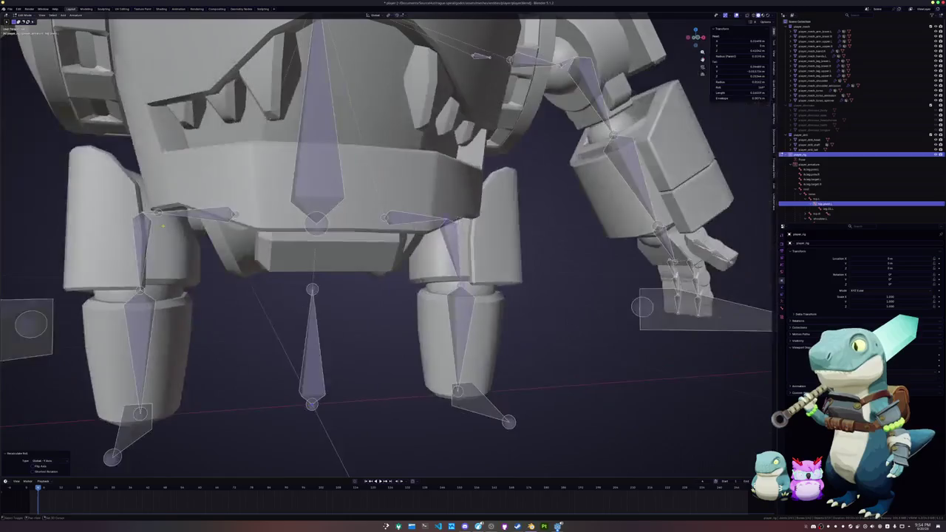
{"action": "key", "text": "a"}
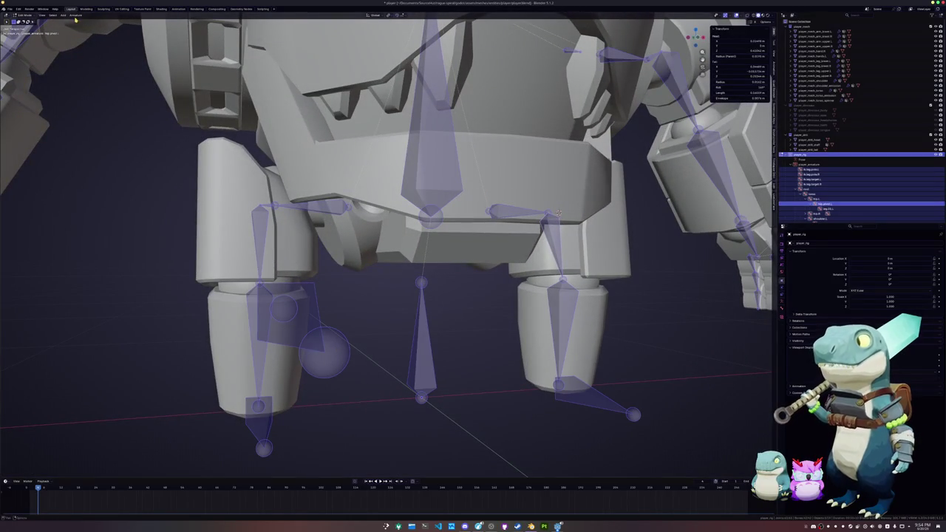
Symmetrize the armature using the opposite mirroring direction, then select a leg bone in front view
{"action": "left_click", "coordinate": [76, 15]}
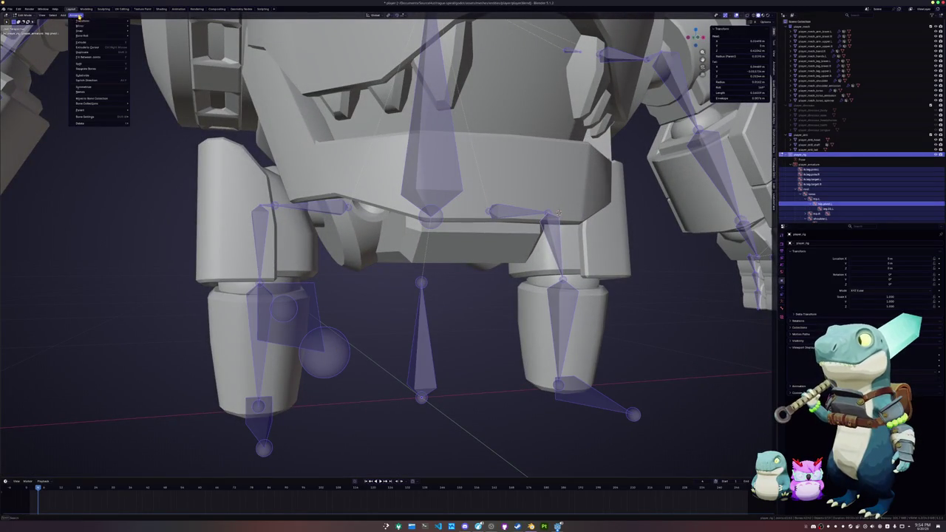
{"action": "left_click", "coordinate": [95, 88]}
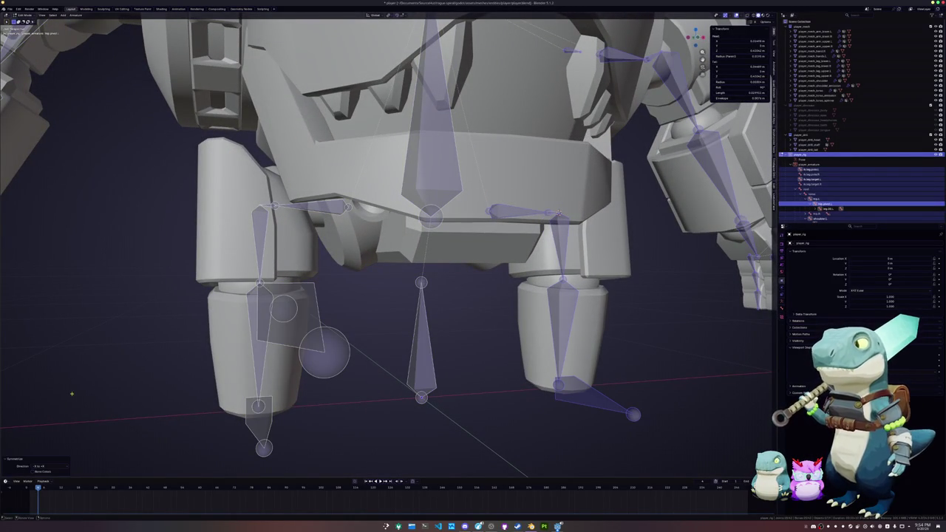
{"action": "left_click", "coordinate": [58, 468]}
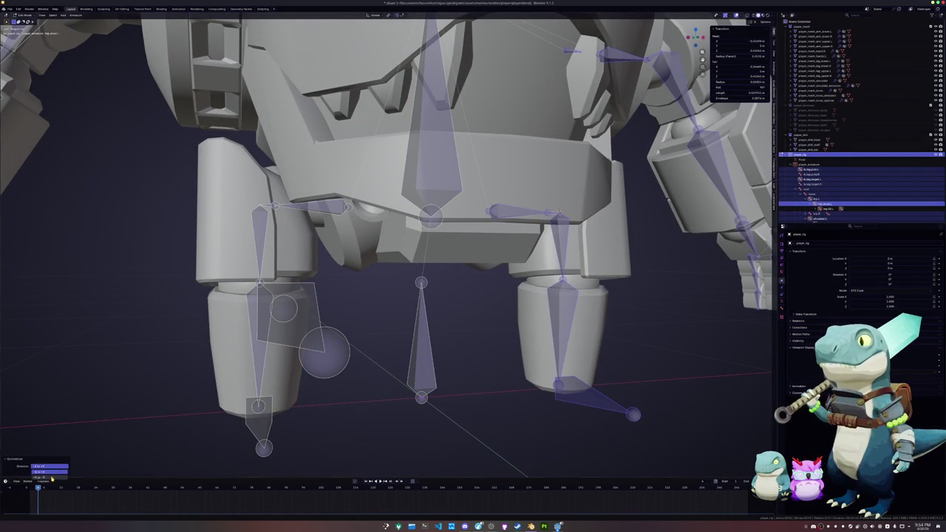
{"action": "left_click", "coordinate": [52, 476]}
{"action": "left_click", "coordinate": [482, 338]}
{"action": "key", "text": "KP_1"}
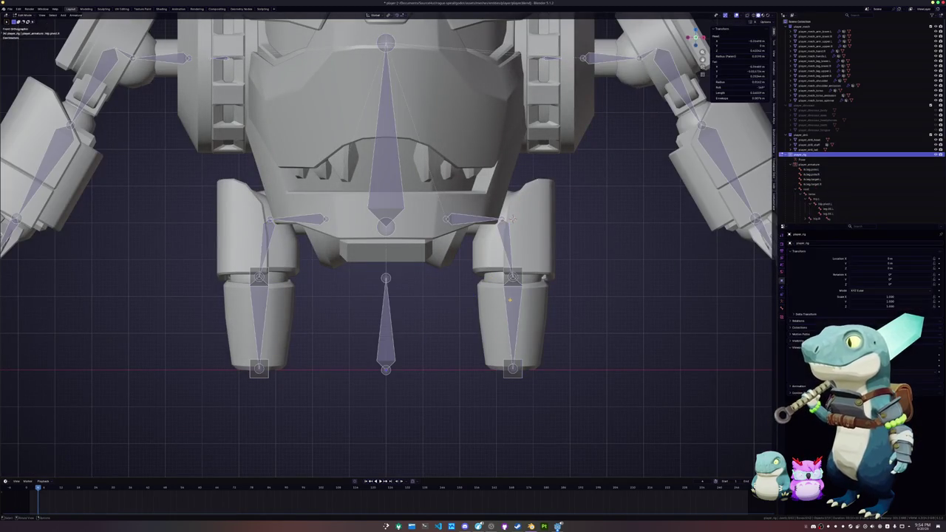
{"action": "left_click", "coordinate": [520, 218]}
{"action": "mouse_move", "coordinate": [519, 218]}
{"action": "middle_mouse_down"}
{"action": "mouse_move", "coordinate": [534, 215]}
{"action": "mouse_move", "coordinate": [510, 190]}
{"action": "middle_mouse_up"}
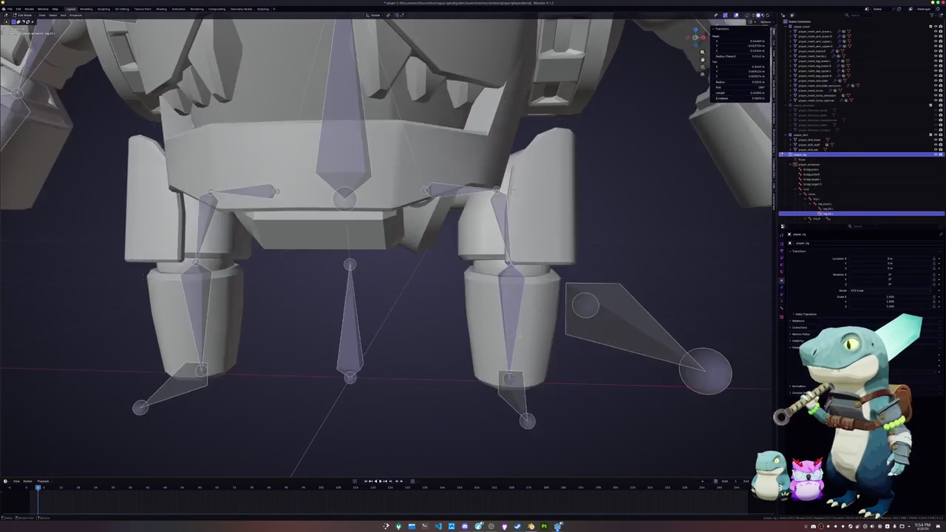
Show the leg bone's Bone Constraints tab and open the Add Bone Constraint menu
{"action": "left_click", "coordinate": [781, 291]}
{"action": "left_click", "coordinate": [805, 243]}
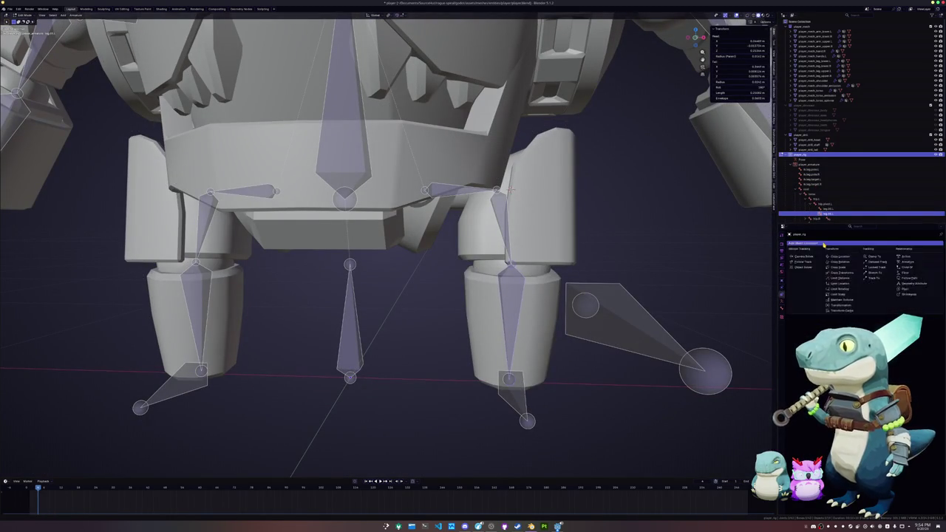
{"action": "left_click", "coordinate": [805, 242]}
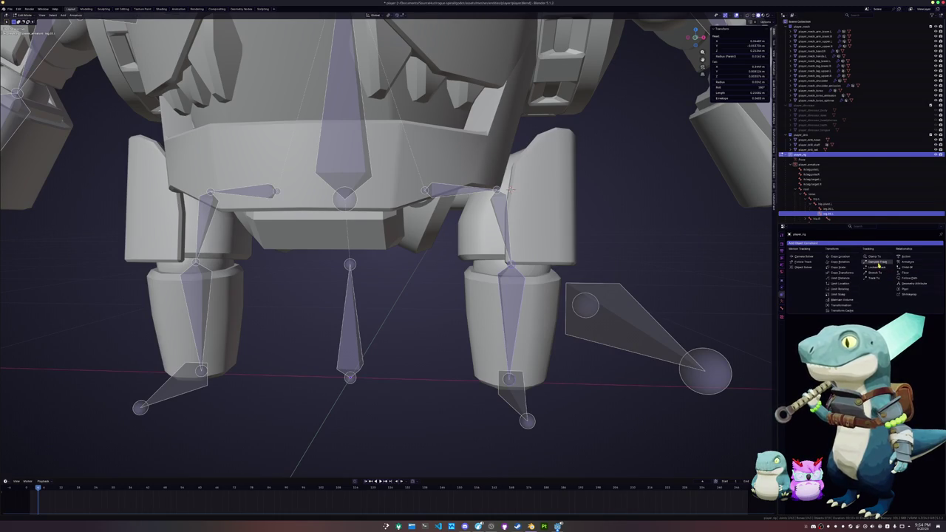
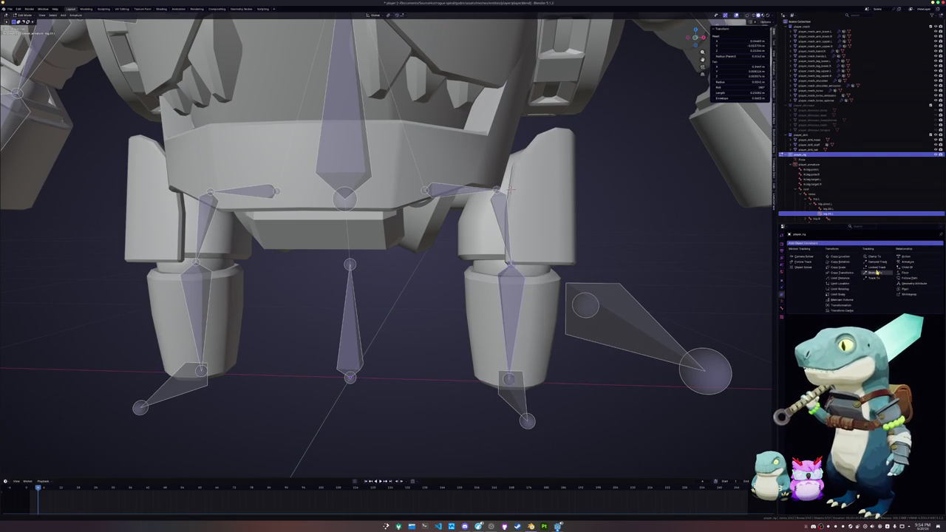
Switch the rig to Pose Mode and test-move the right foot target vertically, then cancel
{"action": "left_click", "coordinate": [783, 309]}
{"action": "key", "text": "ctrl+Tab"}
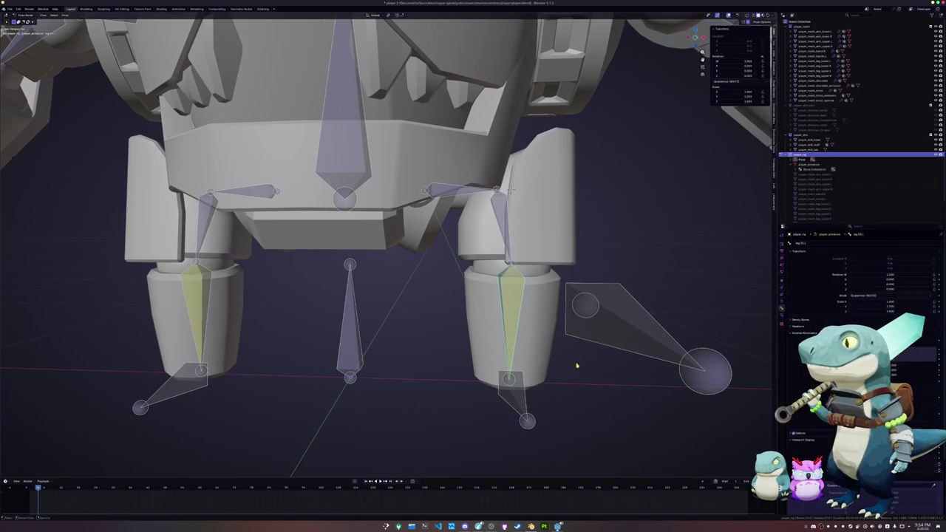
{"action": "left_click", "coordinate": [542, 393]}
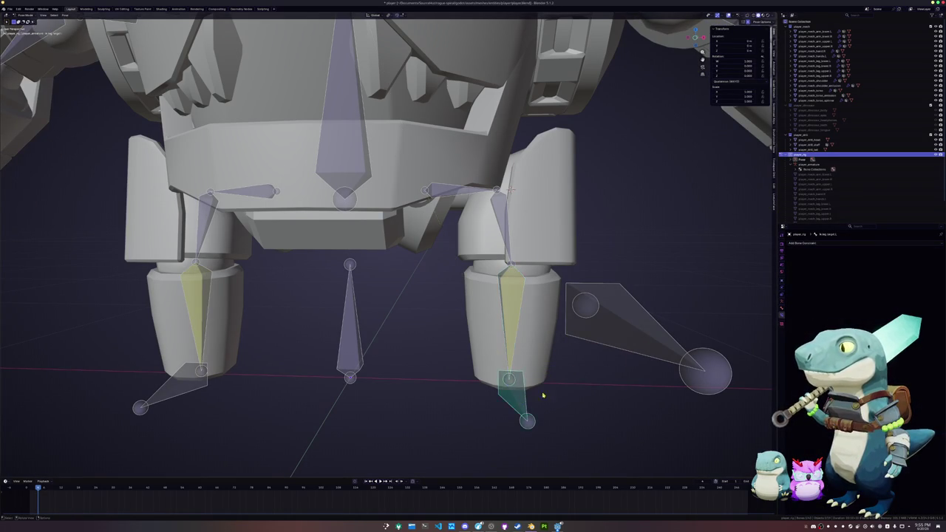
{"action": "key", "text": "g"}
{"action": "key", "text": "z"}
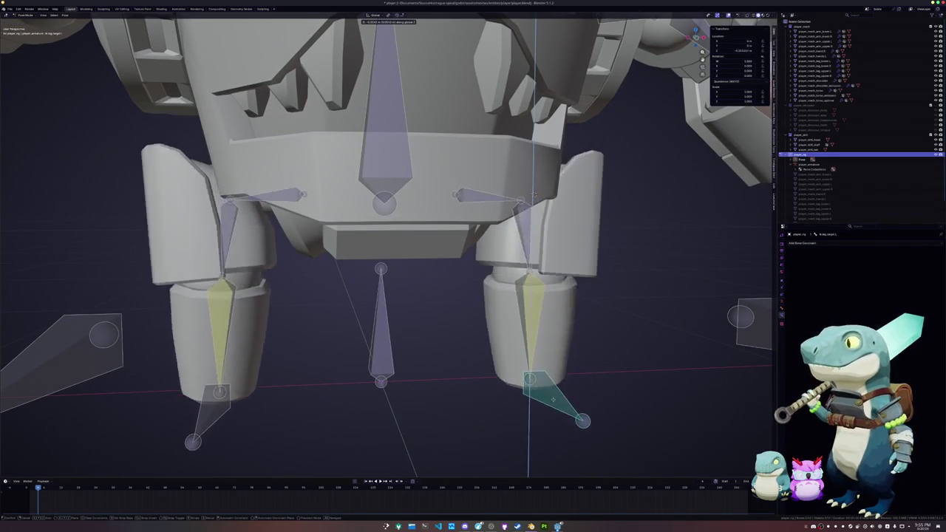
{"action": "key", "text": "Escape"}
Add an IK constraint aimed at the leg target and test it with a vertical target move
{"action": "left_click", "coordinate": [506, 196]}
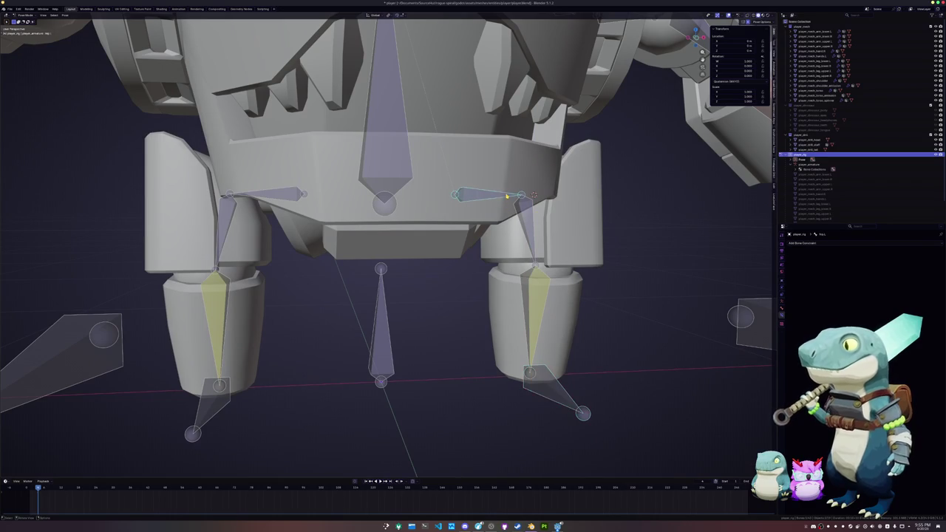
{"action": "key", "text": "shift+i"}
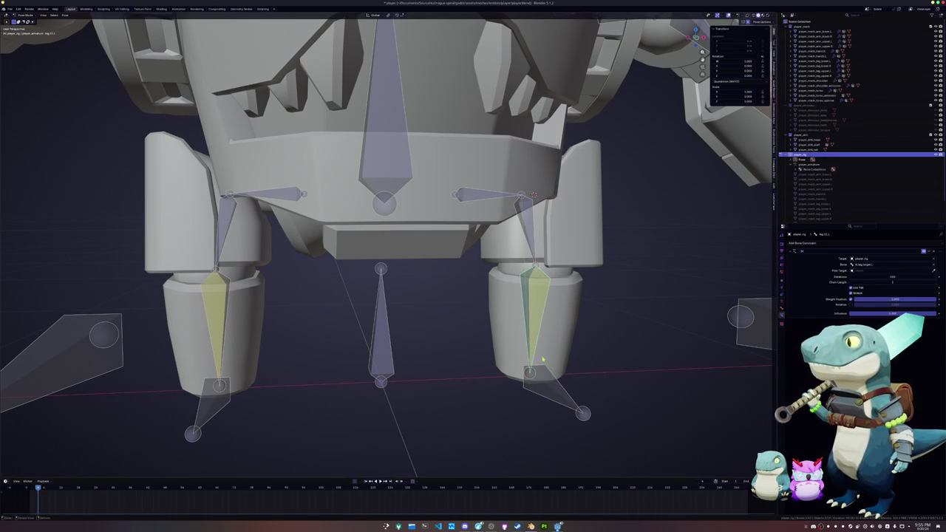
{"action": "key", "text": "ctrl+shift+m"}
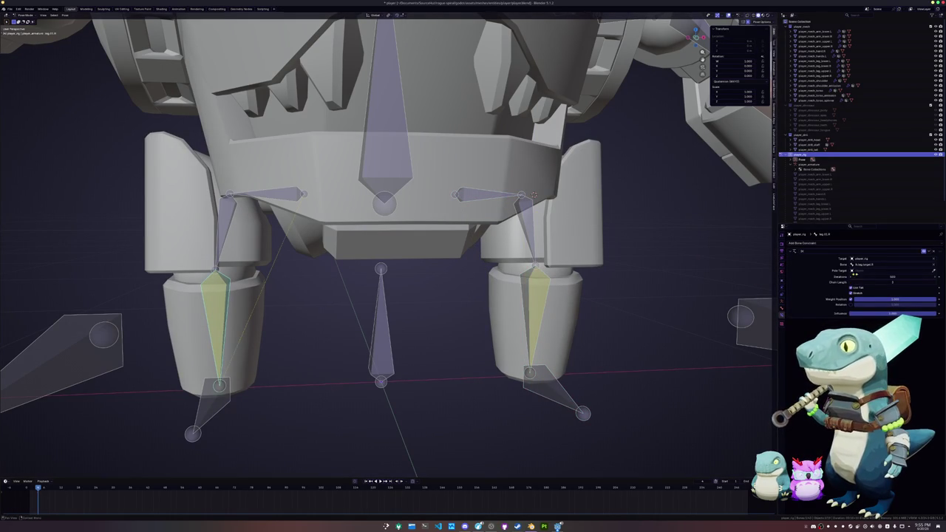
{"action": "left_click", "coordinate": [538, 376]}
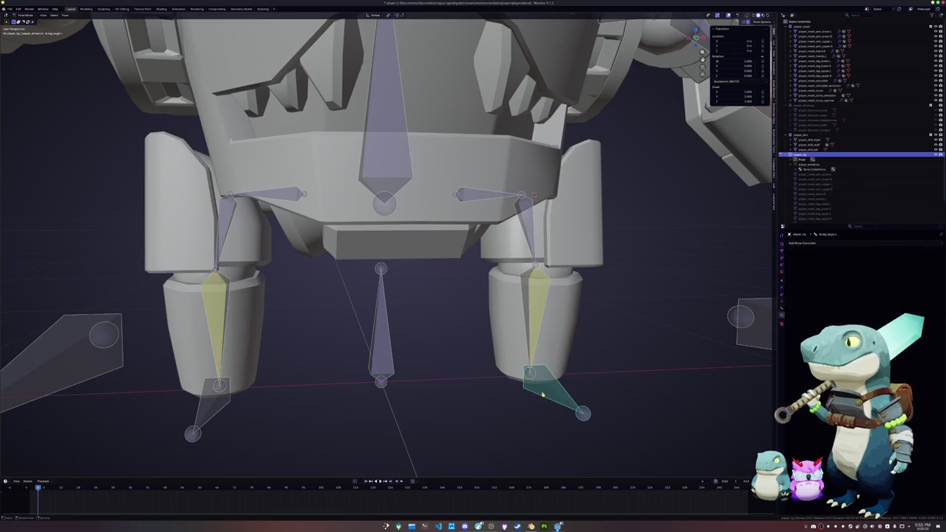
{"action": "key", "text": "g"}
{"action": "key", "text": "z"}
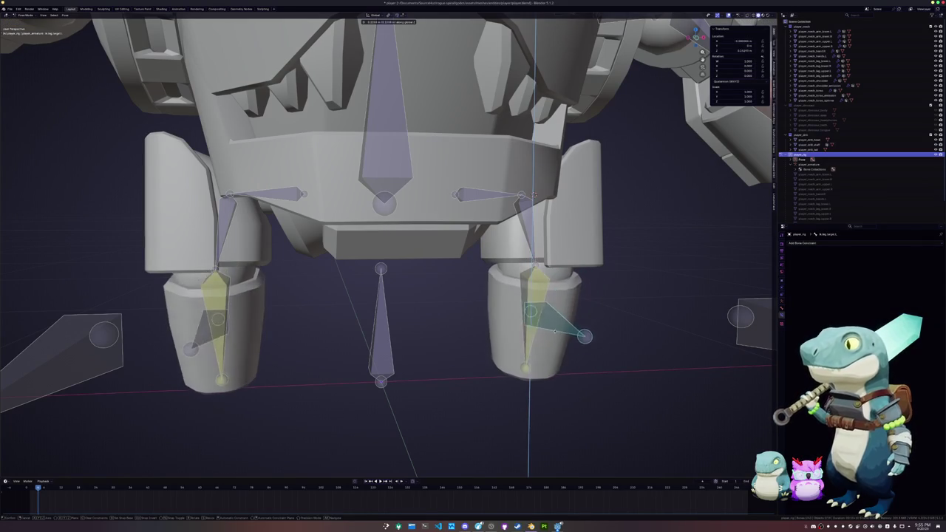
{"action": "right_click", "coordinate": [623, 332]}
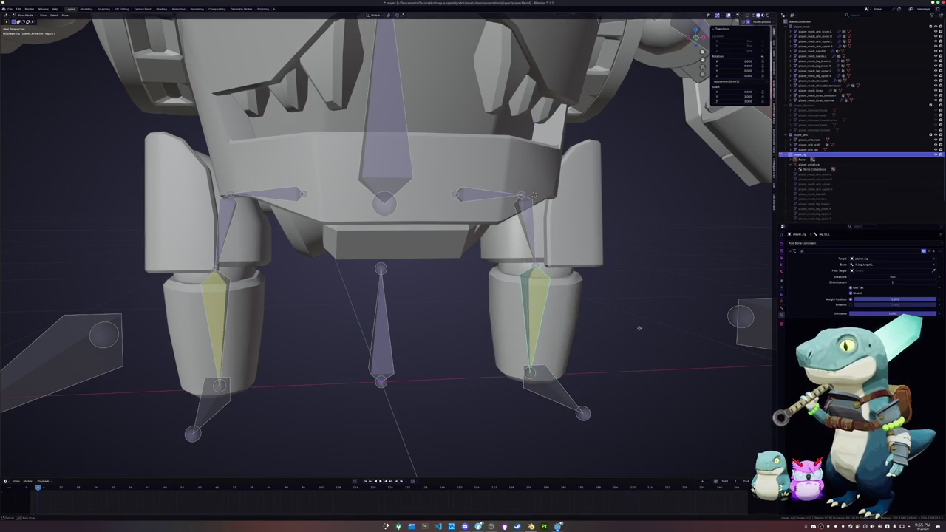
Test the right-leg IK target with a vertical move, then cancel it
{"action": "middle_click_drag", "start_coordinate": [639, 328], "coordinate": [617, 348]}
{"action": "left_click", "coordinate": [584, 388]}
{"action": "key", "text": "g"}
{"action": "key", "text": "z"}
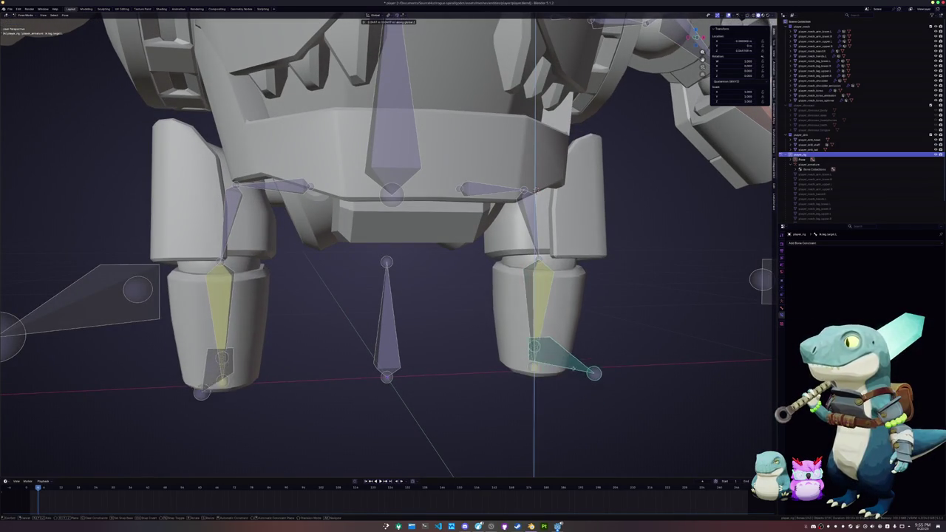
{"action": "right_click", "coordinate": [707, 295]}
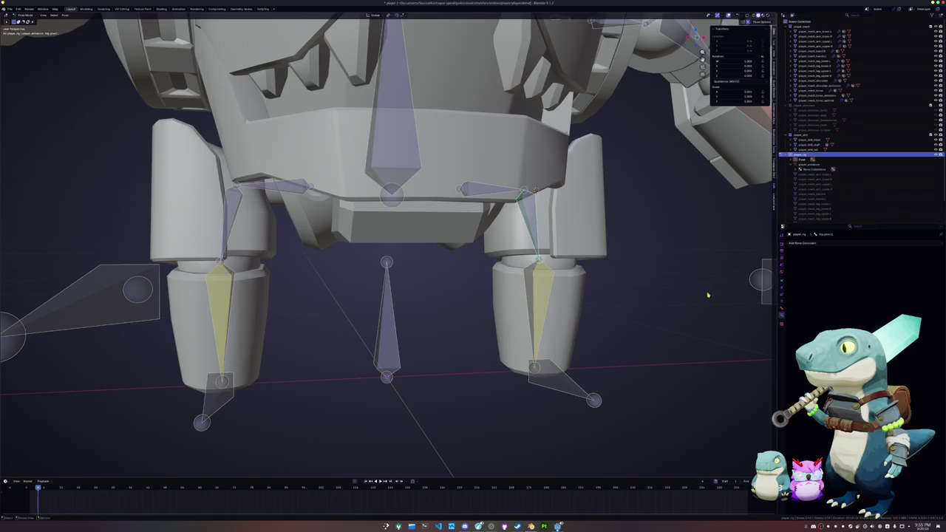
Check the other leg bone's properties and move the right foot IK target vertically
{"action": "left_click", "coordinate": [782, 307]}
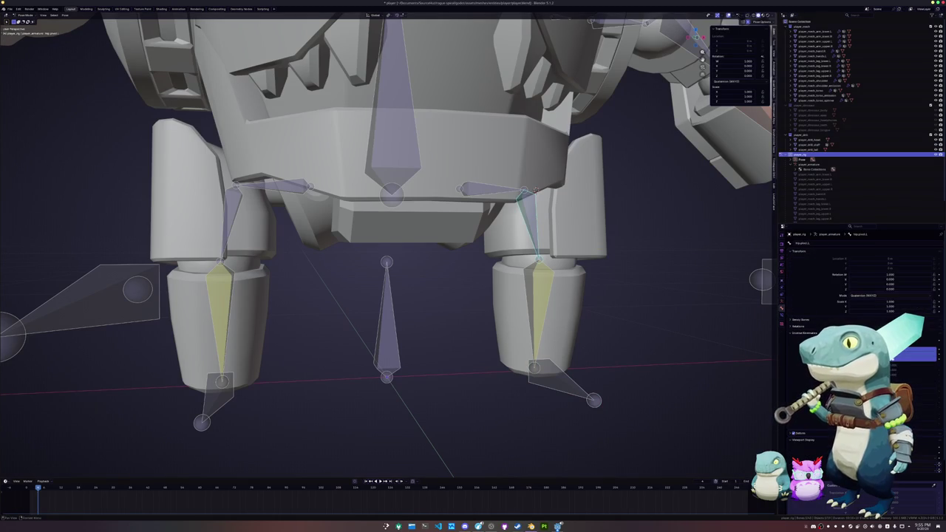
{"action": "left_click", "coordinate": [222, 218]}
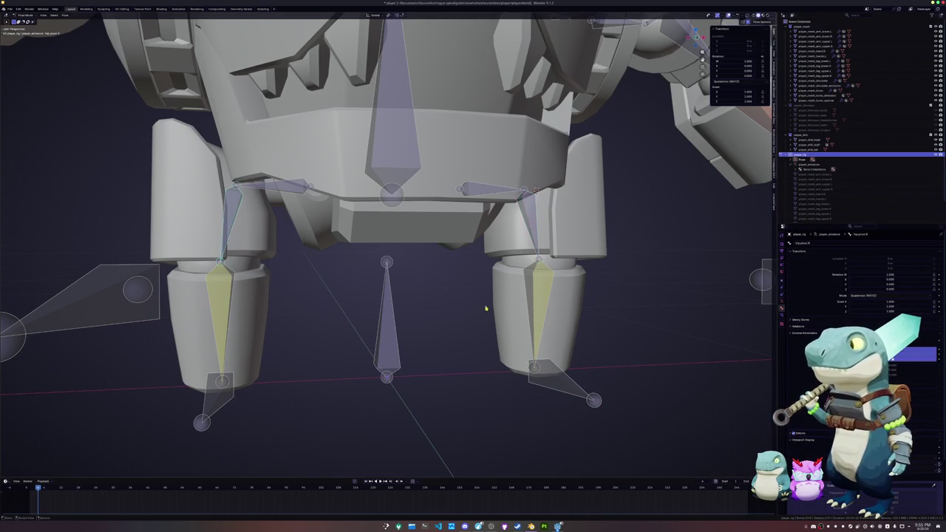
{"action": "left_click", "coordinate": [904, 357]}
{"action": "left_click", "coordinate": [572, 383]}
{"action": "key", "text": "g"}
{"action": "key", "text": "z"}
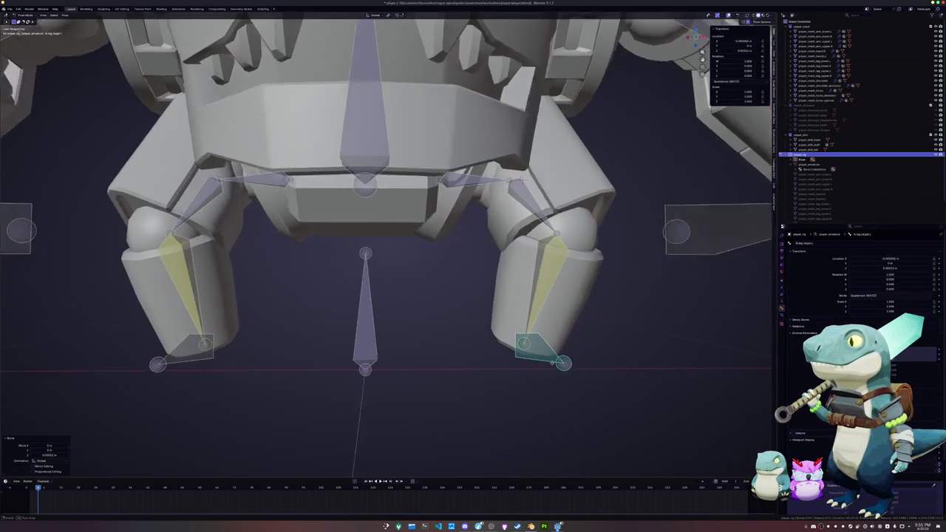
Rotate the leg bones into a new pose, viewed from under the robot
{"action": "mouse_move", "coordinate": [562, 311]}
{"action": "middle_mouse_down"}
{"action": "mouse_move", "coordinate": [599, 238]}
{"action": "mouse_move", "coordinate": [542, 276]}
{"action": "middle_mouse_up"}
{"action": "scroll", "coordinate": [542, 276], "scroll_direction": "down", "scroll_amount": 3}
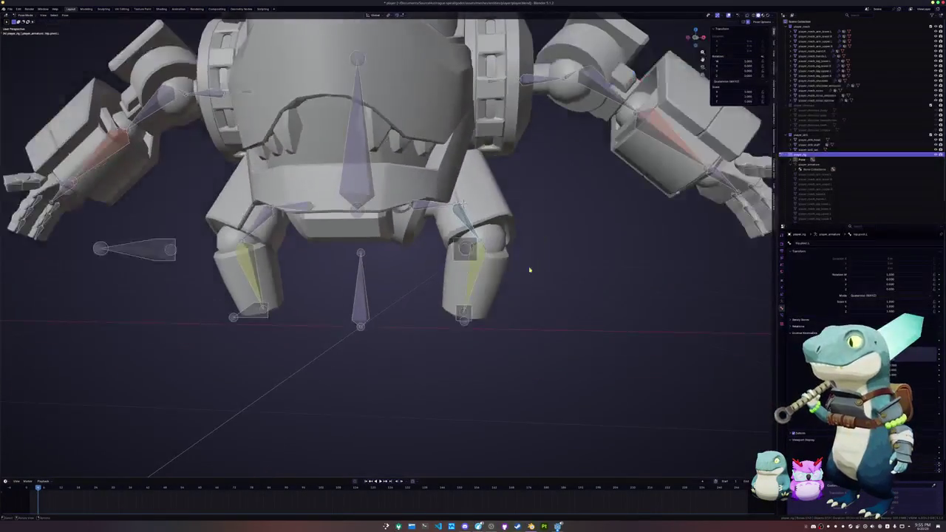
{"action": "key", "text": "r"}
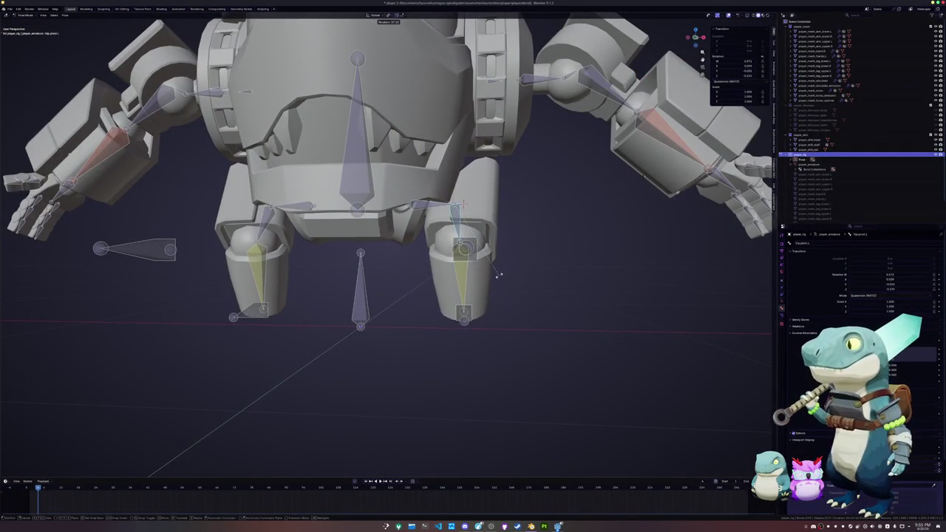
{"action": "left_click", "coordinate": [500, 275]}
{"action": "middle_click_drag", "start_coordinate": [500, 275], "coordinate": [500, 295]}
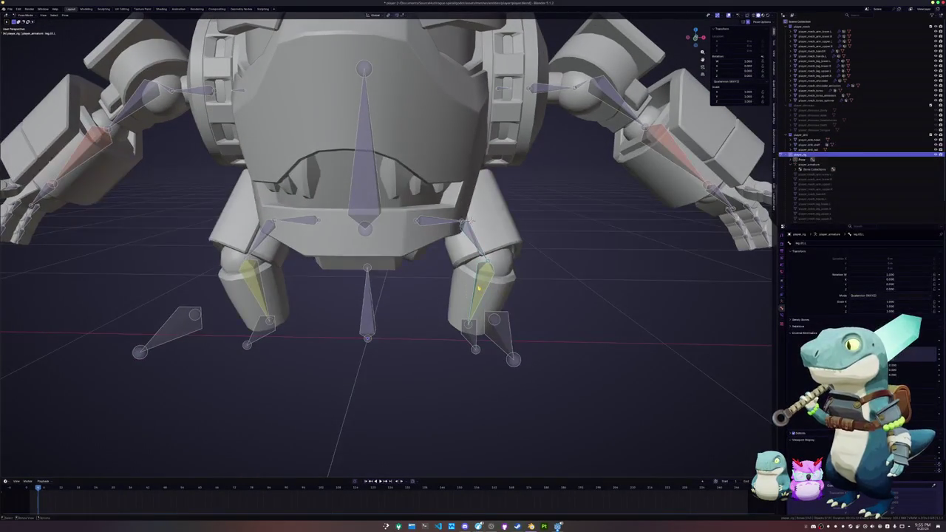
Set player_rig's knee pole bone as the IK pole target and adjust the Pole Angle
{"action": "left_click", "coordinate": [781, 318]}
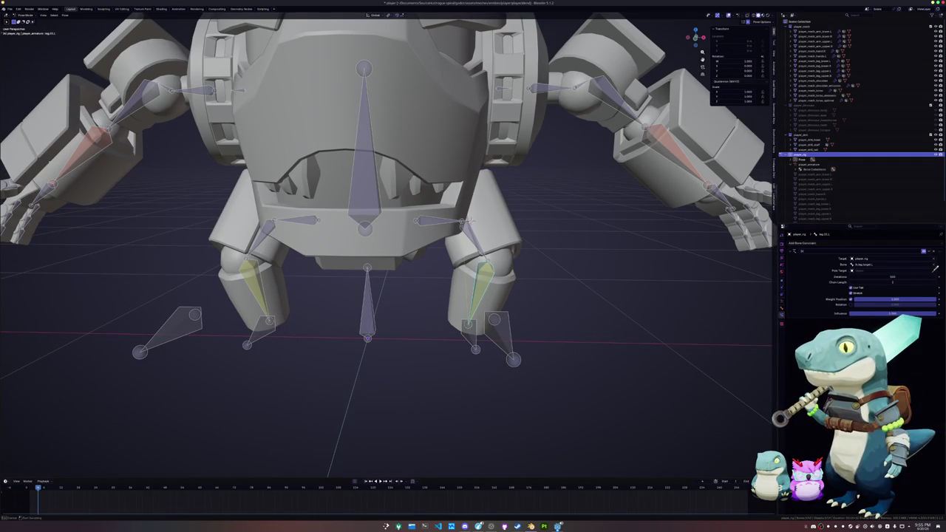
{"action": "left_click", "coordinate": [525, 355]}
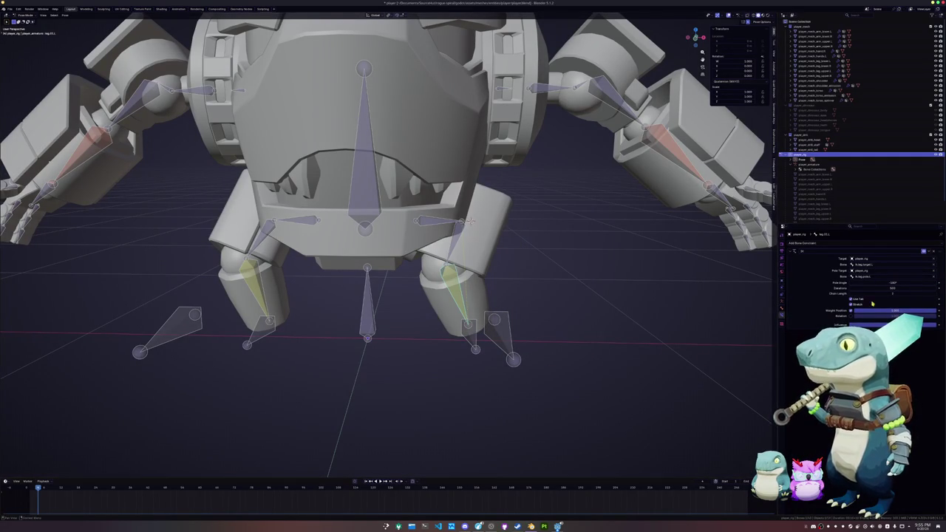
{"action": "left_click", "coordinate": [888, 283]}
{"action": "key", "text": "Return"}
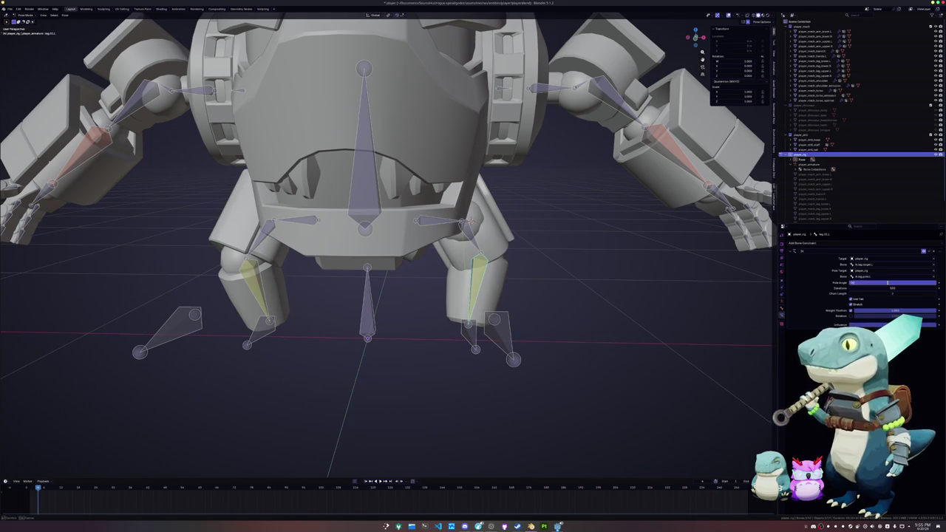
{"action": "key", "text": "Return"}
{"action": "left_click", "coordinate": [887, 283]}
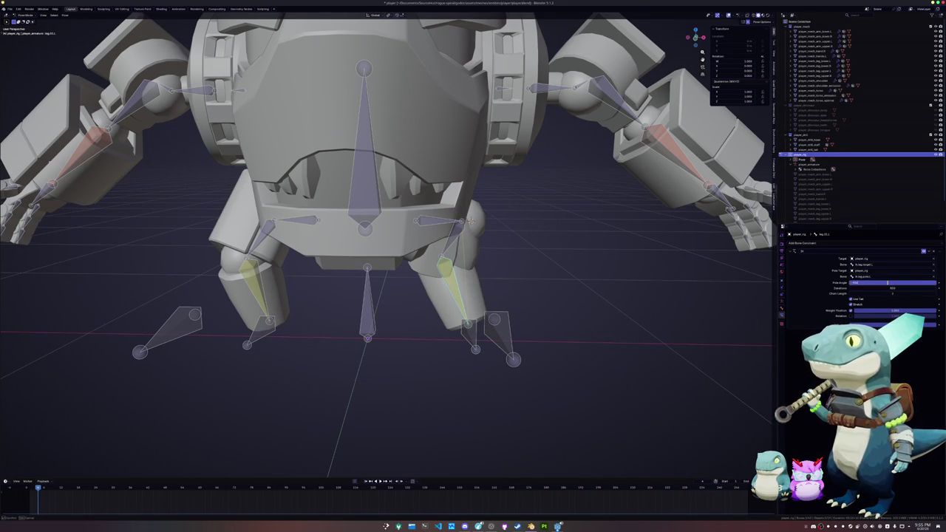
{"action": "key", "text": "Return"}
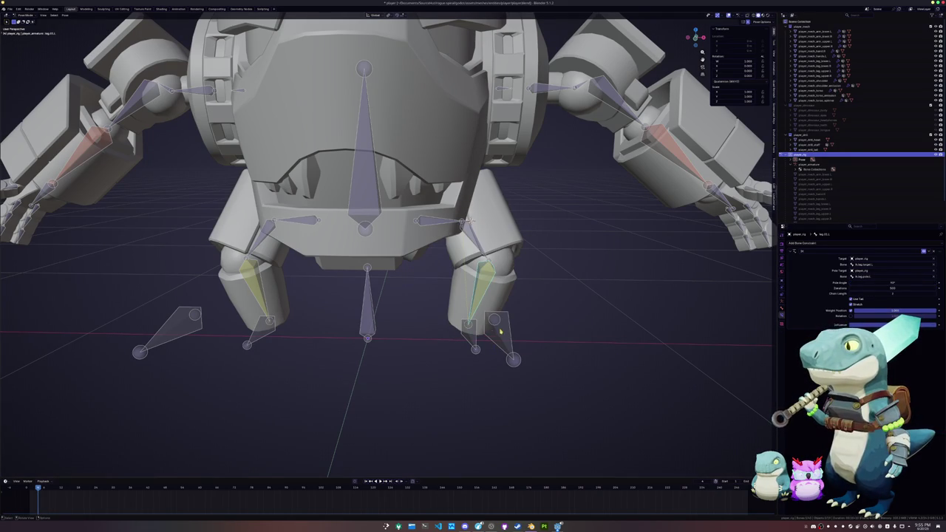
Select the foot IK bone and start moving it sideways along X
{"action": "left_click", "coordinate": [500, 332]}
{"action": "scroll", "coordinate": [501, 332], "scroll_direction": "down", "scroll_amount": 5}
{"action": "middle_click_drag", "start_coordinate": [500, 332], "coordinate": [444, 318]}
{"action": "key", "text": "g"}
{"action": "key", "text": "x"}
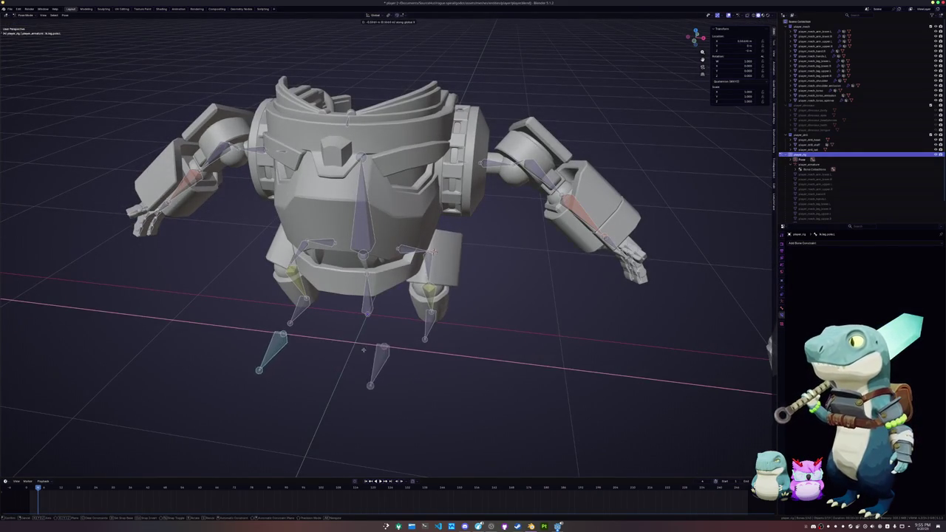
Cancel the foot move and shift the left foot outward along X
{"action": "key", "text": "Escape"}
{"action": "middle_click_drag", "start_coordinate": [378, 359], "coordinate": [435, 288]}
{"action": "left_click", "coordinate": [436, 287]}
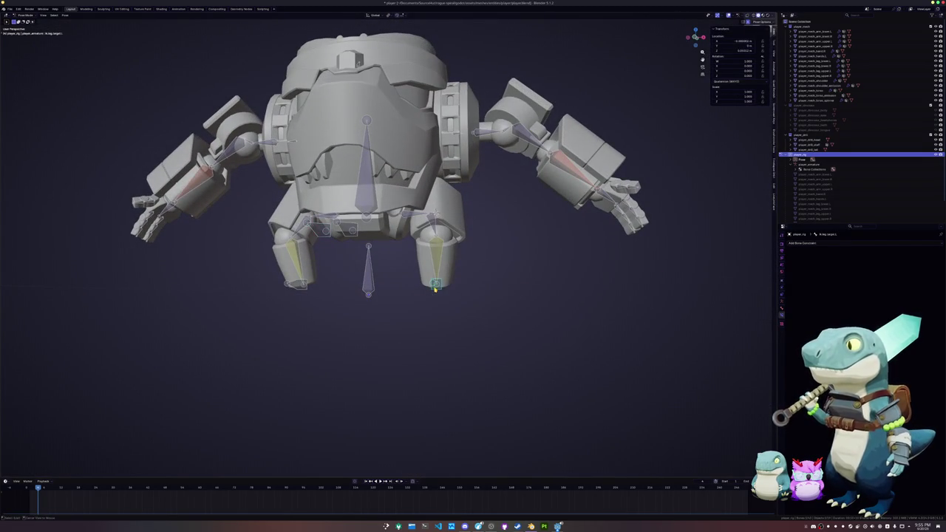
{"action": "middle_click_drag", "start_coordinate": [435, 288], "coordinate": [351, 324]}
{"action": "left_click", "coordinate": [351, 323]}
{"action": "key", "text": "g"}
{"action": "key", "text": "x"}
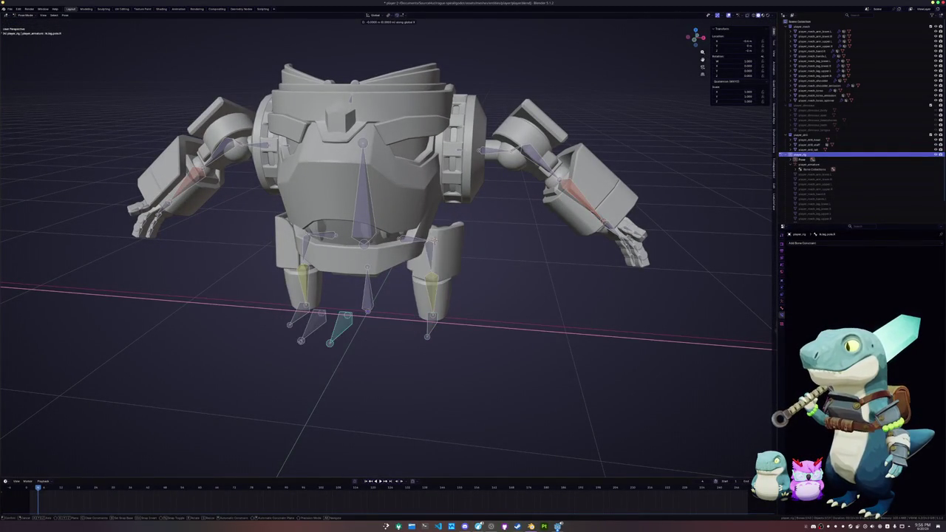
{"action": "left_click", "coordinate": [338, 353]}
Raise the right foot bone vertically along Z
{"action": "mouse_move", "coordinate": [338, 352]}
{"action": "middle_mouse_down"}
{"action": "mouse_move", "coordinate": [342, 340]}
{"action": "mouse_move", "coordinate": [355, 363]}
{"action": "middle_mouse_up"}
{"action": "left_click", "coordinate": [437, 300]}
{"action": "key", "text": "g"}
{"action": "key", "text": "z"}
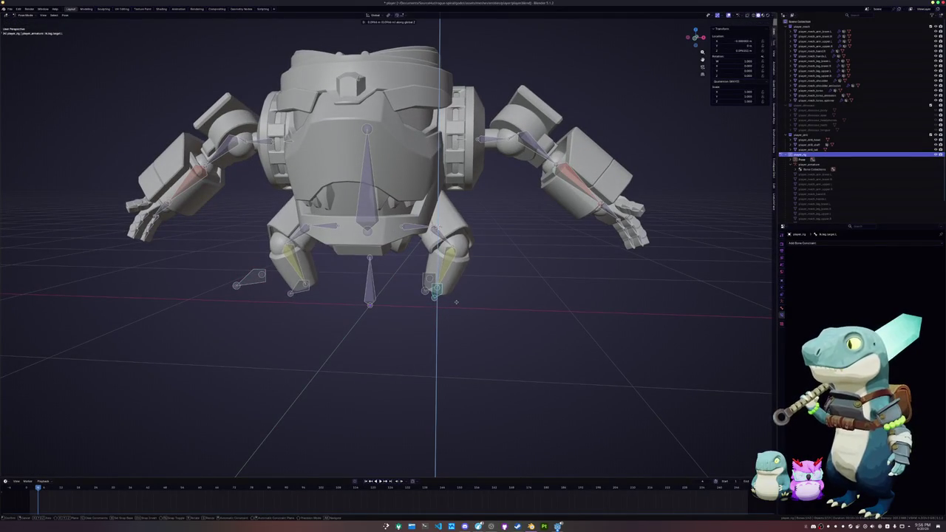
{"action": "left_click", "coordinate": [456, 301]}
{"action": "middle_click_drag", "start_coordinate": [456, 301], "coordinate": [442, 309]}
Try rotating leg.01.L around Z, cancel it, and select the foot IK target
{"action": "left_click", "coordinate": [439, 282]}
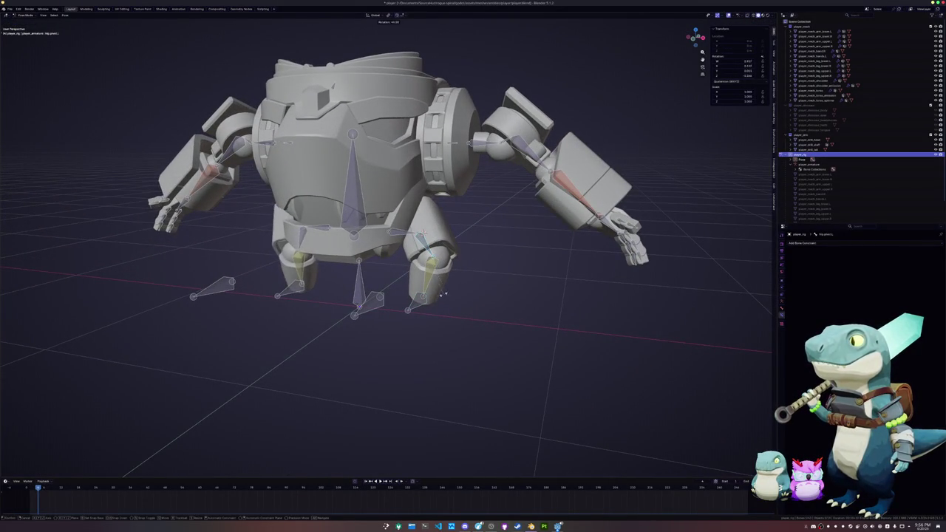
{"action": "left_click", "coordinate": [439, 281]}
{"action": "key", "text": "r"}
{"action": "key", "text": "z"}
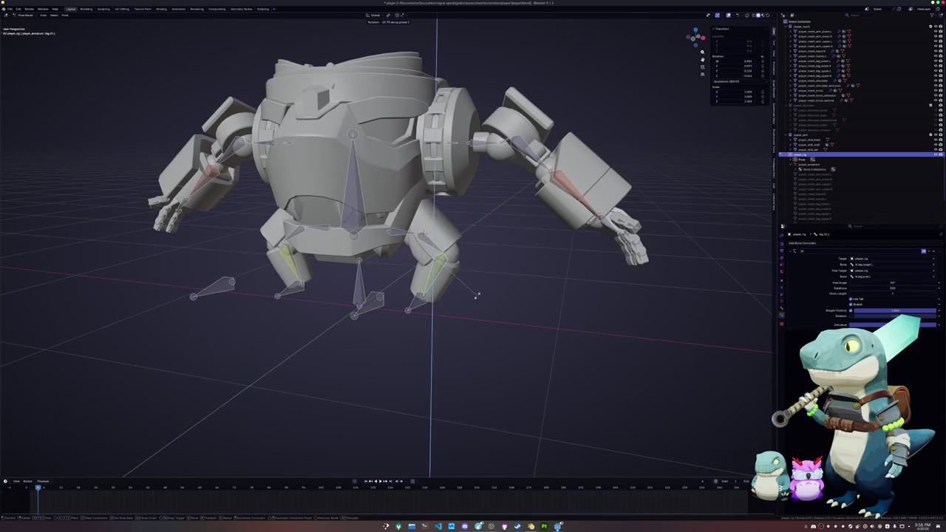
{"action": "key", "text": "Escape"}
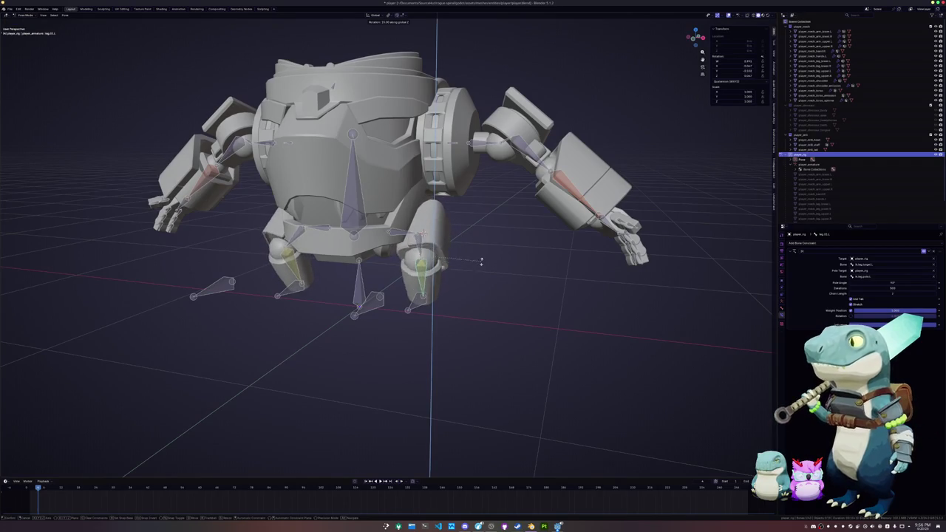
{"action": "left_click", "coordinate": [435, 317]}
Undo the recent pose changes back to Edit Mode on the armature
{"action": "key", "text": "ctrl+z"}
{"action": "key", "text": "ctrl+z"}
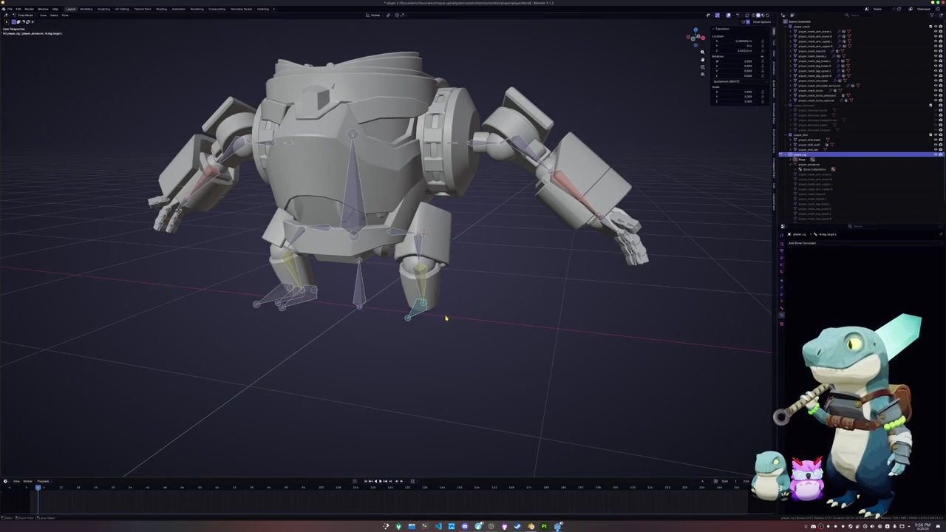
{"action": "key", "text": "ctrl+z"}
{"action": "key", "text": "ctrl+z"}
{"action": "key", "text": "ctrl+z"}
{"action": "key", "text": "ctrl+z"}
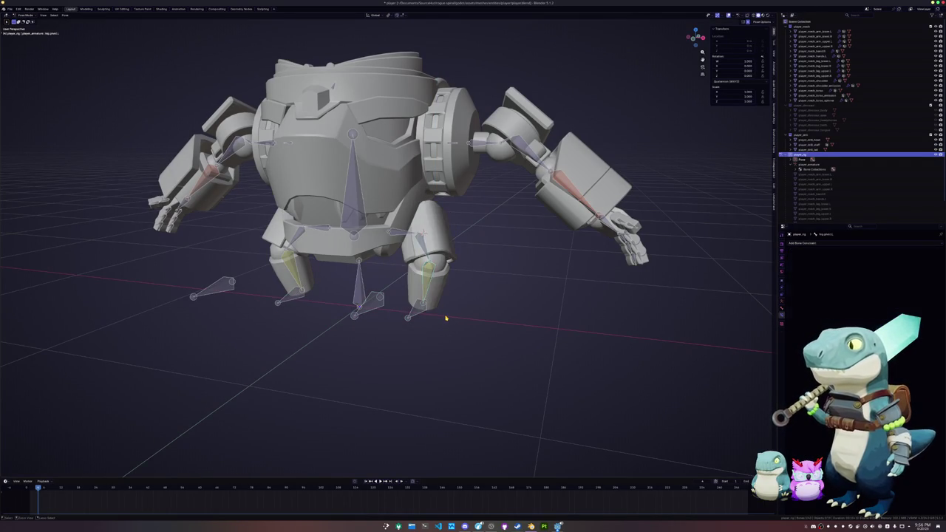
{"action": "key", "text": "ctrl+z"}
{"action": "key", "text": "ctrl+z"}
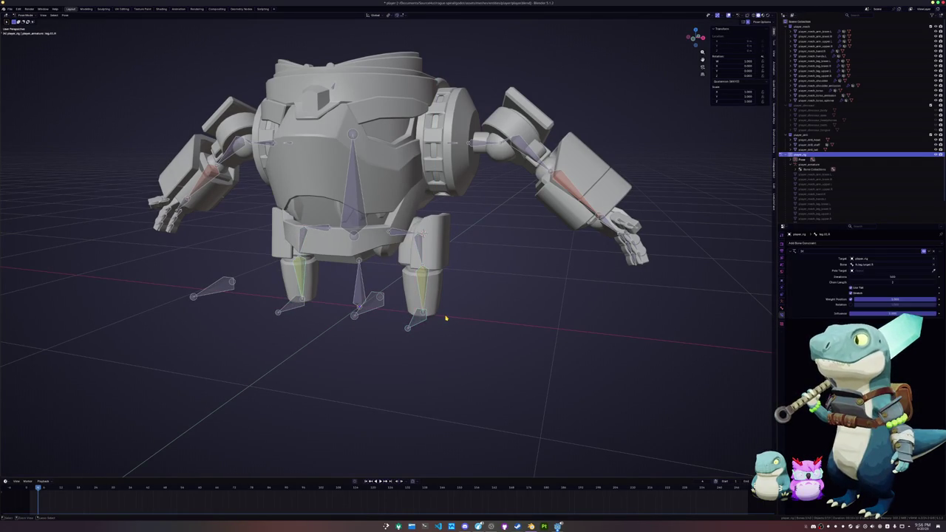
{"action": "key", "text": "ctrl+z"}
{"action": "key", "text": "ctrl+z"}
{"action": "key", "text": "ctrl+z"}
{"action": "key", "text": "ctrl+z"}
{"action": "key", "text": "ctrl+z"}
{"action": "key", "text": "ctrl+z"}
{"action": "key", "text": "ctrl+z"}
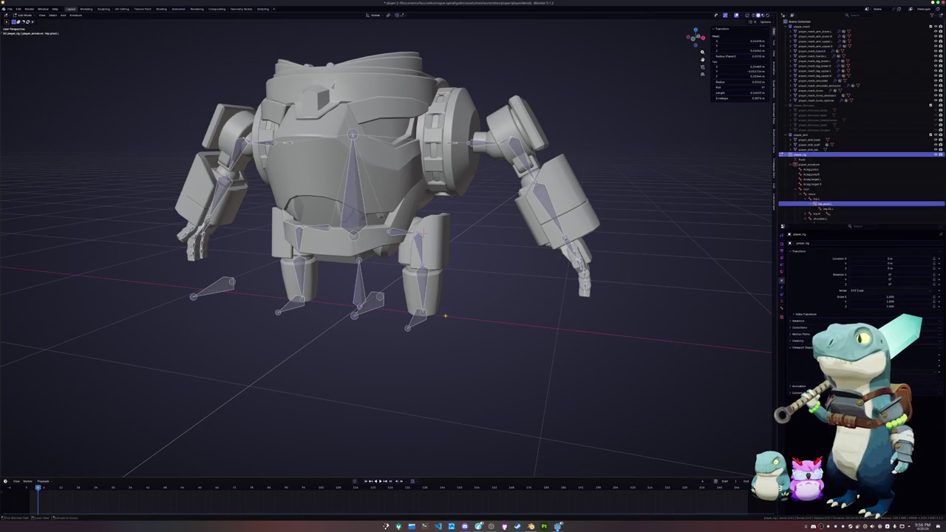
{"action": "key", "text": "ctrl+z"}
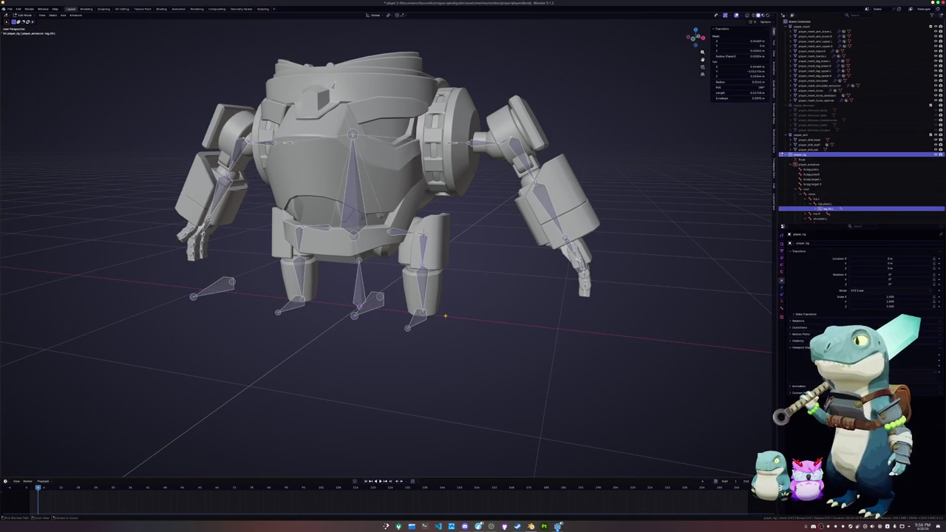
Select ik.leg.target.L, switch to Pose Mode, and raise it along Z to bend the leg
{"action": "scroll", "coordinate": [453, 311], "scroll_direction": "up", "scroll_amount": 3}
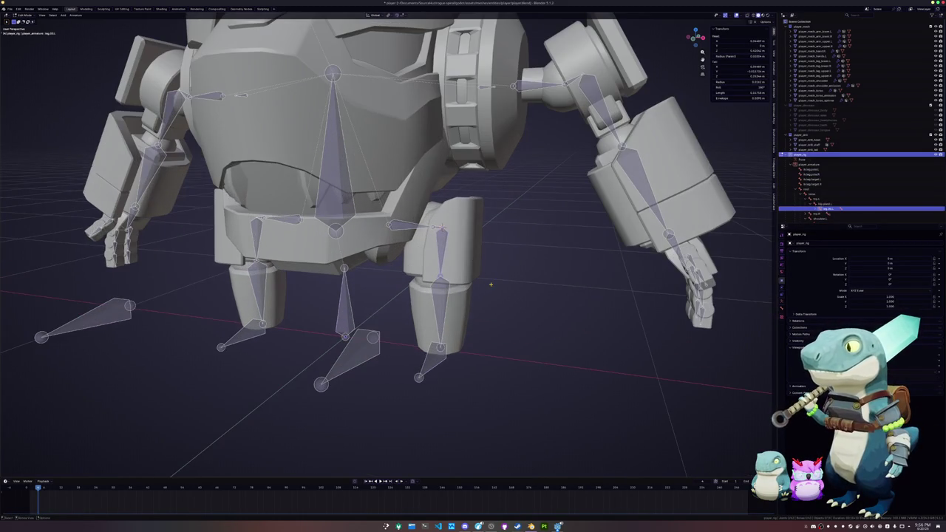
{"action": "left_click", "coordinate": [426, 367]}
{"action": "key", "text": "ctrl+Tab"}
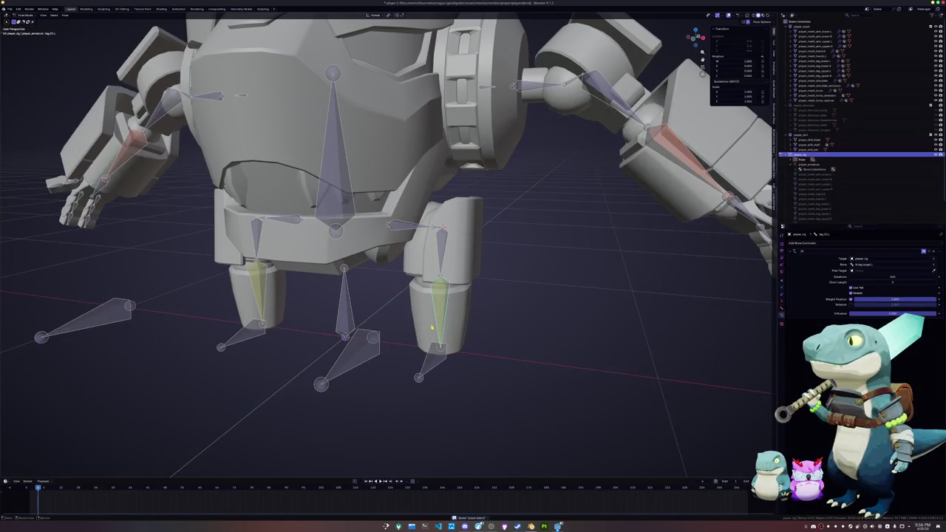
{"action": "key", "text": "g"}
{"action": "key", "text": "z"}
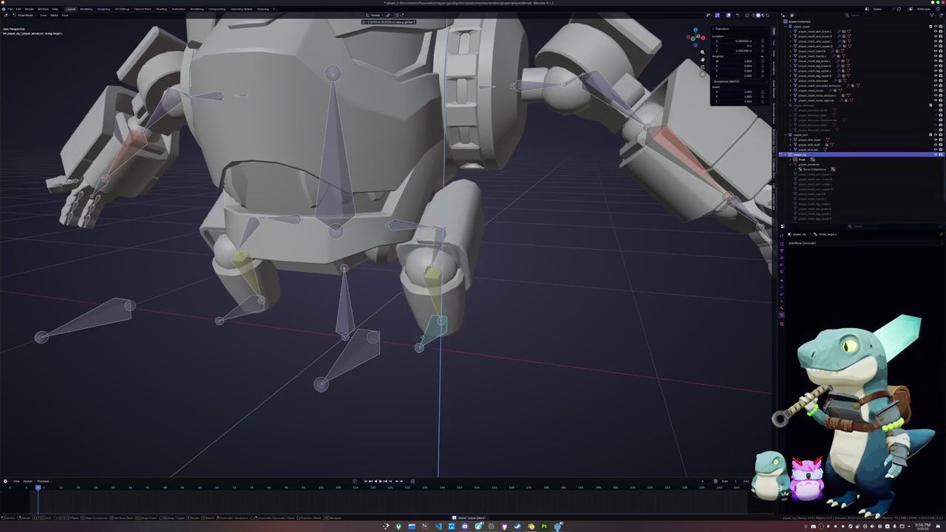
{"action": "left_click", "coordinate": [505, 348]}
From the right side view, move the leg bone freely into a swung-up pose
{"action": "key", "text": "KP_3"}
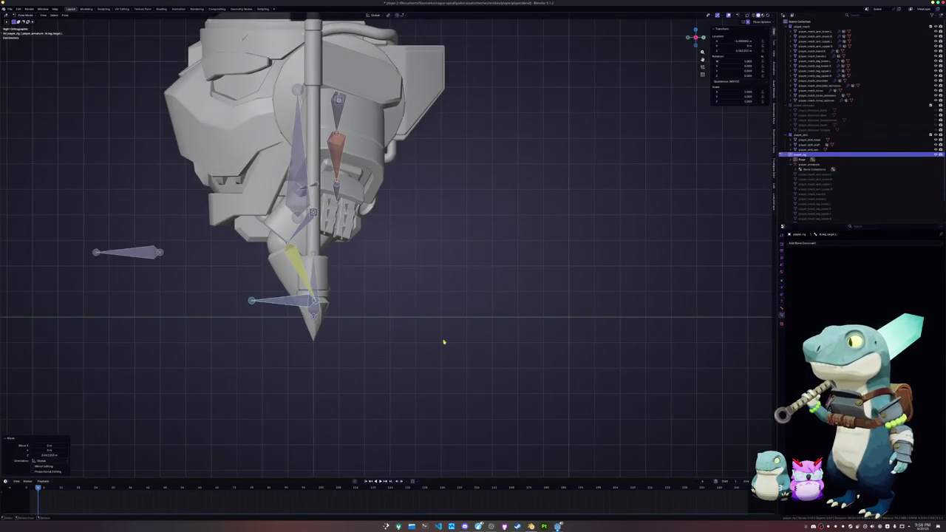
{"action": "scroll", "coordinate": [444, 342], "scroll_direction": "up", "scroll_amount": 2}
{"action": "middle_click_drag", "start_coordinate": [355, 310], "coordinate": [484, 312], "text": "shift"}
{"action": "key", "text": "g"}
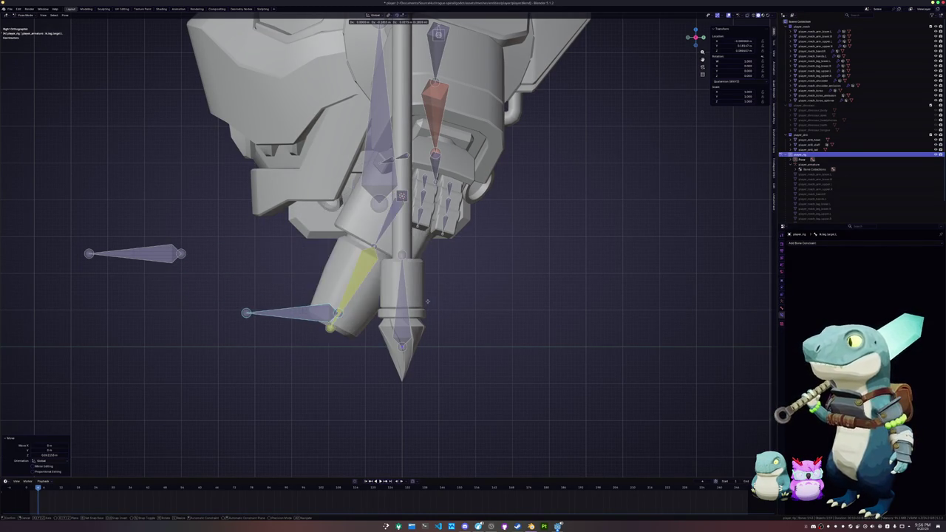
{"action": "left_click", "coordinate": [341, 306]}
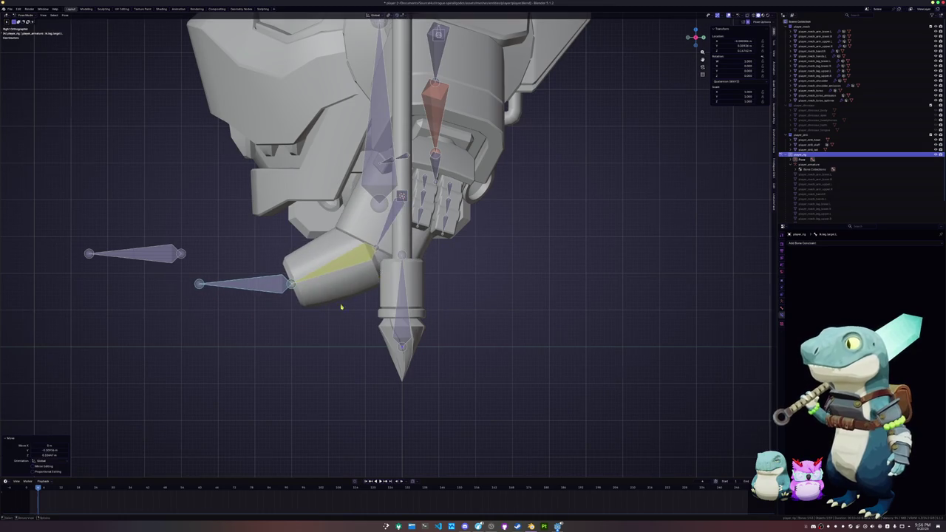
{"action": "middle_click_drag", "start_coordinate": [342, 306], "coordinate": [414, 318]}
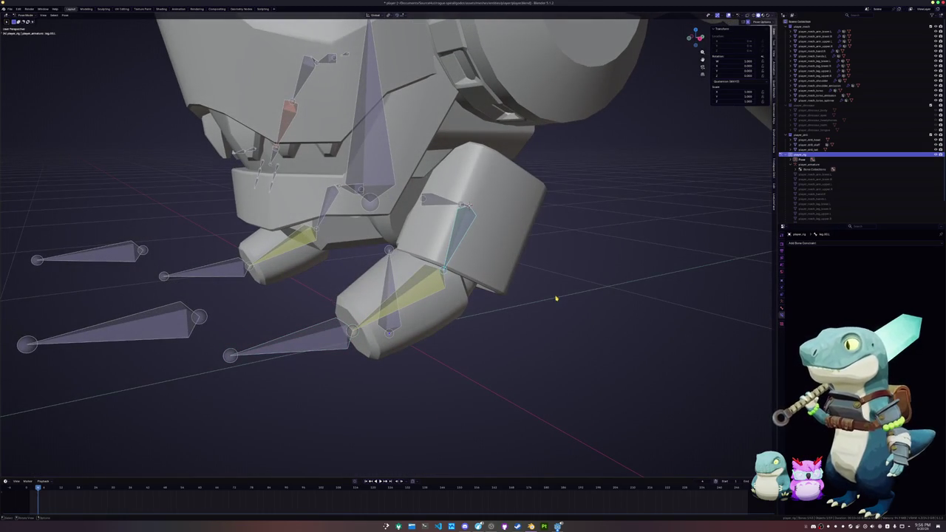
Try rotating the leg bone around X, cancelling both attempts
{"action": "key", "text": "r"}
{"action": "key", "text": "x"}
{"action": "key", "text": "x"}
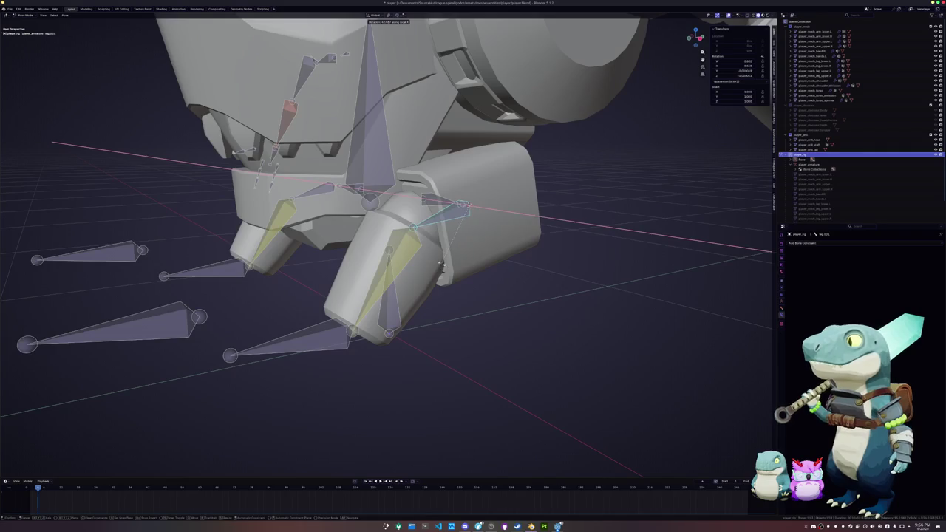
{"action": "right_click", "coordinate": [443, 266]}
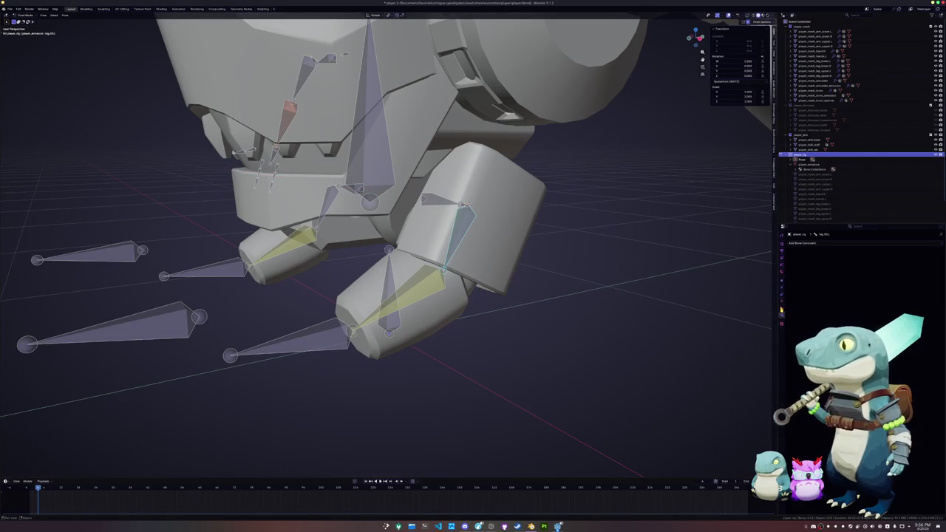
{"action": "left_click", "coordinate": [781, 309]}
{"action": "key", "text": "c"}
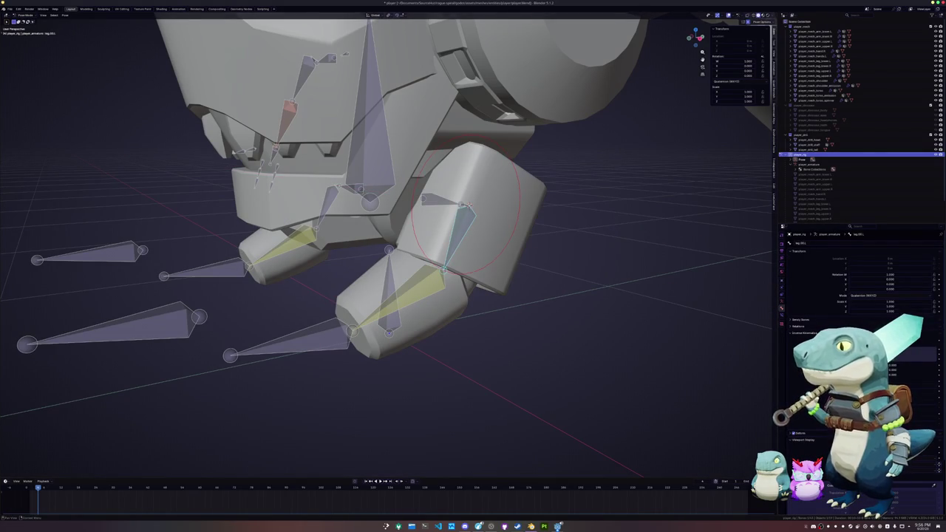
{"action": "key", "text": "r"}
{"action": "key", "text": "x"}
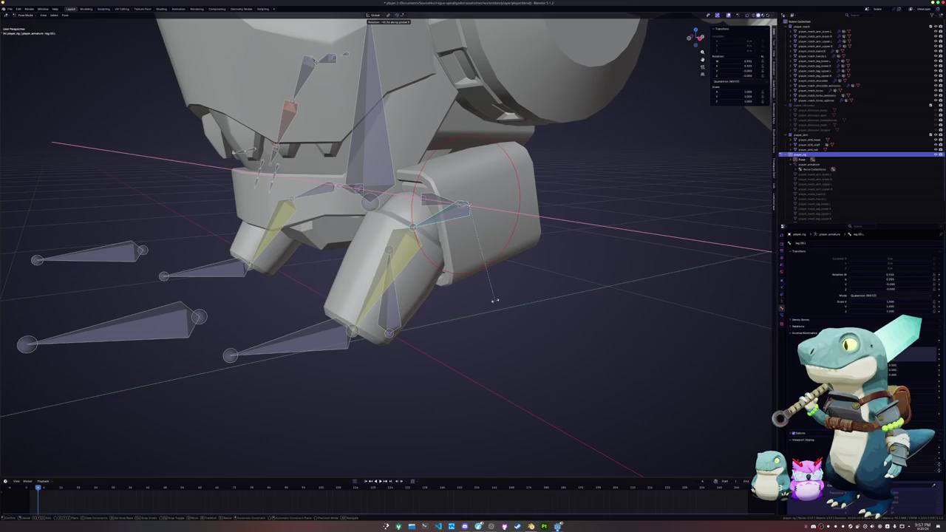
{"action": "key", "text": "Escape"}
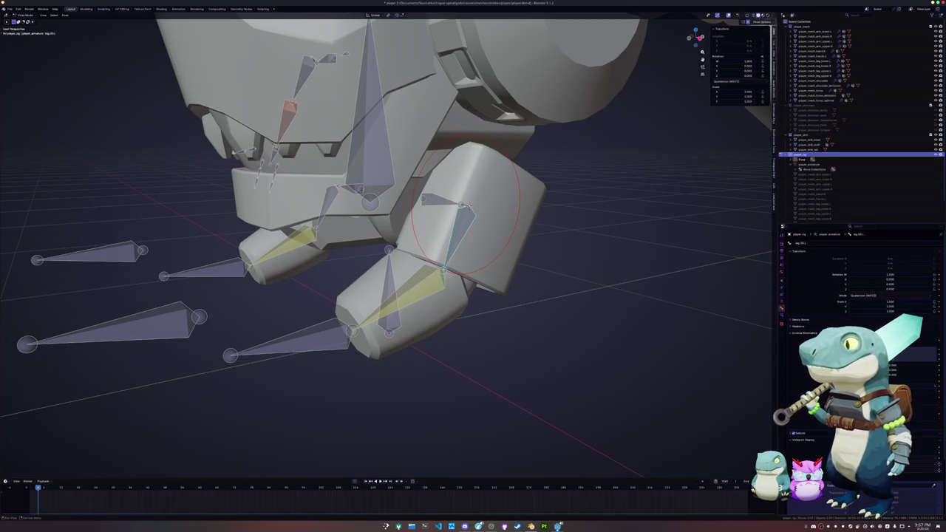
Rotate the leg bone into new poses, then undo back to the earlier pose
{"action": "key", "text": "r"}
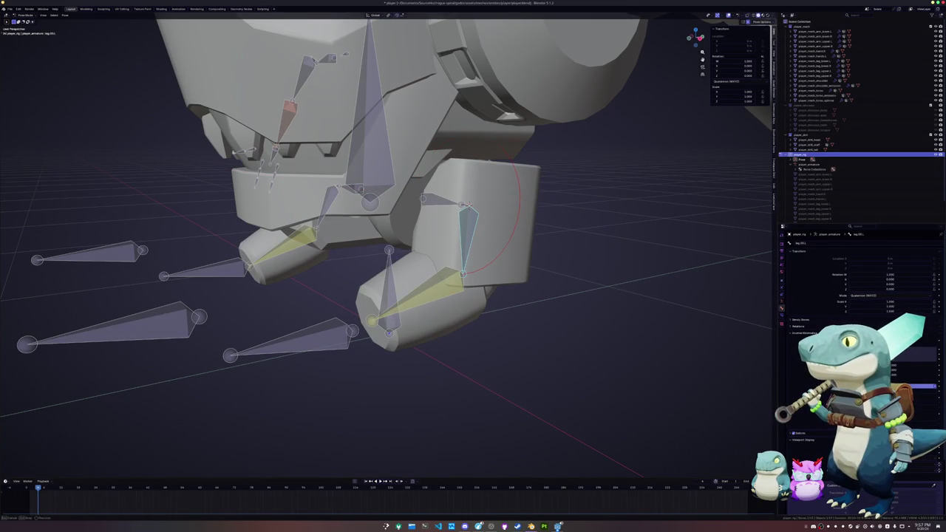
{"action": "key", "text": "r"}
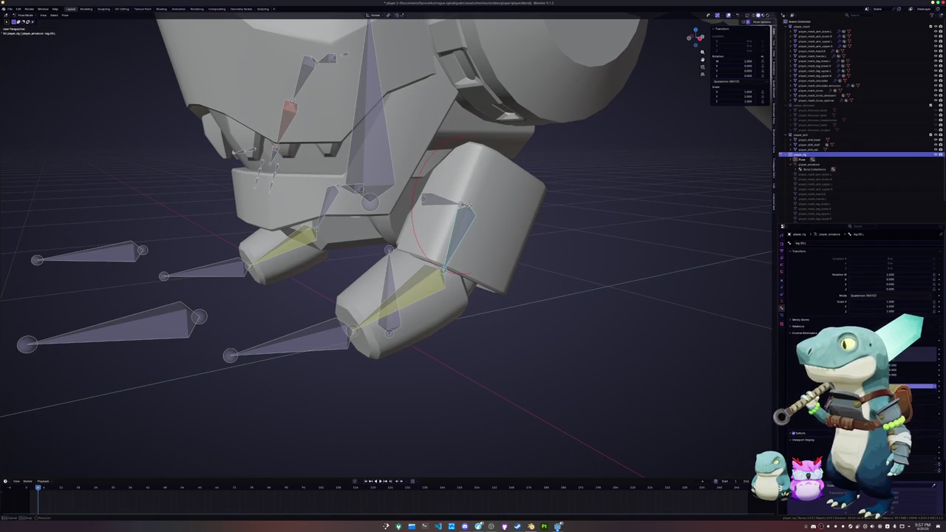
{"action": "scroll", "coordinate": [807, 435], "scroll_direction": "down", "scroll_amount": 3}
{"action": "left_click", "coordinate": [782, 301]}
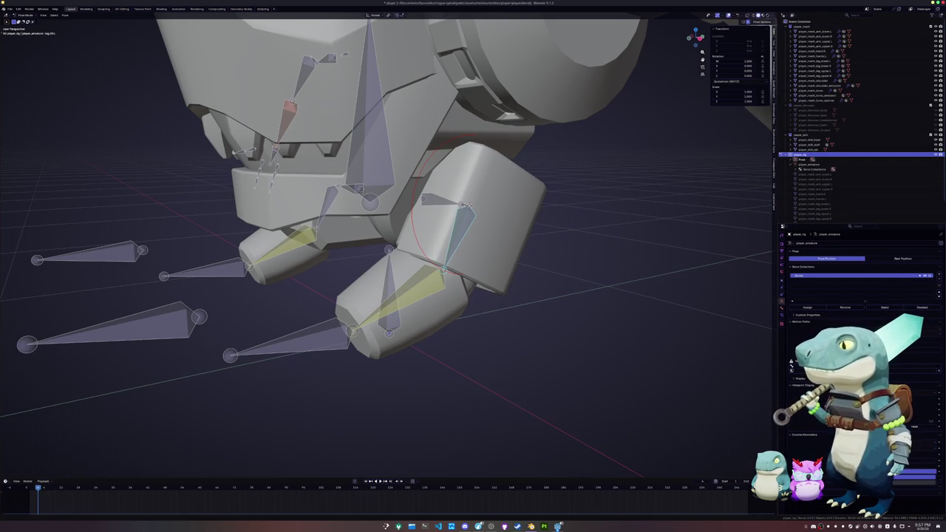
{"action": "key", "text": "ctrl+z"}
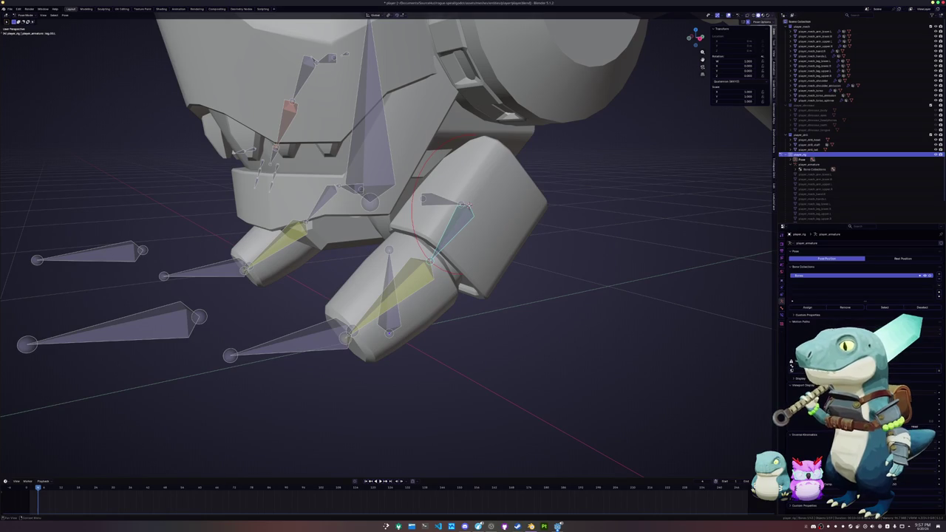
Move the lower-left foot bone along Y to a new position
{"action": "middle_click_drag", "start_coordinate": [665, 413], "coordinate": [701, 429]}
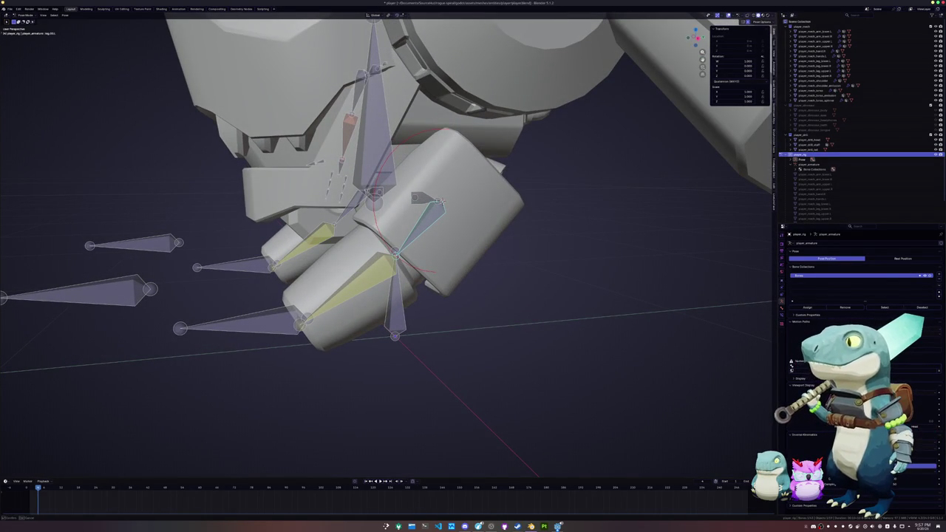
{"action": "left_click", "coordinate": [272, 331]}
{"action": "key", "text": "g"}
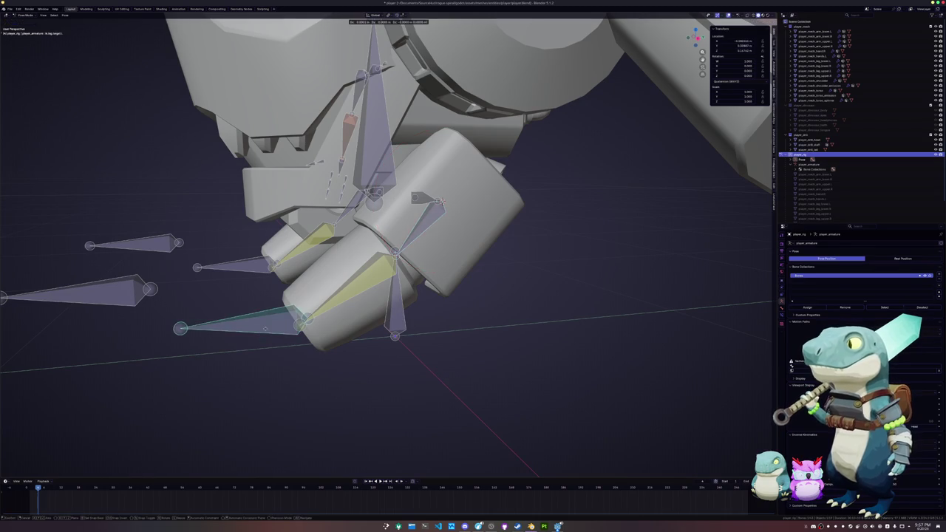
{"action": "key", "text": "y"}
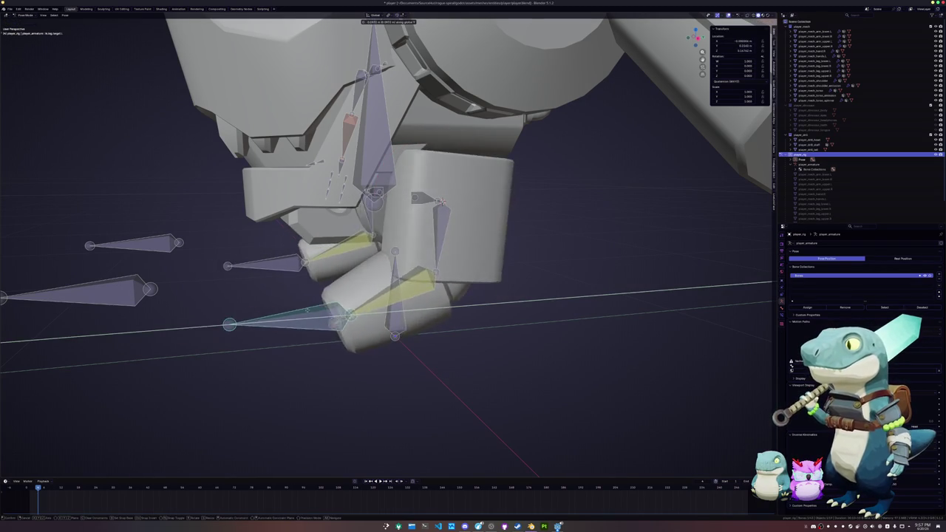
{"action": "left_click", "coordinate": [349, 291]}
Select the neighbouring bone and scroll to its Inverse Kinematics settings
{"action": "left_click", "coordinate": [442, 225]}
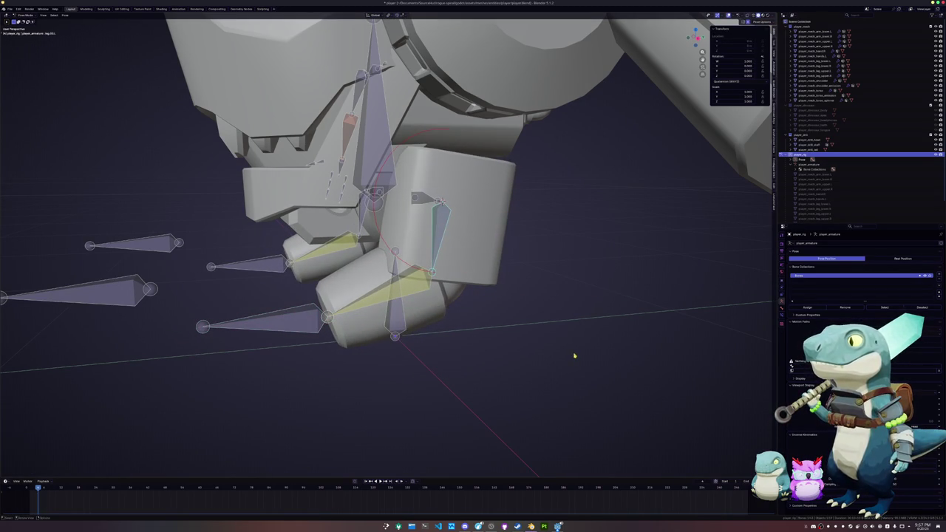
{"action": "left_click", "coordinate": [782, 311]}
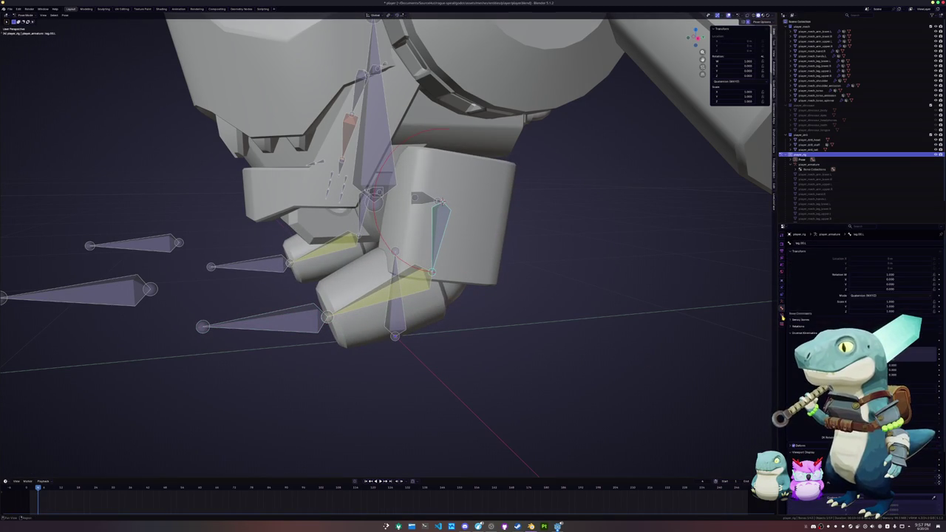
{"action": "scroll", "coordinate": [887, 294], "scroll_direction": "down", "scroll_amount": 3}
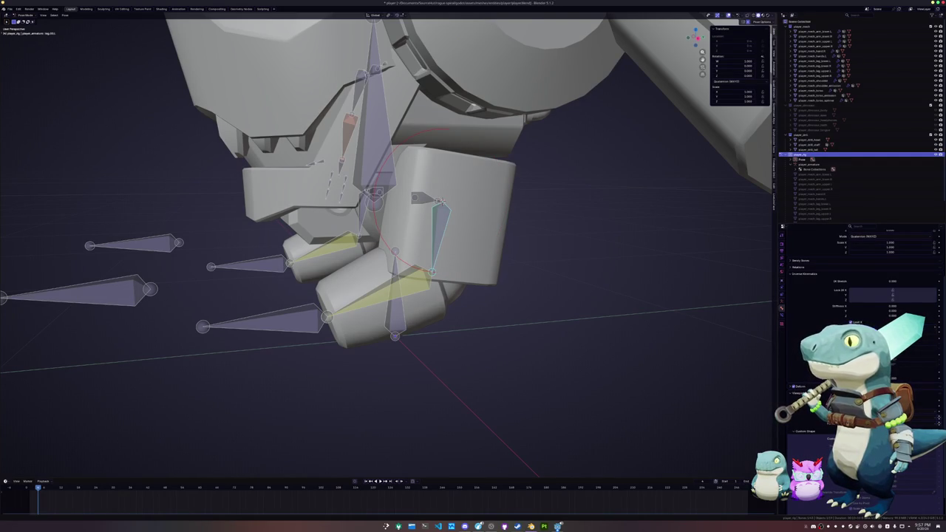
Enable an IK rotation limit on the bone and narrow its limit range
{"action": "left_click", "coordinate": [916, 332]}
{"action": "left_click_drag", "start_coordinate": [916, 332], "coordinate": [933, 332]}
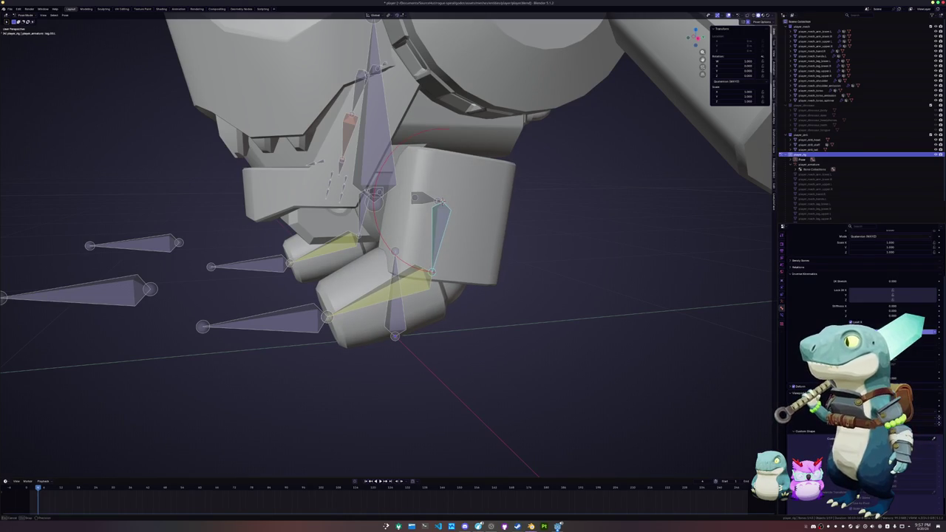
{"action": "left_click", "coordinate": [550, 394]}
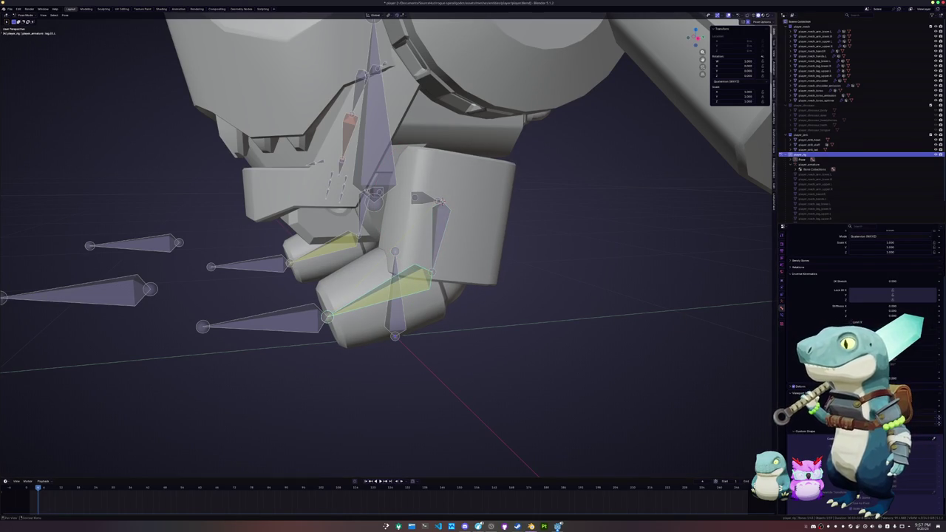
{"action": "left_click", "coordinate": [852, 322]}
{"action": "left_click_drag", "start_coordinate": [917, 326], "coordinate": [909, 327]}
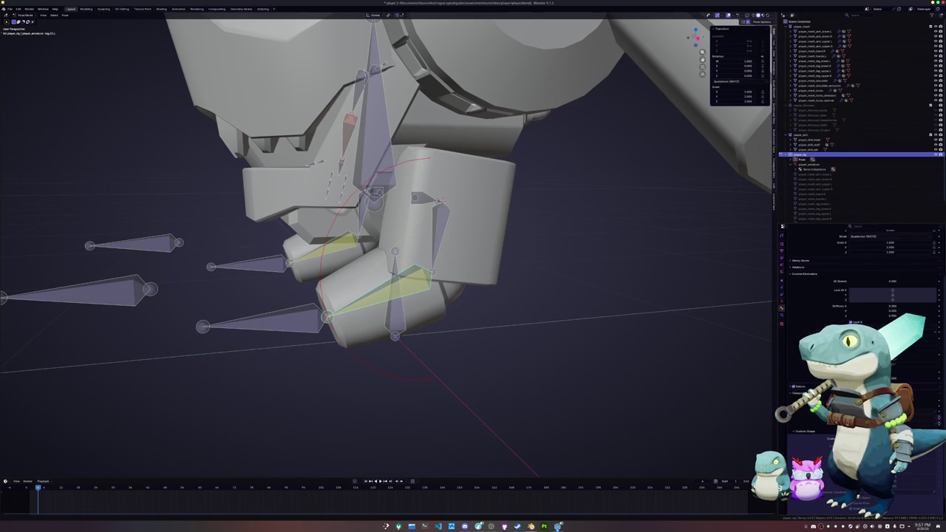
{"action": "left_click_drag", "start_coordinate": [917, 331], "coordinate": [928, 331]}
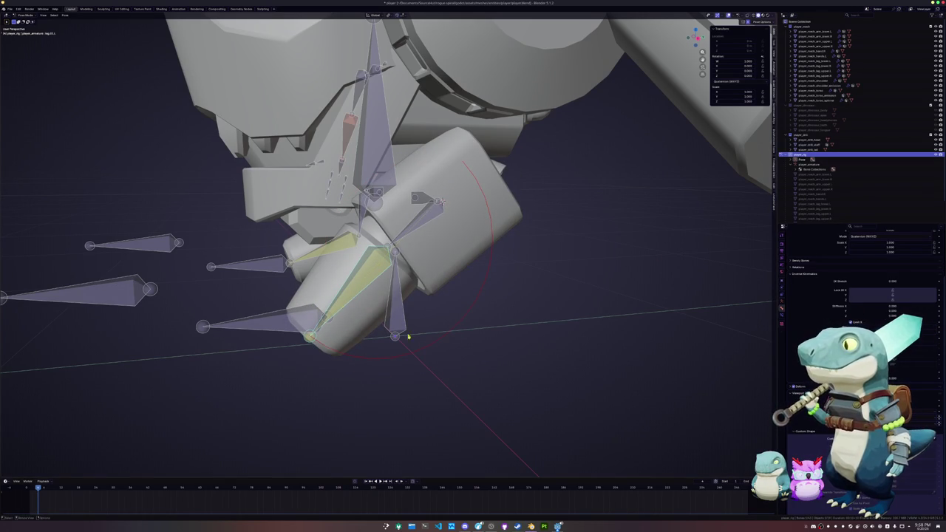
Turn on the X IK rotation limit for the yellow lower leg bone
{"action": "middle_click_drag", "start_coordinate": [409, 221], "coordinate": [439, 251]}
{"action": "left_click", "coordinate": [346, 198]}
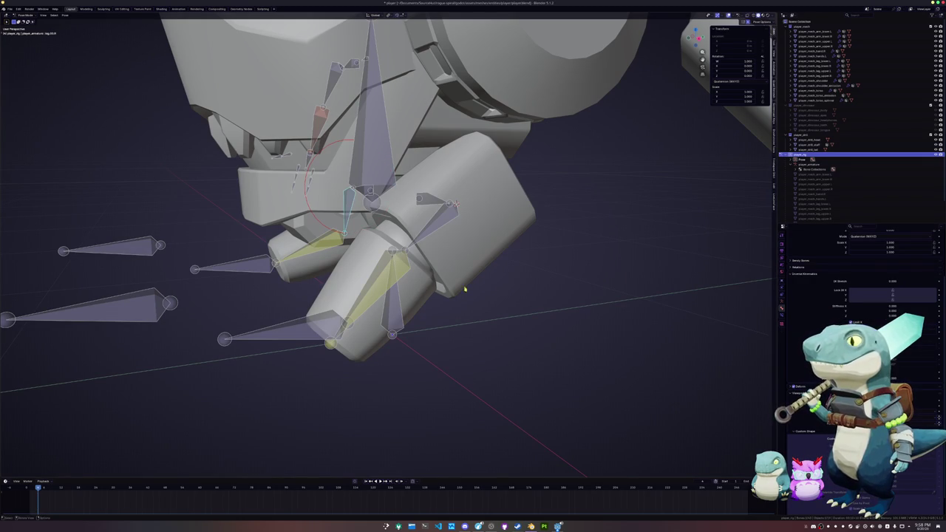
{"action": "left_click", "coordinate": [328, 237]}
{"action": "left_click", "coordinate": [852, 322]}
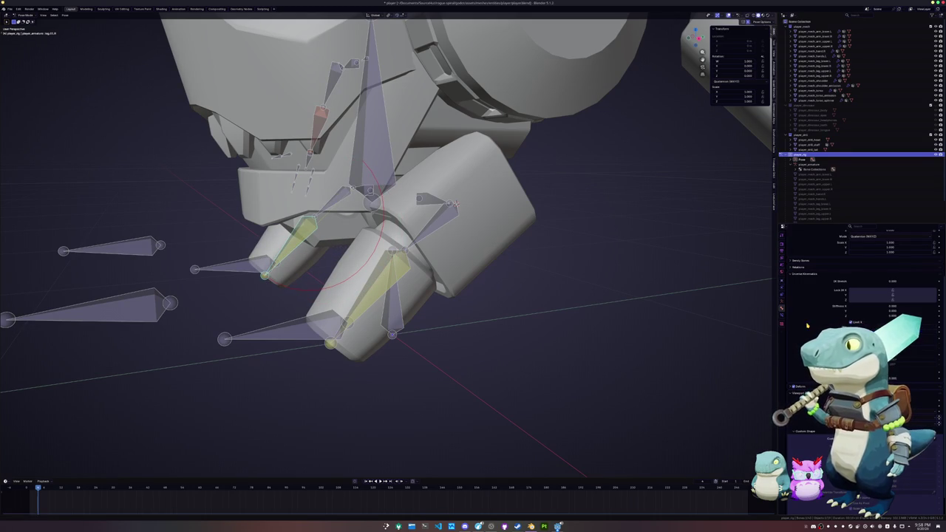
Test the foot control bone vertically, then clear the leg pose to rest with Alt+G
{"action": "left_click", "coordinate": [311, 332]}
{"action": "key", "text": "g"}
{"action": "key", "text": "z"}
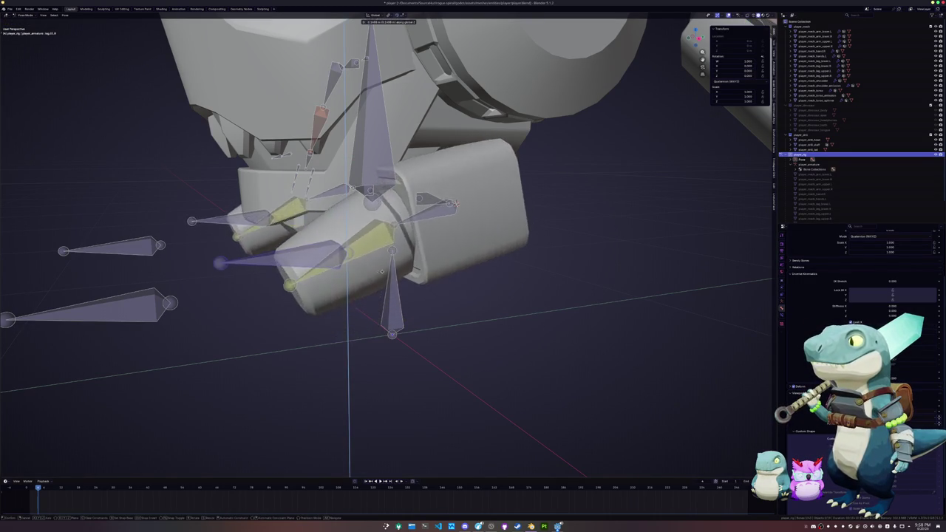
{"action": "key", "text": "Escape"}
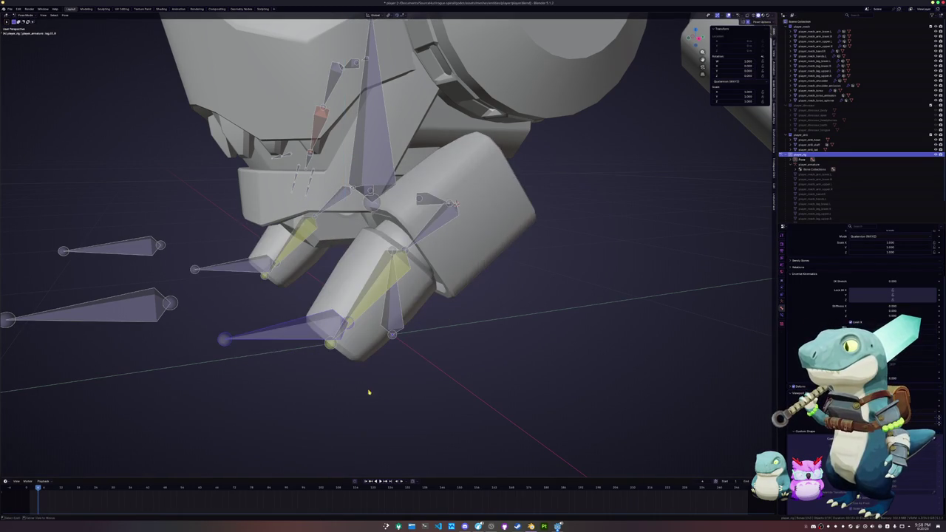
{"action": "key", "text": "alt+g"}
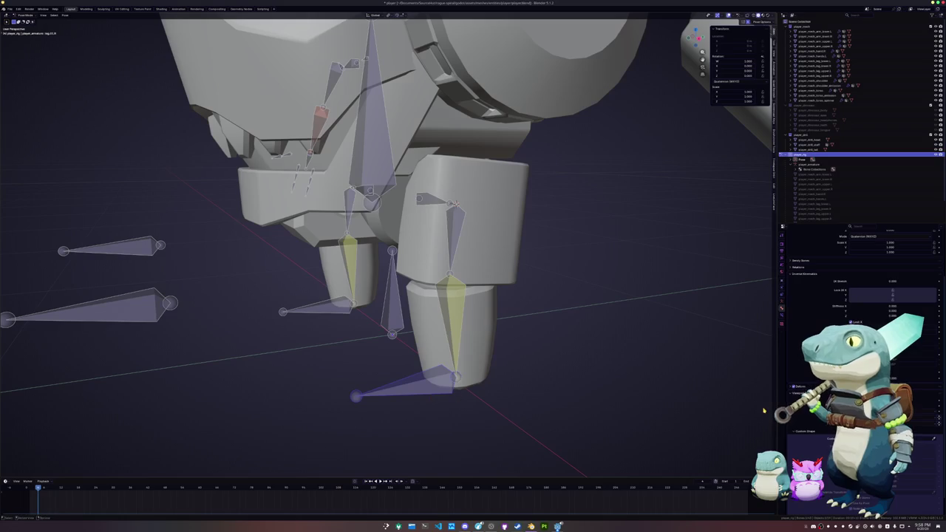
Raise the foot IK target twice along Z to bend the leg, then deselect it
{"action": "scroll", "coordinate": [861, 296], "scroll_direction": "down", "scroll_amount": 1}
{"action": "left_click", "coordinate": [781, 296]}
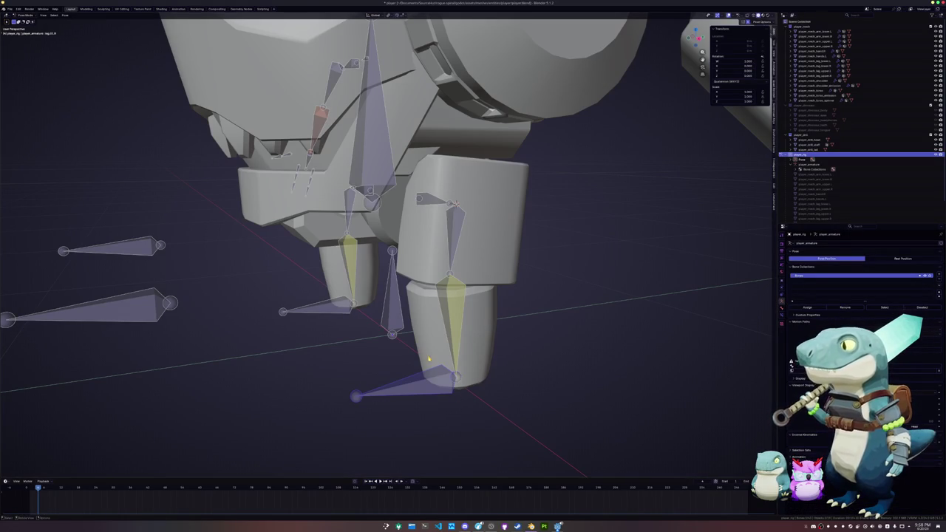
{"action": "left_click", "coordinate": [435, 390]}
{"action": "key", "text": "g"}
{"action": "key", "text": "z"}
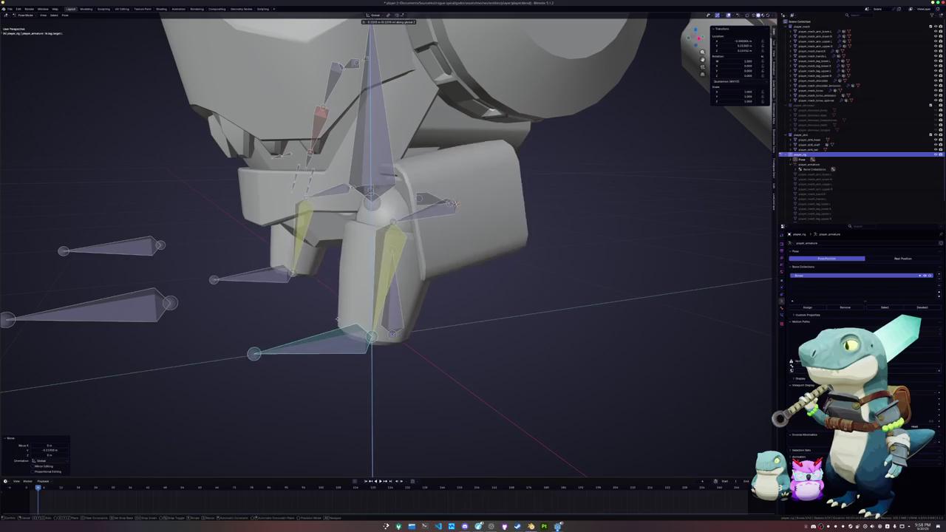
{"action": "left_click", "coordinate": [332, 328]}
{"action": "middle_click_drag", "start_coordinate": [332, 327], "coordinate": [414, 325]}
{"action": "key", "text": "g"}
{"action": "key", "text": "z"}
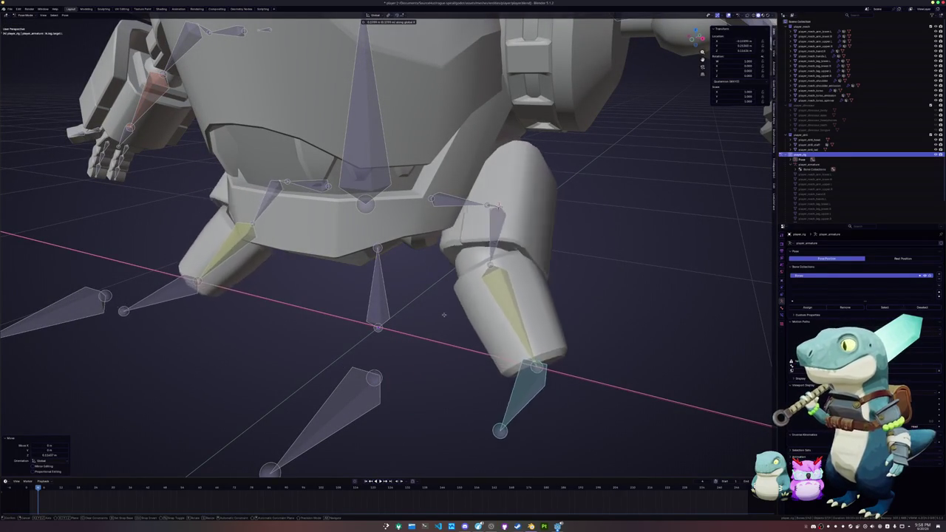
{"action": "left_click", "coordinate": [428, 299]}
{"action": "left_click", "coordinate": [560, 314]}
Rotate the leg bone around Z as a test, then undo the rotation
{"action": "middle_click_drag", "start_coordinate": [561, 314], "coordinate": [703, 346]}
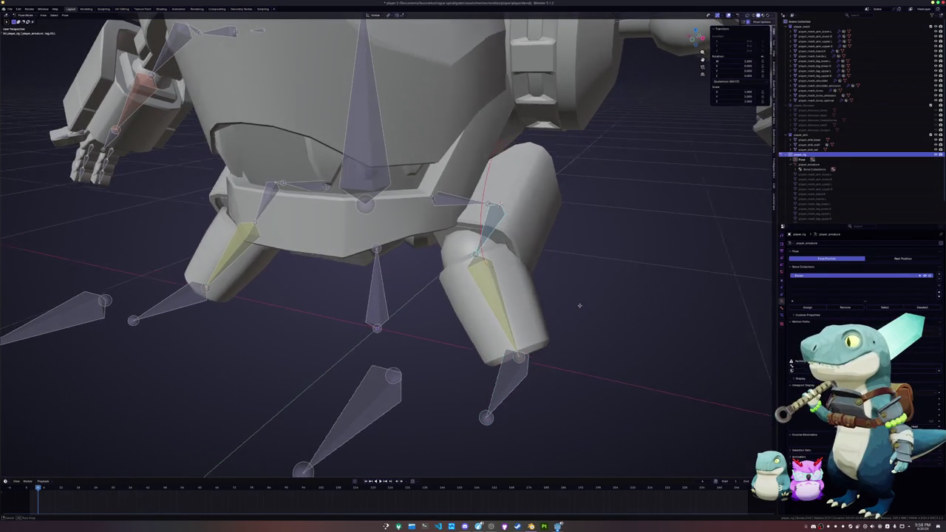
{"action": "key", "text": "r"}
{"action": "key", "text": "z"}
{"action": "key", "text": "z"}
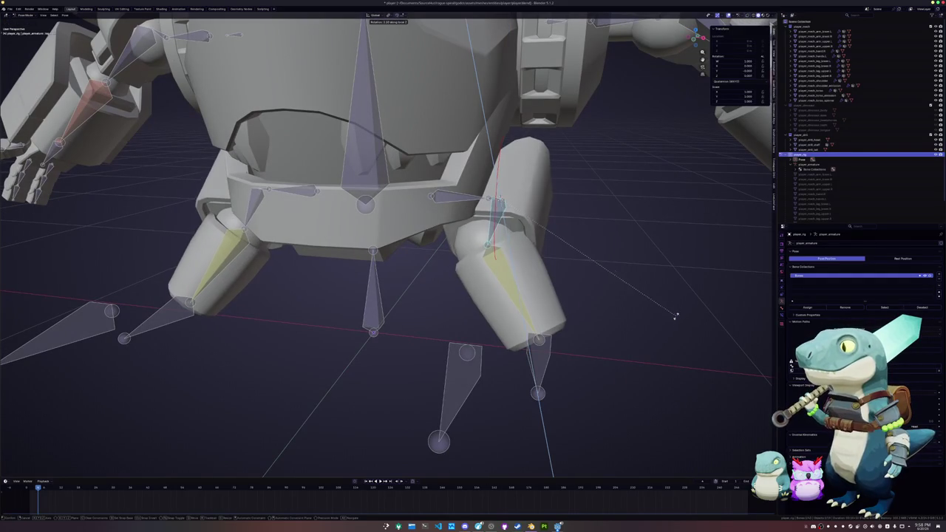
{"action": "left_click", "coordinate": [527, 178]}
{"action": "scroll", "coordinate": [527, 179], "scroll_direction": "up", "scroll_amount": 2}
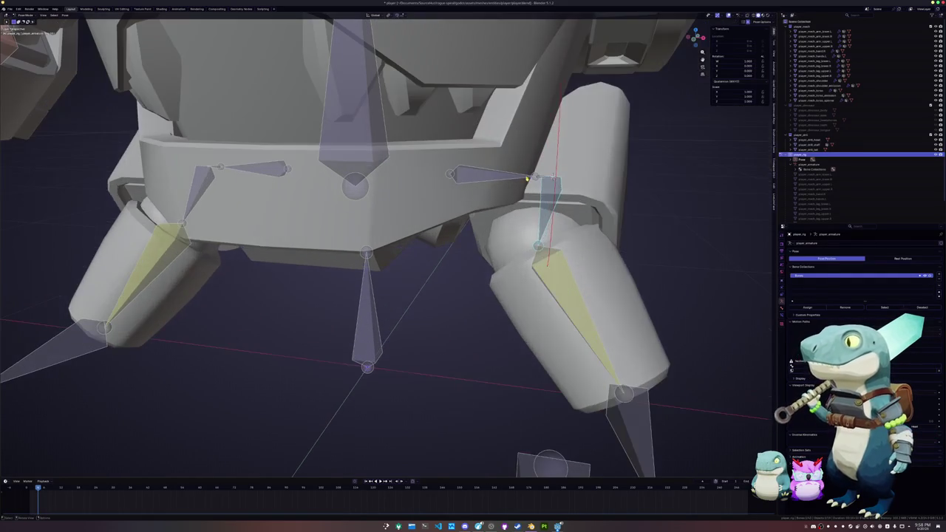
{"action": "left_click", "coordinate": [691, 267]}
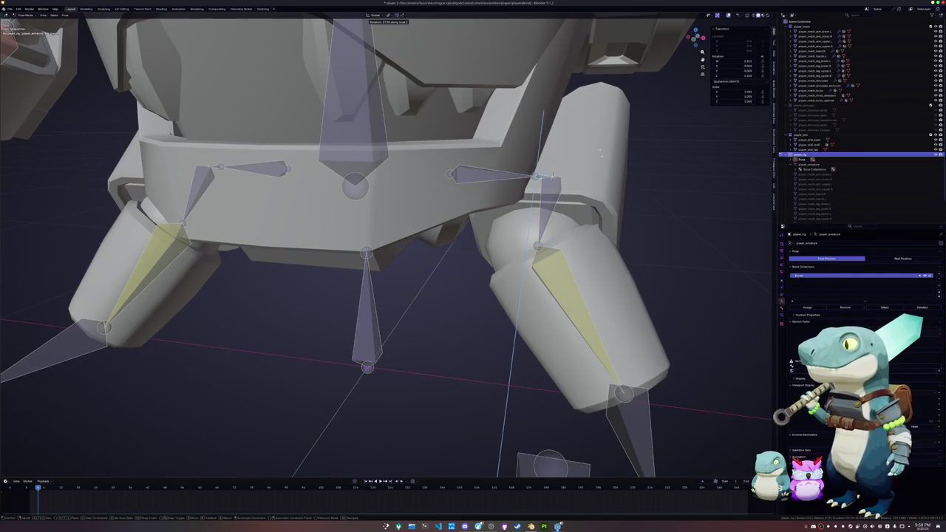
{"action": "left_click", "coordinate": [782, 308]}
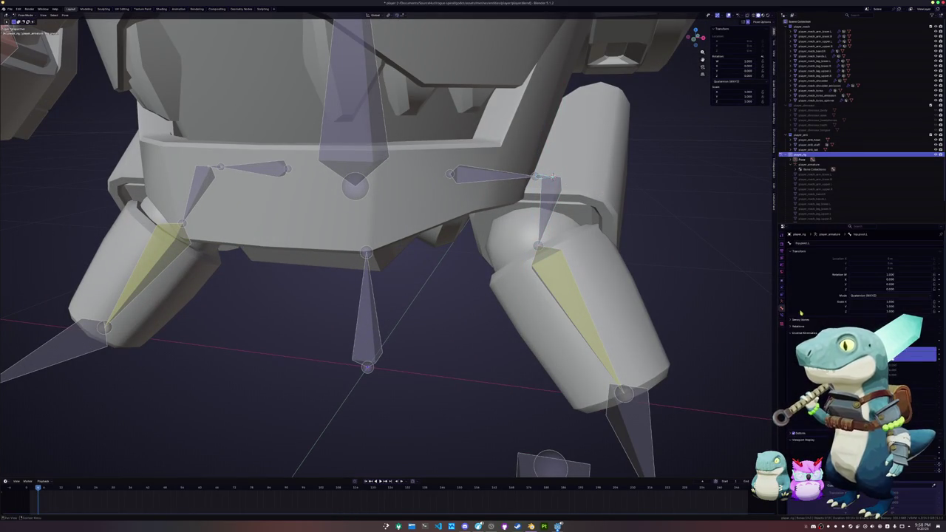
{"action": "key", "text": "ctrl+z"}
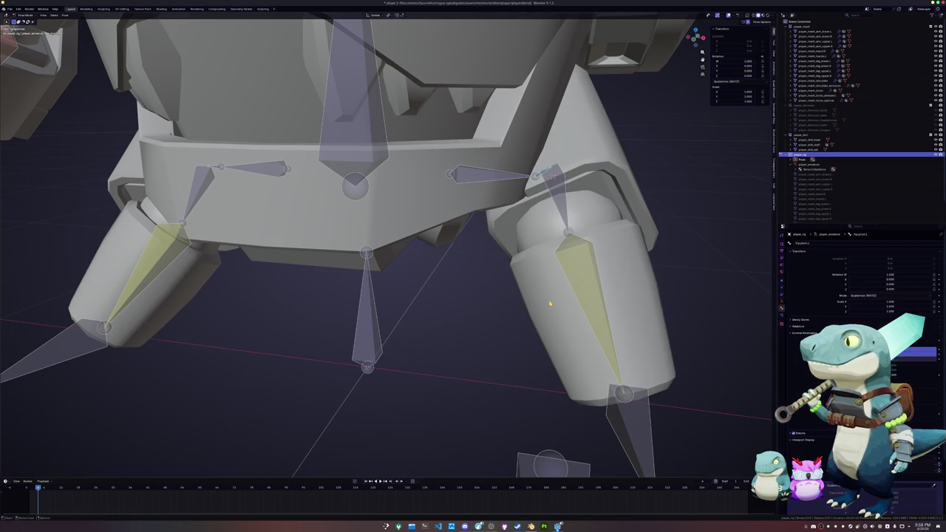
Reset hip.pivot.R's pose and try rotating the right hip bone on X and Y, cancelling both
{"action": "scroll", "coordinate": [467, 309], "scroll_direction": "down", "scroll_amount": 2}
{"action": "left_click", "coordinate": [270, 193]}
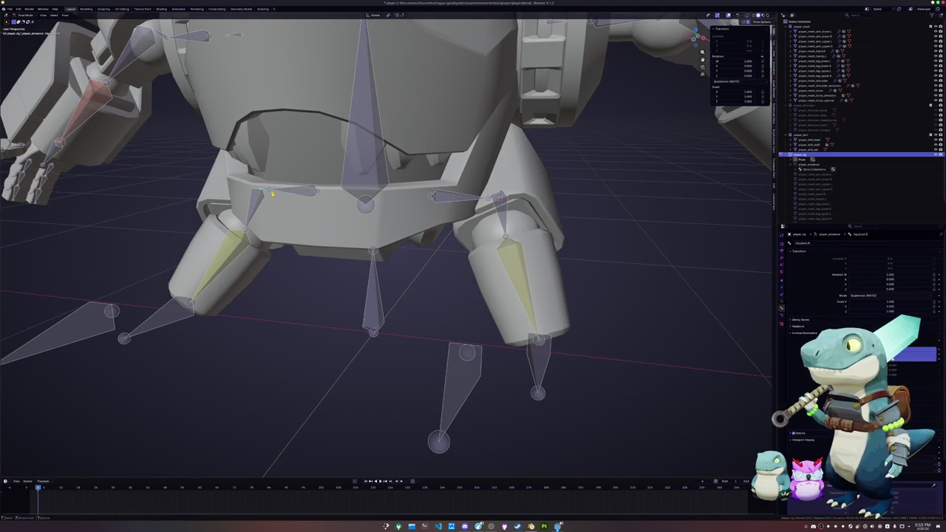
{"action": "key", "text": "alt+r"}
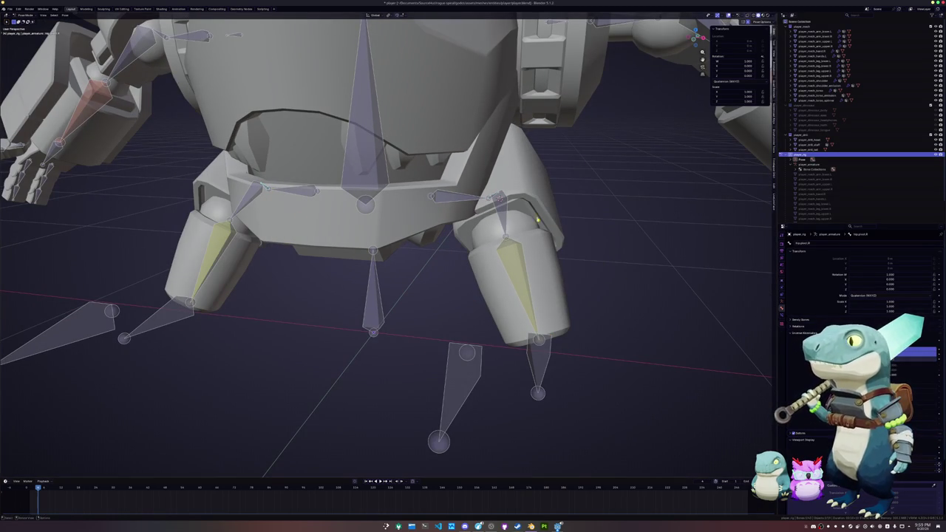
{"action": "left_click", "coordinate": [500, 201]}
{"action": "key", "text": "r"}
{"action": "key", "text": "x"}
{"action": "key", "text": "x"}
{"action": "key", "text": "Escape"}
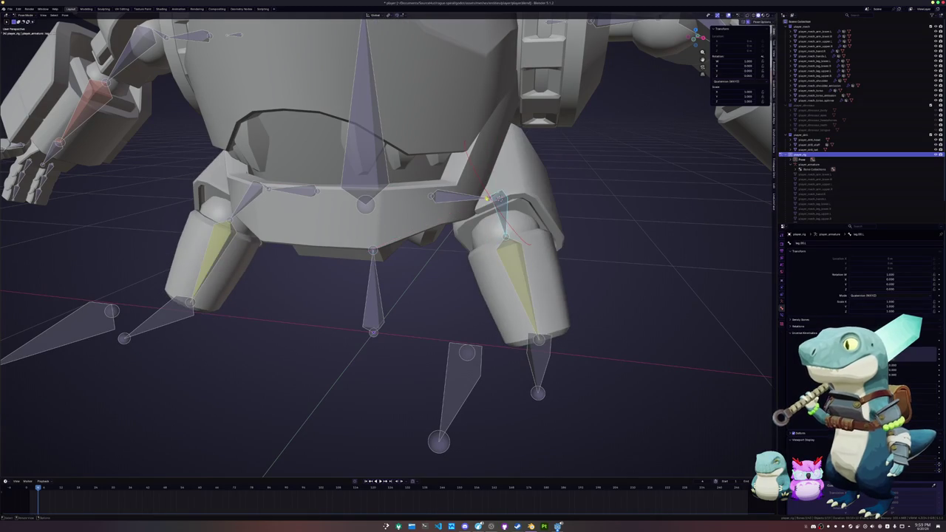
{"action": "key", "text": "r"}
{"action": "key", "text": "y"}
{"action": "key", "text": "y"}
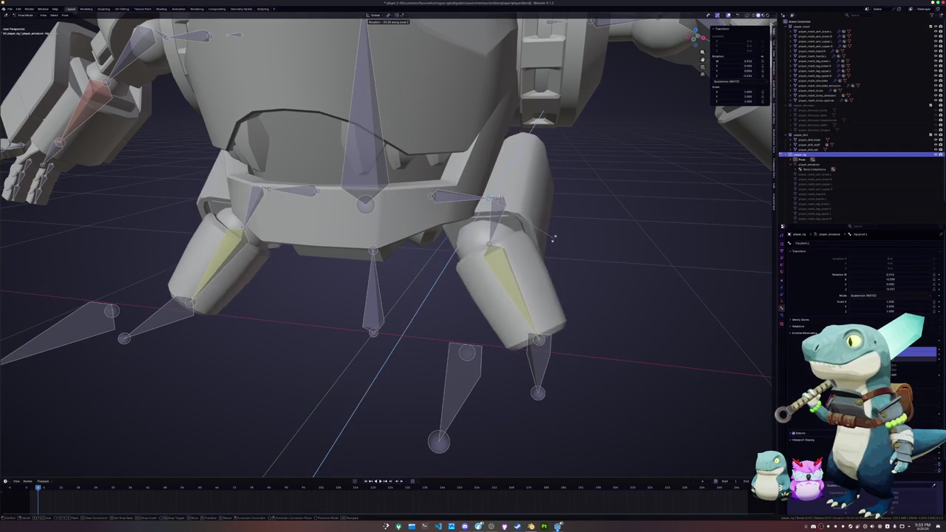
{"action": "key", "text": "Escape"}
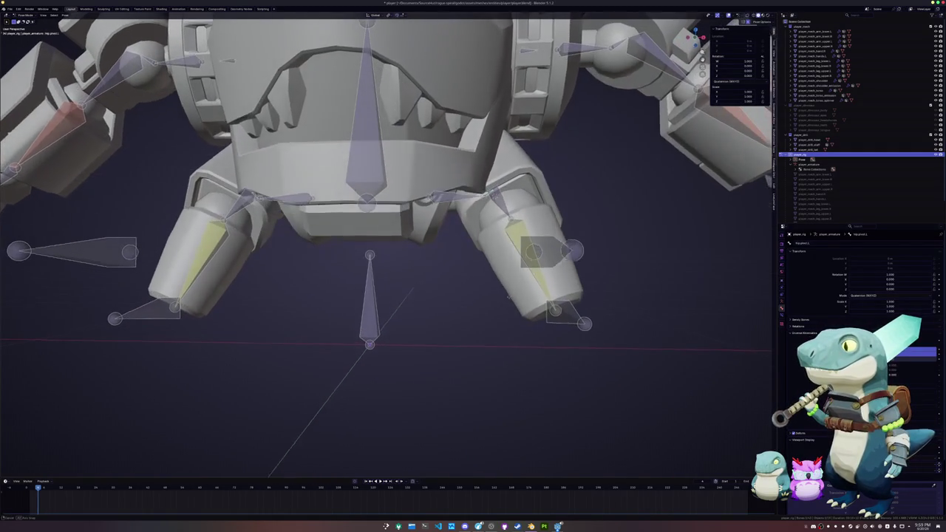
Try moving the leg's IK target along Y, then rotate the lower leg bone on X
{"action": "middle_click_drag", "start_coordinate": [562, 266], "coordinate": [576, 314]}
{"action": "left_click", "coordinate": [575, 313]}
{"action": "key", "text": "g"}
{"action": "key", "text": "y"}
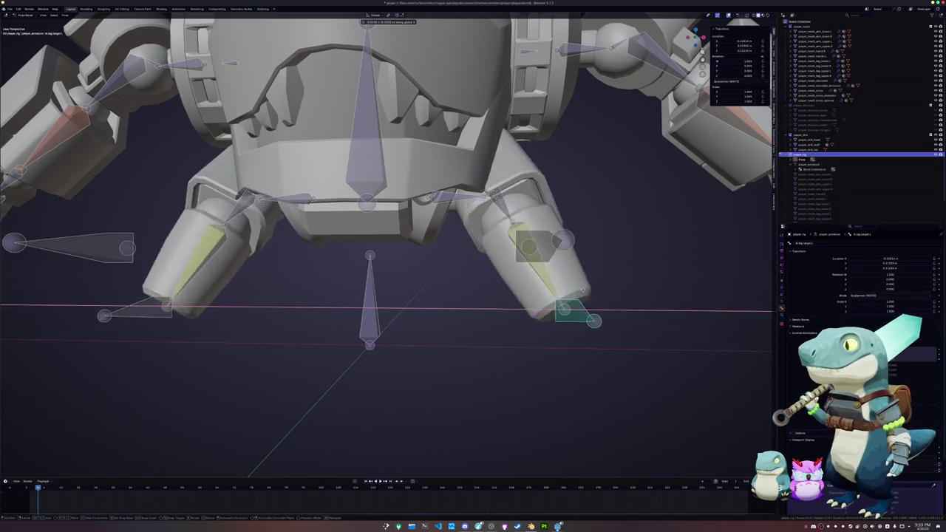
{"action": "key", "text": "Escape"}
{"action": "left_click", "coordinate": [551, 302]}
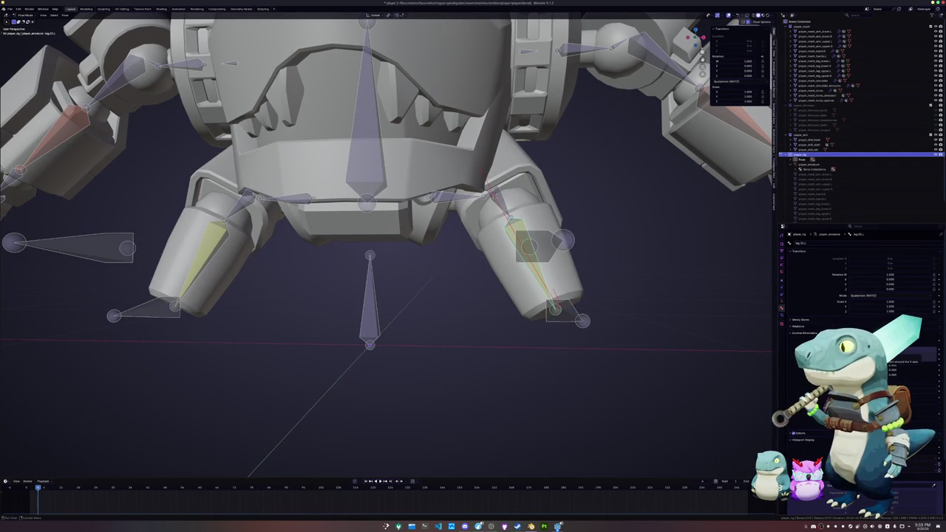
{"action": "key", "text": "r"}
{"action": "key", "text": "x"}
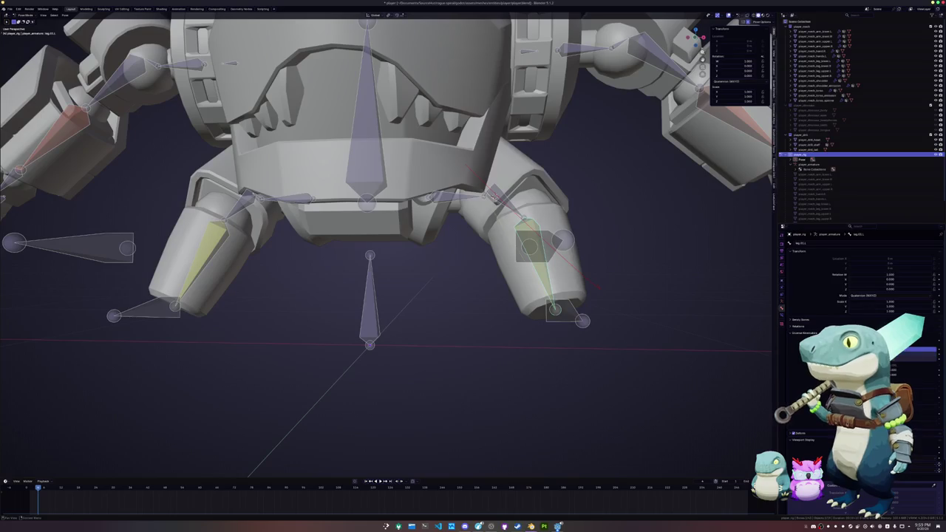
Move the foot IK target along Y to a new position
{"action": "middle_click_drag", "start_coordinate": [661, 272], "coordinate": [538, 225]}
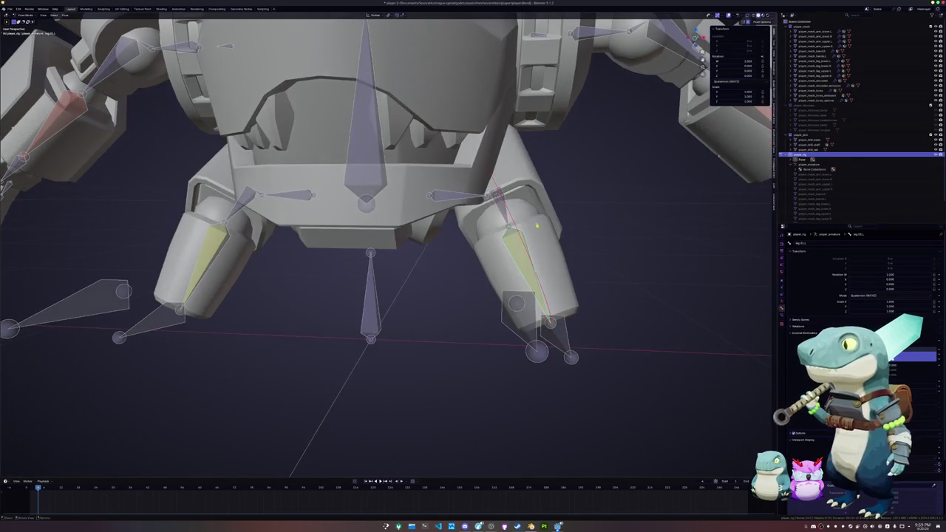
{"action": "left_click", "coordinate": [503, 211]}
{"action": "left_click", "coordinate": [517, 303]}
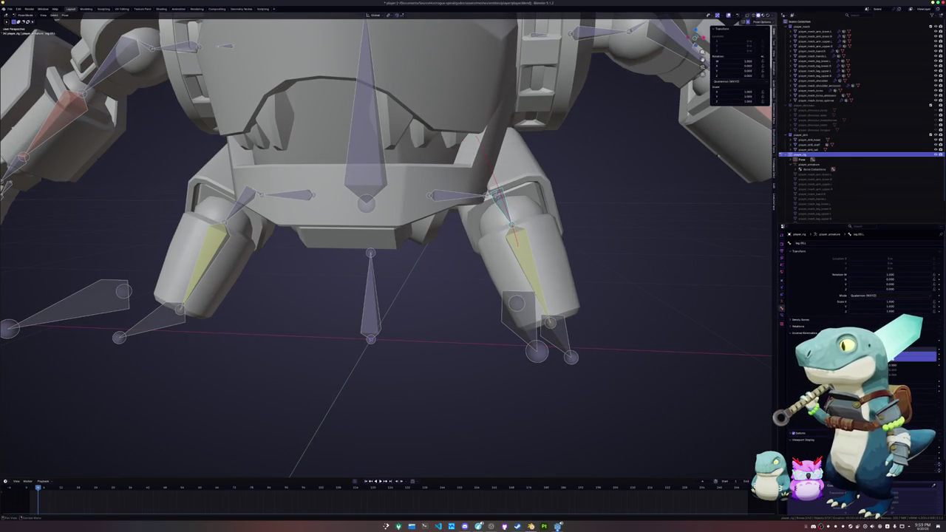
{"action": "middle_click_drag", "start_coordinate": [517, 303], "coordinate": [502, 347]}
{"action": "key", "text": "g"}
{"action": "key", "text": "y"}
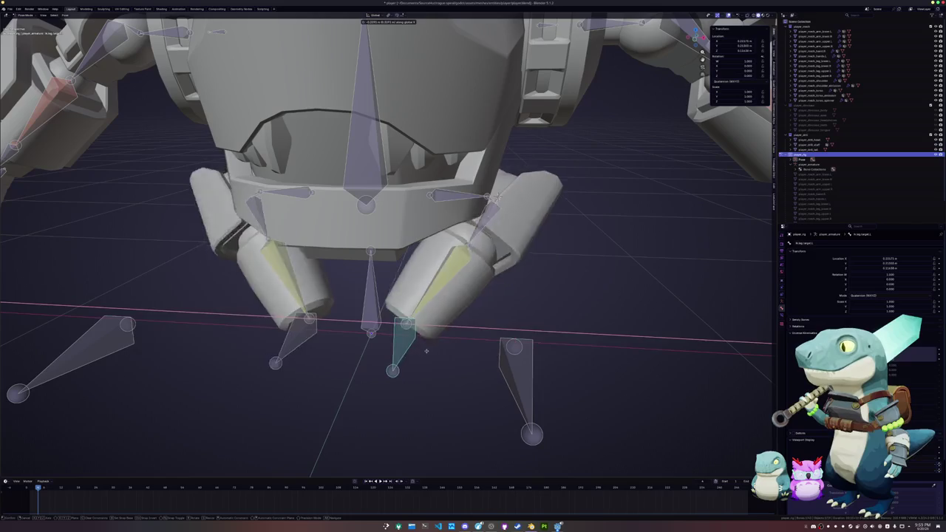
{"action": "left_click", "coordinate": [500, 373]}
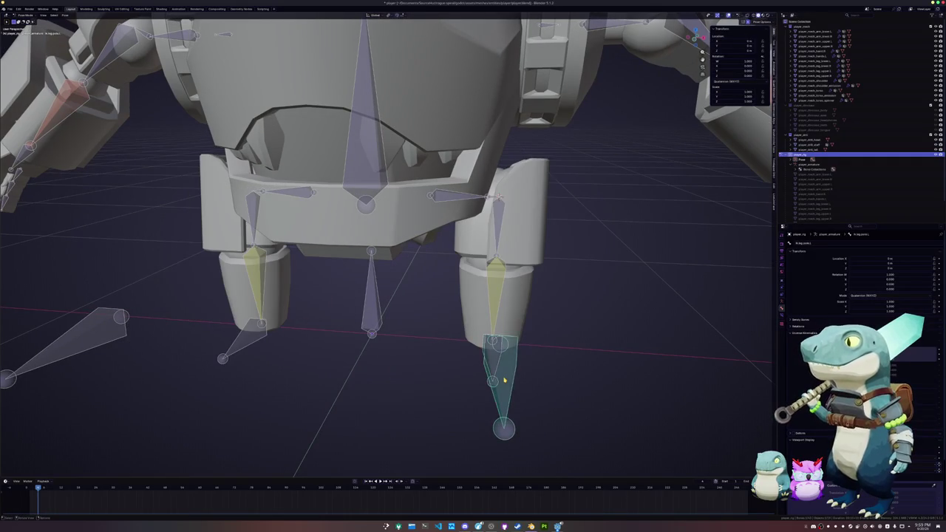
Return to Edit Mode and delete the selected leg bone
{"action": "scroll", "coordinate": [501, 379], "scroll_direction": "down", "scroll_amount": 3}
{"action": "key", "text": "Tab"}
{"action": "key", "text": "x"}
{"action": "left_click", "coordinate": [435, 359]}
Delete another stray bone, then select the left hand bone in front view
{"action": "key", "text": "x"}
{"action": "left_click", "coordinate": [413, 327]}
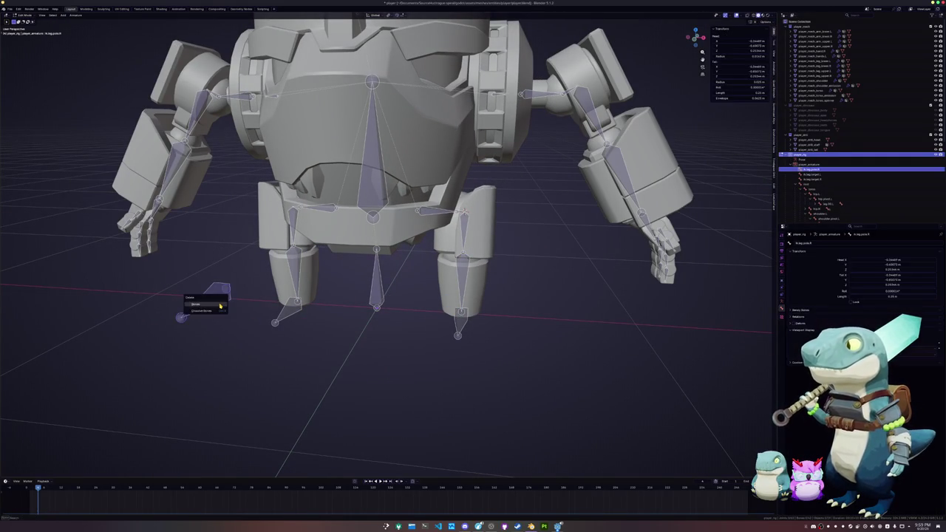
{"action": "middle_click_drag", "start_coordinate": [501, 308], "coordinate": [565, 290]}
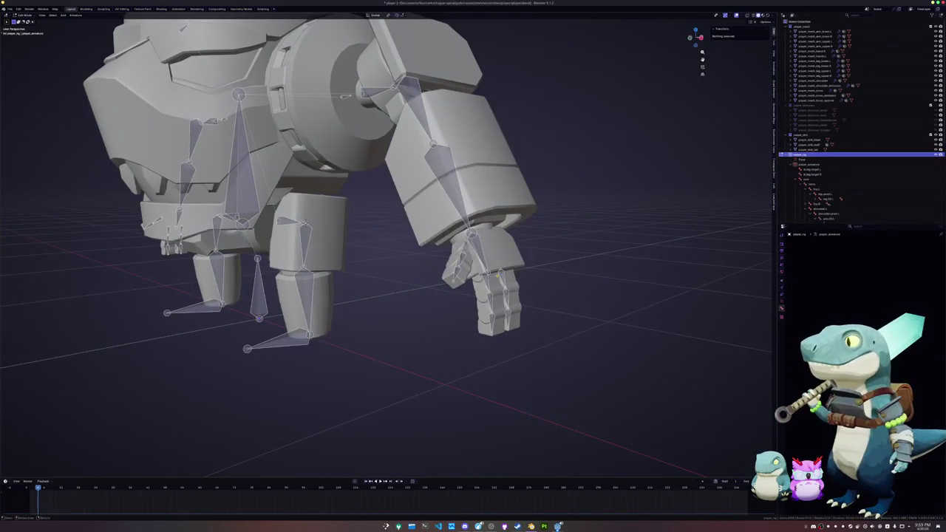
{"action": "left_click", "coordinate": [494, 275]}
{"action": "middle_click_drag", "start_coordinate": [494, 275], "coordinate": [524, 260]}
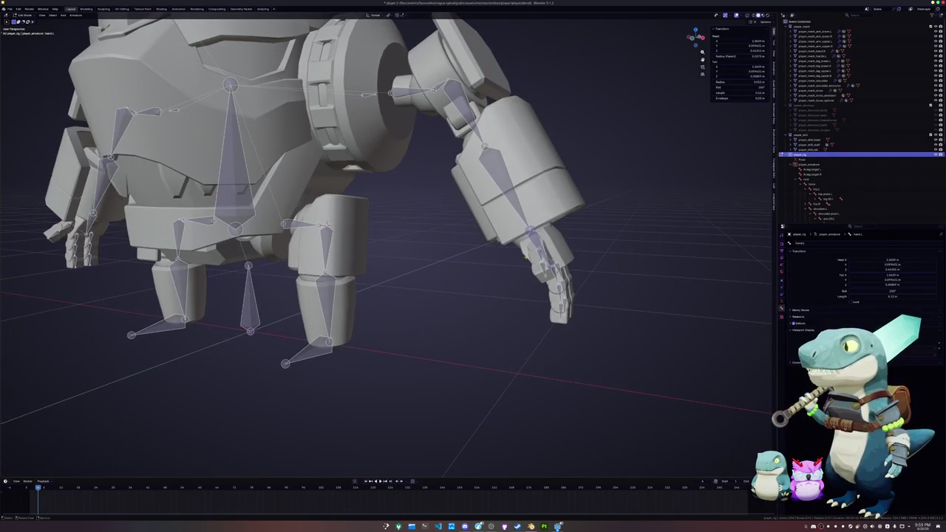
{"action": "key", "text": "KP_1"}
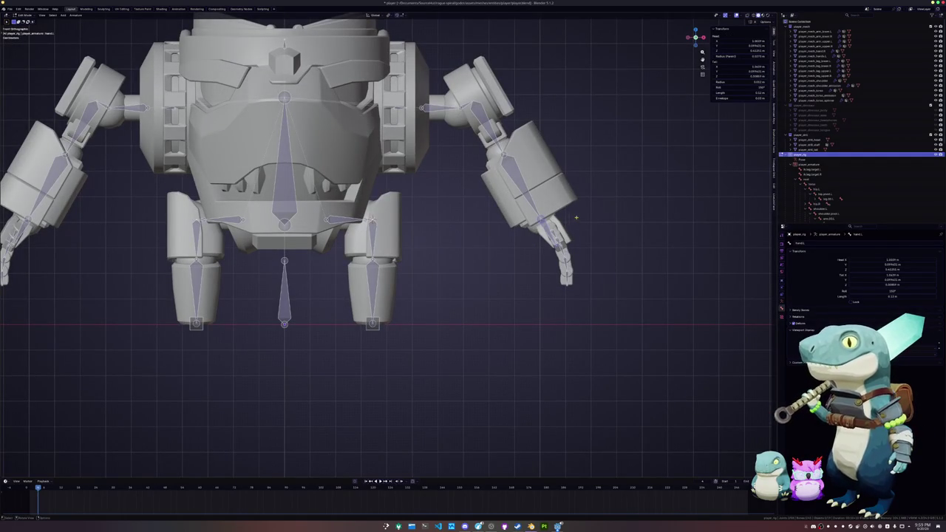
Duplicate the hand bone in place and edit the copy's Length in the N-panel
{"action": "key", "text": "shift+d"}
{"action": "key", "text": "Escape"}
{"action": "scroll", "coordinate": [479, 103], "scroll_direction": "up", "scroll_amount": 2}
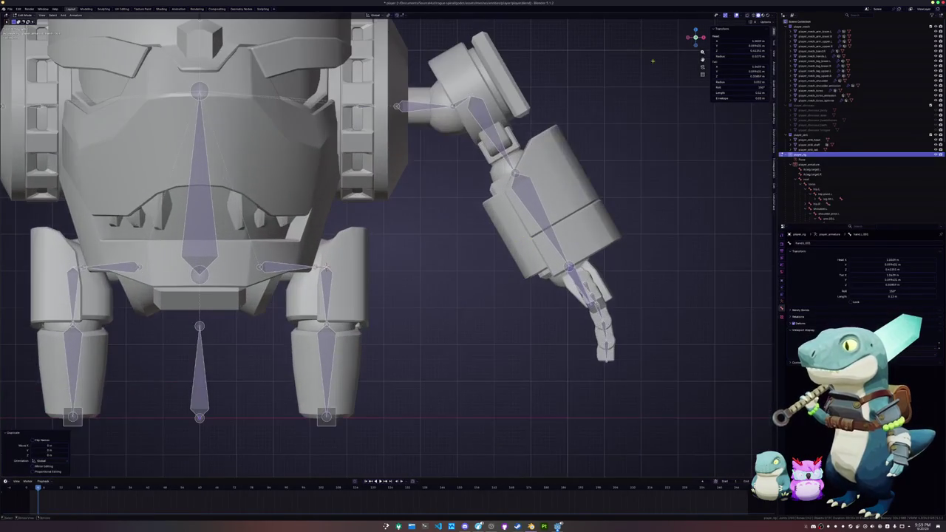
{"action": "left_click", "coordinate": [744, 92]}
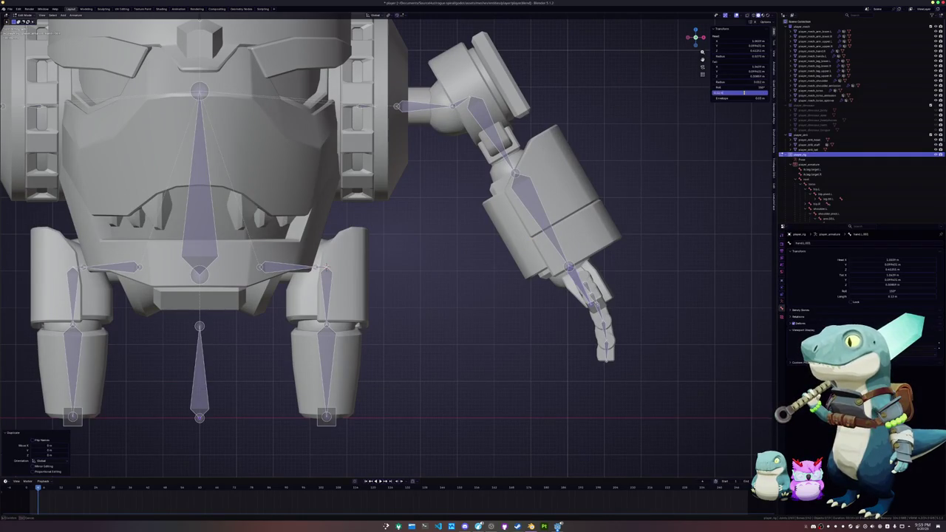
{"action": "key", "text": "Return"}
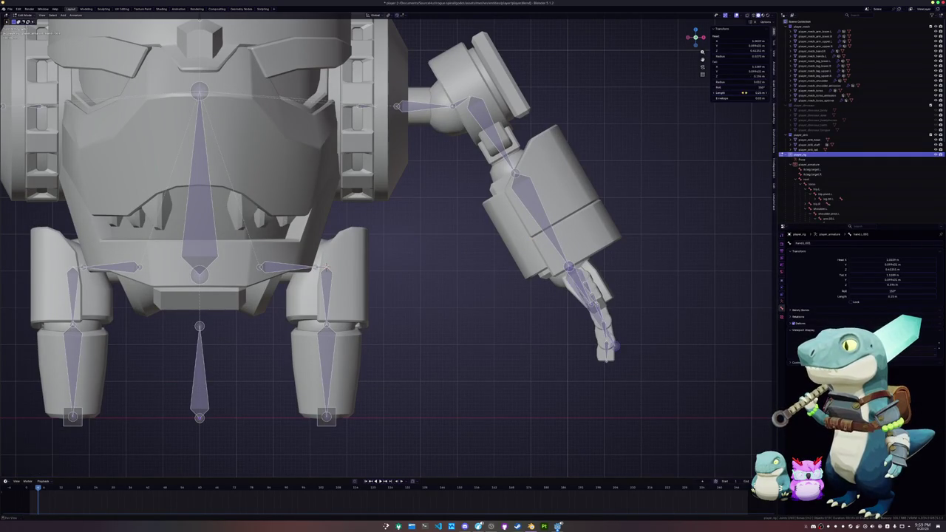
{"action": "scroll", "coordinate": [638, 214], "scroll_direction": "down", "scroll_amount": 1}
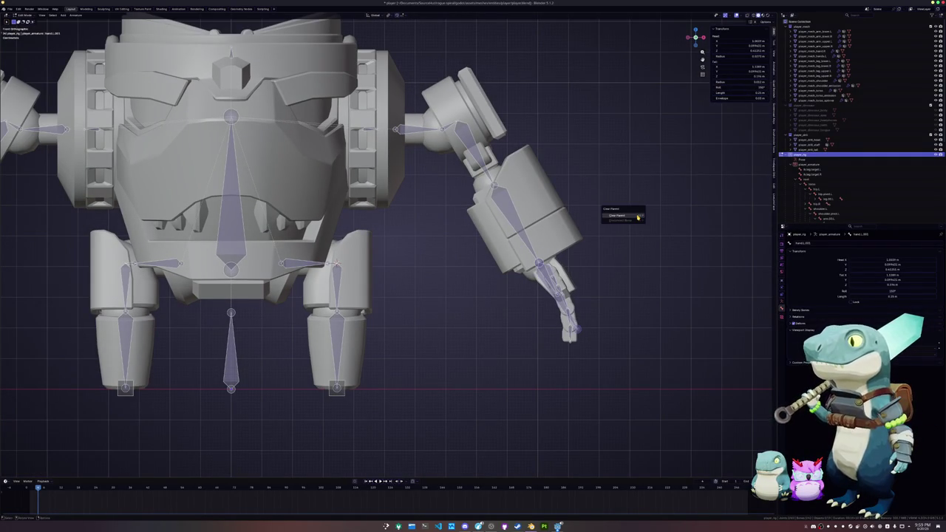
{"action": "scroll", "coordinate": [564, 268], "scroll_direction": "up", "scroll_amount": 1}
Duplicate the hand bone again onto the hand and rename it ik.arm.target.L
{"action": "left_click", "coordinate": [613, 279]}
{"action": "key", "text": "shift+d"}
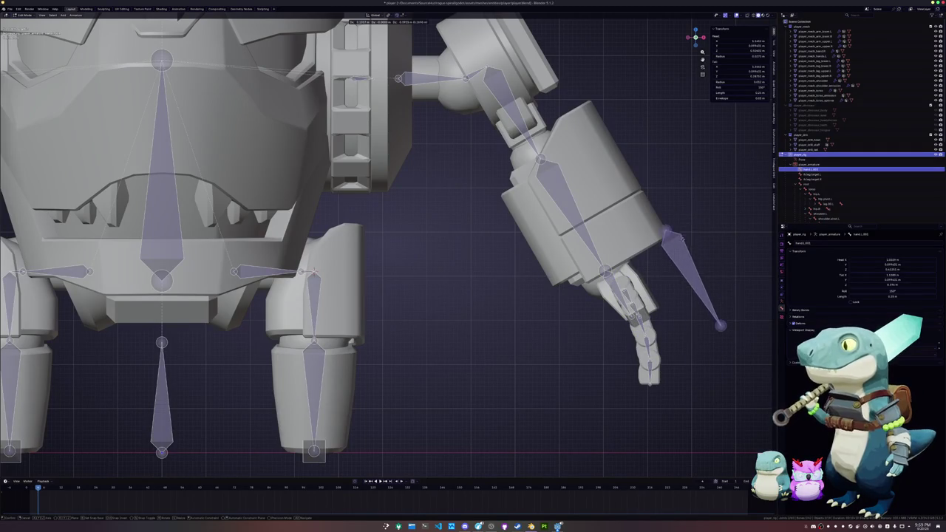
{"action": "key", "text": "Escape"}
{"action": "middle_click_drag", "start_coordinate": [664, 235], "coordinate": [599, 215], "text": "shift"}
{"action": "key", "text": "F2"}
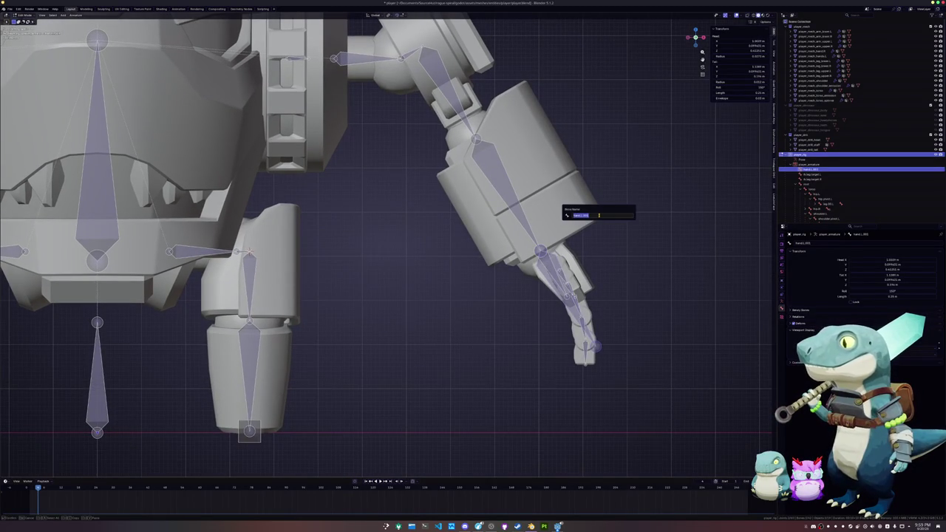
{"action": "key", "text": "BackSpace"}
{"action": "type", "text": "ik.arm.target"}
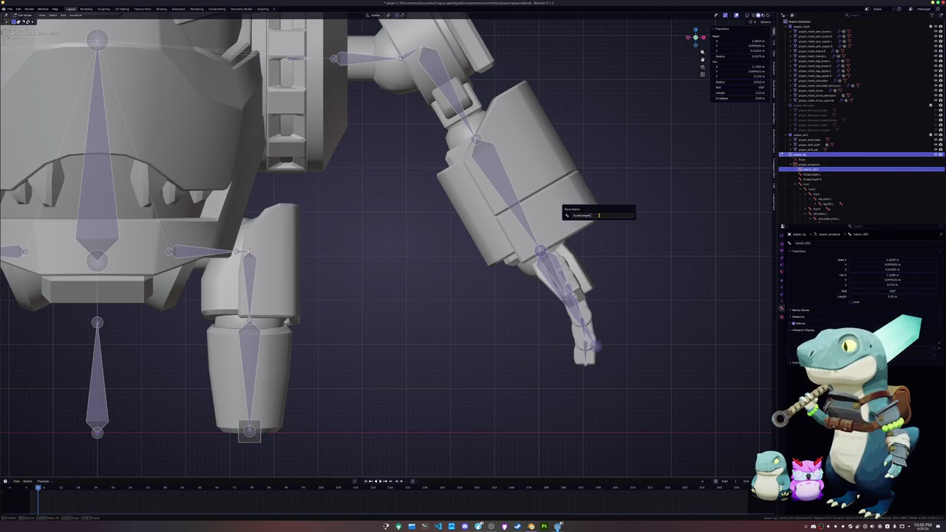
{"action": "key", "text": "Return"}
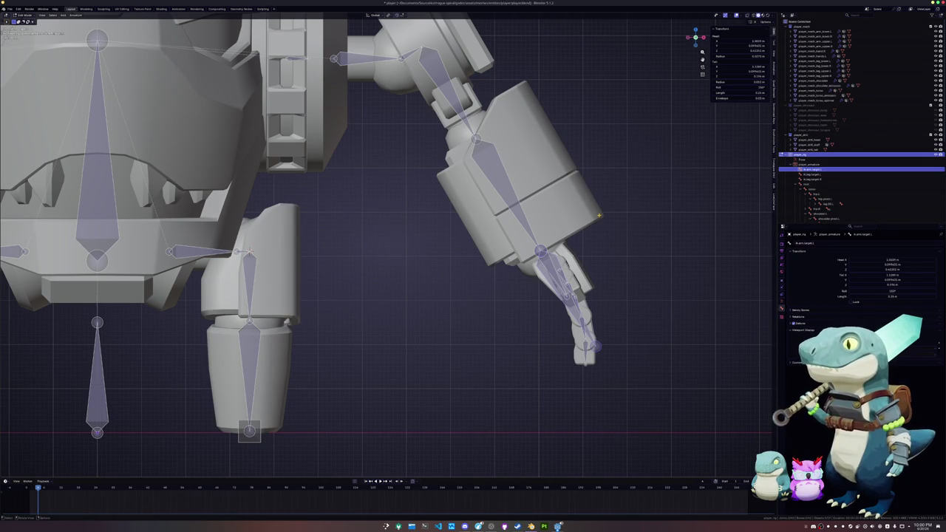
{"action": "middle_click_drag", "start_coordinate": [599, 215], "coordinate": [566, 229]}
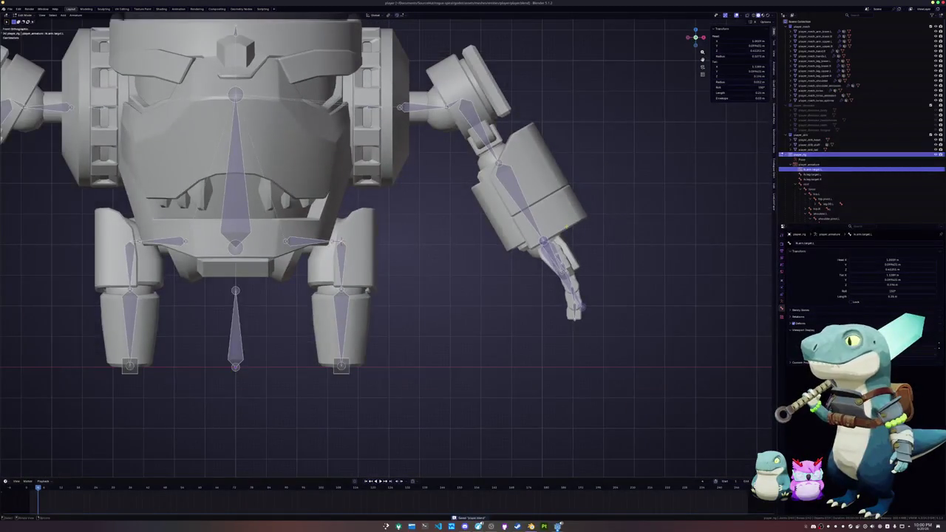
Symmetrize ik.arm.target.L from the Armature menu to create ik.arm.target.R
{"action": "scroll", "coordinate": [568, 229], "scroll_direction": "down", "scroll_amount": 1}
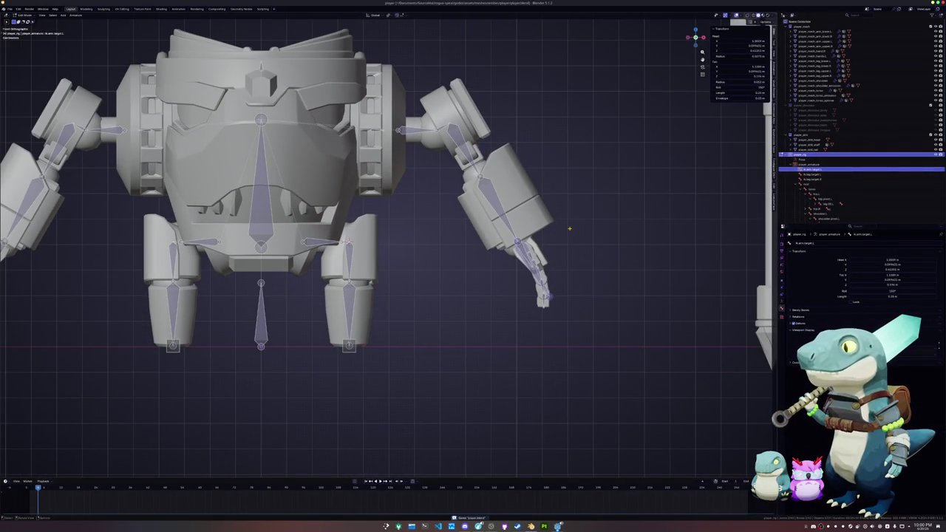
{"action": "key", "text": "Home"}
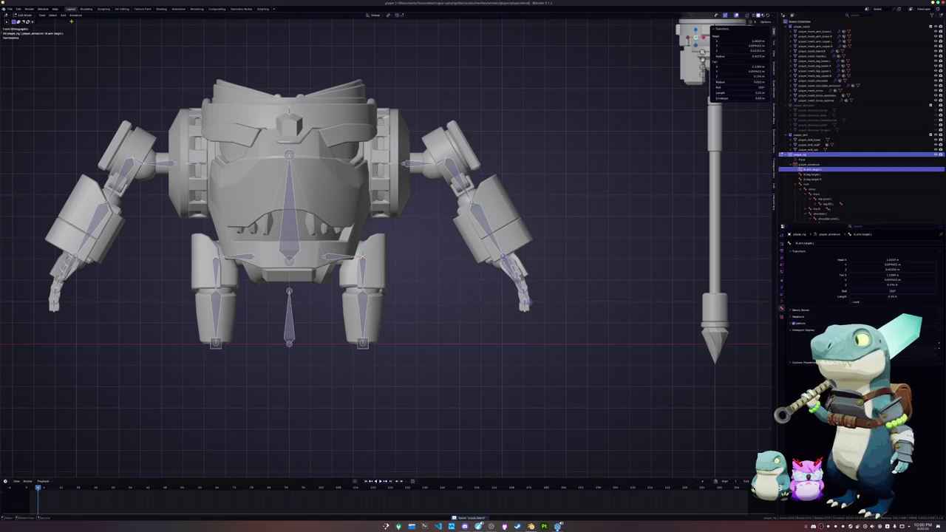
{"action": "left_click", "coordinate": [76, 15]}
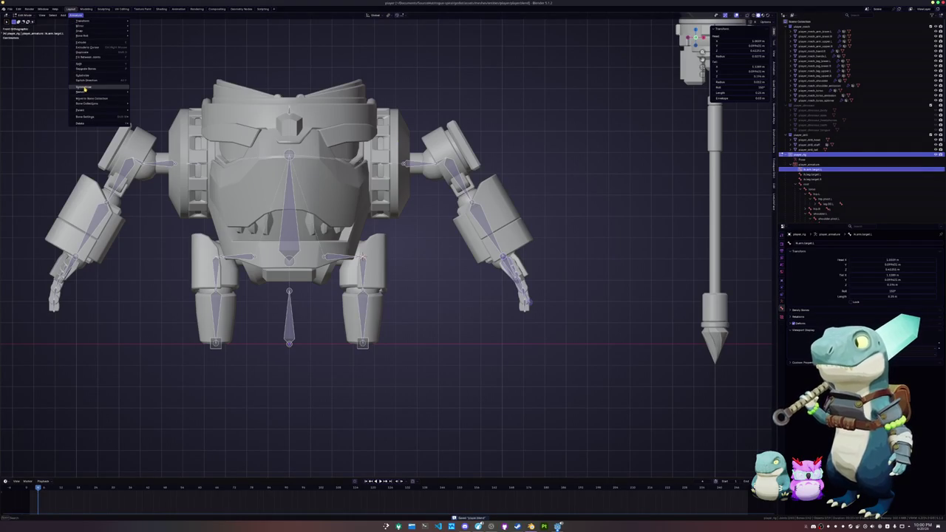
{"action": "left_click", "coordinate": [84, 87]}
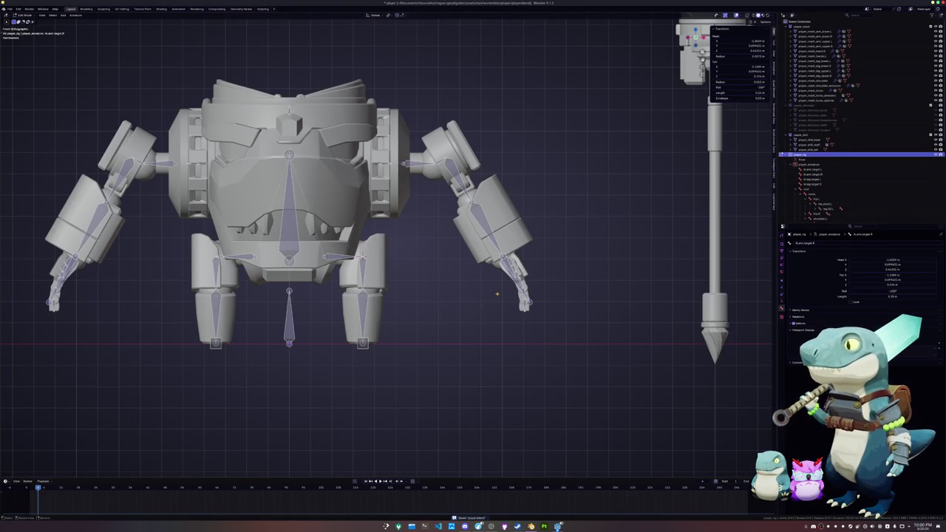
{"action": "scroll", "coordinate": [502, 292], "scroll_direction": "up", "scroll_amount": 3}
Select the mirrored ik.arm.target.R bone, then the left arm IK target again
{"action": "left_click", "coordinate": [591, 327]}
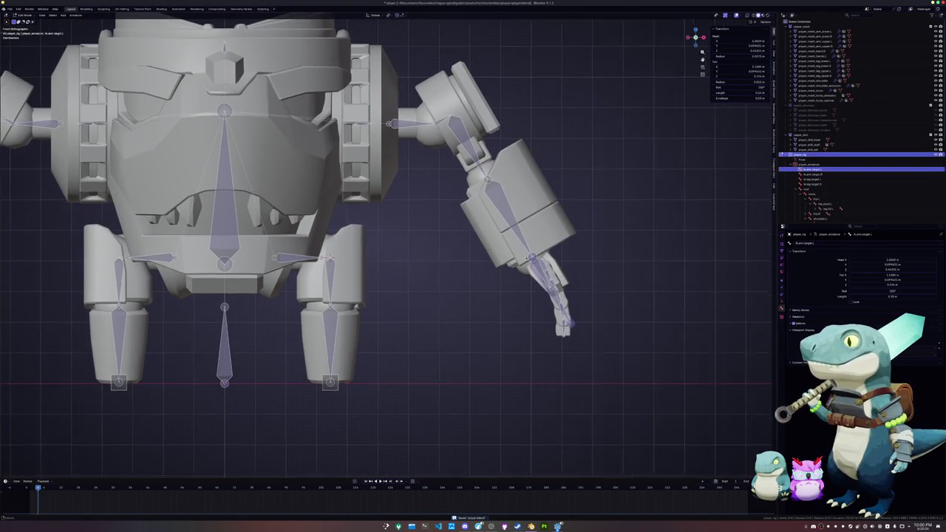
{"action": "middle_click_drag", "start_coordinate": [591, 327], "coordinate": [570, 323], "text": "shift"}
{"action": "scroll", "coordinate": [570, 323], "scroll_direction": "up", "scroll_amount": 2}
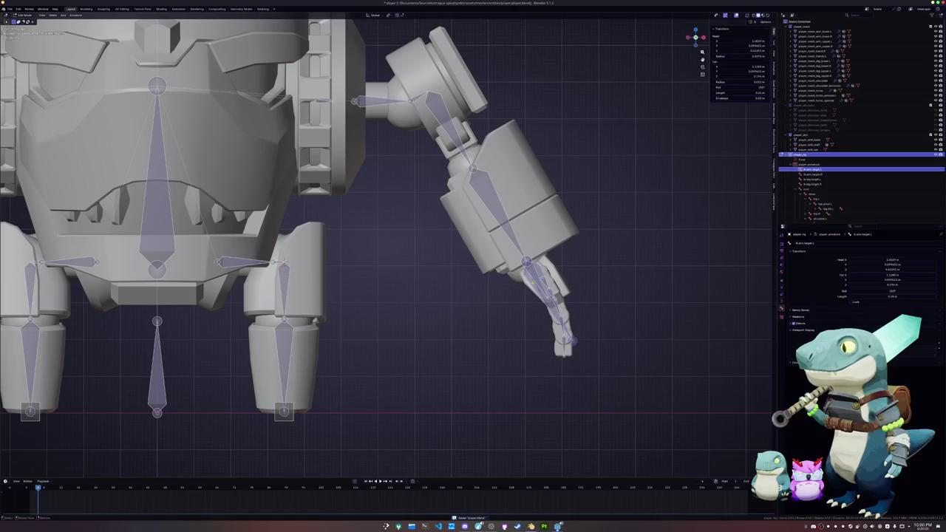
{"action": "key", "text": "Home"}
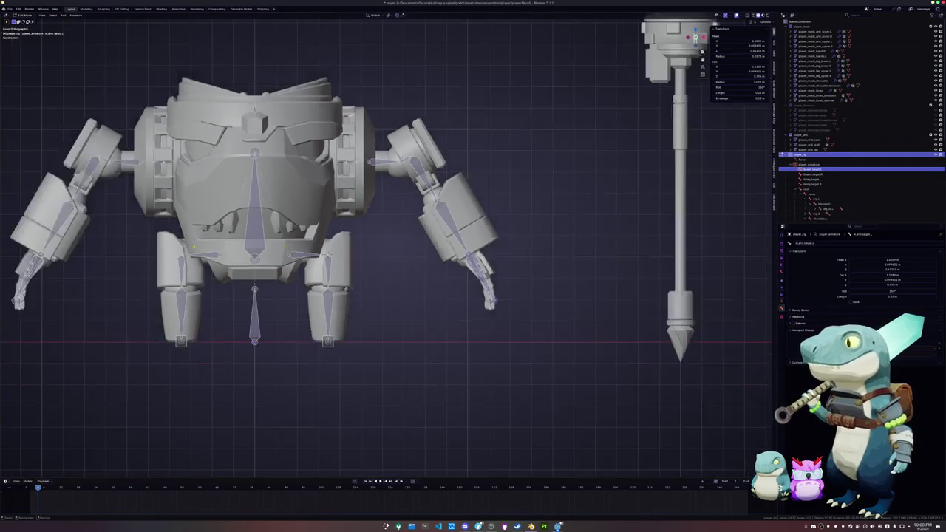
{"action": "left_click", "coordinate": [41, 259]}
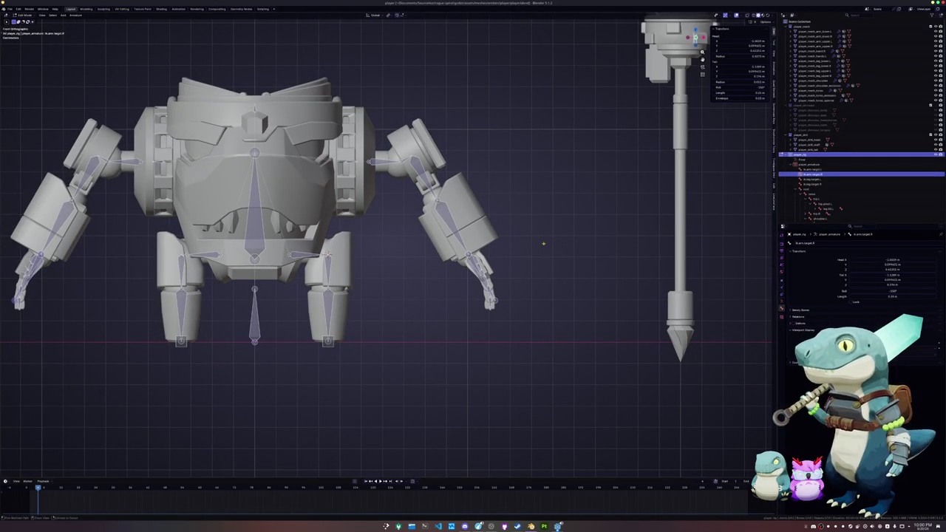
{"action": "scroll", "coordinate": [536, 255], "scroll_direction": "up", "scroll_amount": 1}
{"action": "left_click", "coordinate": [516, 310]}
Select arm.01.L in Pose Mode and reset all bones to their rest pose
{"action": "left_click", "coordinate": [475, 239]}
{"action": "key", "text": "ctrl+Tab"}
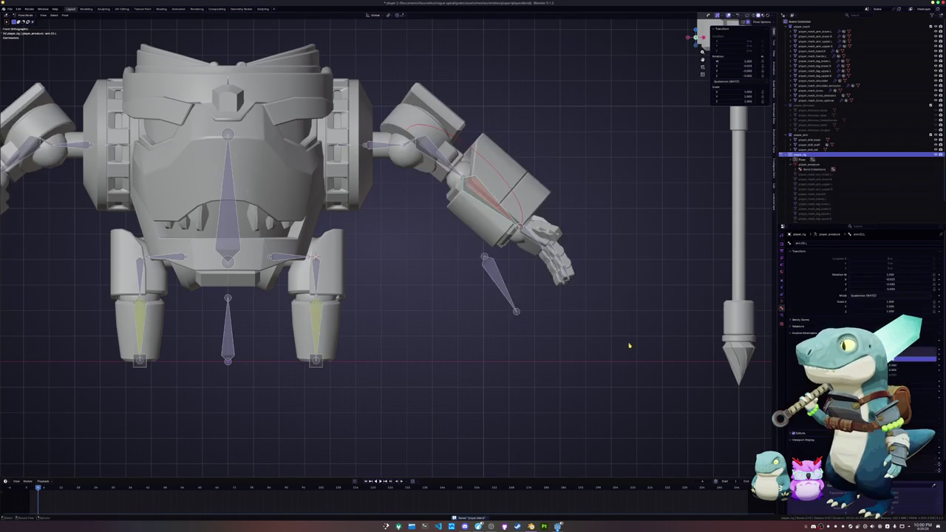
{"action": "scroll", "coordinate": [517, 260], "scroll_direction": "up", "scroll_amount": 1}
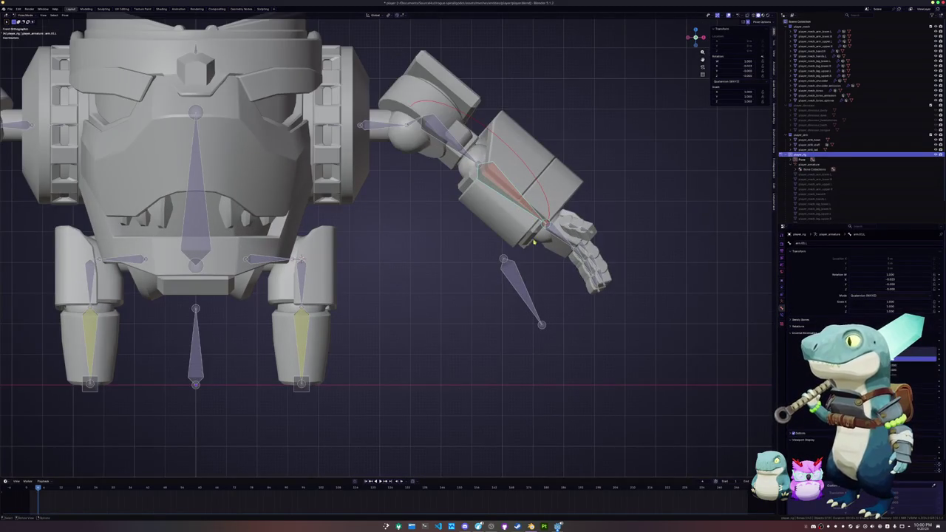
{"action": "key", "text": "alt+r"}
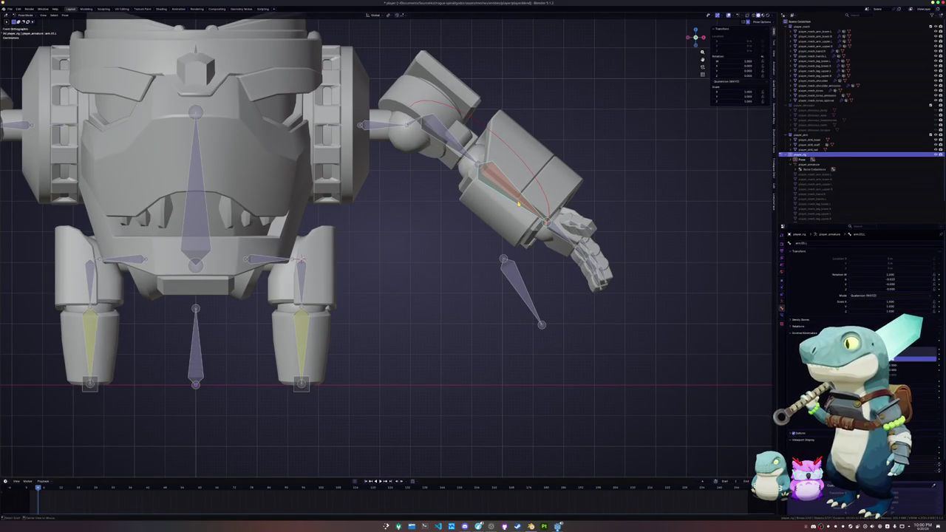
{"action": "key", "text": "a"}
{"action": "key", "text": "alt+r"}
{"action": "left_click", "coordinate": [501, 239]}
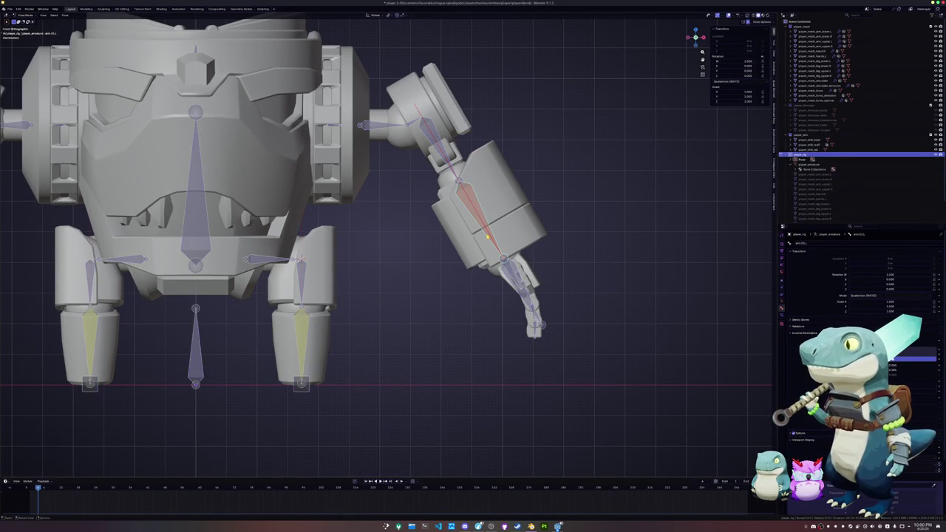
Set the arm IK constraint's target bone to ik.arm.target.L
{"action": "left_click", "coordinate": [782, 316]}
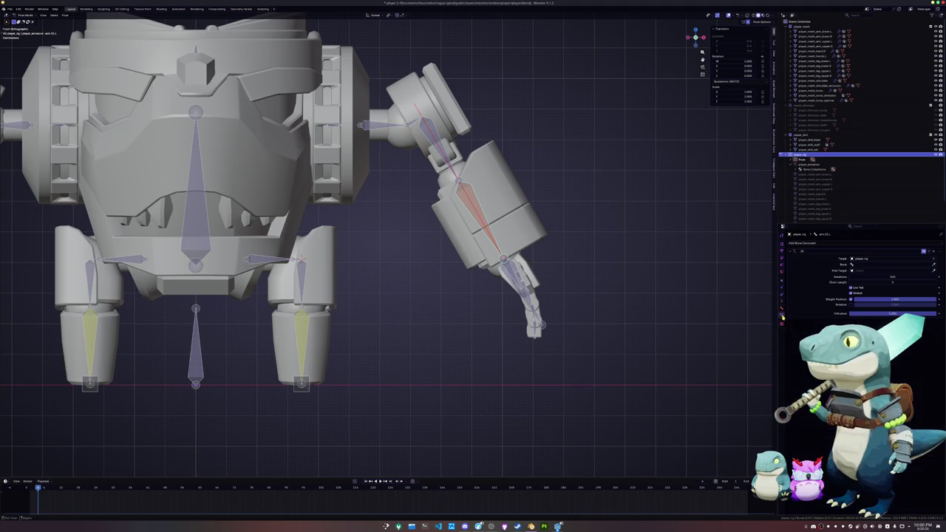
{"action": "left_click", "coordinate": [869, 265]}
{"action": "type", "text": "ik"}
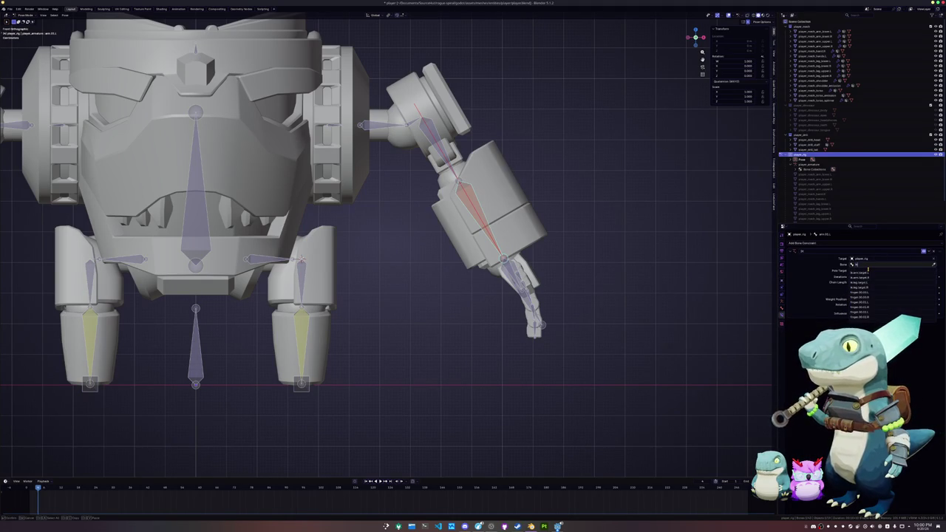
{"action": "type", "text": ".ar"}
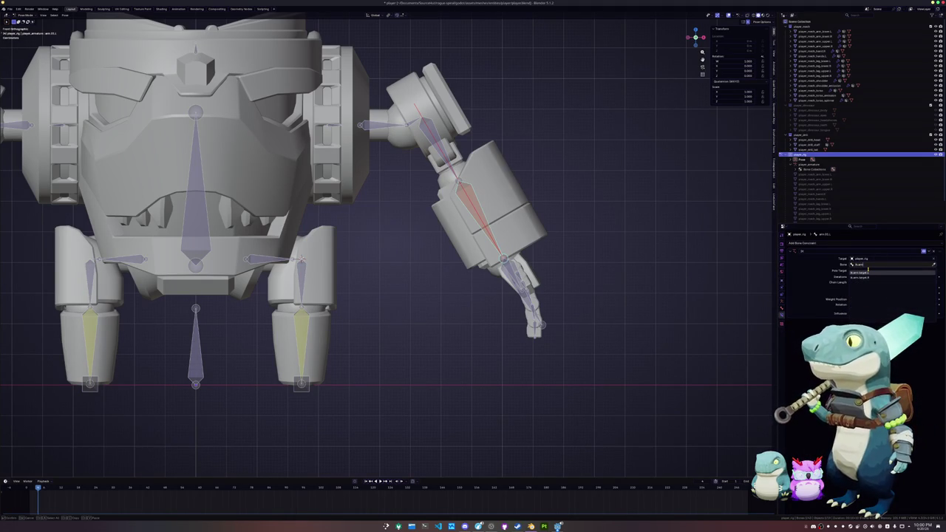
{"action": "left_click", "coordinate": [861, 272]}
{"action": "key", "text": "Home"}
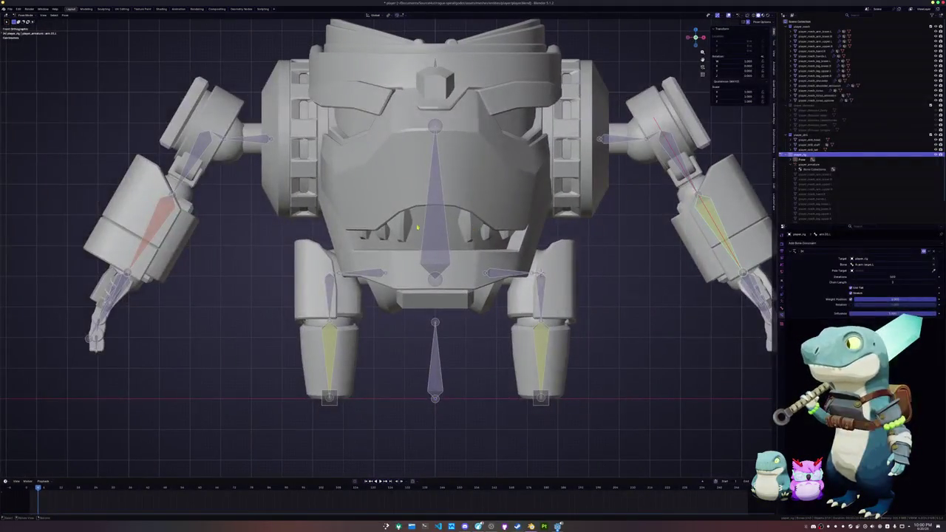
Change the IK constraint's target bone to ik.arm.target.R
{"action": "left_click", "coordinate": [875, 265]}
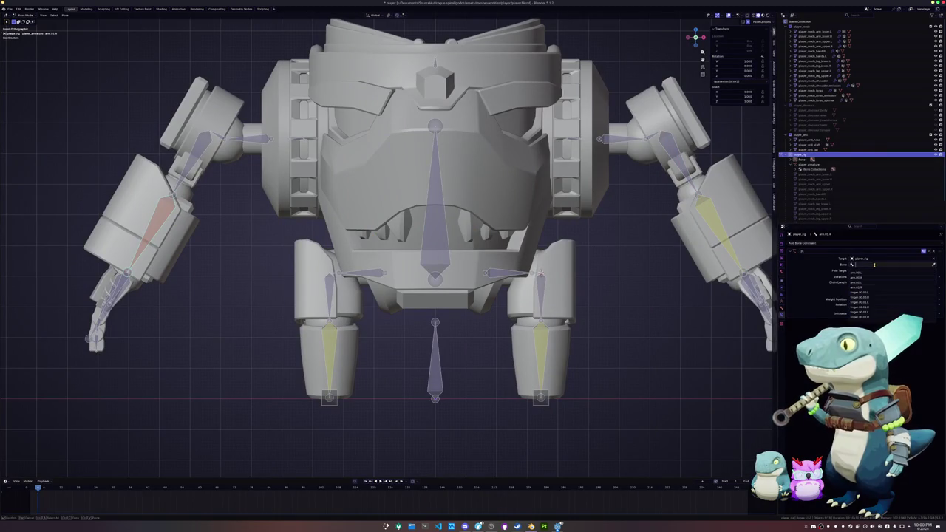
{"action": "type", "text": "ik.ar"}
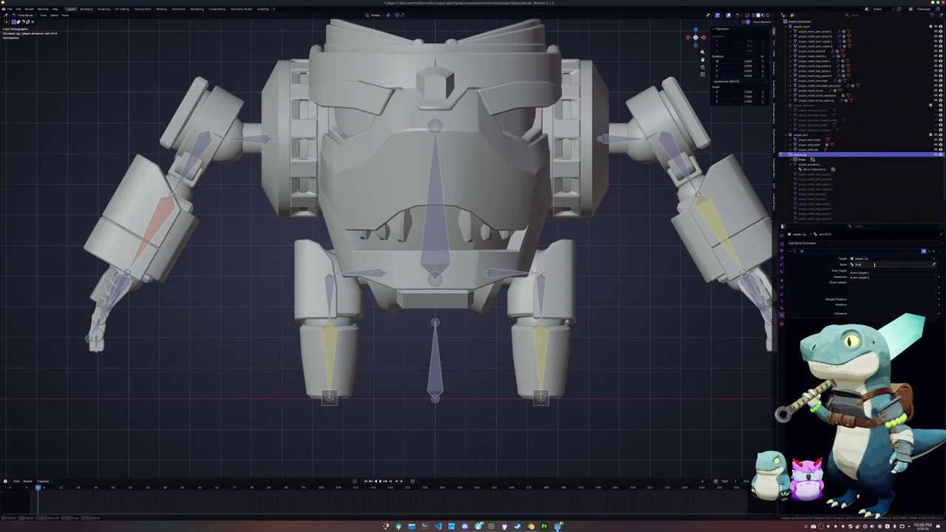
{"action": "key", "text": "Down"}
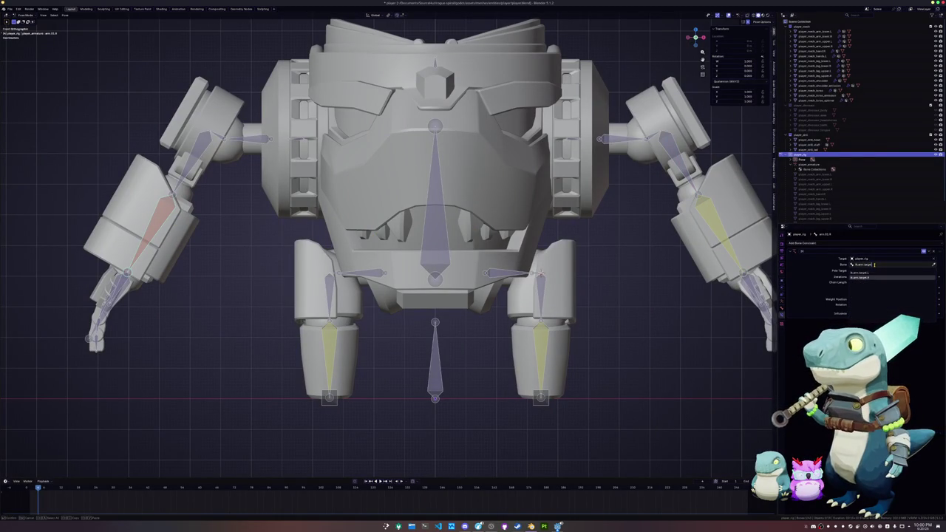
{"action": "key", "text": "Return"}
{"action": "scroll", "coordinate": [671, 259], "scroll_direction": "down", "scroll_amount": 3}
{"action": "scroll", "coordinate": [586, 241], "scroll_direction": "up", "scroll_amount": 2}
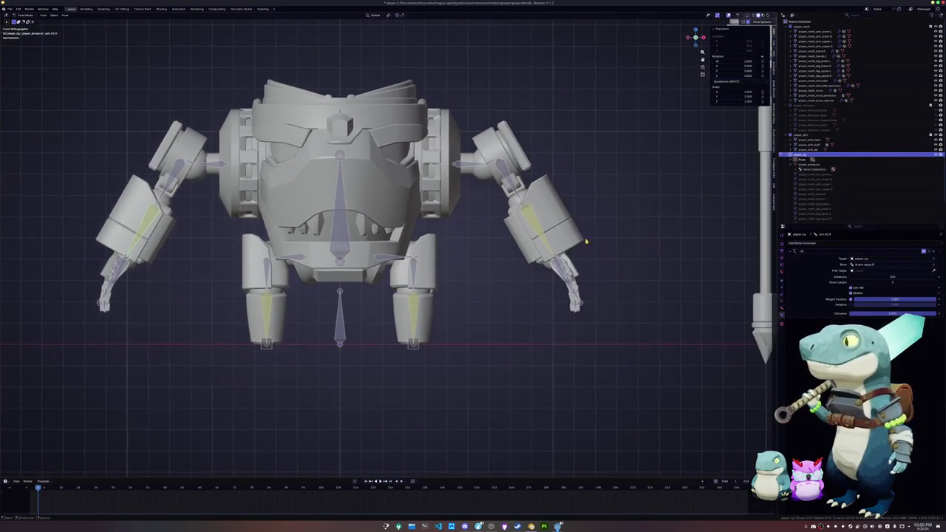
{"action": "middle_click_drag", "start_coordinate": [585, 241], "coordinate": [527, 235]}
{"action": "left_click", "coordinate": [488, 172]}
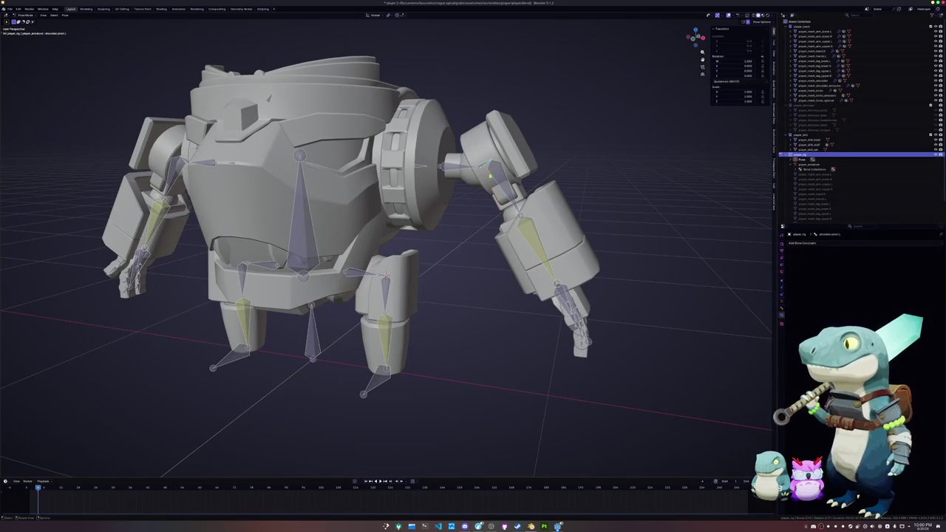
Move the selected hand IK target vertically and confirm its new position
{"action": "middle_click_drag", "start_coordinate": [488, 167], "coordinate": [566, 251]}
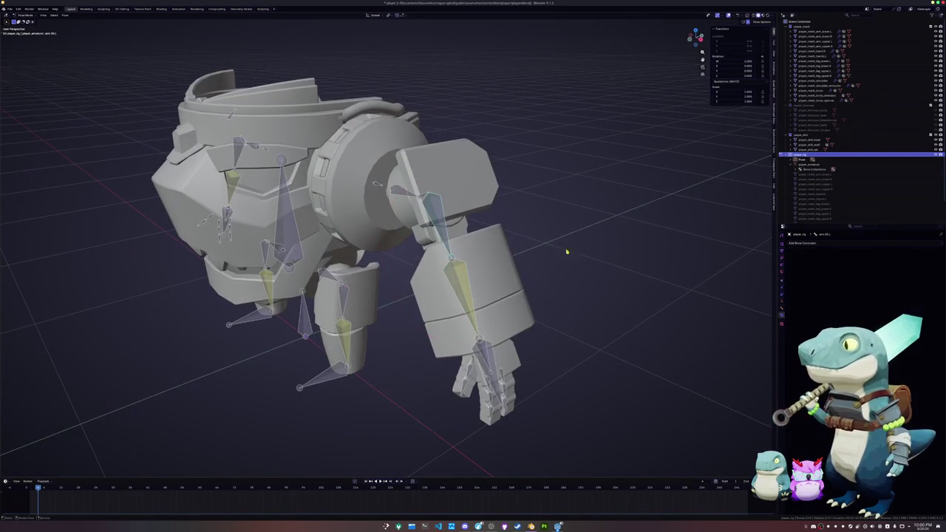
{"action": "left_click", "coordinate": [781, 309]}
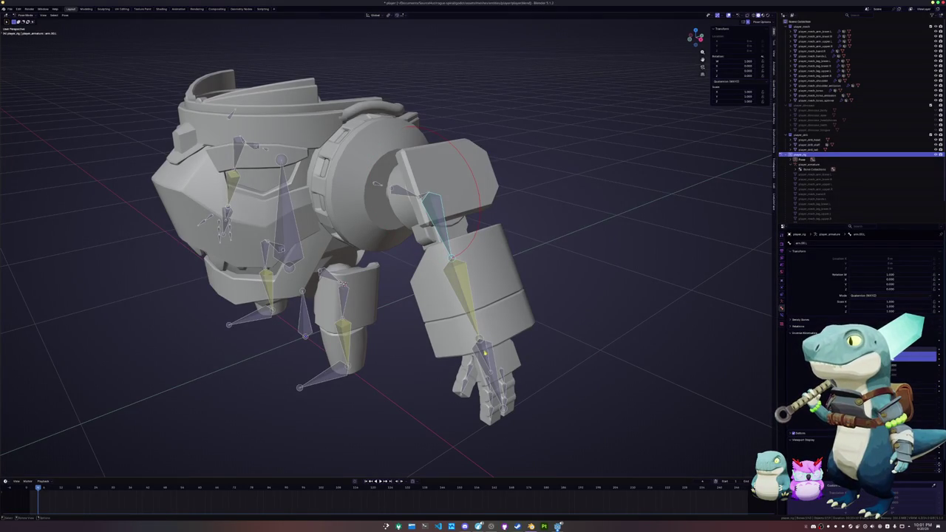
{"action": "key", "text": "g"}
{"action": "key", "text": "shift+z"}
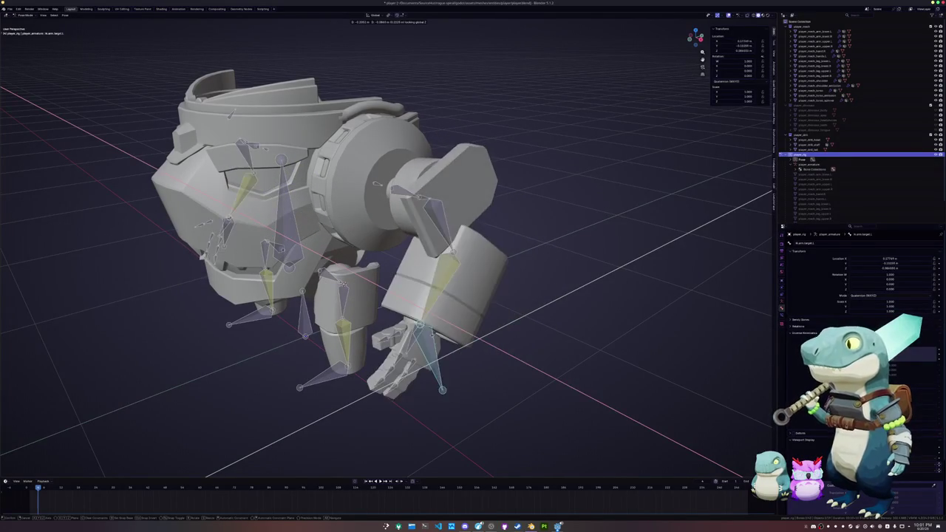
{"action": "key", "text": "Return"}
Check the hip.pivot.L, shoulder.pivot.L and shoulder.pivot.R bones from a frontal view
{"action": "middle_click_drag", "start_coordinate": [385, 251], "coordinate": [311, 244]}
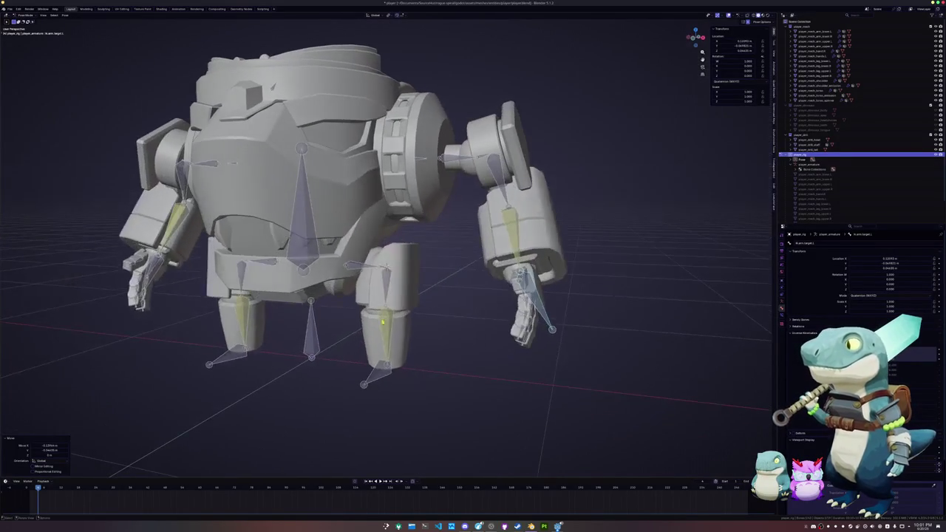
{"action": "left_click", "coordinate": [382, 264]}
{"action": "middle_click_drag", "start_coordinate": [382, 265], "coordinate": [458, 238]}
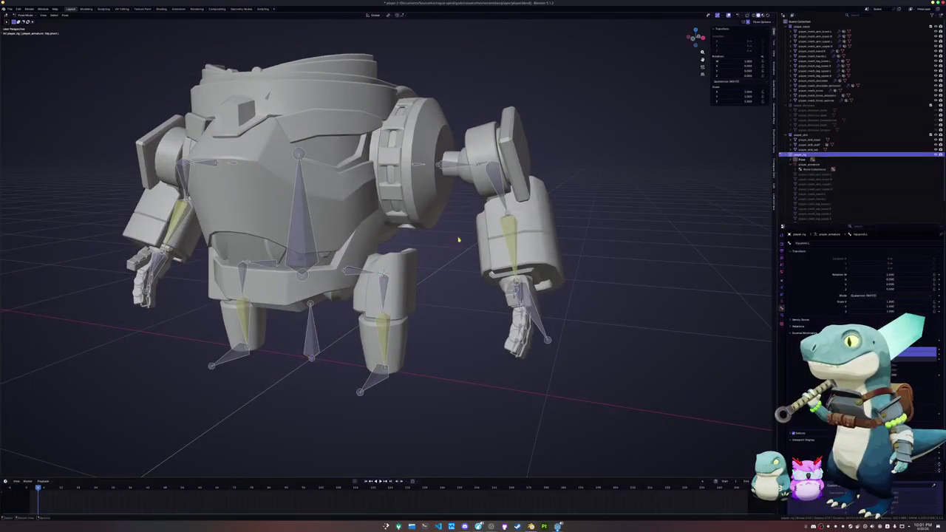
{"action": "left_click", "coordinate": [480, 164]}
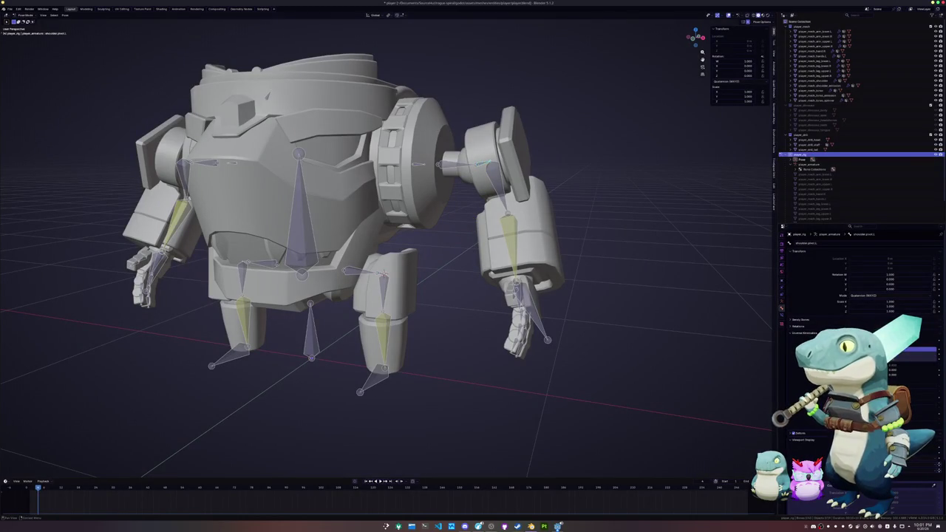
{"action": "middle_click_drag", "start_coordinate": [481, 165], "coordinate": [503, 156]}
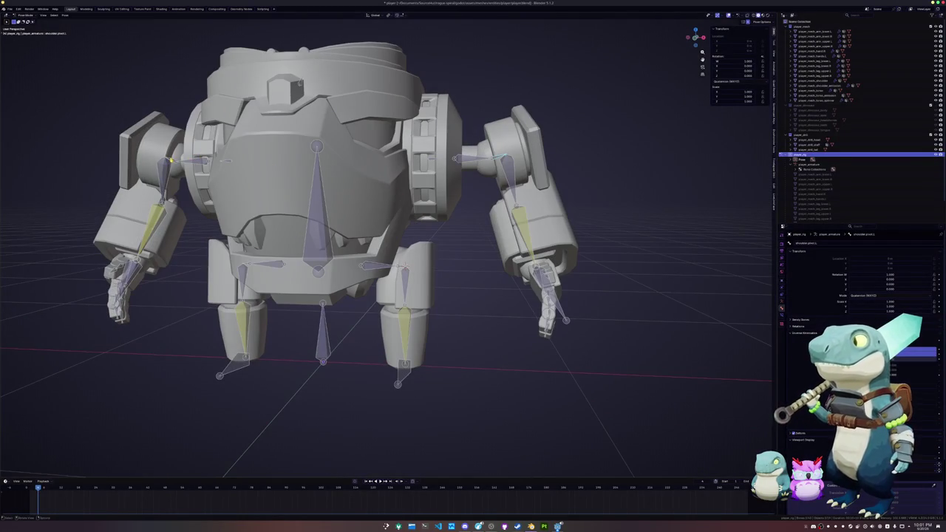
{"action": "left_click", "coordinate": [555, 227]}
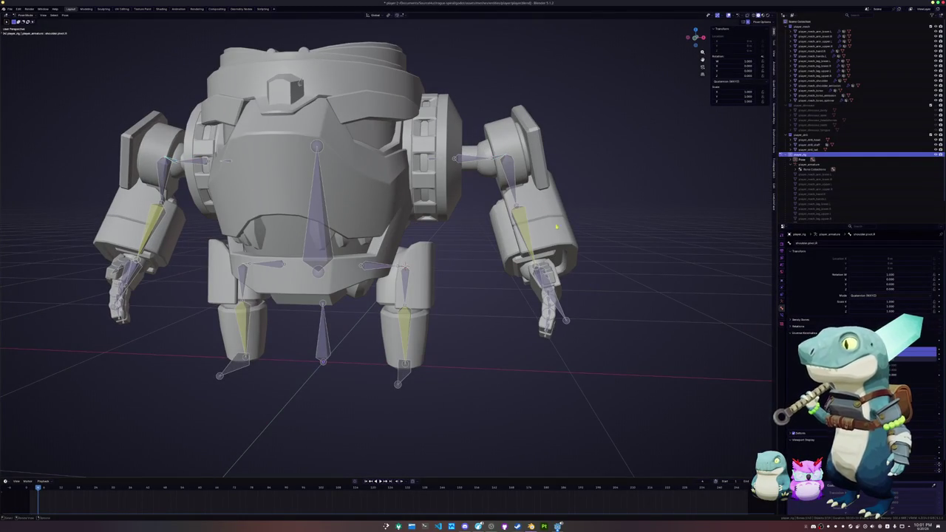
{"action": "middle_click_drag", "start_coordinate": [556, 226], "coordinate": [534, 234]}
Move the hand IK target along Y and again to lower and bend the forearm
{"action": "left_click_drag", "start_coordinate": [555, 308], "coordinate": [548, 303]}
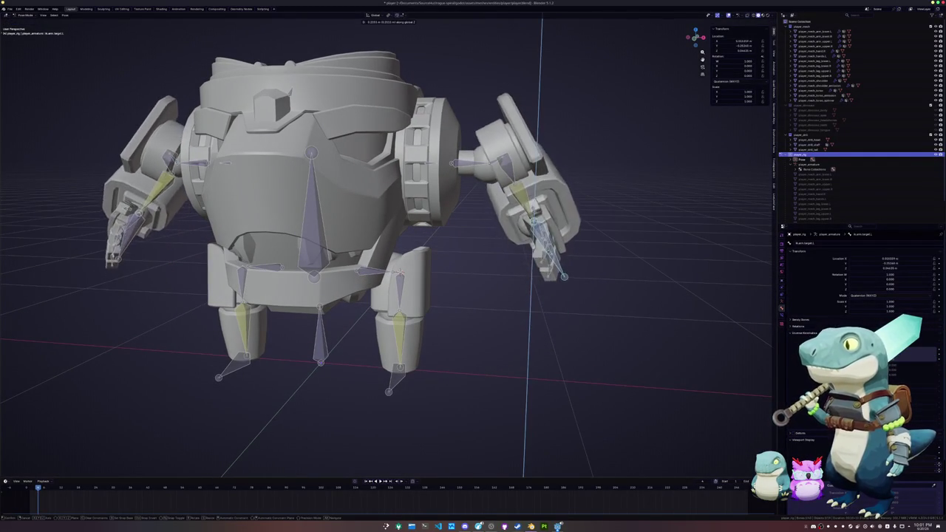
{"action": "middle_click_drag", "start_coordinate": [548, 303], "coordinate": [521, 303]}
{"action": "key", "text": "g"}
{"action": "key", "text": "y"}
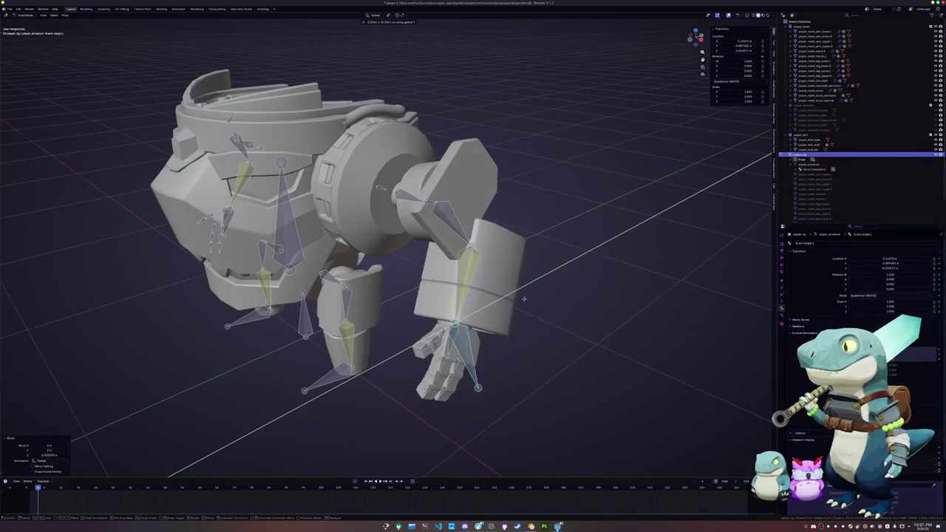
{"action": "left_click", "coordinate": [526, 299]}
{"action": "key", "text": "g"}
{"action": "left_click", "coordinate": [537, 293]}
{"action": "left_click", "coordinate": [459, 284]}
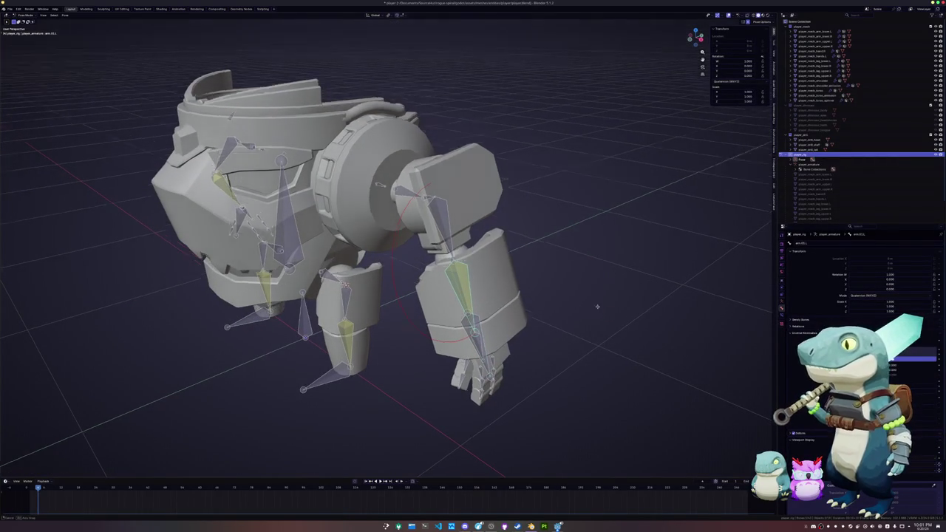
Test-rotate the upper-arm bone around its local X axis, then cancel the rotation
{"action": "scroll", "coordinate": [459, 284], "scroll_direction": "up", "scroll_amount": 3}
{"action": "scroll", "coordinate": [487, 223], "scroll_direction": "up", "scroll_amount": 2}
{"action": "left_click", "coordinate": [487, 224]}
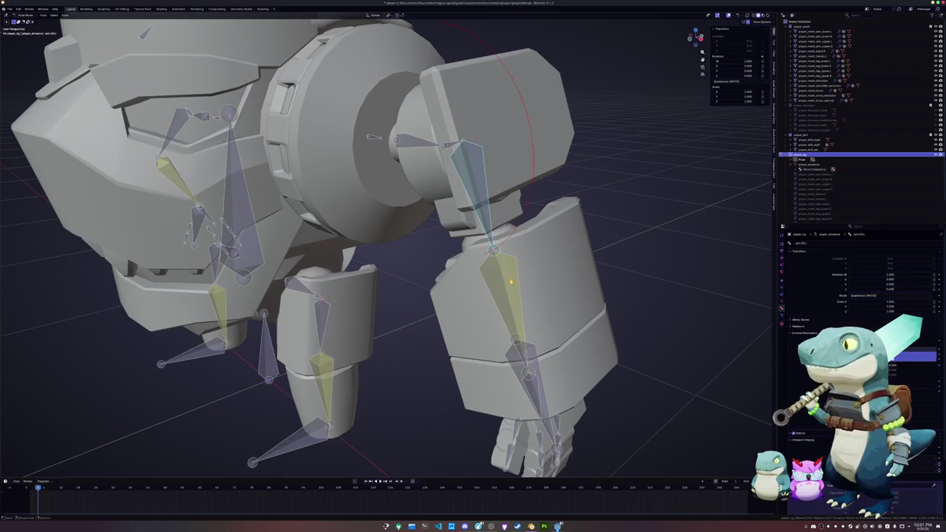
{"action": "key", "text": "r"}
{"action": "key", "text": "x"}
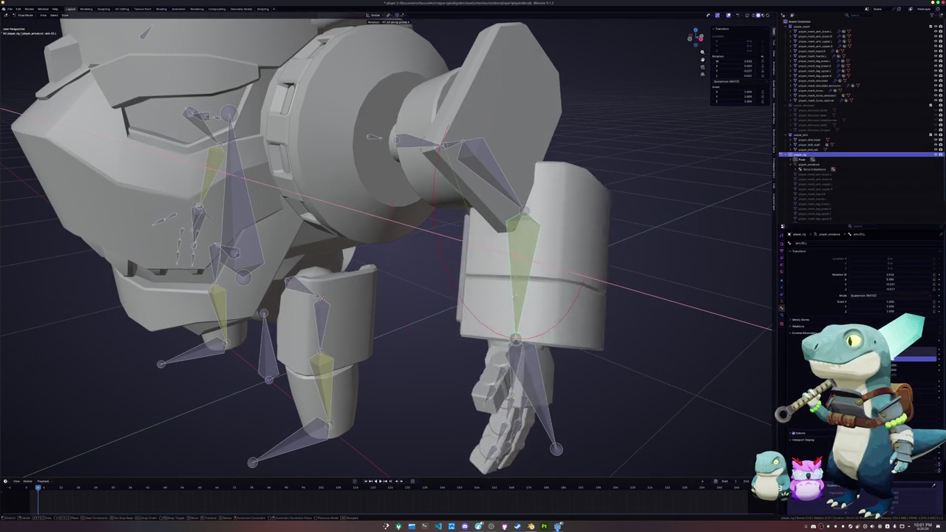
{"action": "key", "text": "x"}
{"action": "key", "text": "Escape"}
Rotate the upper-arm bone around X again, then clear its rotation with Alt+R
{"action": "mouse_move", "coordinate": [529, 191]}
{"action": "middle_mouse_down"}
{"action": "mouse_move", "coordinate": [517, 222]}
{"action": "mouse_move", "coordinate": [535, 318]}
{"action": "middle_mouse_up"}
{"action": "scroll", "coordinate": [517, 222], "scroll_direction": "down", "scroll_amount": 2}
{"action": "left_click", "coordinate": [477, 152]}
{"action": "key", "text": "r"}
{"action": "key", "text": "x"}
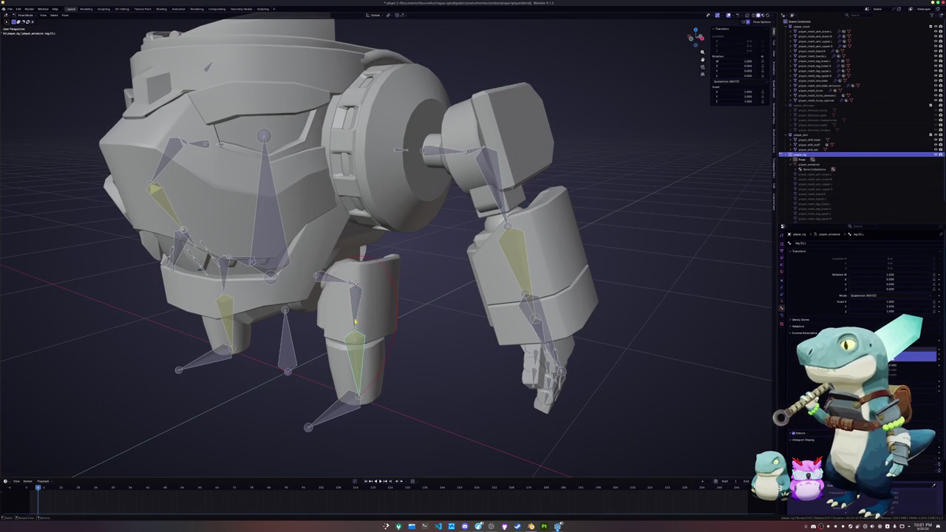
{"action": "left_click", "coordinate": [500, 198]}
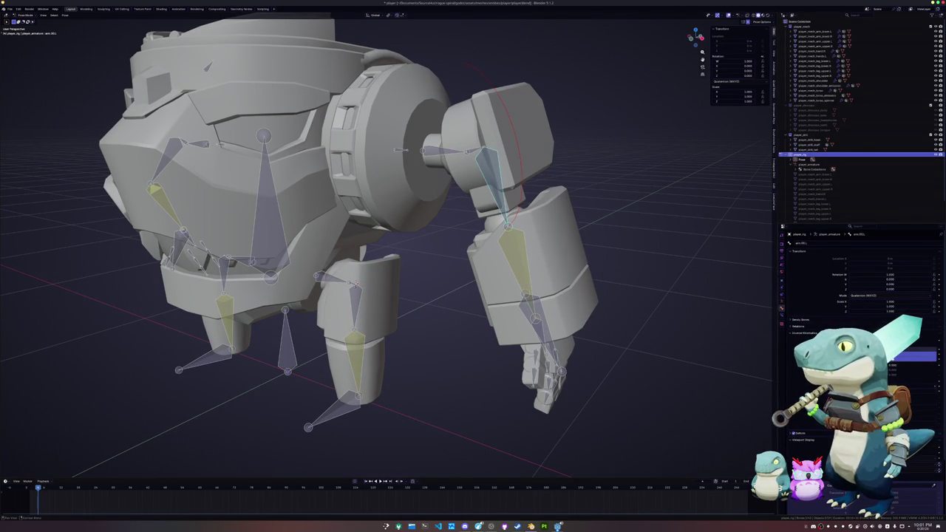
{"action": "key", "text": "alt+r"}
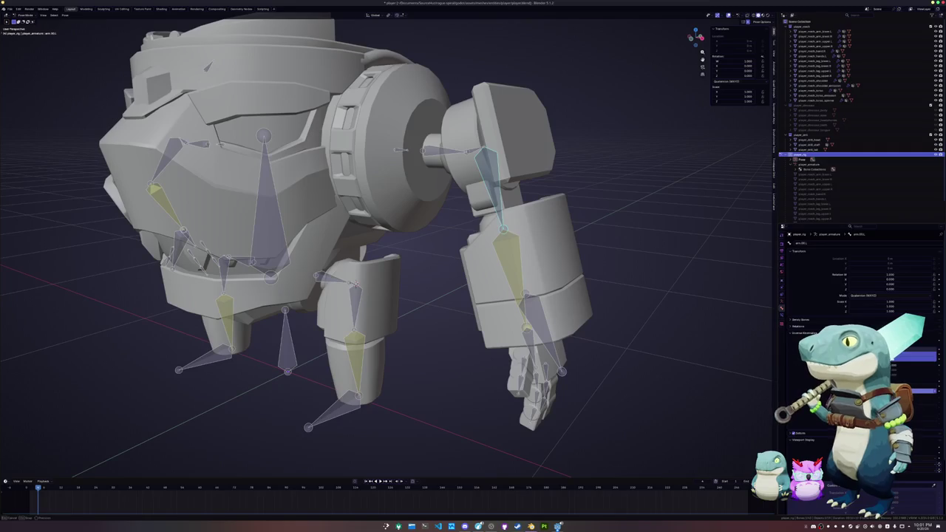
Adjust the forearm's Inverse Kinematics values in Bone Properties so the arm bends
{"action": "left_click", "coordinate": [912, 382]}
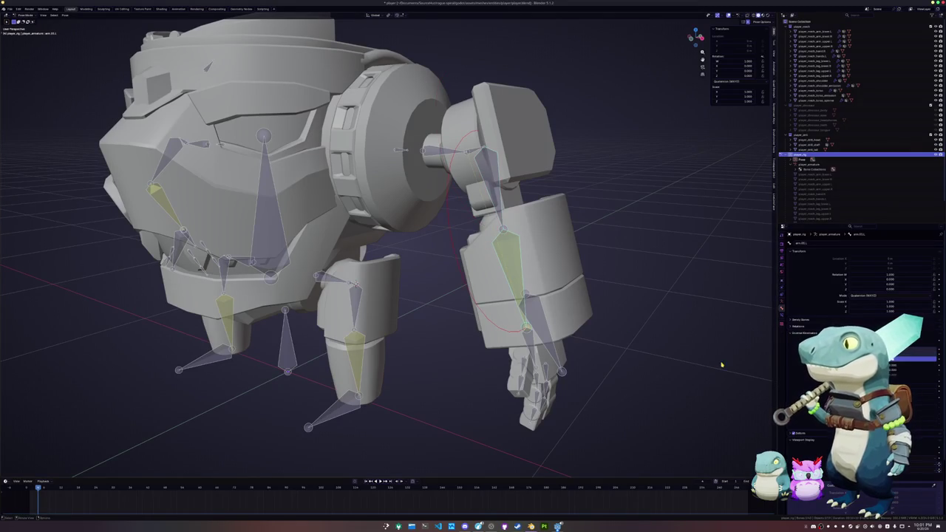
{"action": "left_click", "coordinate": [923, 392]}
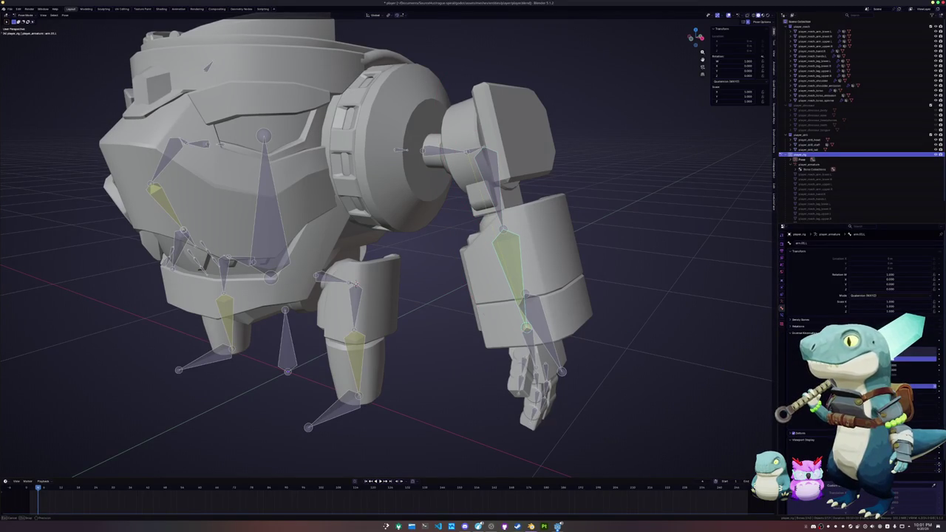
{"action": "left_click", "coordinate": [929, 386]}
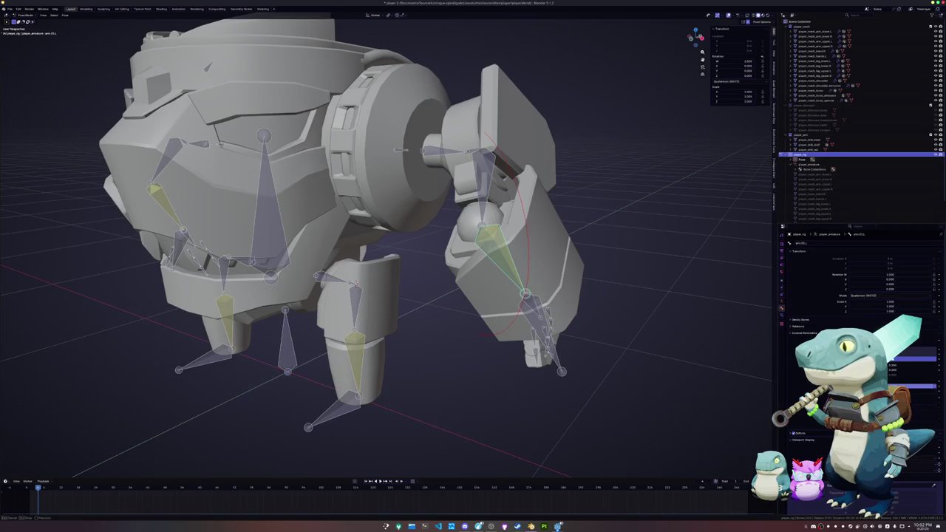
{"action": "left_click", "coordinate": [930, 386]}
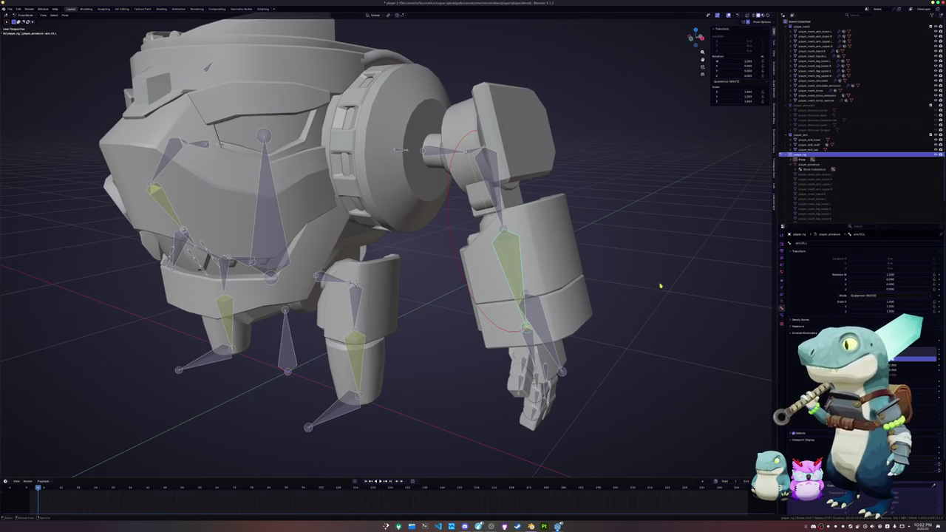
{"action": "left_click", "coordinate": [929, 390]}
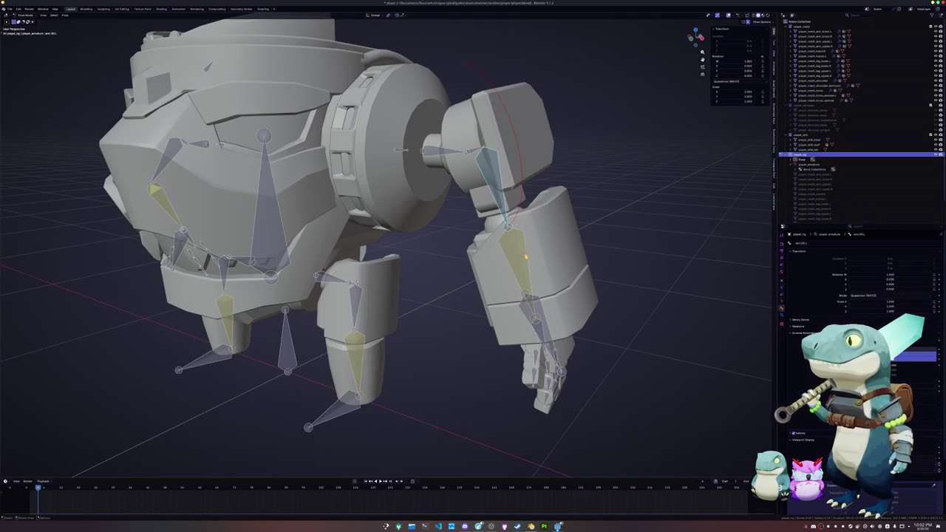
Reselect the arm.01.L forearm bone, then select the ik.arm.target.L hand target
{"action": "middle_click_drag", "start_coordinate": [525, 256], "coordinate": [381, 273]}
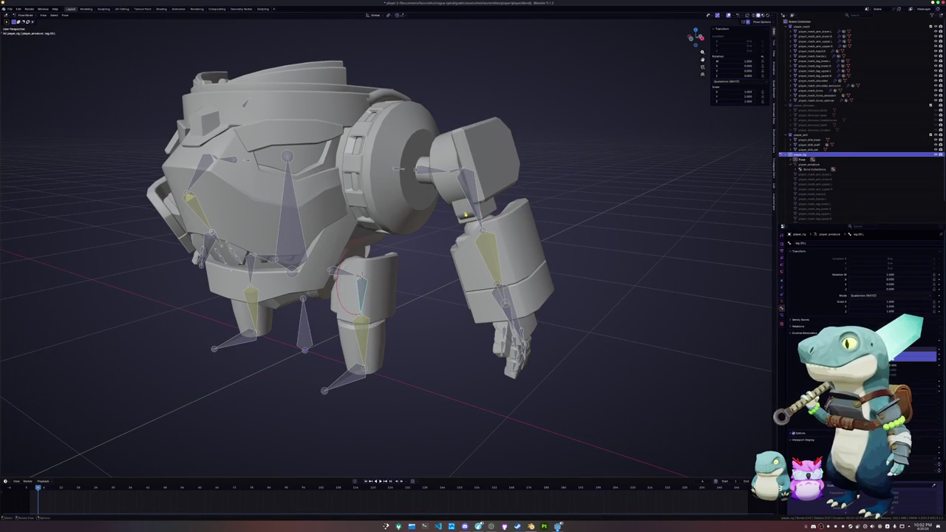
{"action": "left_click", "coordinate": [490, 256]}
{"action": "left_click", "coordinate": [362, 331]}
{"action": "left_click", "coordinate": [438, 289]}
{"action": "left_click", "coordinate": [496, 270]}
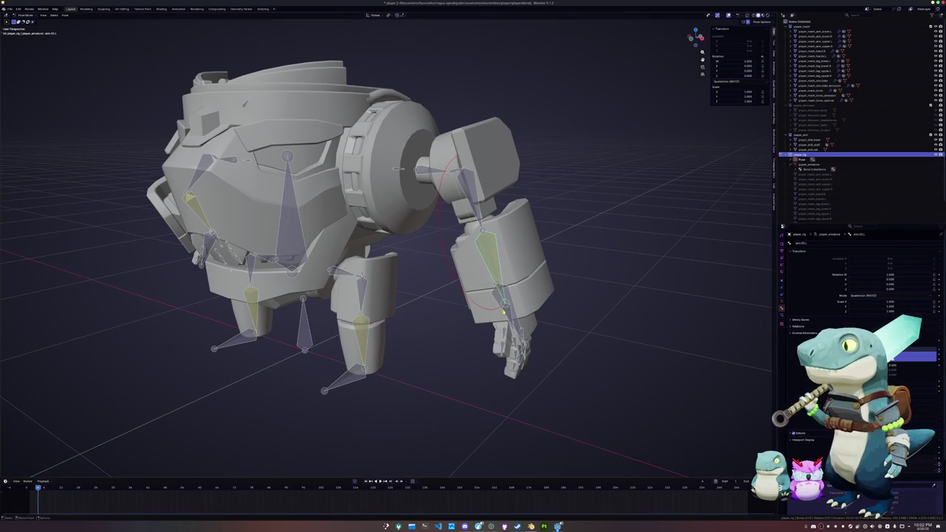
{"action": "left_click", "coordinate": [517, 319]}
Move the left hand IK target vertically along Z and view the robot from the front
{"action": "key", "text": "g"}
{"action": "key", "text": "shift+z"}
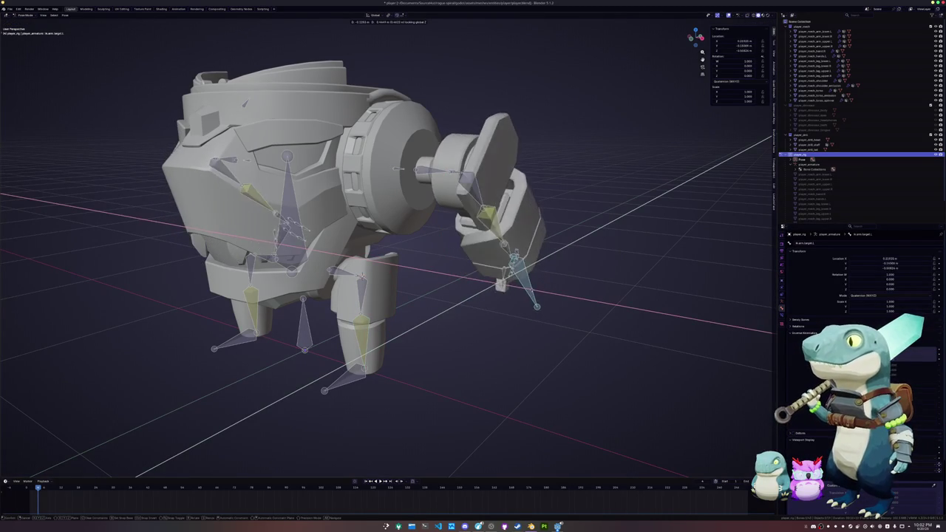
{"action": "left_click", "coordinate": [521, 322]}
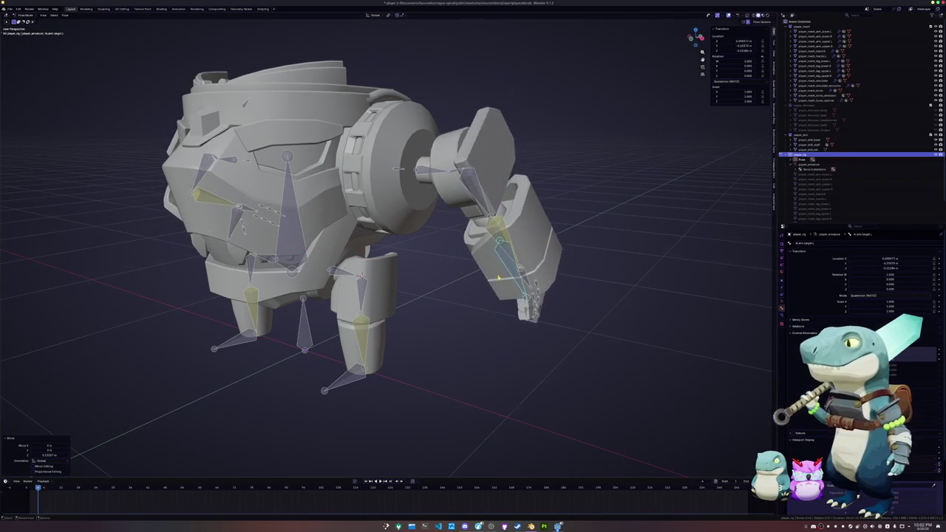
{"action": "middle_click_drag", "start_coordinate": [384, 259], "coordinate": [473, 251]}
{"action": "mouse_move", "coordinate": [421, 296]}
{"action": "middle_mouse_down"}
{"action": "mouse_move", "coordinate": [473, 251]}
{"action": "mouse_move", "coordinate": [502, 264]}
{"action": "middle_mouse_up"}
Rotate the upper-arm bone around global X, then cancel a second X rotation
{"action": "left_click", "coordinate": [447, 207]}
{"action": "key", "text": "r"}
{"action": "key", "text": "x"}
{"action": "left_click", "coordinate": [473, 248]}
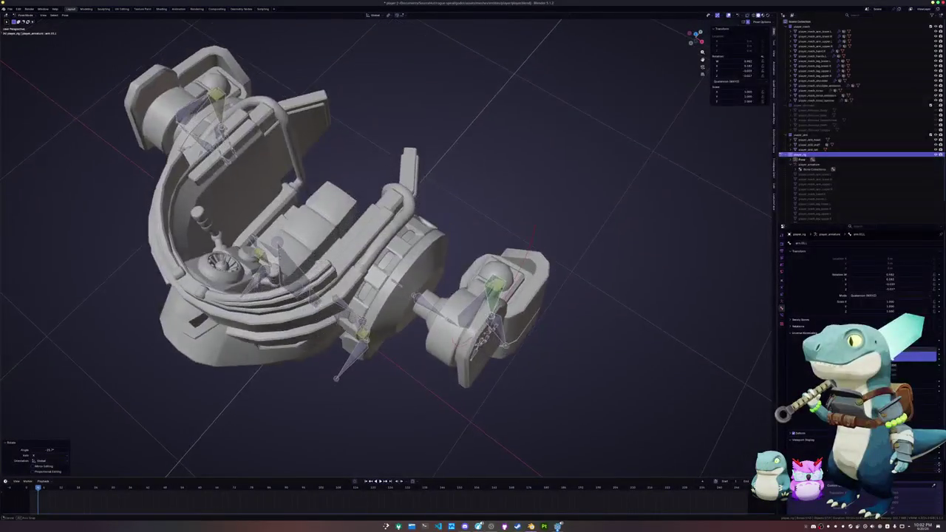
{"action": "key", "text": "r"}
{"action": "key", "text": "x"}
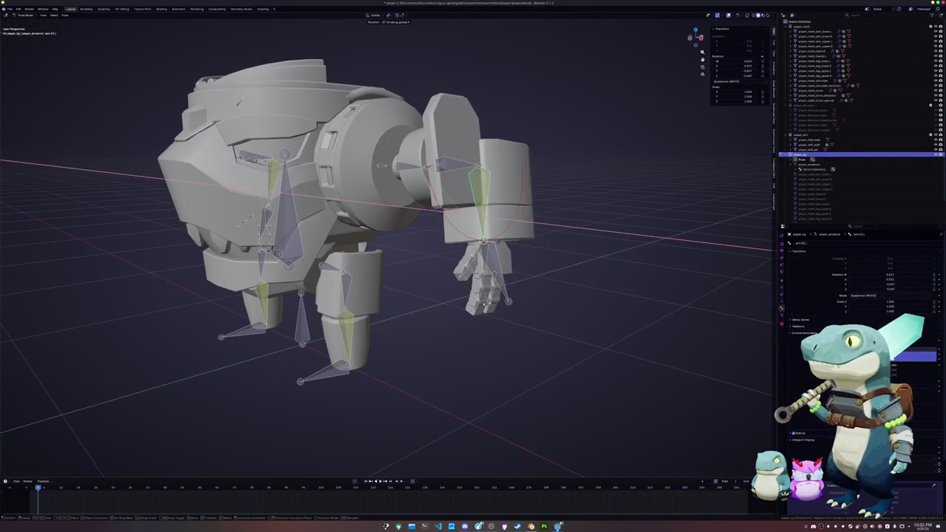
{"action": "key", "text": "Escape"}
Toggle into Edit Mode and back to Pose Mode, then test and cancel another X rotation
{"action": "key", "text": "Tab"}
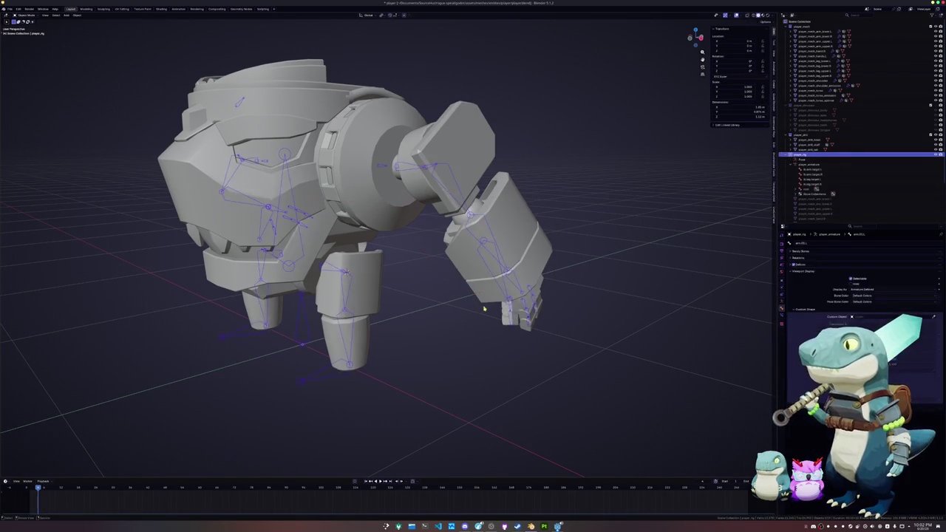
{"action": "key", "text": "Tab"}
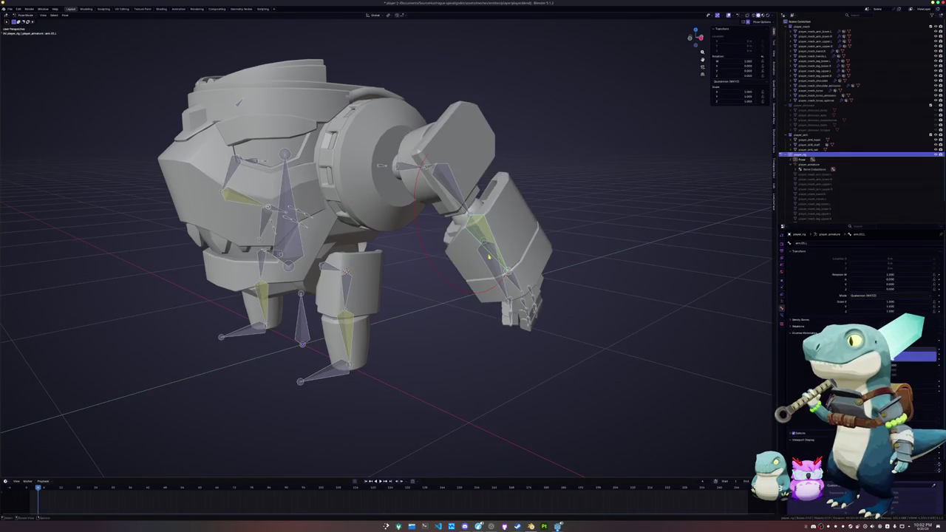
{"action": "key", "text": "r"}
{"action": "key", "text": "x"}
{"action": "key", "text": "x"}
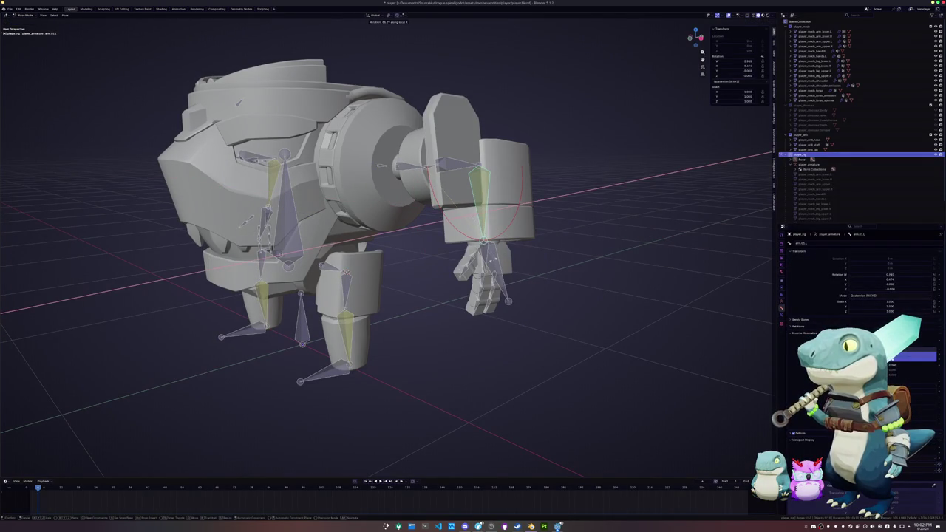
{"action": "right_click", "coordinate": [529, 281]}
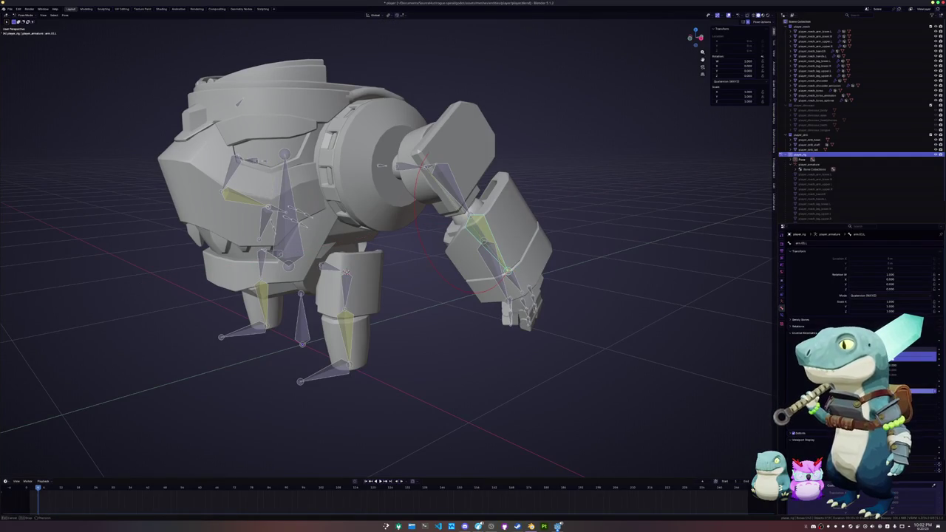
{"action": "key", "text": "ctrl+z"}
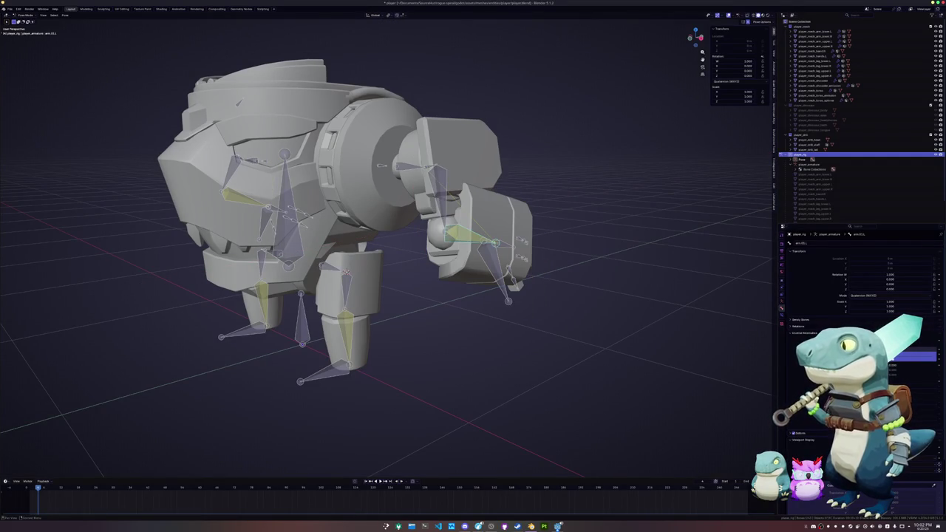
{"action": "key", "text": "ctrl+shift+z"}
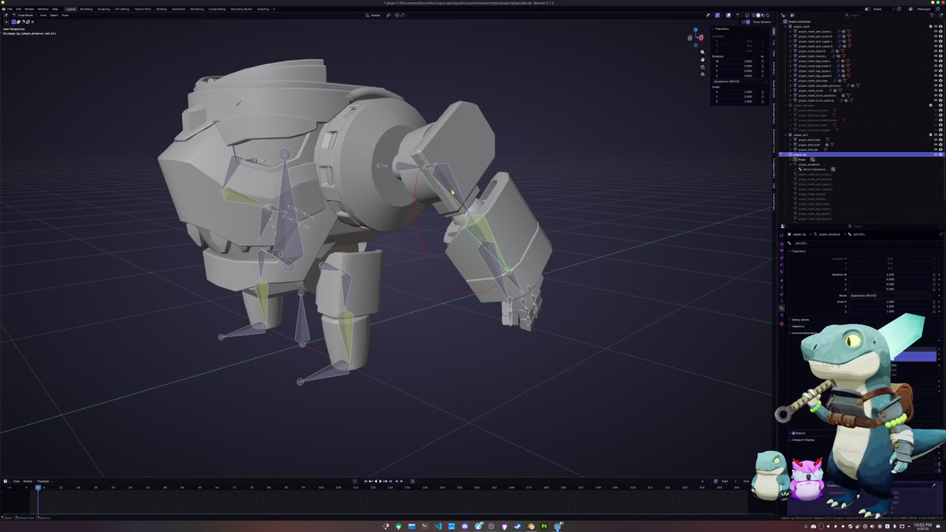
Rotate the shoulder.pivot.L bone around its Z axis to bend the arm down
{"action": "scroll", "coordinate": [385, 244], "scroll_direction": "up", "scroll_amount": 3}
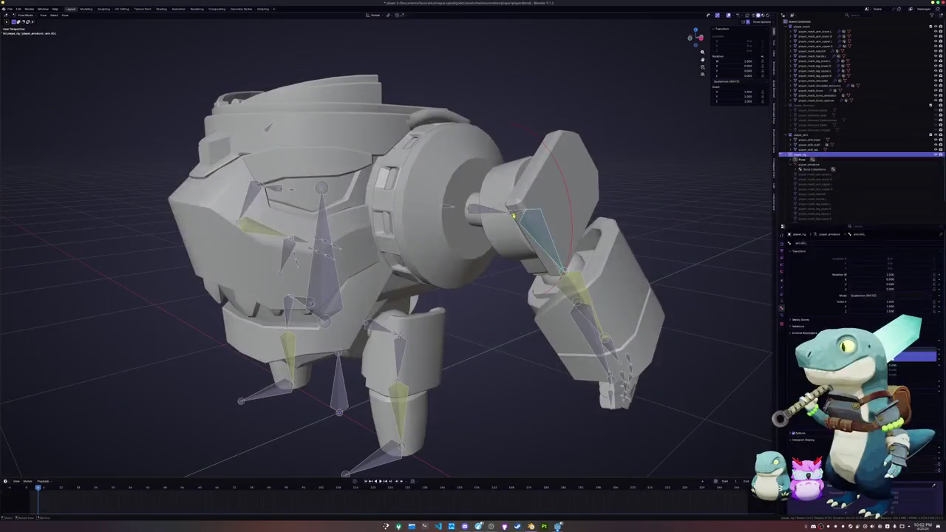
{"action": "left_click", "coordinate": [513, 215]}
{"action": "key", "text": "r"}
{"action": "key", "text": "z"}
{"action": "key", "text": "z"}
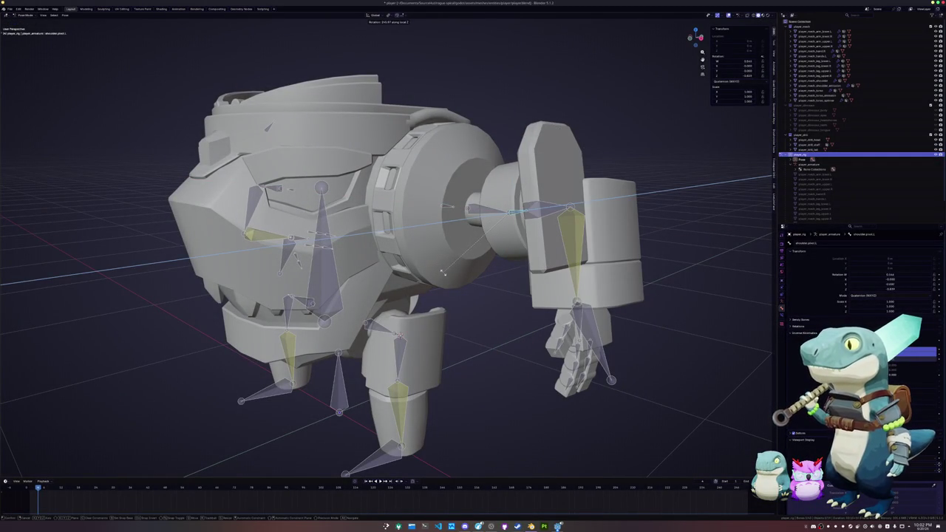
{"action": "left_click", "coordinate": [444, 274]}
{"action": "middle_click_drag", "start_coordinate": [443, 273], "coordinate": [657, 307]}
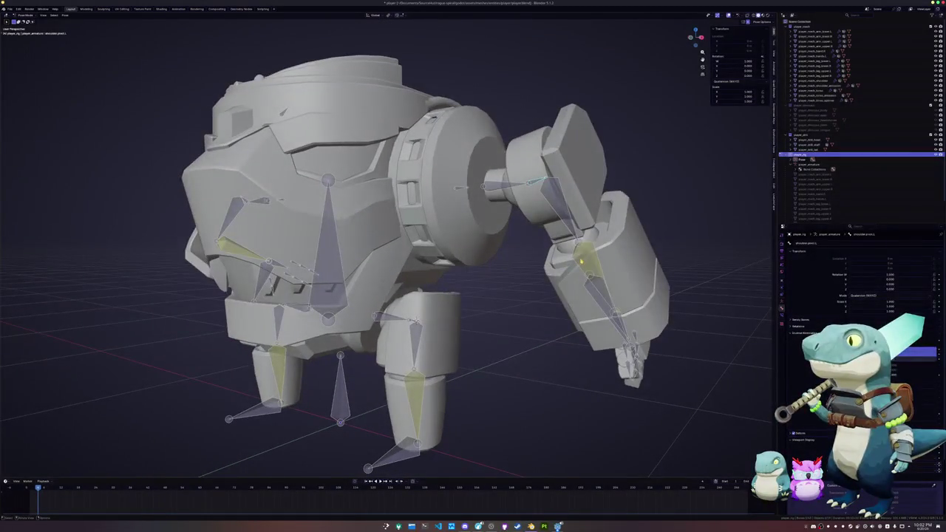
Toggle the IK constraint's Rotation option on and off in Bone Constraints
{"action": "left_click", "coordinate": [783, 315]}
{"action": "left_click", "coordinate": [850, 304]}
{"action": "left_click", "coordinate": [851, 304]}
{"action": "left_click", "coordinate": [851, 304]}
{"action": "left_click", "coordinate": [851, 303]}
{"action": "left_click", "coordinate": [851, 304]}
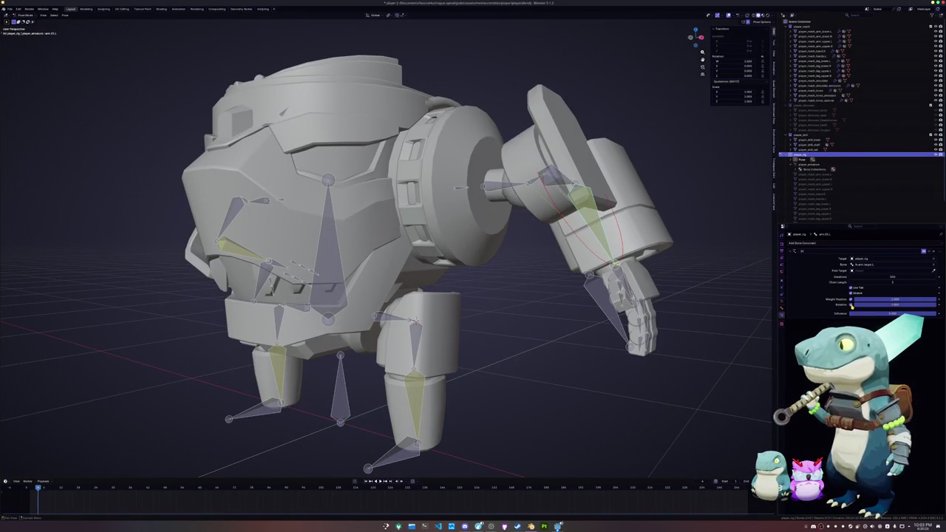
Move the arm IK target along global X, then along global Z
{"action": "middle_click_drag", "start_coordinate": [443, 258], "coordinate": [487, 251]}
{"action": "key", "text": "g"}
{"action": "key", "text": "x"}
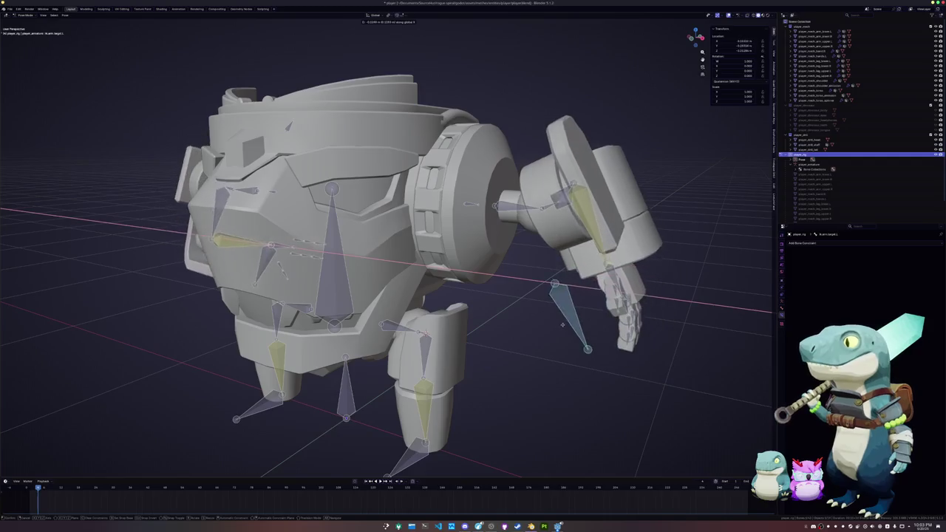
{"action": "key", "text": "Return"}
{"action": "key", "text": "g"}
{"action": "key", "text": "z"}
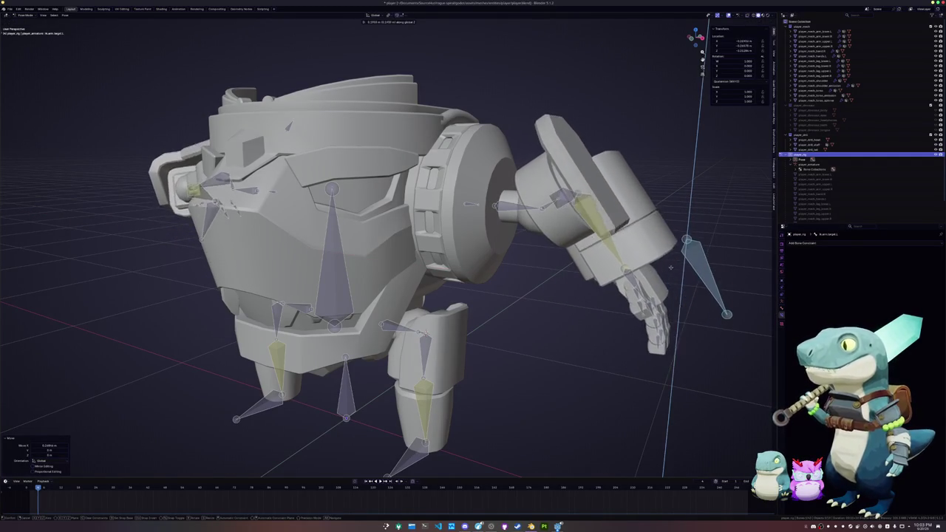
{"action": "key", "text": "Return"}
Toggle the arm bone's IK Rotation option, then move the IK target outward along X
{"action": "left_click", "coordinate": [623, 262]}
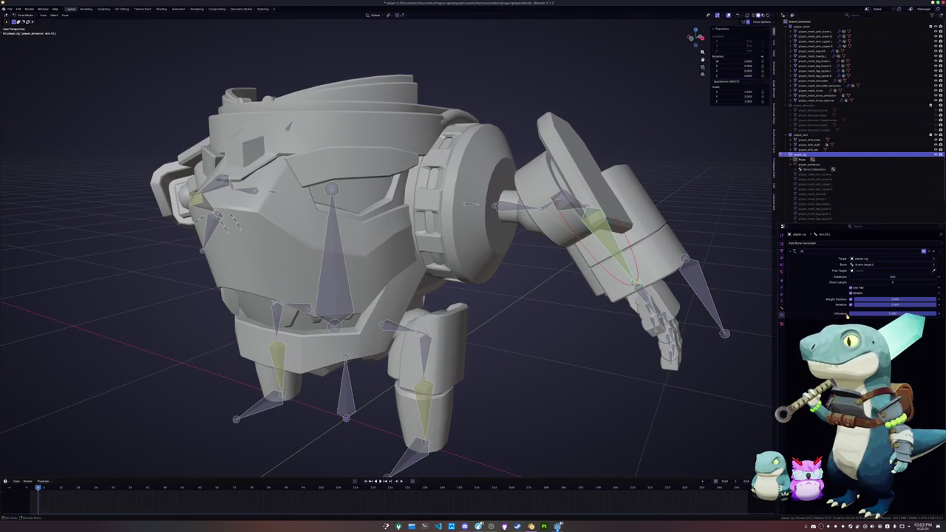
{"action": "left_click", "coordinate": [851, 305]}
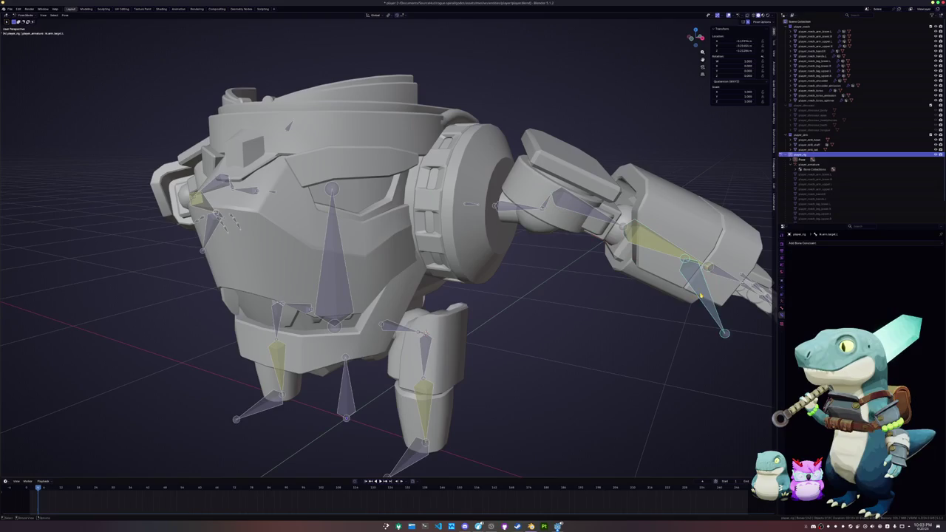
{"action": "left_click", "coordinate": [732, 300]}
{"action": "key", "text": "g"}
{"action": "key", "text": "x"}
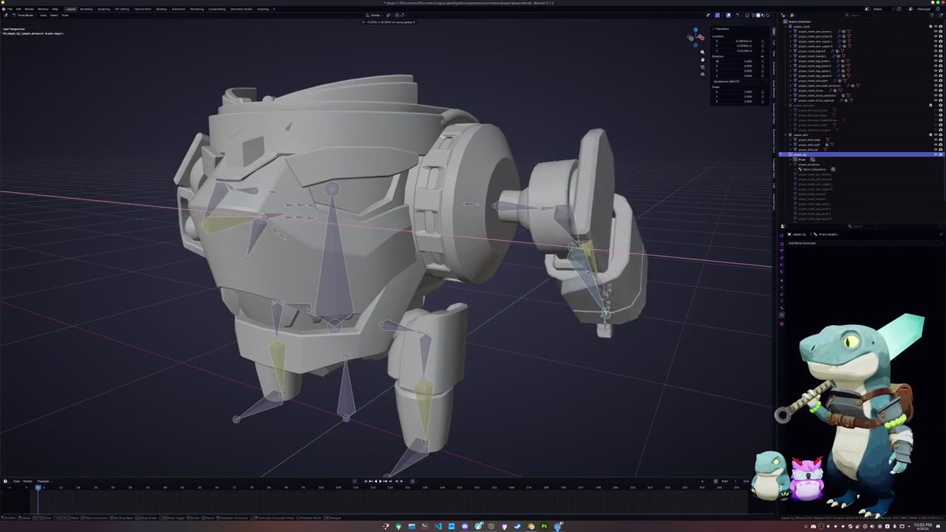
{"action": "left_click", "coordinate": [681, 320]}
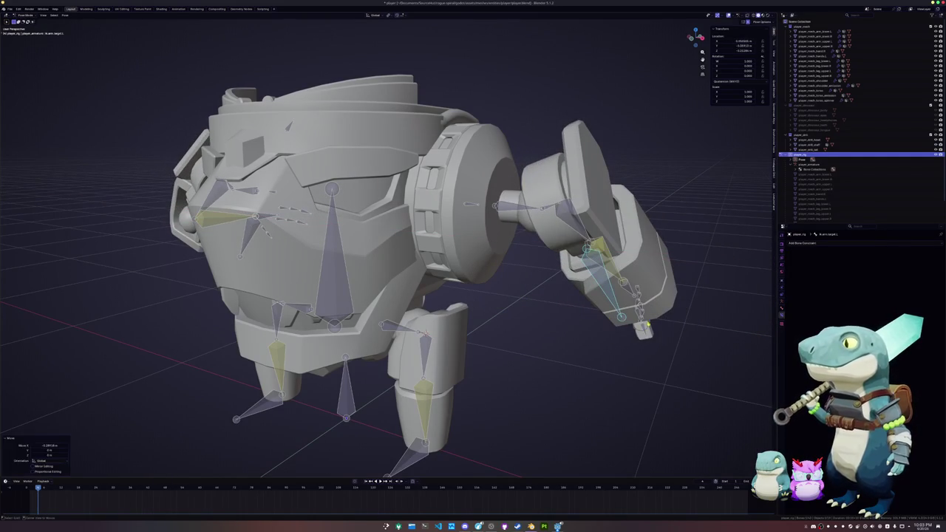
Move the arm IK target back inward along X
{"action": "scroll", "coordinate": [681, 319], "scroll_direction": "down", "scroll_amount": 3}
{"action": "key", "text": "g"}
{"action": "key", "text": "x"}
{"action": "left_click", "coordinate": [583, 344]}
Lower the arm IK target along Z, reposition it on Z again, and reselect the arm bone
{"action": "key", "text": "g"}
{"action": "key", "text": "y"}
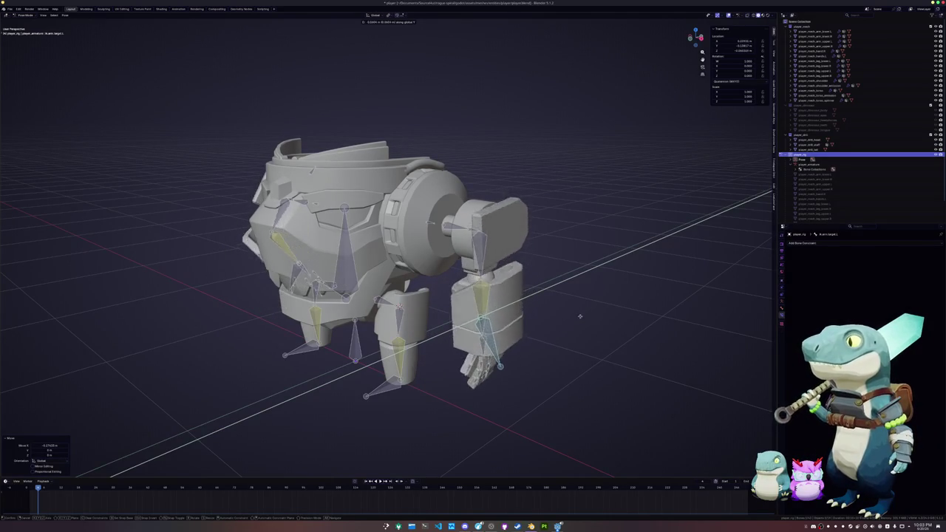
{"action": "key", "text": "z"}
{"action": "left_click", "coordinate": [587, 332]}
{"action": "key", "text": "z"}
{"action": "left_click", "coordinate": [600, 279]}
{"action": "left_click", "coordinate": [508, 299]}
{"action": "scroll", "coordinate": [507, 298], "scroll_direction": "up", "scroll_amount": 1}
{"action": "scroll", "coordinate": [565, 322], "scroll_direction": "up", "scroll_amount": 1}
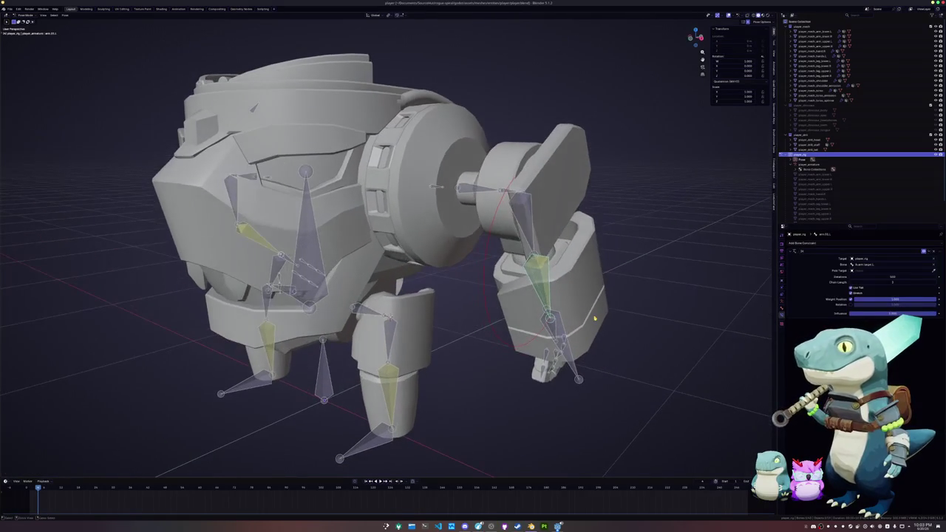
{"action": "scroll", "coordinate": [630, 263], "scroll_direction": "up", "scroll_amount": 1}
{"action": "scroll", "coordinate": [665, 251], "scroll_direction": "up", "scroll_amount": 1}
{"action": "left_click", "coordinate": [782, 309]}
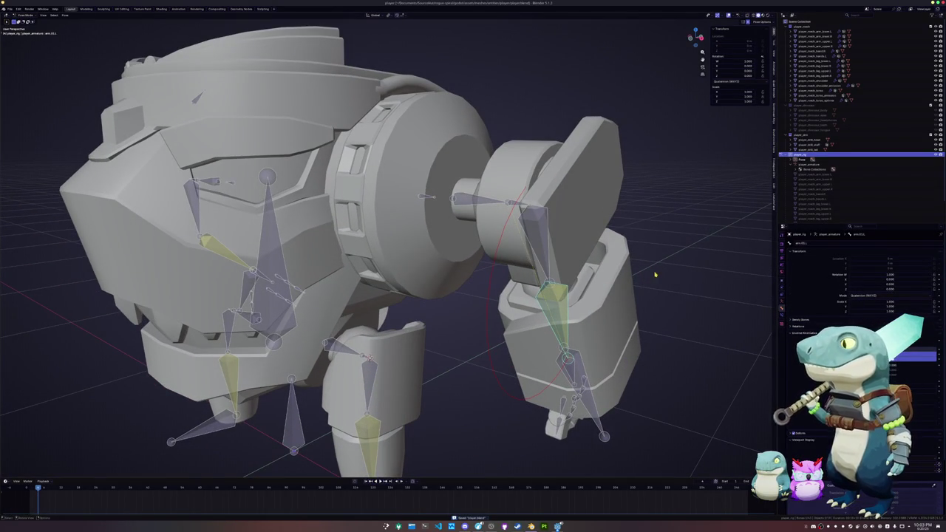
{"action": "left_click", "coordinate": [546, 266]}
{"action": "left_click", "coordinate": [554, 300]}
{"action": "left_click", "coordinate": [546, 265]}
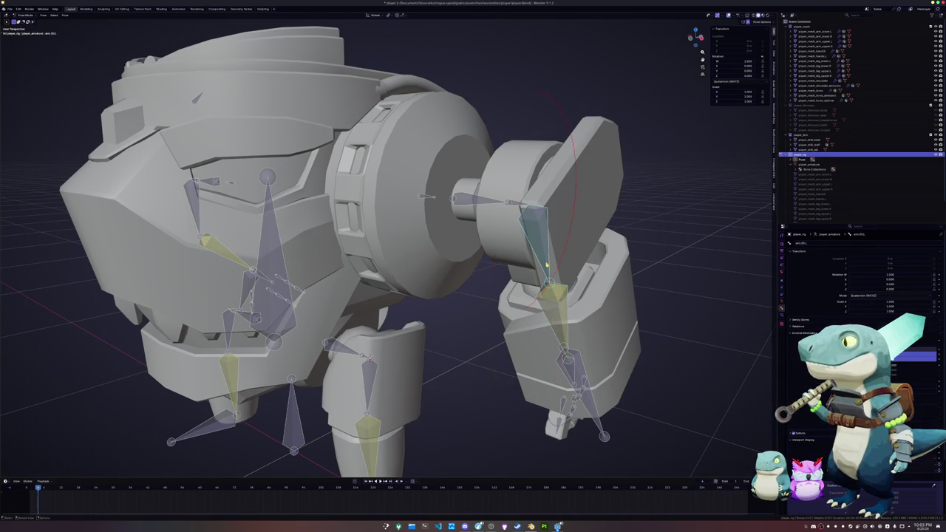
{"action": "left_click", "coordinate": [517, 207]}
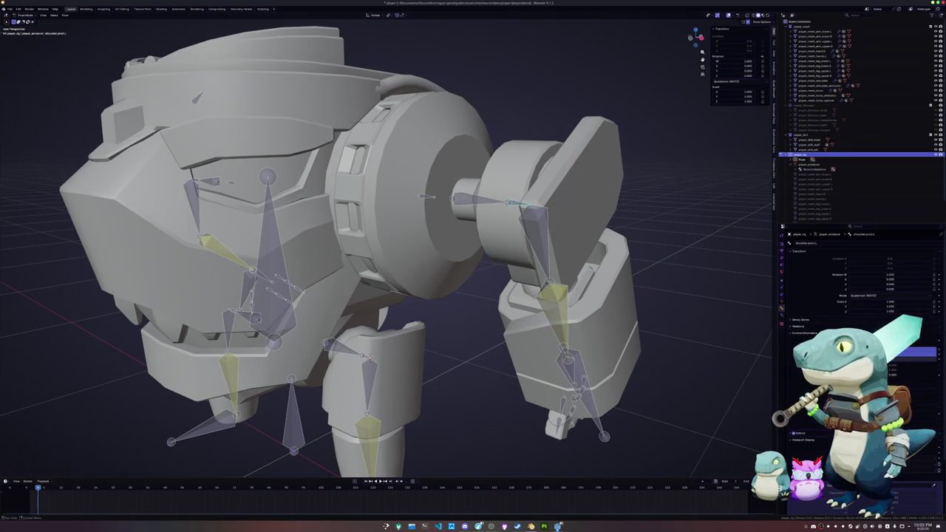
{"action": "key", "text": "alt+r"}
{"action": "key", "text": "ctrl+z"}
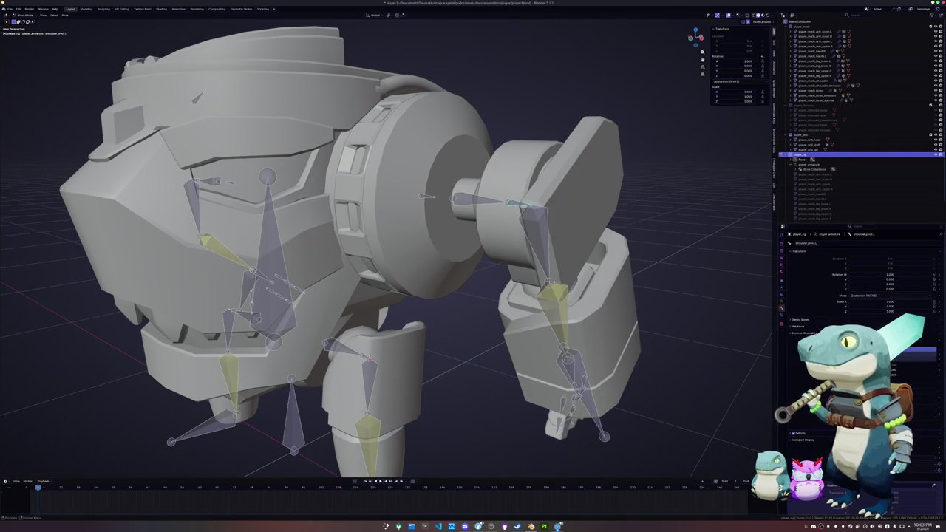
{"action": "middle_click_drag", "start_coordinate": [688, 301], "coordinate": [668, 295]}
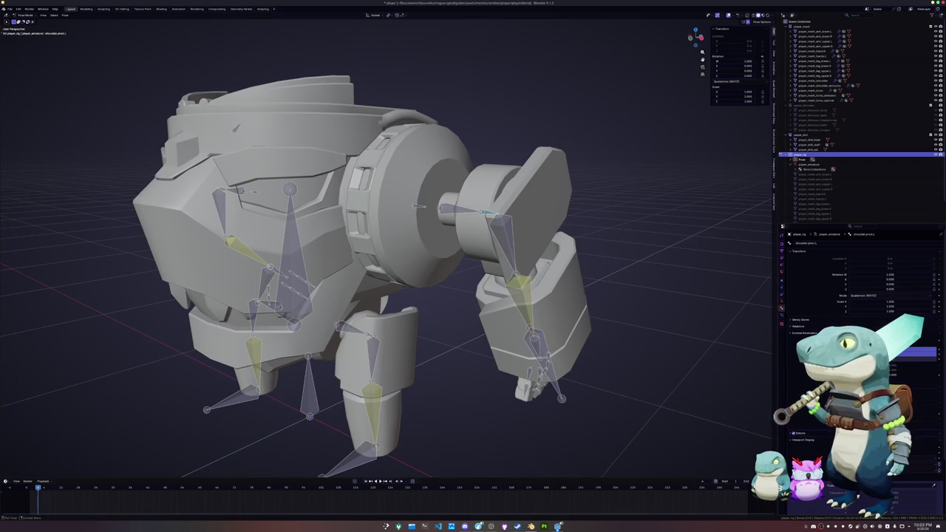
{"action": "scroll", "coordinate": [933, 420], "scroll_direction": "down", "scroll_amount": 3}
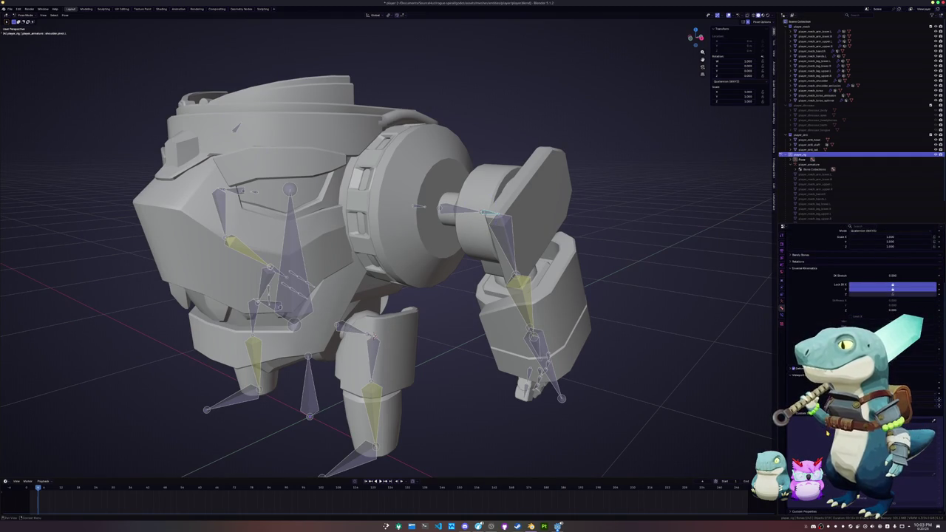
{"action": "left_click", "coordinate": [783, 303]}
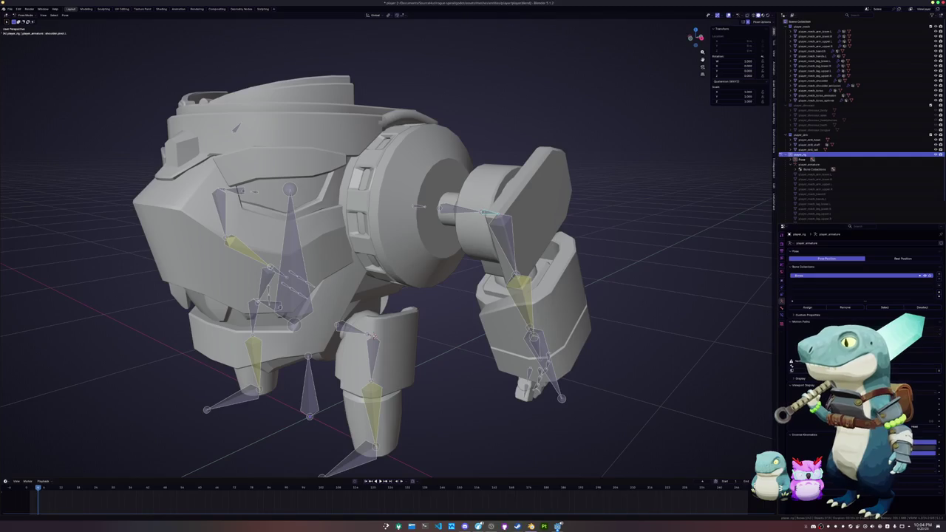
{"action": "left_click", "coordinate": [782, 318]}
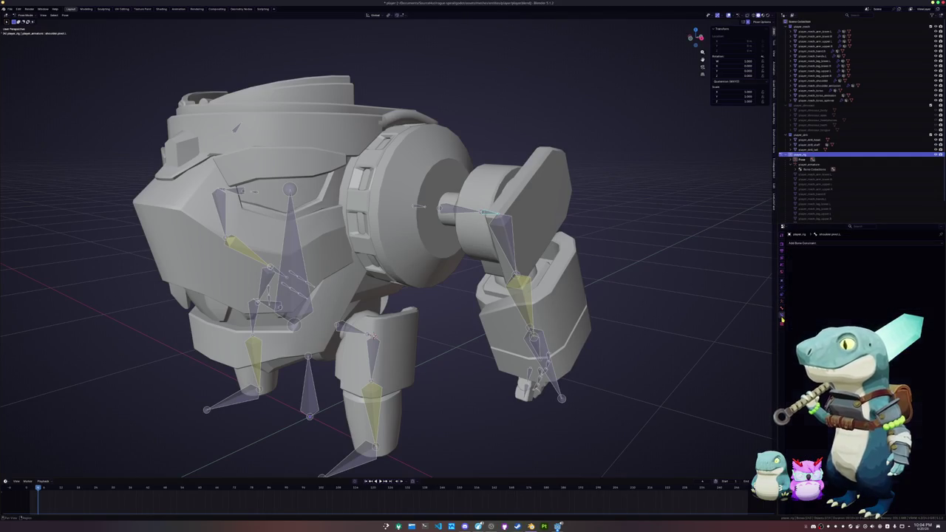
{"action": "left_click", "coordinate": [782, 311]}
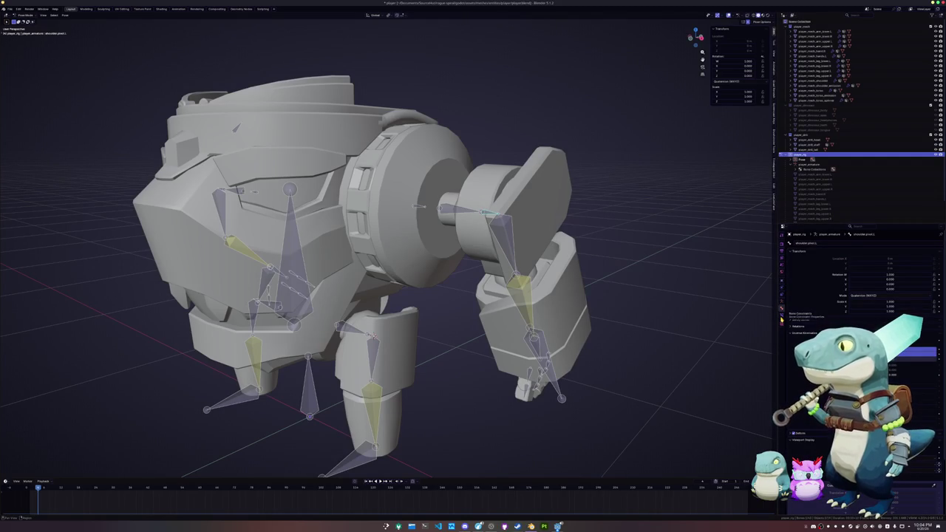
{"action": "left_click", "coordinate": [507, 241]}
{"action": "key", "text": "ctrl+z"}
{"action": "key", "text": "ctrl+z"}
{"action": "key", "text": "ctrl+shift+z"}
{"action": "key", "text": "ctrl+shift+z"}
{"action": "key", "text": "ctrl+z"}
{"action": "key", "text": "ctrl+shift+z"}
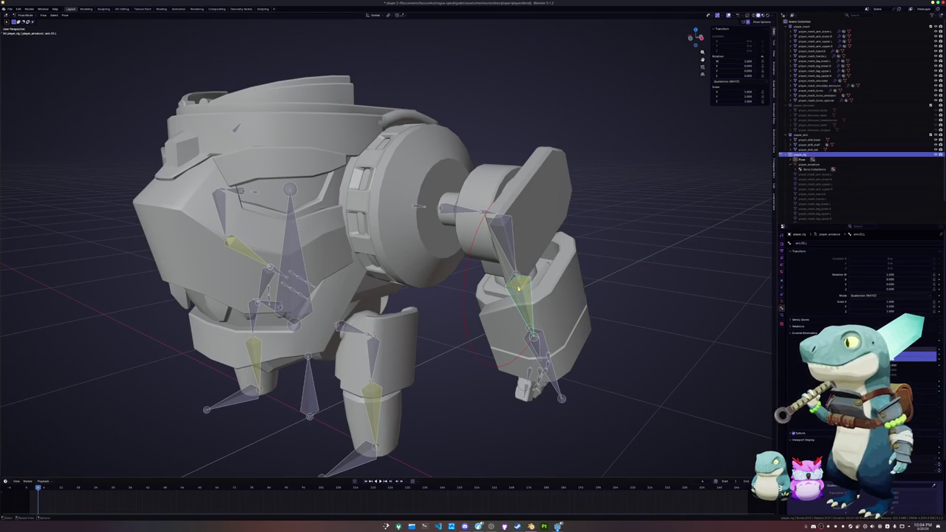
Rotate the arm.01.L bone around X into several poses, undoing the last one
{"action": "key", "text": "r"}
{"action": "key", "text": "x"}
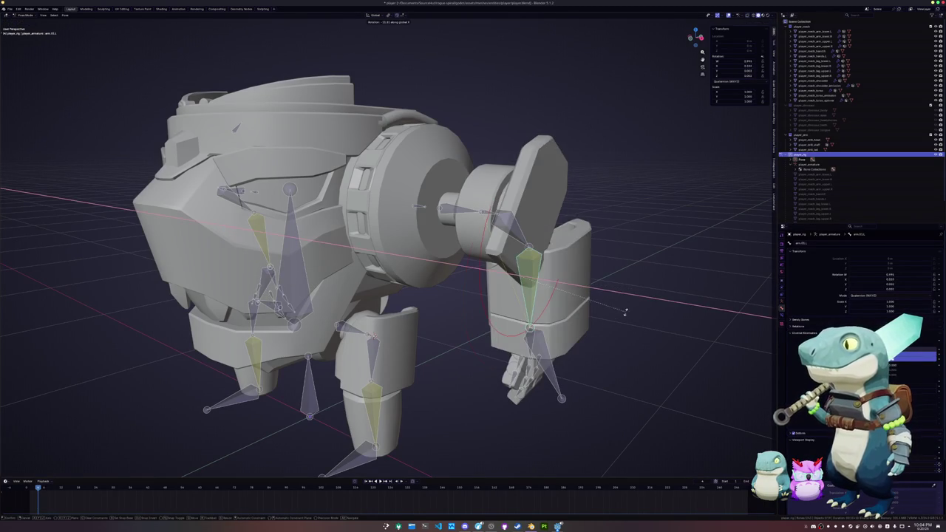
{"action": "left_click", "coordinate": [594, 333]}
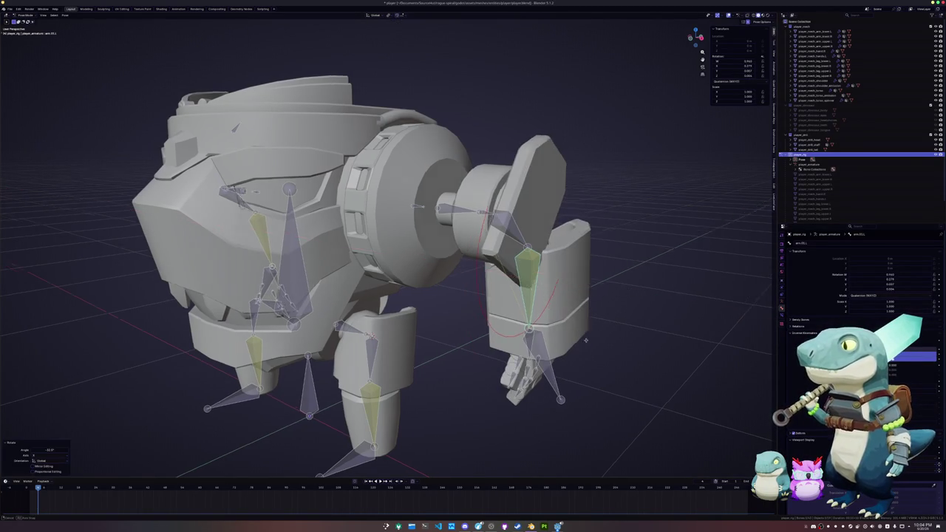
{"action": "middle_click_drag", "start_coordinate": [594, 333], "coordinate": [573, 338]}
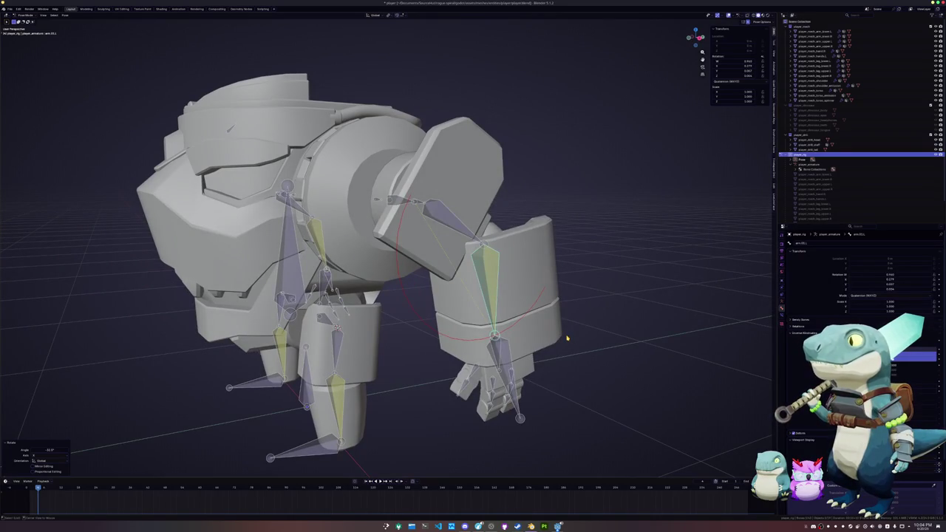
{"action": "key", "text": "r"}
{"action": "key", "text": "x"}
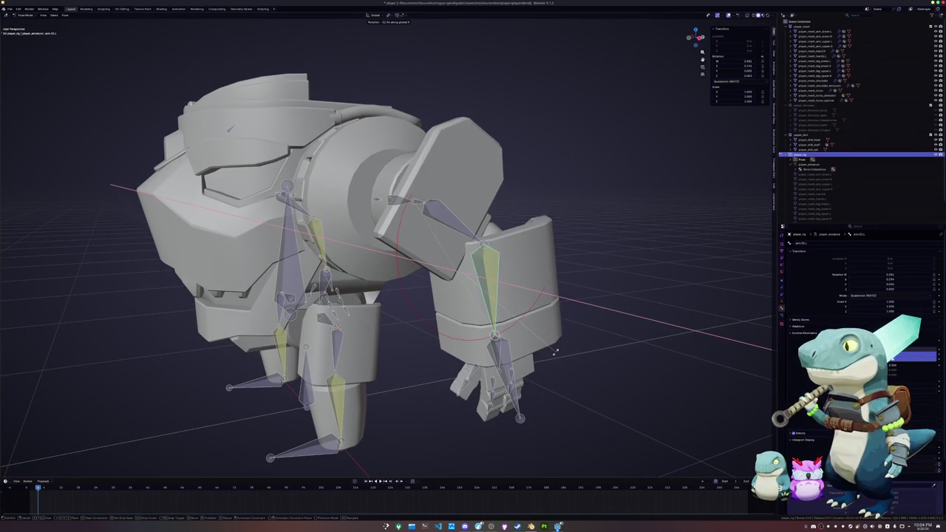
{"action": "left_click", "coordinate": [372, 297]}
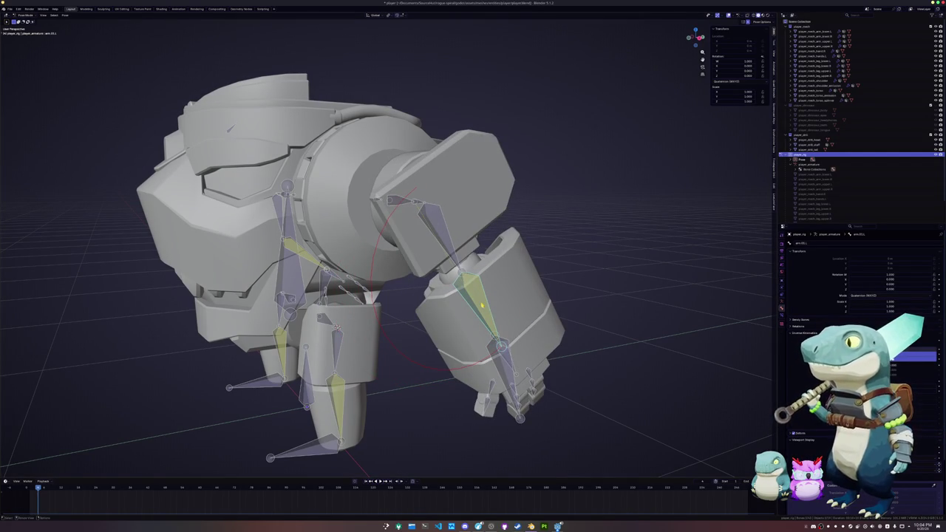
{"action": "key", "text": "x"}
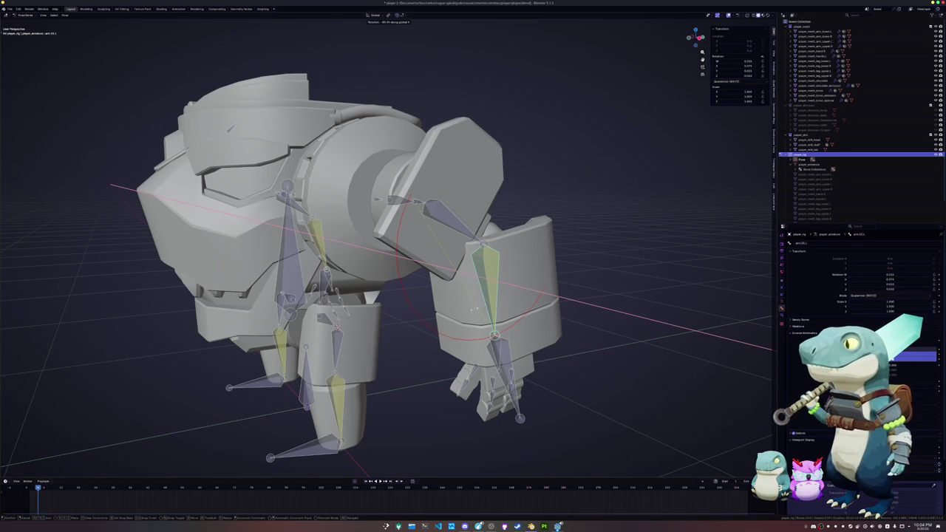
{"action": "left_click", "coordinate": [424, 318]}
{"action": "mouse_move", "coordinate": [424, 318]}
{"action": "middle_mouse_down"}
{"action": "mouse_move", "coordinate": [457, 320]}
{"action": "mouse_move", "coordinate": [465, 344]}
{"action": "middle_mouse_up"}
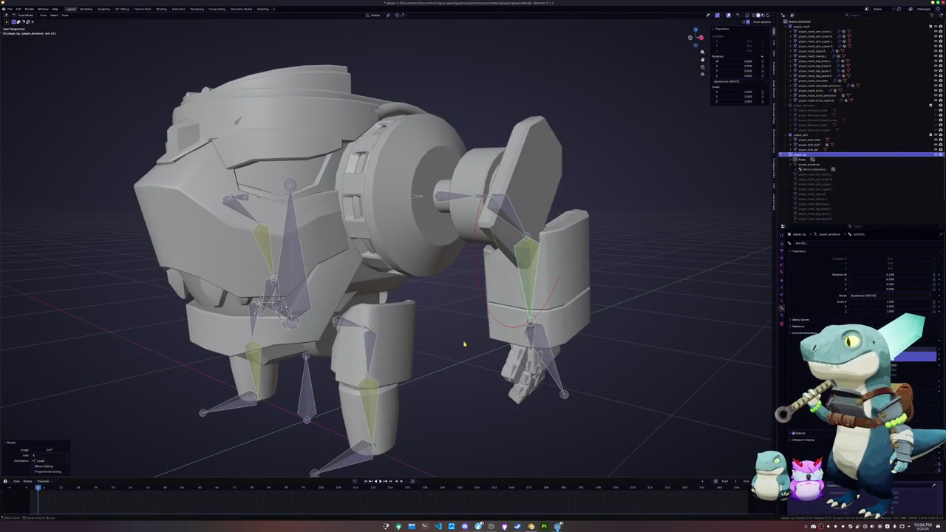
{"action": "key", "text": "ctrl+z"}
{"action": "key", "text": "ctrl+z"}
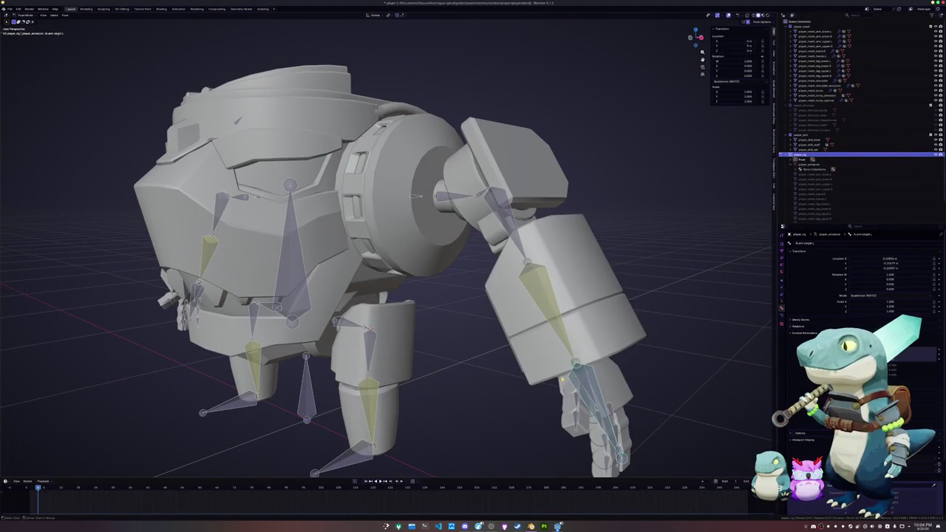
Select arm.01.L and cycle the armature through Object and Edit Mode back to Pose Mode
{"action": "middle_click_drag", "start_coordinate": [561, 378], "coordinate": [458, 287]}
{"action": "left_click", "coordinate": [478, 319]}
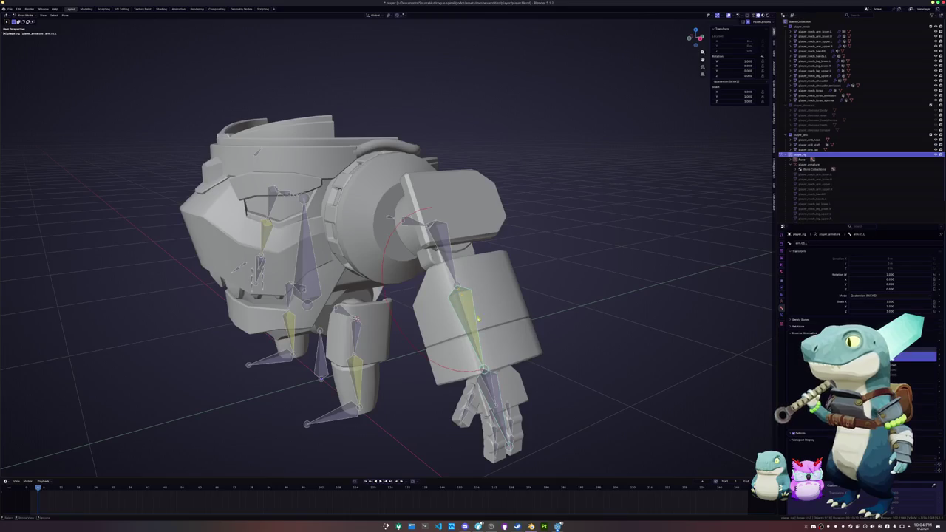
{"action": "middle_click_drag", "start_coordinate": [487, 331], "coordinate": [481, 335]}
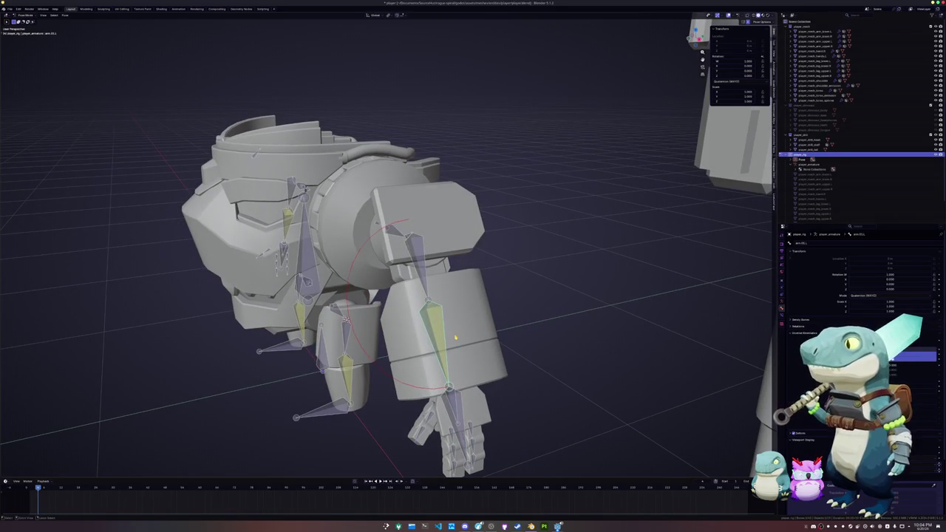
{"action": "key", "text": "ctrl+Tab"}
{"action": "middle_click_drag", "start_coordinate": [360, 358], "coordinate": [342, 347]}
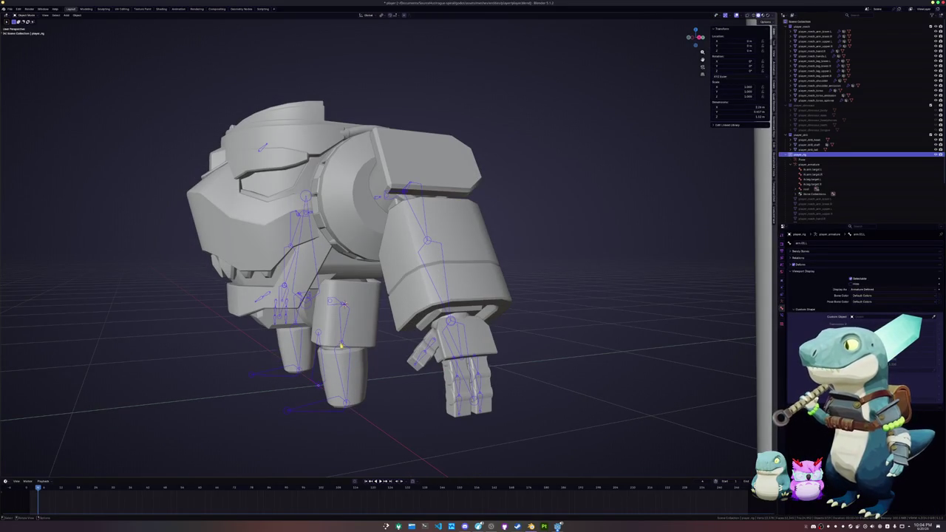
{"action": "key", "text": "Tab"}
{"action": "left_click", "coordinate": [325, 402]}
{"action": "key", "text": "ctrl+Tab"}
{"action": "left_click", "coordinate": [328, 429]}
Lift the foot IK target along Y to test the leg, then undo to reset it
{"action": "key", "text": "g"}
{"action": "key", "text": "y"}
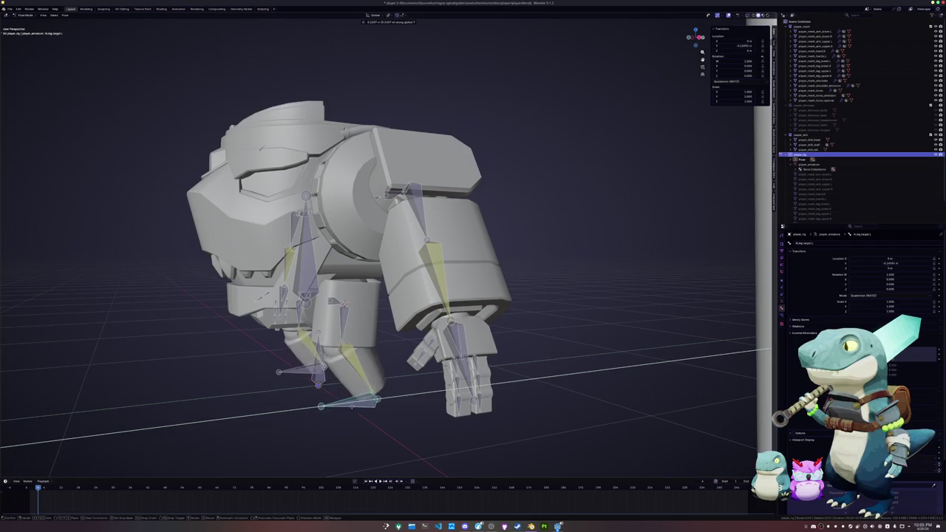
{"action": "left_click", "coordinate": [365, 318]}
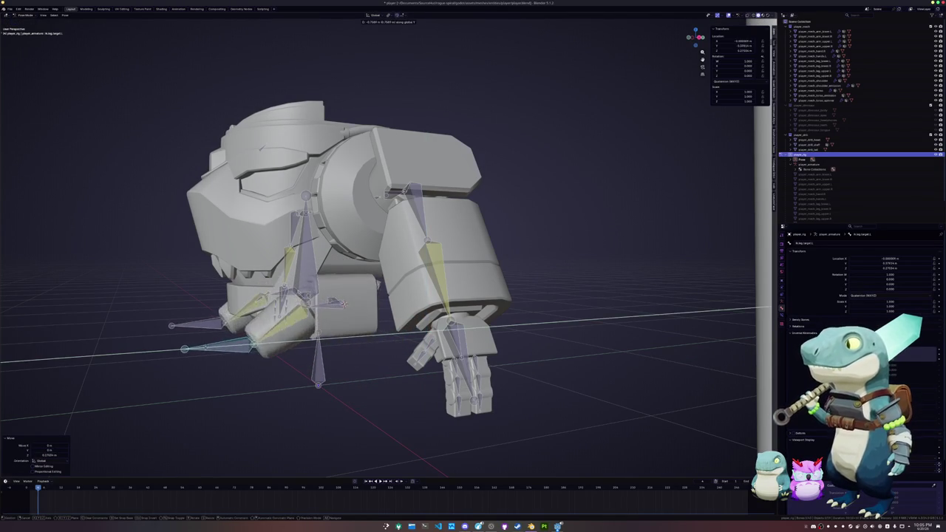
{"action": "left_click", "coordinate": [311, 368]}
{"action": "key", "text": "ctrl+z"}
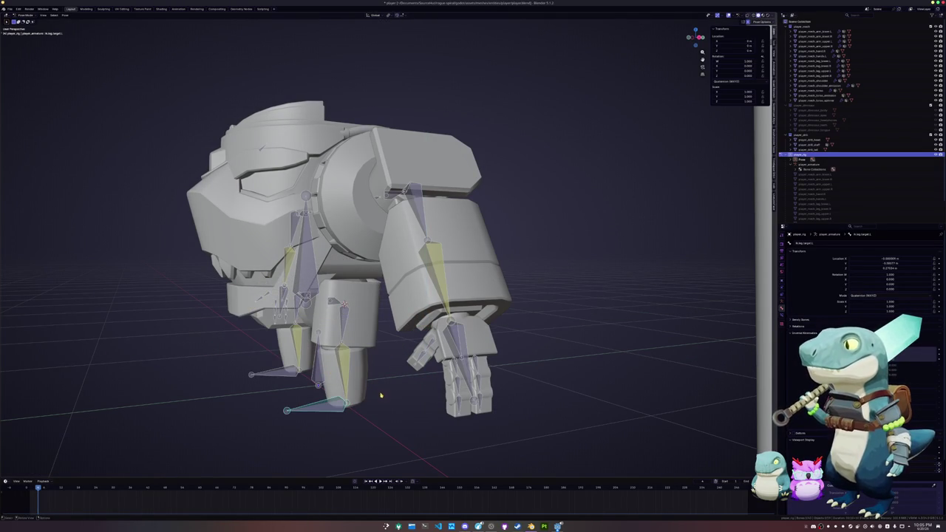
{"action": "middle_click_drag", "start_coordinate": [380, 396], "coordinate": [386, 395]}
In Object Mode, select the lower-arm mesh and then the hands mesh
{"action": "key", "text": "ctrl+Tab"}
{"action": "left_click", "coordinate": [443, 340]}
{"action": "middle_click_drag", "start_coordinate": [443, 340], "coordinate": [445, 337]}
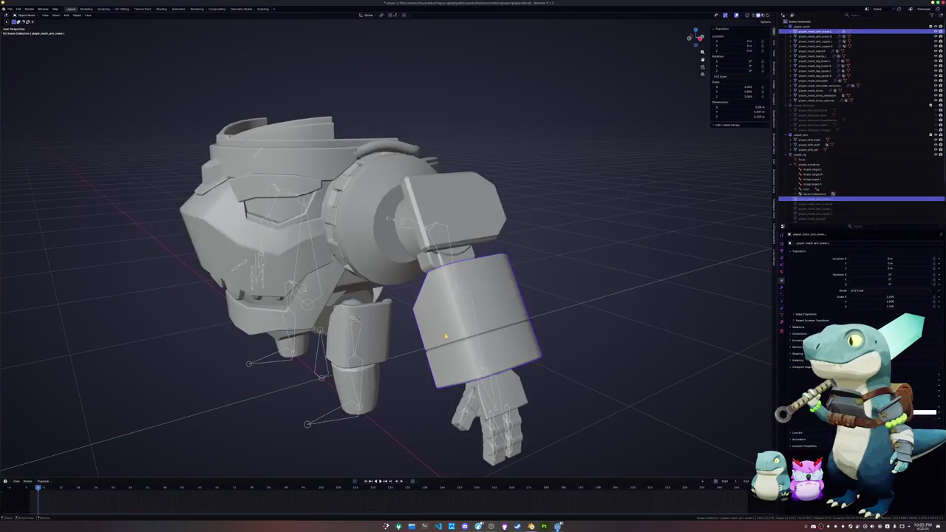
{"action": "left_click", "coordinate": [817, 55]}
{"action": "middle_click_drag", "start_coordinate": [443, 296], "coordinate": [517, 285]}
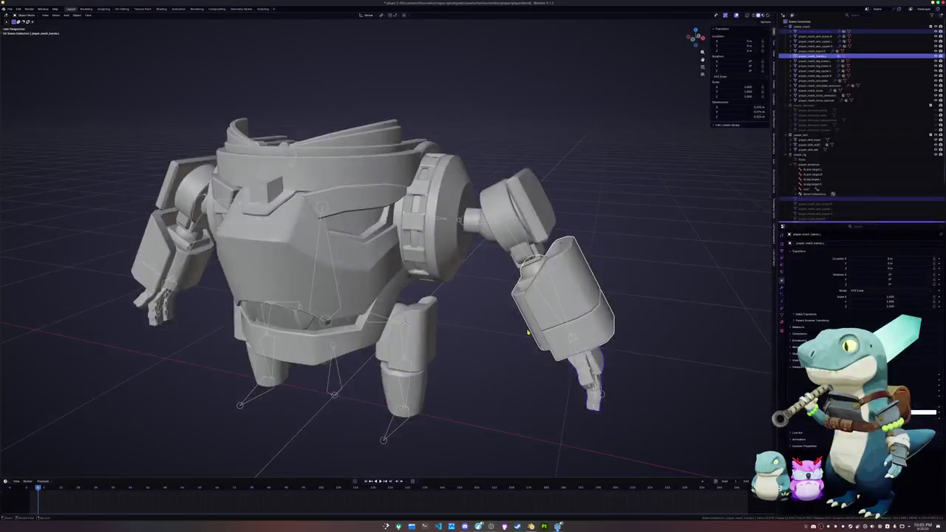
{"action": "scroll", "coordinate": [443, 296], "scroll_direction": "up", "scroll_amount": 2}
Select the rig in Pose Mode, pick shoulder.pivot.L, and switch to front view
{"action": "left_click", "coordinate": [571, 280]}
{"action": "key", "text": "ctrl+Tab"}
{"action": "left_click", "coordinate": [582, 289]}
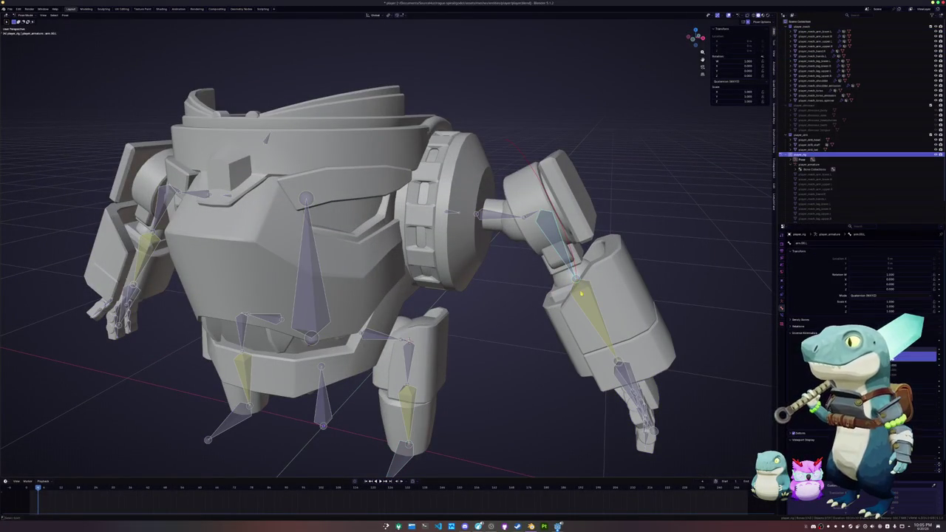
{"action": "scroll", "coordinate": [582, 288], "scroll_direction": "down", "scroll_amount": 2}
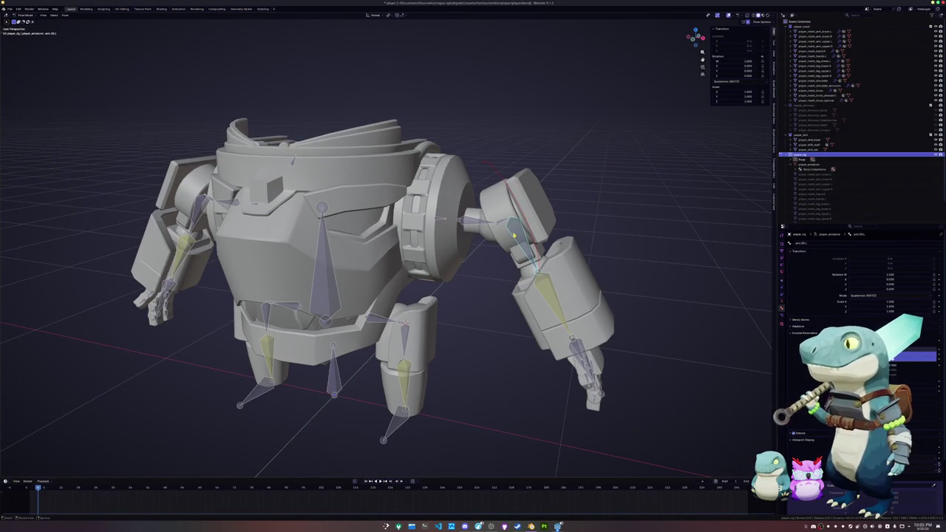
{"action": "left_click", "coordinate": [502, 222]}
{"action": "key", "text": "KP_1"}
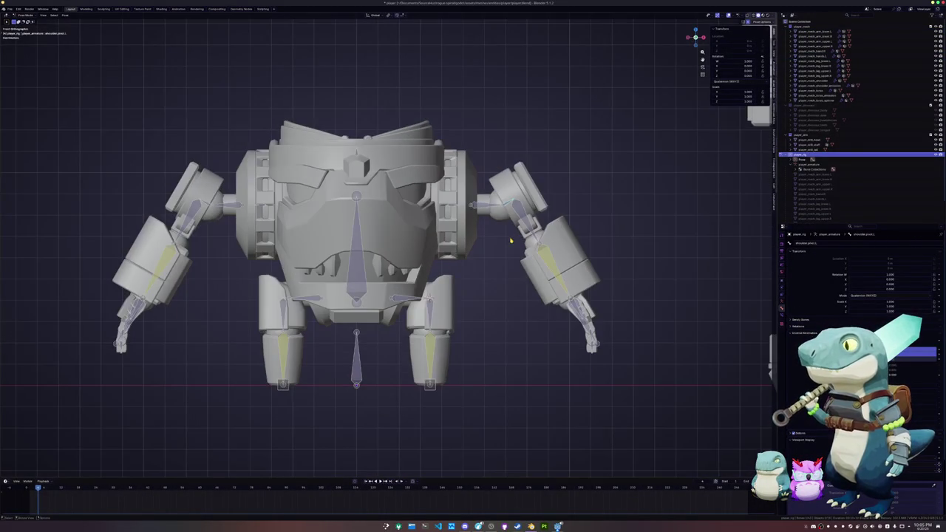
Select the right-arm bones and rotate them around the active bone to hang straight down
{"action": "middle_click_drag", "start_coordinate": [558, 204], "coordinate": [517, 208], "text": "shift"}
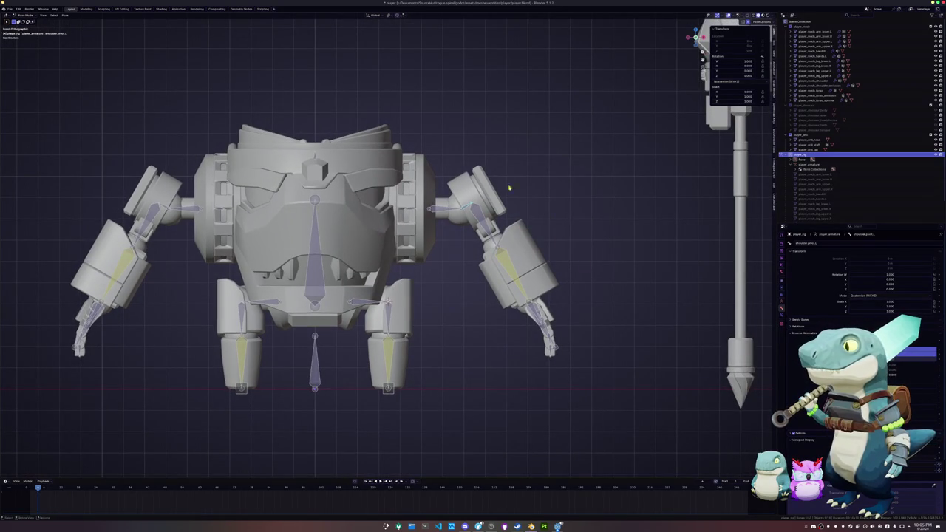
{"action": "left_click_drag", "start_coordinate": [597, 355], "coordinate": [481, 173]}
{"action": "scroll", "coordinate": [468, 164], "scroll_direction": "up", "scroll_amount": 1}
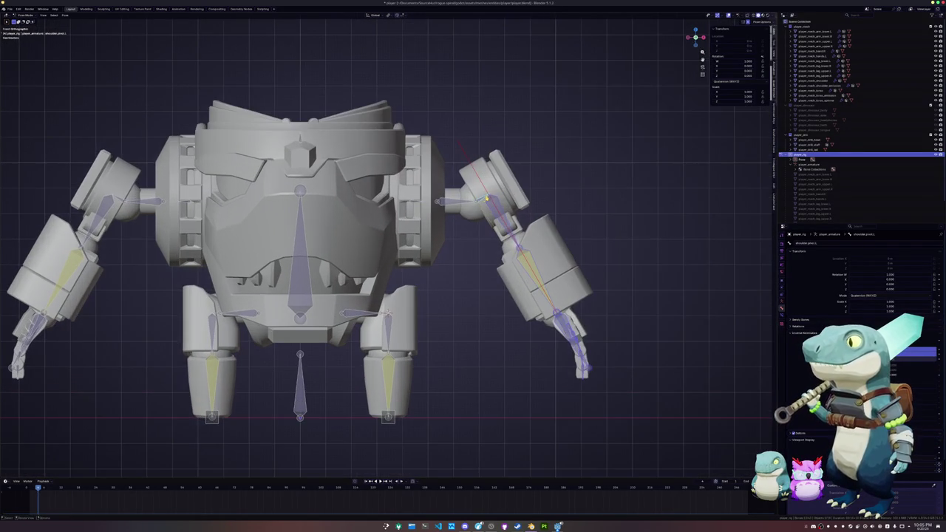
{"action": "left_click", "coordinate": [389, 15]}
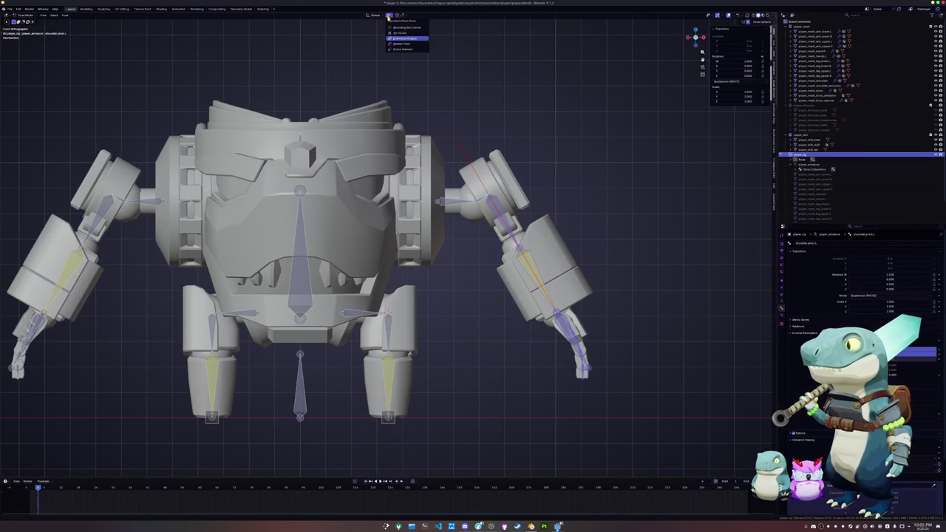
{"action": "left_click", "coordinate": [405, 51]}
{"action": "key", "text": "r"}
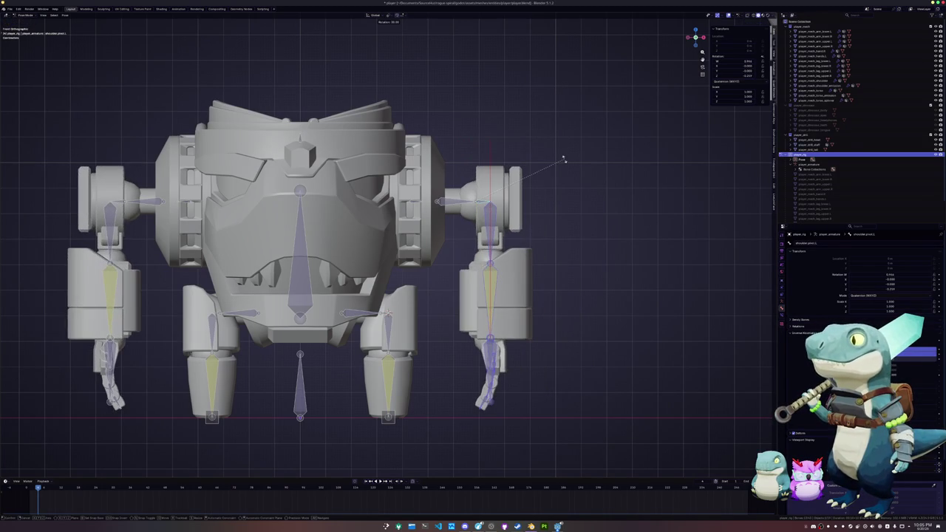
{"action": "left_click", "coordinate": [564, 161]}
Test-rotate an arm bone in right-side view, then select arm.01.R and inspect its IK constraint
{"action": "left_click", "coordinate": [488, 273]}
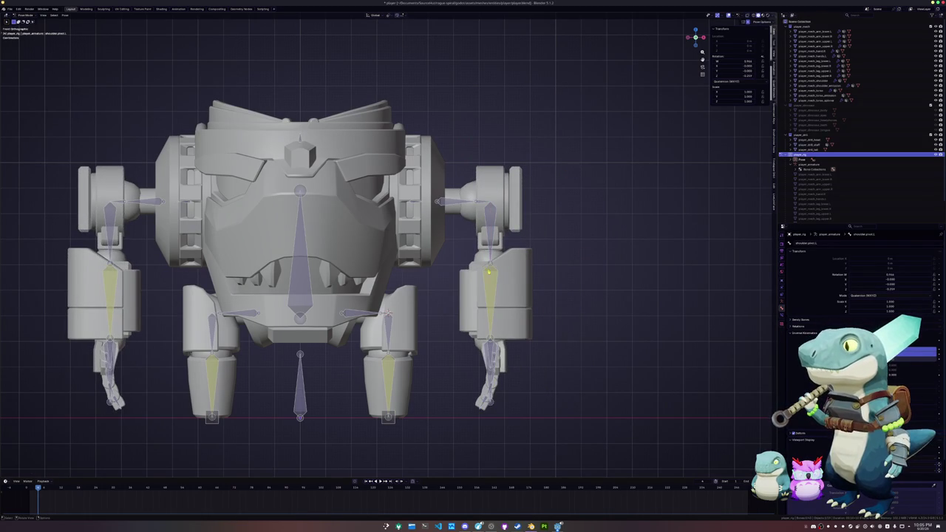
{"action": "left_click", "coordinate": [490, 277]}
{"action": "key", "text": "KP_3"}
{"action": "key", "text": "r"}
{"action": "left_click", "coordinate": [489, 306]}
{"action": "left_click", "coordinate": [338, 306]}
{"action": "left_click", "coordinate": [782, 314]}
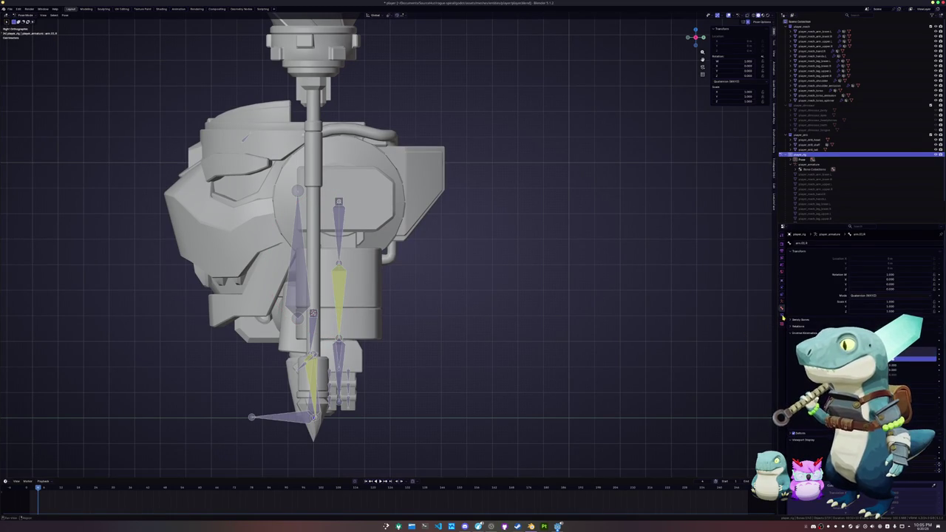
{"action": "middle_click_drag", "start_coordinate": [416, 292], "coordinate": [476, 291], "text": "shift"}
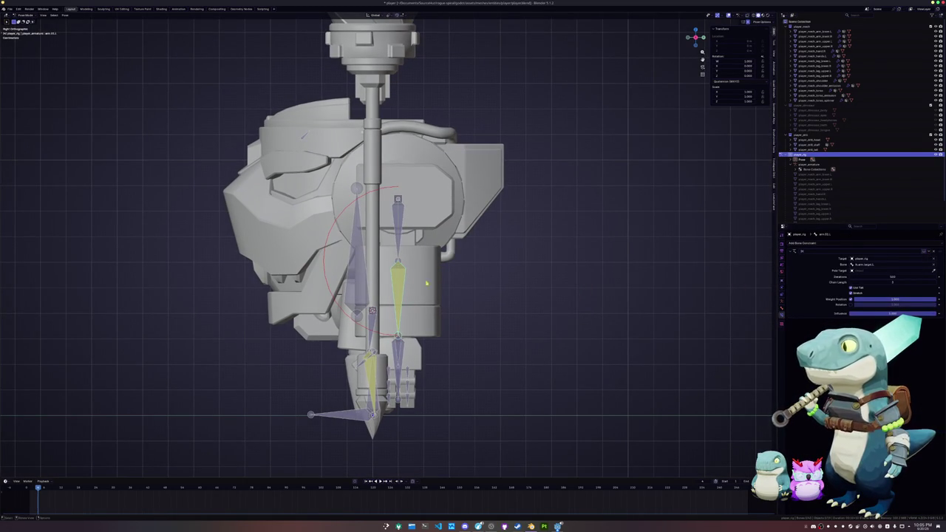
Rotate the upper arm bone to test the rig, return to Object Mode, and select the right arm mesh
{"action": "key", "text": "r"}
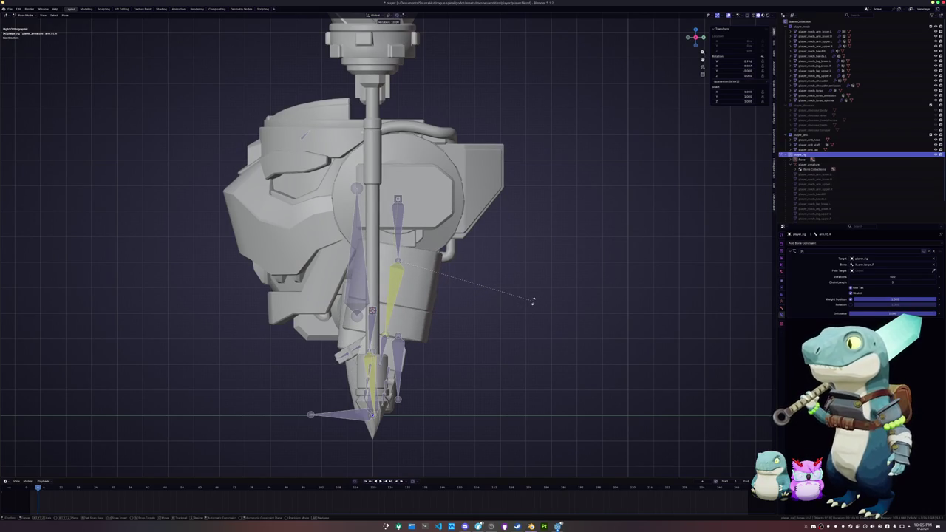
{"action": "key", "text": "Escape"}
{"action": "key", "text": "ctrl+z"}
{"action": "key", "text": "r"}
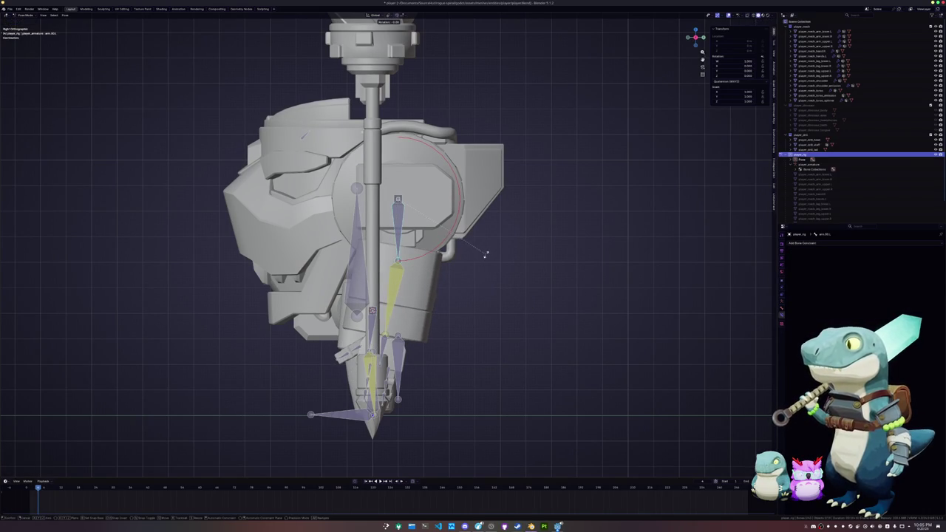
{"action": "left_click", "coordinate": [490, 251]}
{"action": "mouse_move", "coordinate": [489, 251]}
{"action": "middle_mouse_down"}
{"action": "mouse_move", "coordinate": [509, 295]}
{"action": "mouse_move", "coordinate": [385, 301]}
{"action": "middle_mouse_up"}
{"action": "key", "text": "ctrl+Tab"}
{"action": "left_click", "coordinate": [510, 294]}
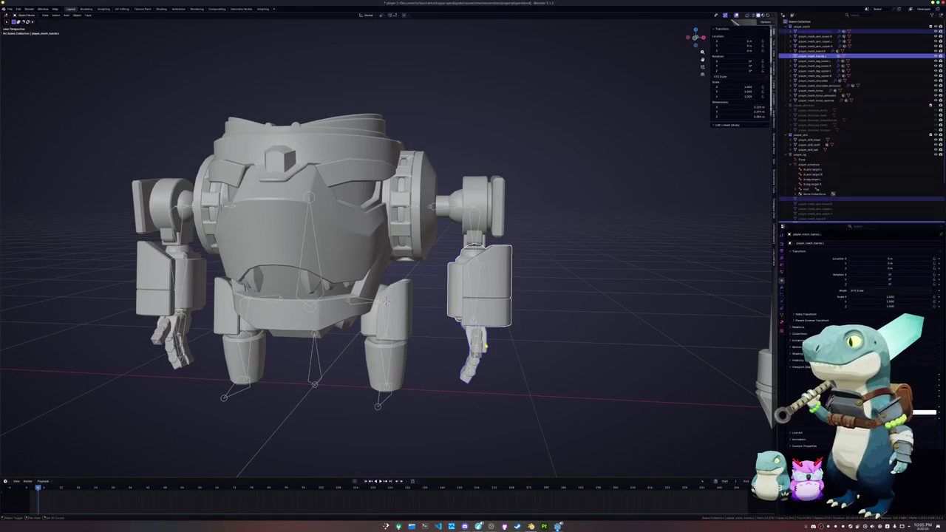
Apply the right hand's Armature modifier and convert the hand to a mesh
{"action": "left_click", "coordinate": [485, 199]}
{"action": "scroll", "coordinate": [568, 284], "scroll_direction": "down", "scroll_amount": 2}
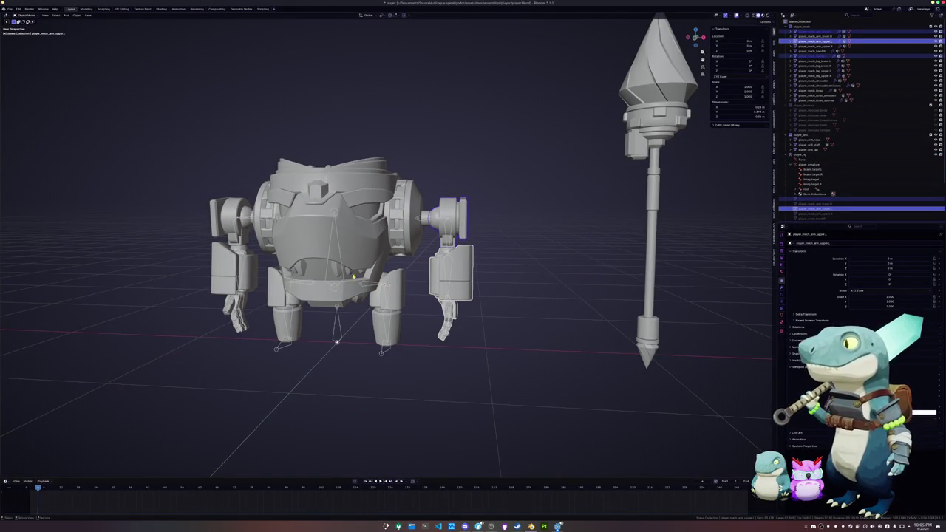
{"action": "middle_click_drag", "start_coordinate": [413, 244], "coordinate": [385, 240]}
{"action": "left_click", "coordinate": [307, 272]}
{"action": "left_click", "coordinate": [324, 335]}
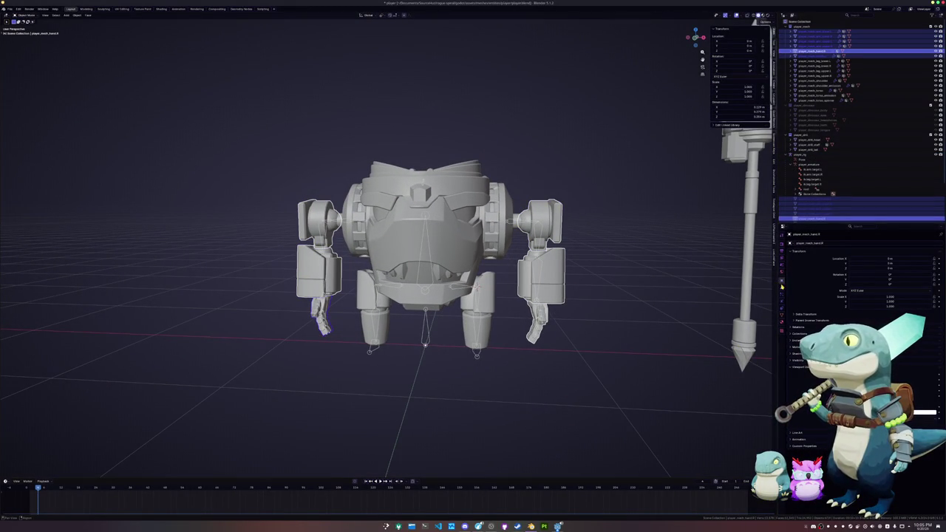
{"action": "left_click", "coordinate": [782, 287]}
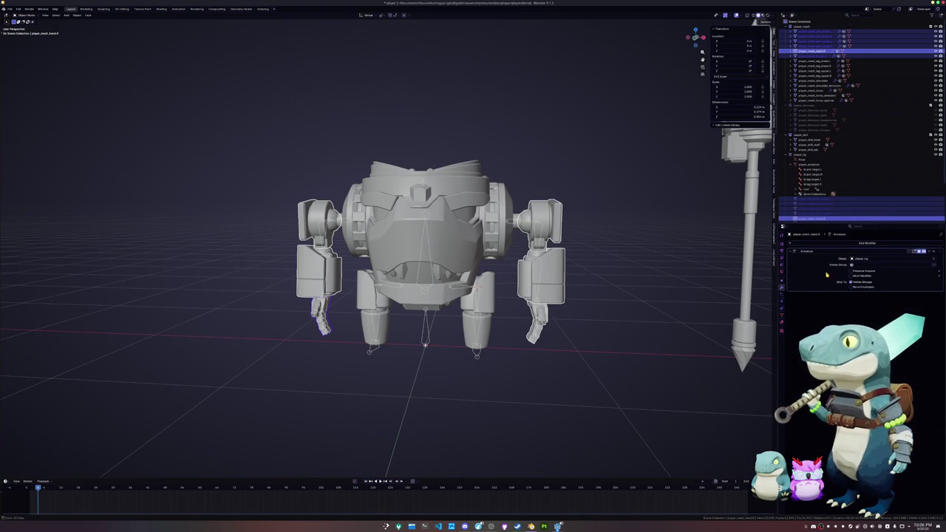
{"action": "key", "text": "ctrl+a"}
{"action": "right_click", "coordinate": [624, 290]}
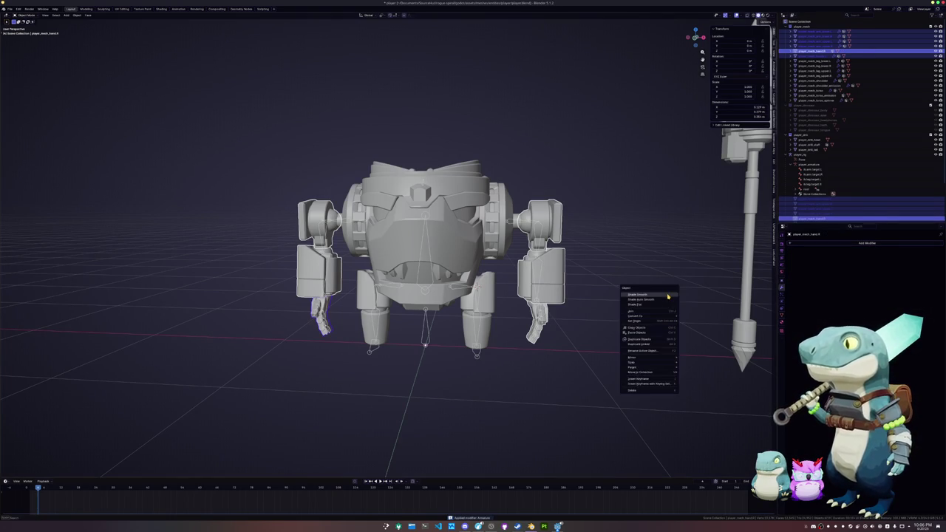
{"action": "left_click", "coordinate": [698, 317]}
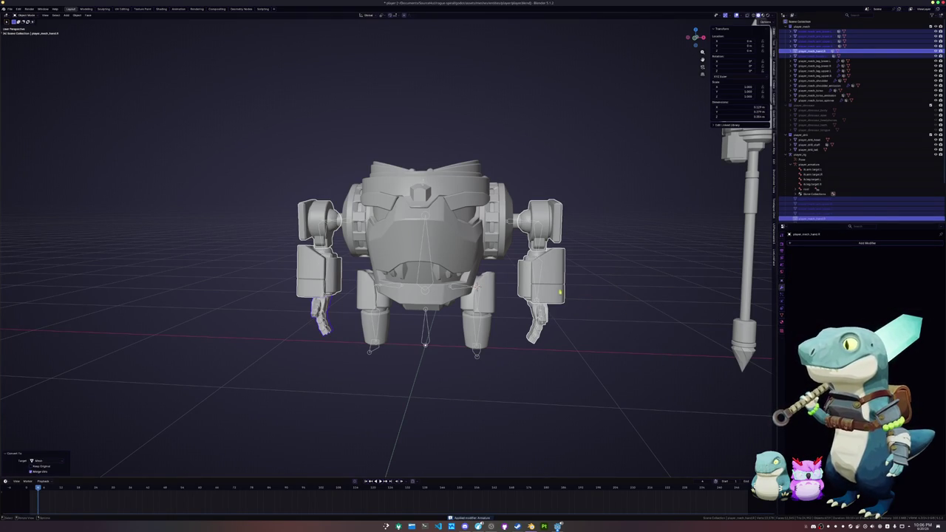
Select the player_rig armature and enter Edit Mode
{"action": "left_click", "coordinate": [559, 293]}
{"action": "scroll", "coordinate": [584, 317], "scroll_direction": "up", "scroll_amount": 1}
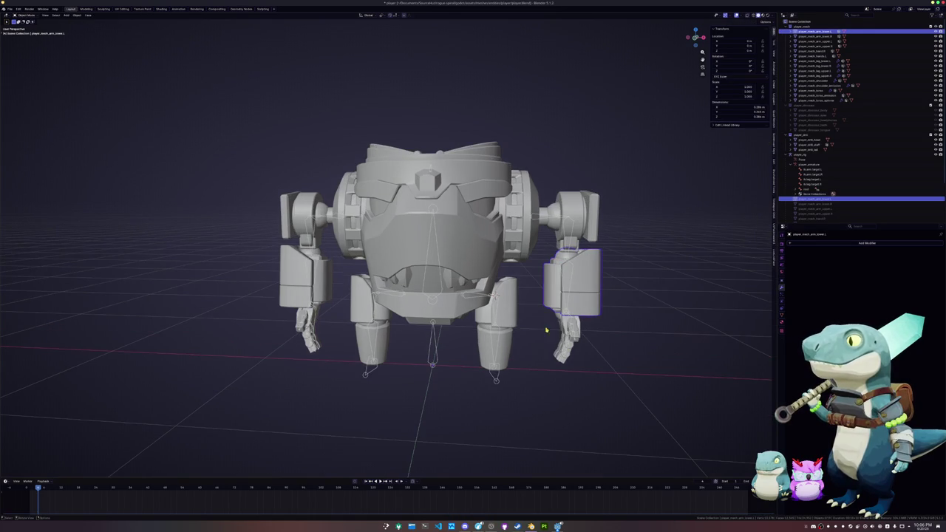
{"action": "middle_click_drag", "start_coordinate": [540, 340], "coordinate": [548, 235]}
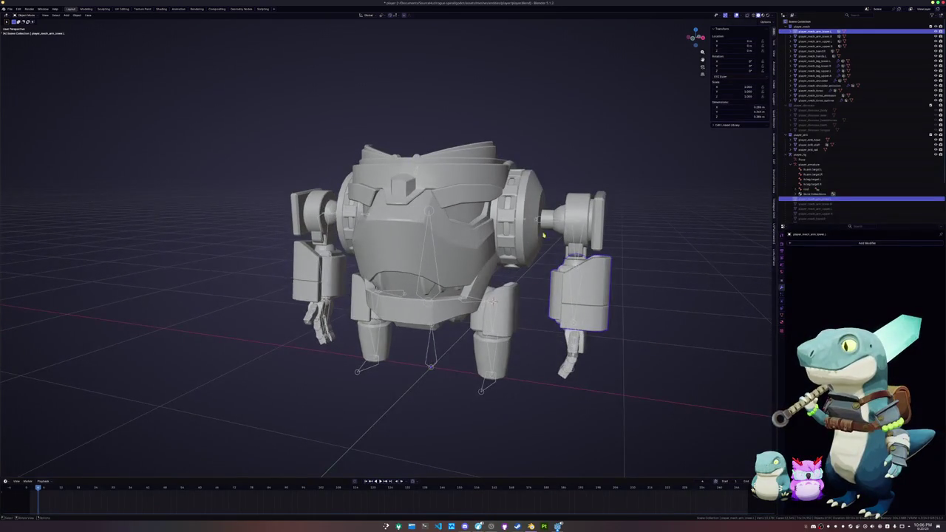
{"action": "left_click", "coordinate": [550, 223]}
{"action": "key", "text": "Tab"}
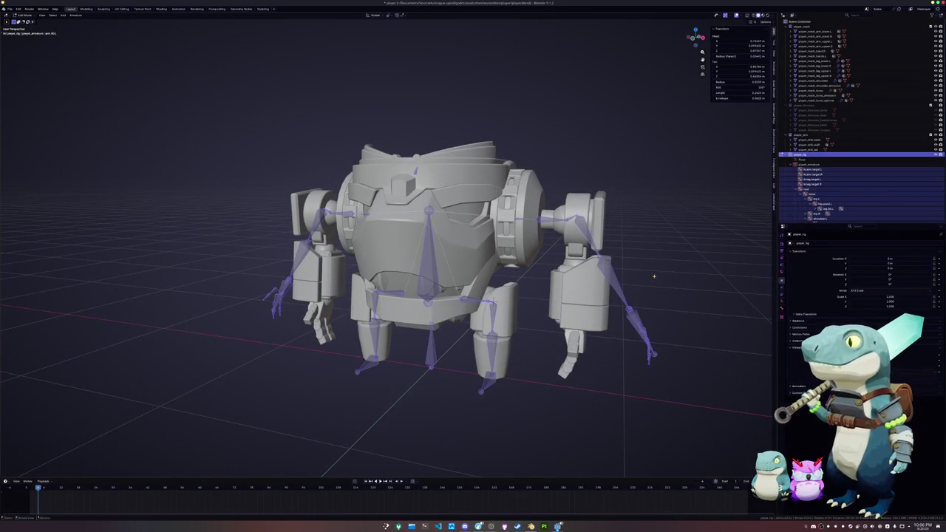
Select the right-arm bones and adjust their rotation in front and right-side orthographic views
{"action": "left_click_drag", "start_coordinate": [680, 368], "coordinate": [572, 196]}
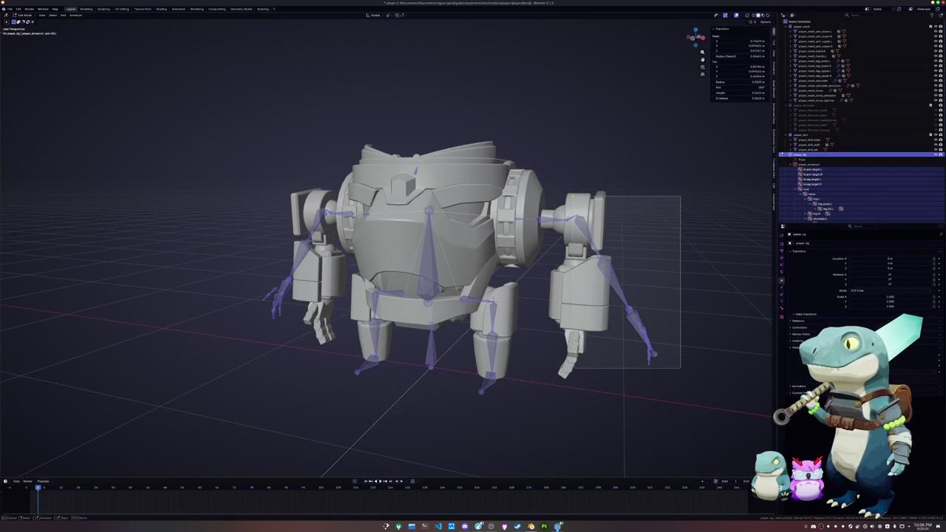
{"action": "key", "text": "KP_1"}
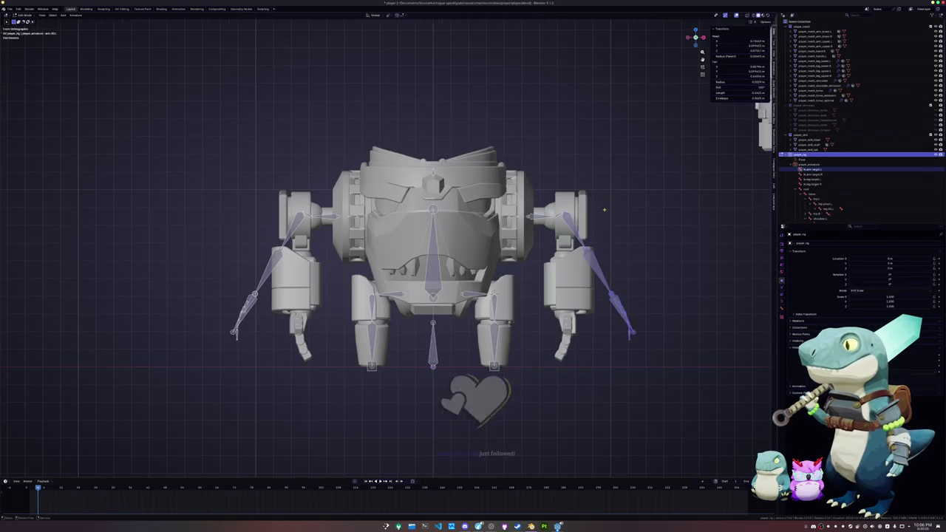
{"action": "scroll", "coordinate": [452, 258], "scroll_direction": "up", "scroll_amount": 2}
{"action": "middle_click_drag", "start_coordinate": [713, 179], "coordinate": [645, 179], "text": "shift"}
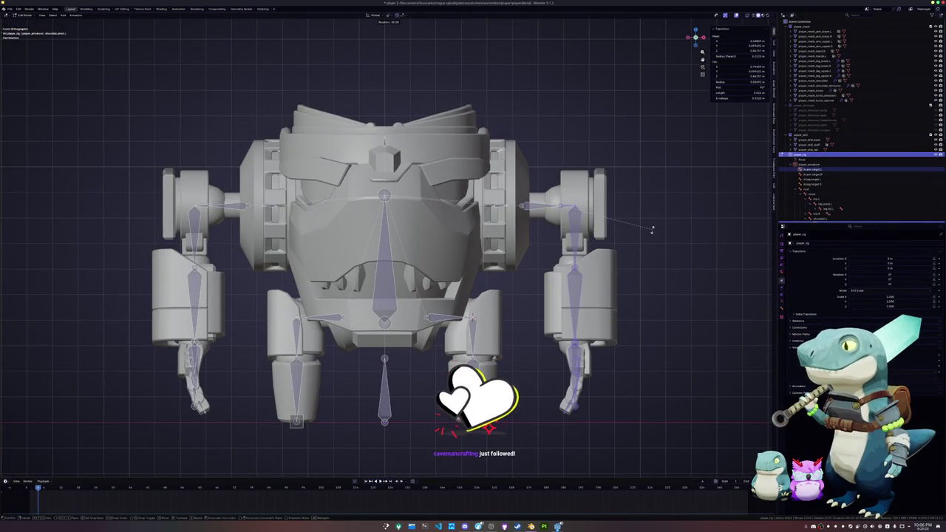
{"action": "left_click", "coordinate": [651, 231]}
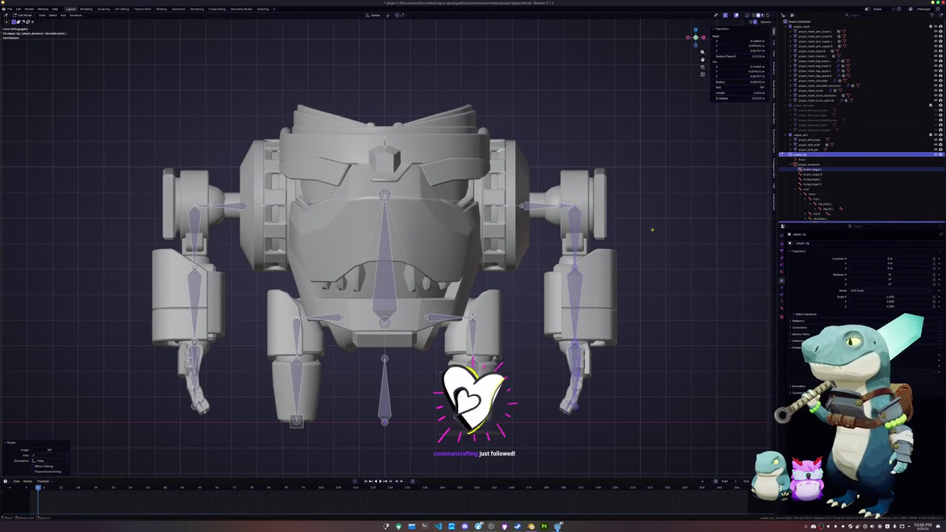
{"action": "key", "text": "KP_3"}
{"action": "scroll", "coordinate": [584, 228], "scroll_direction": "up", "scroll_amount": 1}
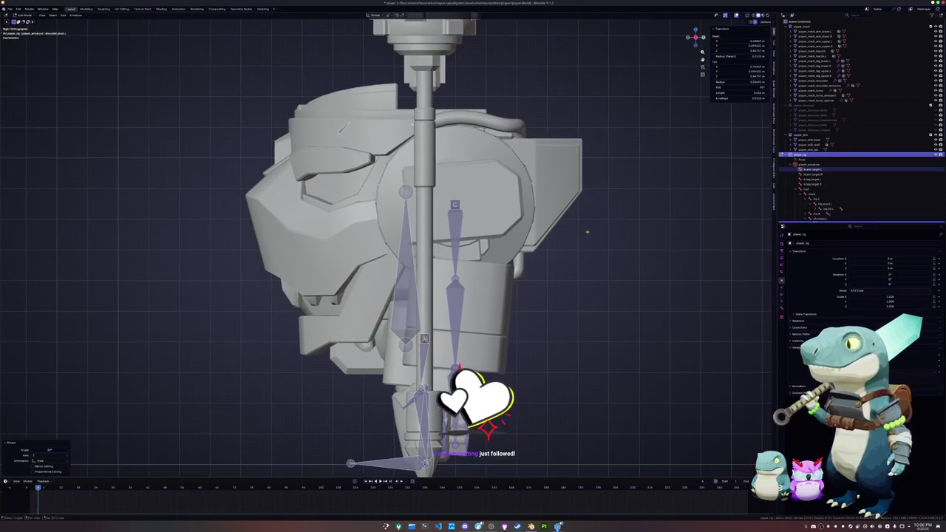
{"action": "left_click", "coordinate": [458, 240]}
{"action": "scroll", "coordinate": [459, 266], "scroll_direction": "down", "scroll_amount": 1}
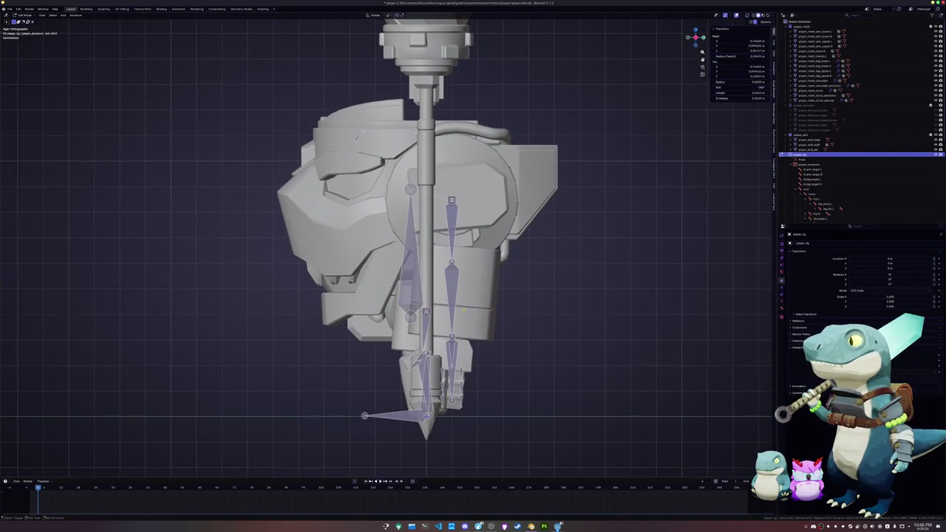
{"action": "middle_click_drag", "start_coordinate": [458, 305], "coordinate": [539, 351]}
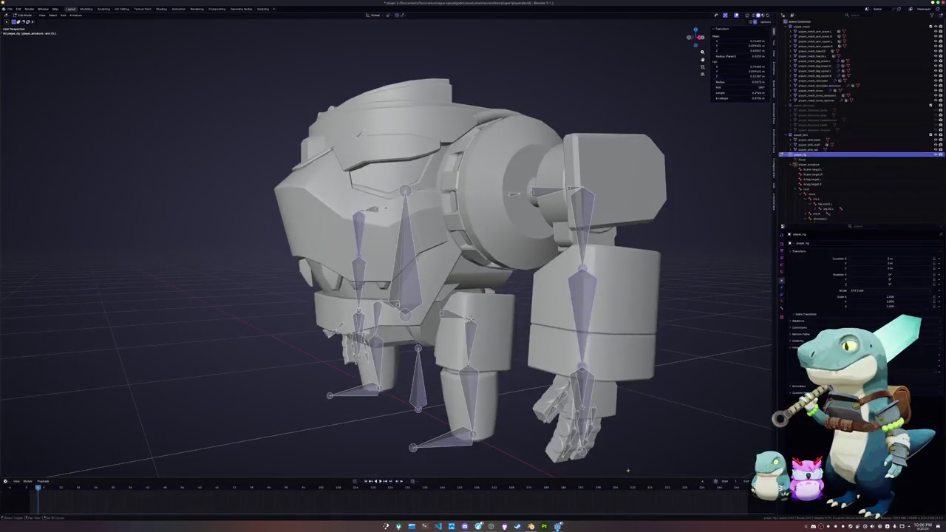
Rotate the hand bones in right-side view to fit the hand mesh
{"action": "left_click_drag", "start_coordinate": [624, 469], "coordinate": [540, 352]}
{"action": "scroll", "coordinate": [539, 352], "scroll_direction": "down", "scroll_amount": 1}
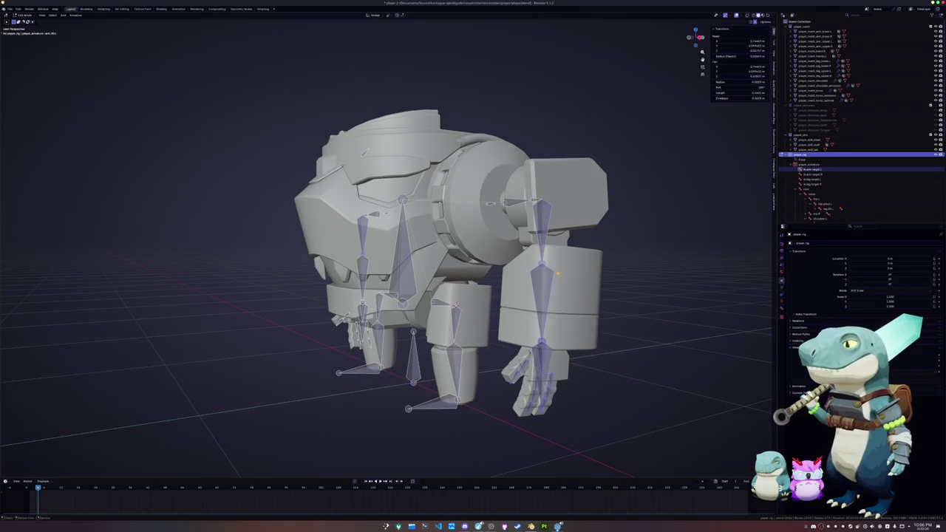
{"action": "key", "text": "KP_3"}
{"action": "key", "text": "r"}
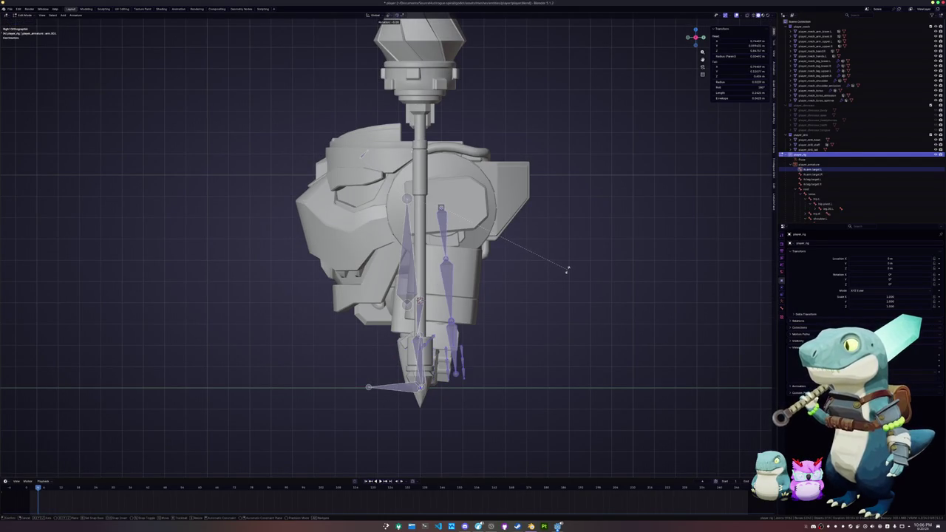
{"action": "left_click", "coordinate": [567, 269]}
Box-select the arm bones and rotate them to run straight down the arm
{"action": "middle_click_drag", "start_coordinate": [489, 330], "coordinate": [515, 314], "text": "shift"}
{"action": "left_click_drag", "start_coordinate": [513, 372], "coordinate": [453, 279]}
{"action": "scroll", "coordinate": [463, 345], "scroll_direction": "up", "scroll_amount": 1}
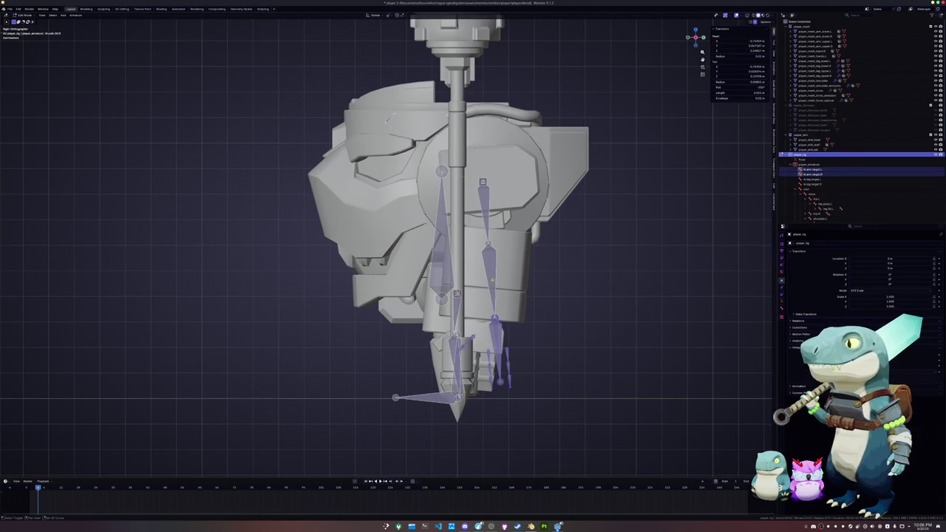
{"action": "key", "text": "r"}
{"action": "left_click", "coordinate": [543, 296]}
{"action": "mouse_move", "coordinate": [543, 295]}
{"action": "middle_mouse_down"}
{"action": "mouse_move", "coordinate": [571, 337]}
{"action": "mouse_move", "coordinate": [446, 316]}
{"action": "middle_mouse_up"}
Return to Object Mode and save the blend file
{"action": "key", "text": "Tab"}
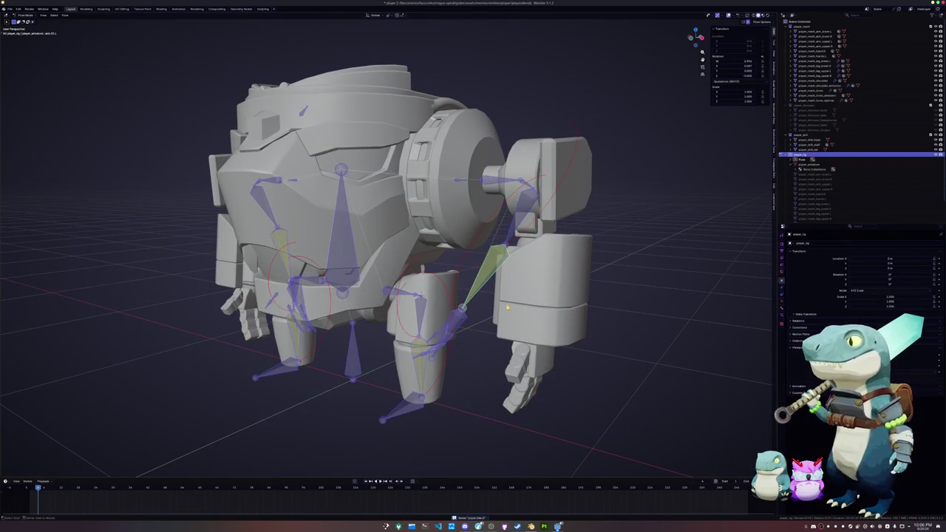
{"action": "key", "text": "ctrl+s"}
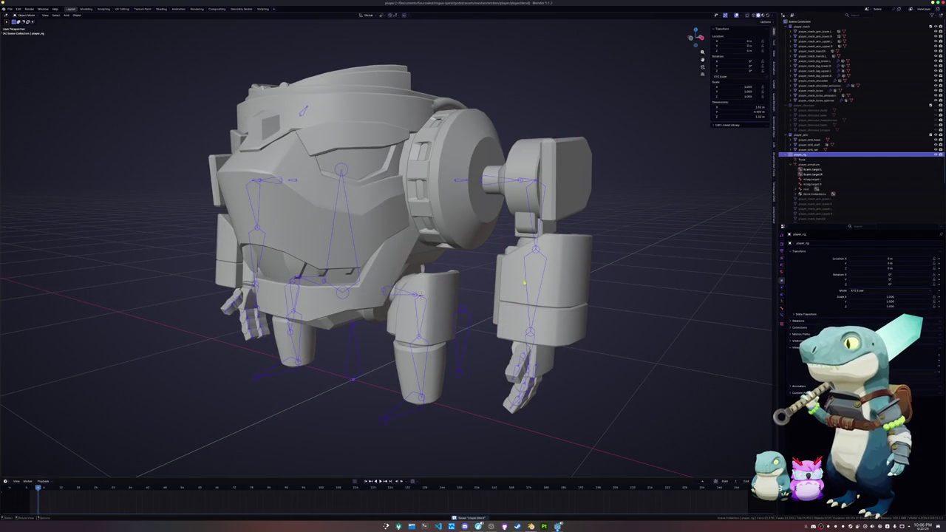
{"action": "left_click", "coordinate": [545, 359]}
{"action": "middle_click_drag", "start_coordinate": [567, 180], "coordinate": [210, 185]}
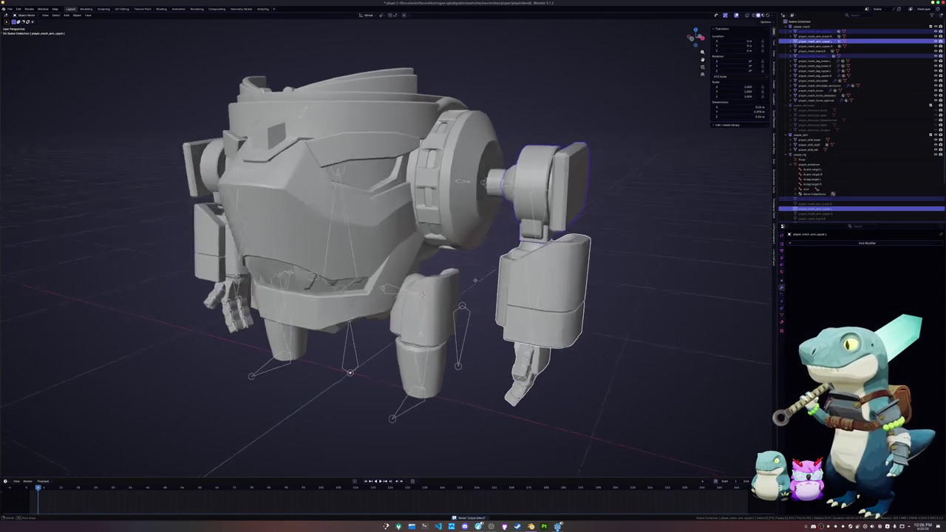
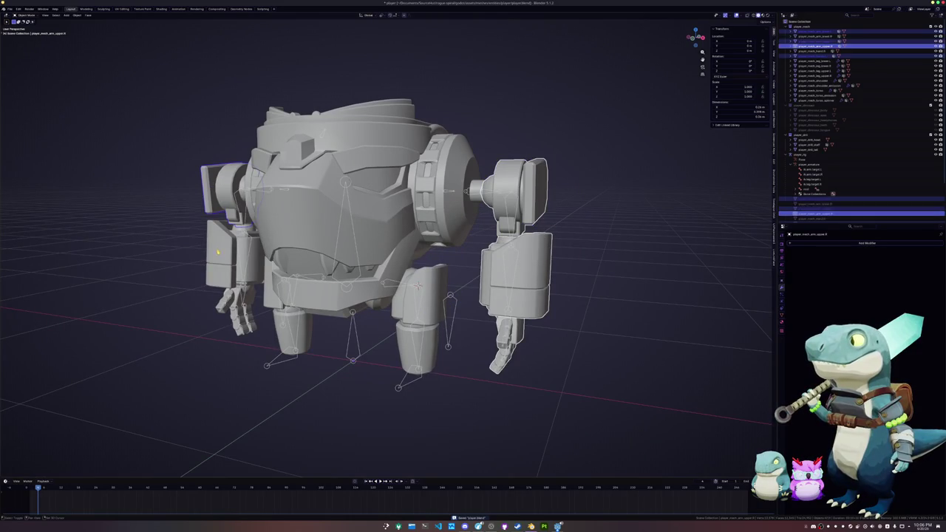
Parent the hand mesh to player_rig with Armature Deform and switch the rig into Pose Mode
{"action": "left_click", "coordinate": [238, 314]}
{"action": "left_click", "coordinate": [271, 365]}
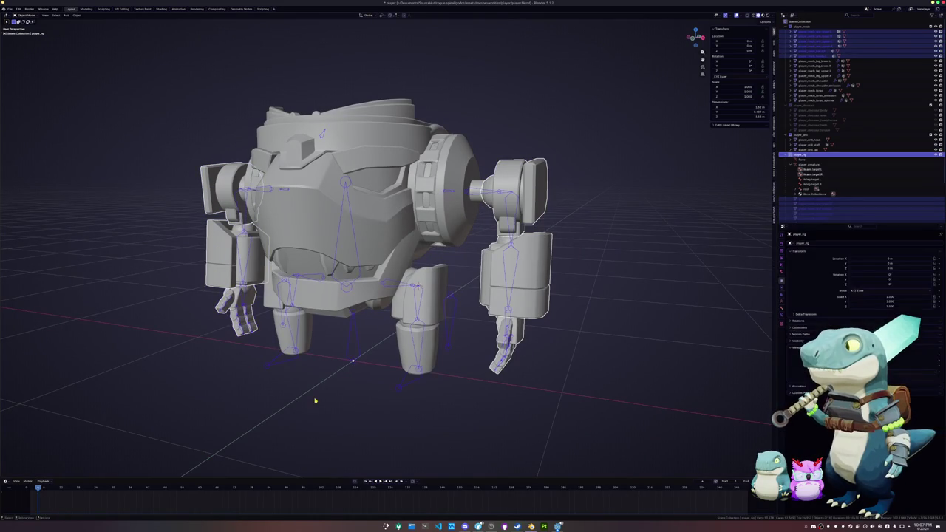
{"action": "key", "text": "ctrl+p"}
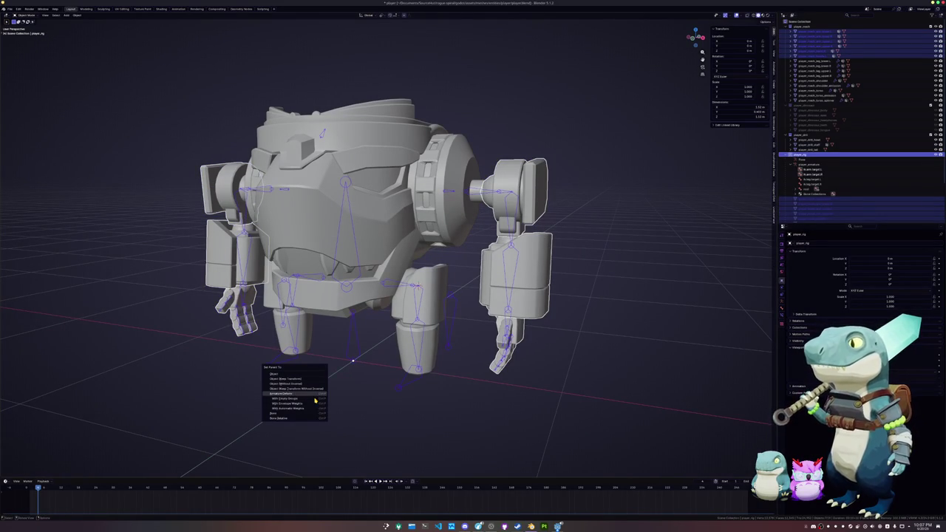
{"action": "left_click", "coordinate": [315, 400]}
{"action": "key", "text": "ctrl+Tab"}
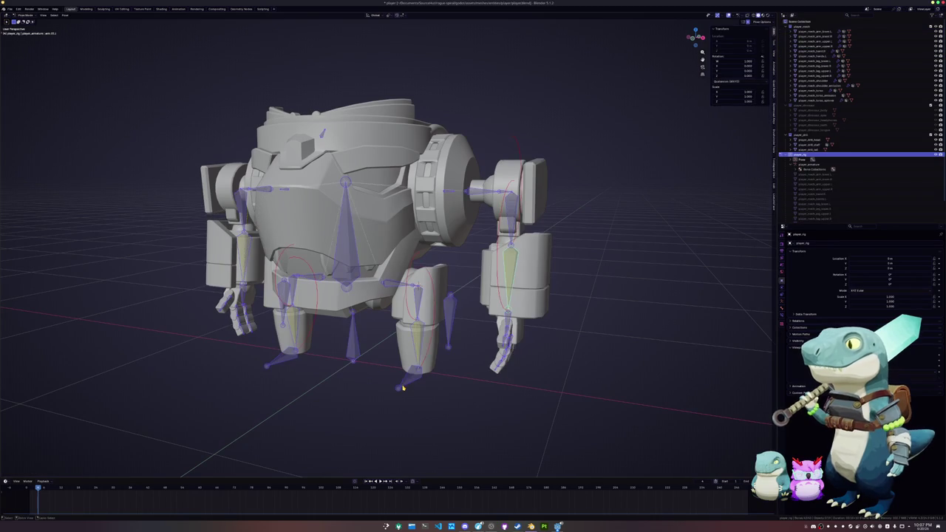
Test-move the hand bone along X to check that the mesh deforms
{"action": "left_click", "coordinate": [496, 197]}
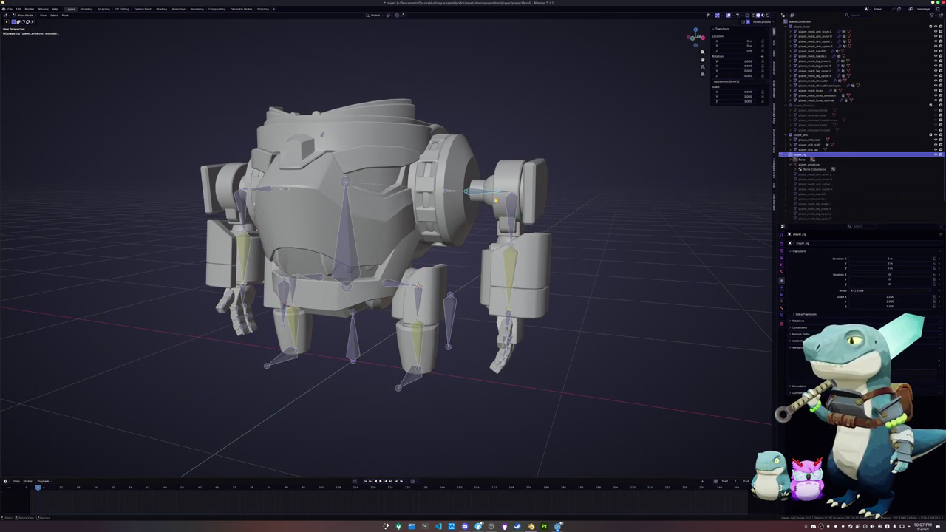
{"action": "key", "text": "KP_1"}
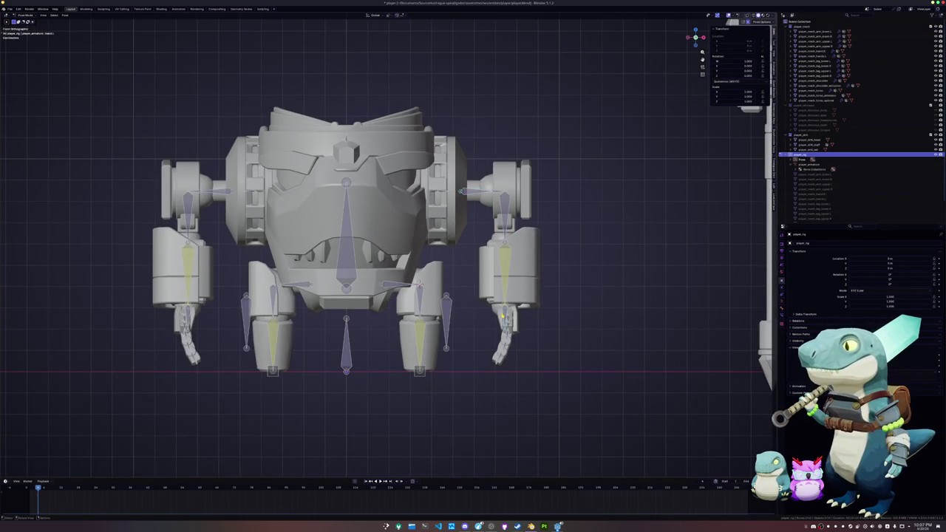
{"action": "scroll", "coordinate": [461, 191], "scroll_direction": "up", "scroll_amount": 2}
{"action": "scroll", "coordinate": [461, 191], "scroll_direction": "up", "scroll_amount": 2}
{"action": "scroll", "coordinate": [461, 191], "scroll_direction": "up", "scroll_amount": 2}
{"action": "middle_click_drag", "start_coordinate": [461, 191], "coordinate": [383, 191]}
{"action": "mouse_move", "coordinate": [382, 344]}
{"action": "middle_mouse_down"}
{"action": "mouse_move", "coordinate": [395, 369]}
{"action": "mouse_move", "coordinate": [406, 368]}
{"action": "middle_mouse_up"}
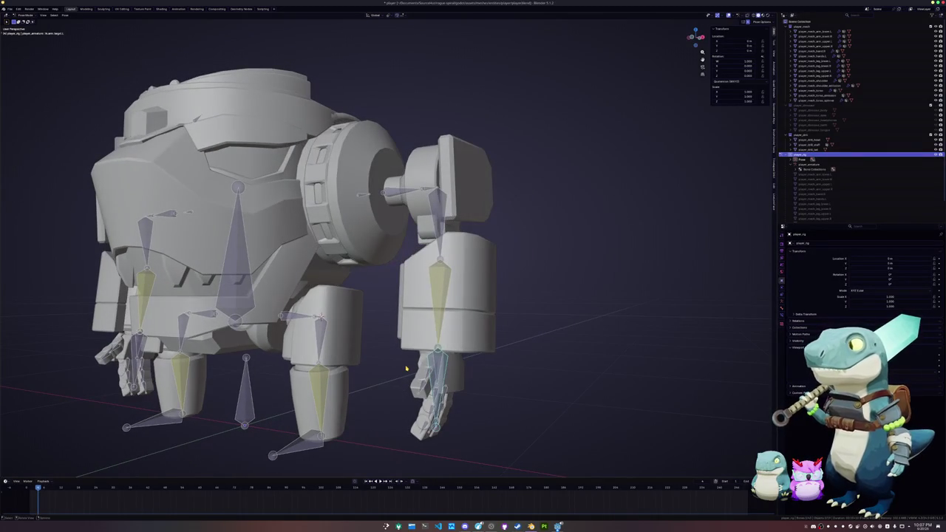
{"action": "key", "text": "g"}
{"action": "key", "text": "x"}
{"action": "left_click", "coordinate": [441, 340]}
Check arm.01.l's armature data settings, then clear the bone selection in front view
{"action": "left_click", "coordinate": [441, 341]}
{"action": "middle_click_drag", "start_coordinate": [650, 325], "coordinate": [674, 321]}
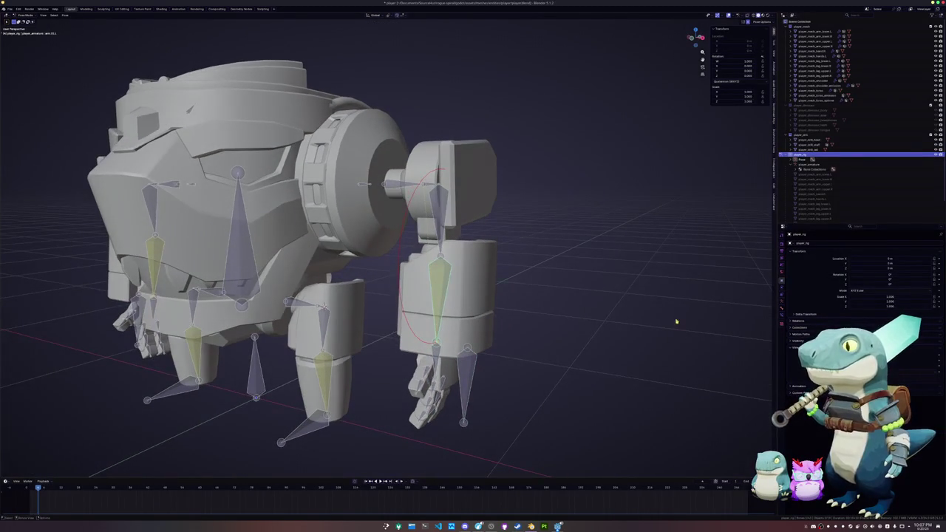
{"action": "left_click", "coordinate": [782, 307]}
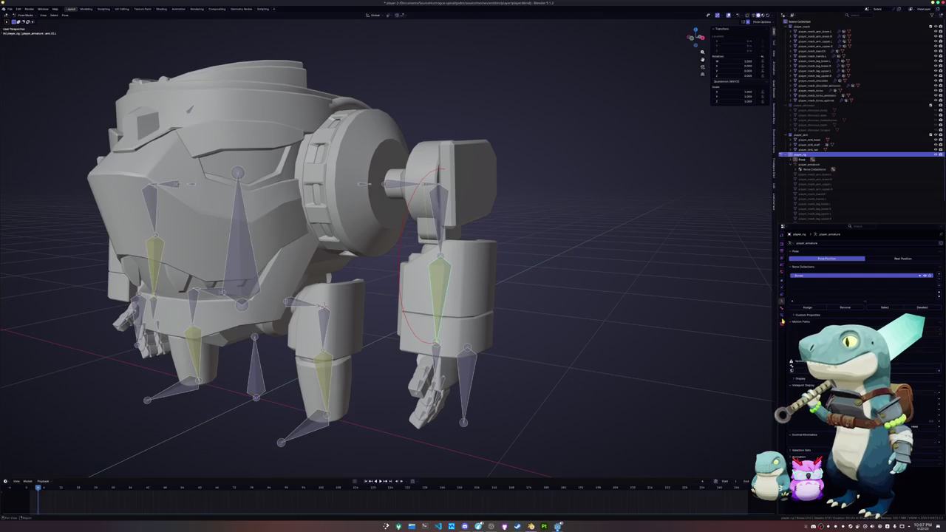
{"action": "key", "text": "ctrl+Tab"}
{"action": "key", "text": "ctrl+Tab"}
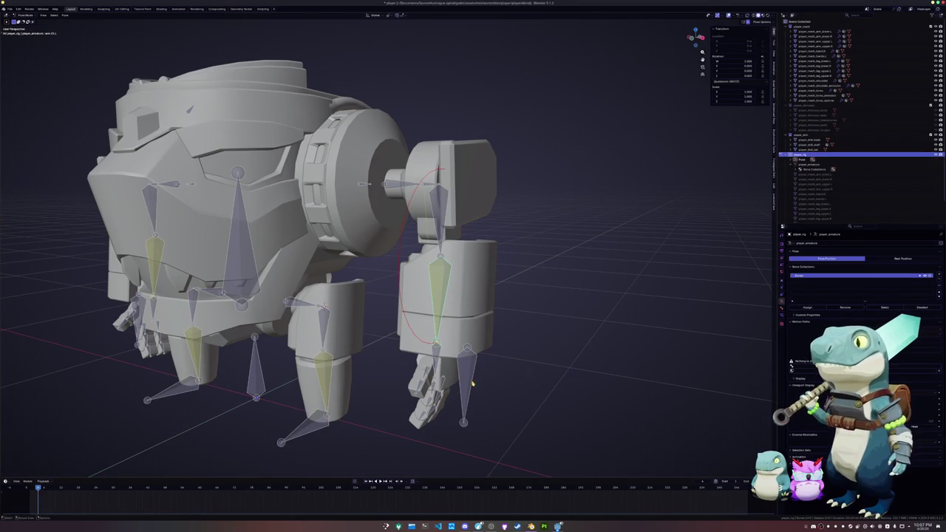
{"action": "key", "text": "a"}
{"action": "middle_click_drag", "start_coordinate": [472, 383], "coordinate": [451, 372]}
{"action": "key", "text": "alt+a"}
{"action": "key", "text": "KP_1"}
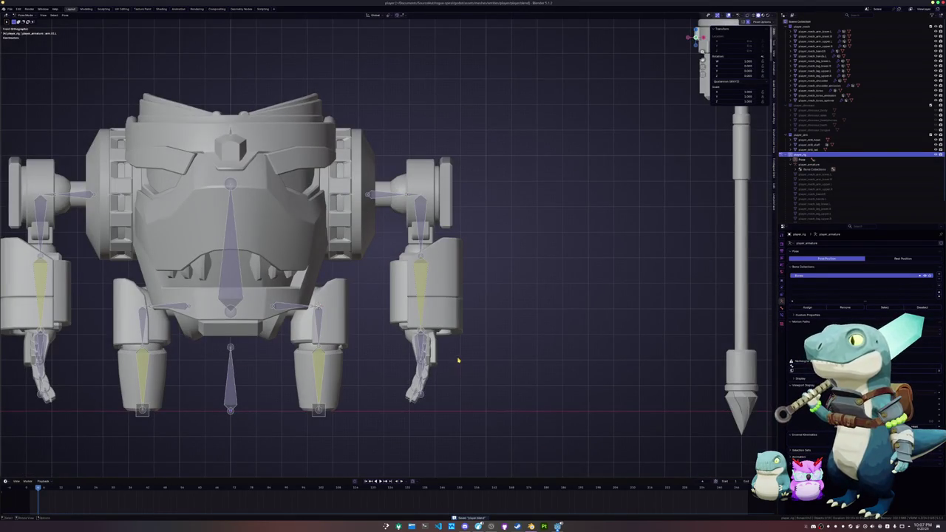
Try moving the right hand bone, cancel it, and inspect the arm bone's IK constraint
{"action": "left_click", "coordinate": [427, 338]}
{"action": "key", "text": "g"}
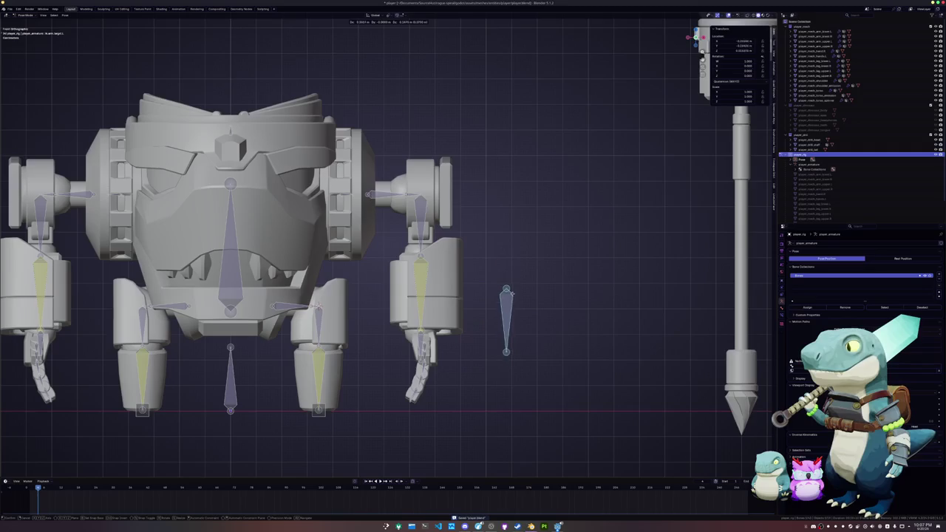
{"action": "key", "text": "Escape"}
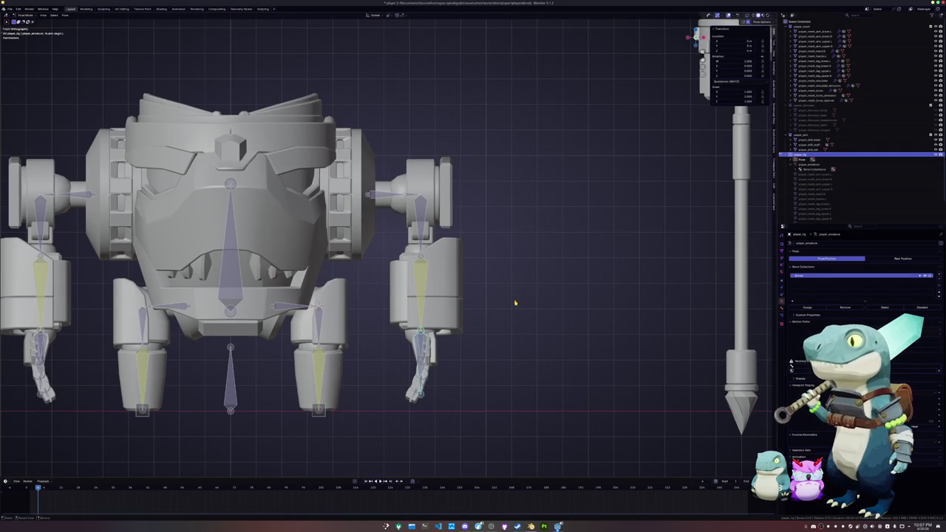
{"action": "scroll", "coordinate": [517, 306], "scroll_direction": "up", "scroll_amount": 1}
{"action": "left_click", "coordinate": [425, 307]}
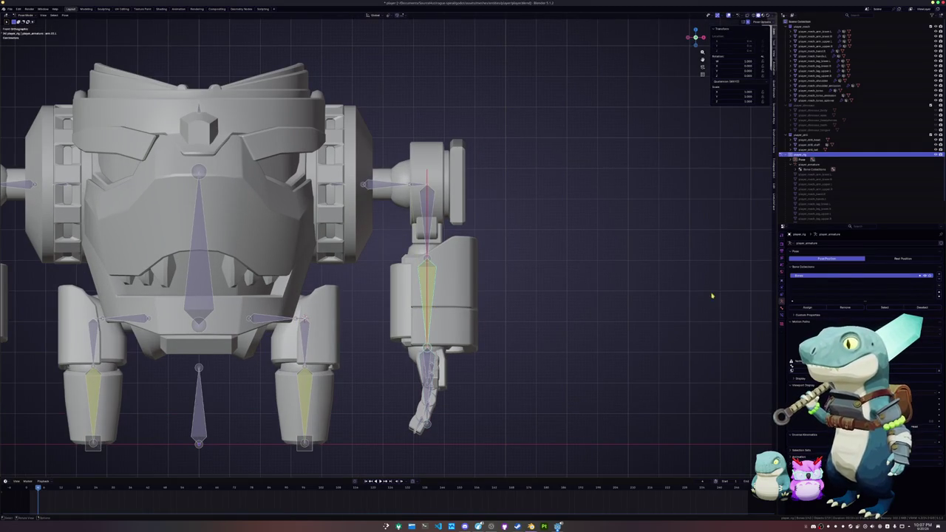
{"action": "left_click", "coordinate": [782, 309]}
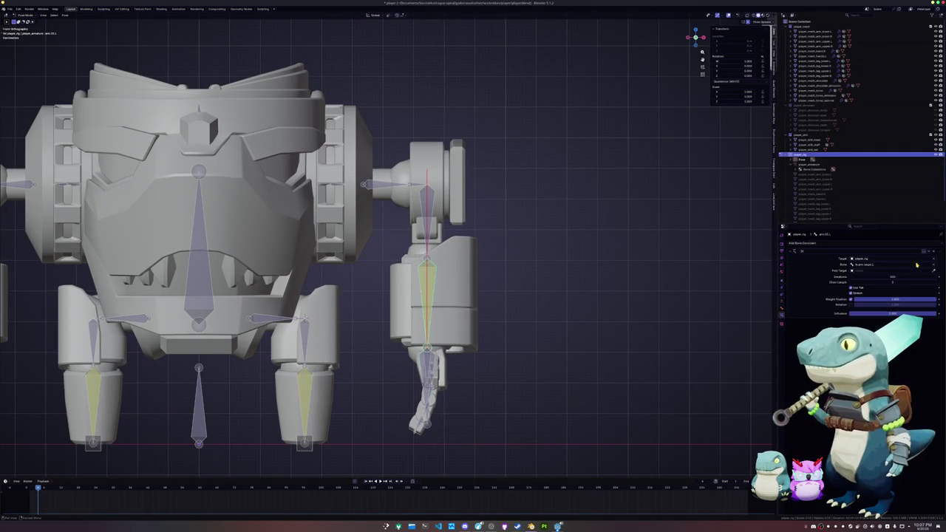
{"action": "scroll", "coordinate": [404, 337], "scroll_direction": "down", "scroll_amount": 2}
{"action": "mouse_move", "coordinate": [403, 338]}
{"action": "middle_mouse_down", "text": "shift"}
{"action": "mouse_move", "coordinate": [541, 331]}
{"action": "mouse_move", "coordinate": [442, 333]}
{"action": "middle_mouse_up", "text": "shift"}
Swing the arms with the arm IK target bone, then reset its location to zero
{"action": "left_click", "coordinate": [478, 318]}
{"action": "key", "text": "g"}
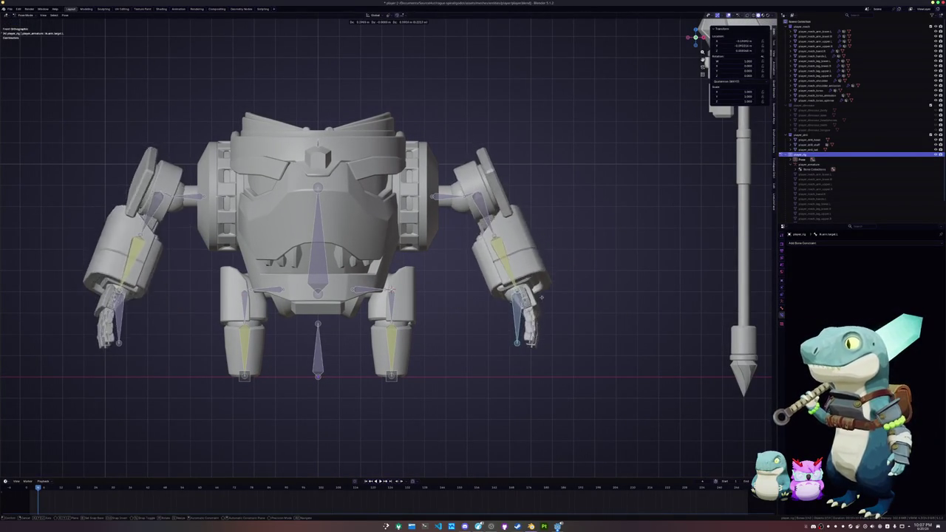
{"action": "left_click", "coordinate": [551, 303]}
{"action": "middle_click_drag", "start_coordinate": [550, 303], "coordinate": [539, 305]}
{"action": "key", "text": "z"}
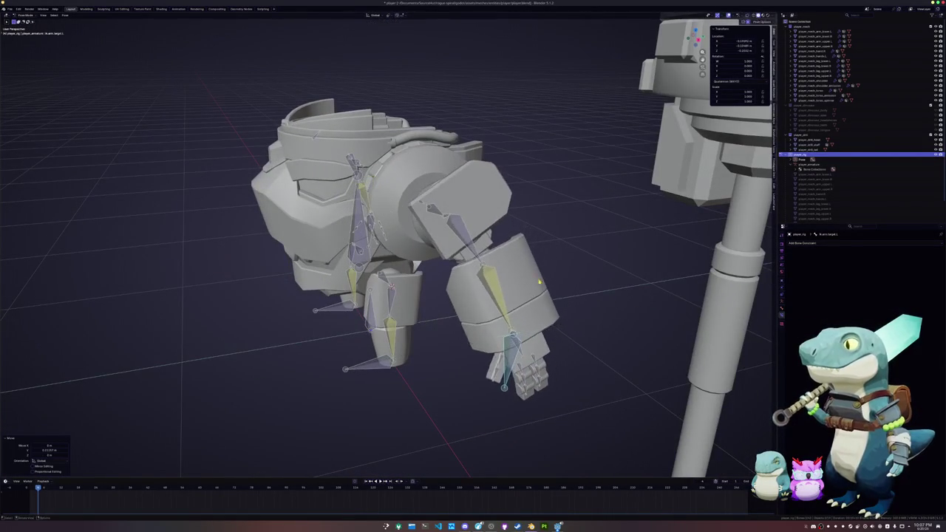
{"action": "left_click", "coordinate": [533, 256]}
{"action": "key", "text": "alt+g"}
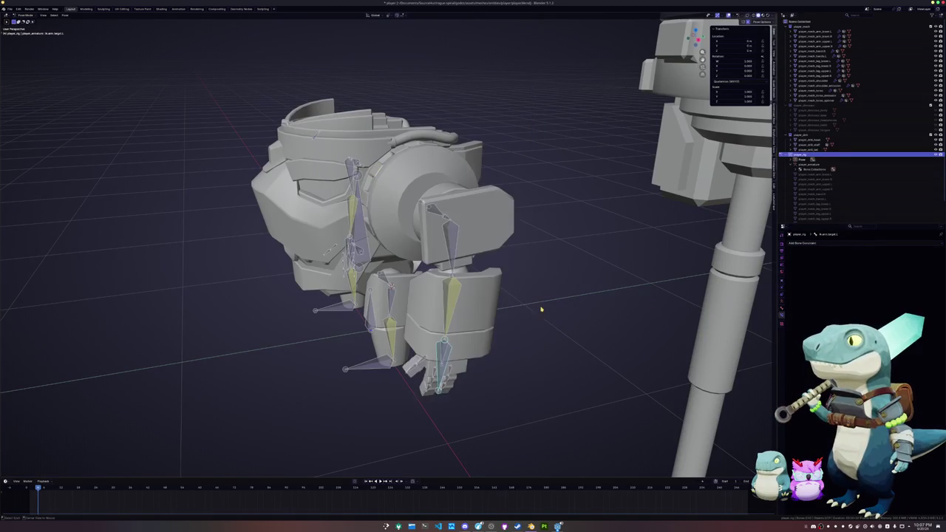
{"action": "middle_click_drag", "start_coordinate": [542, 311], "coordinate": [510, 315]}
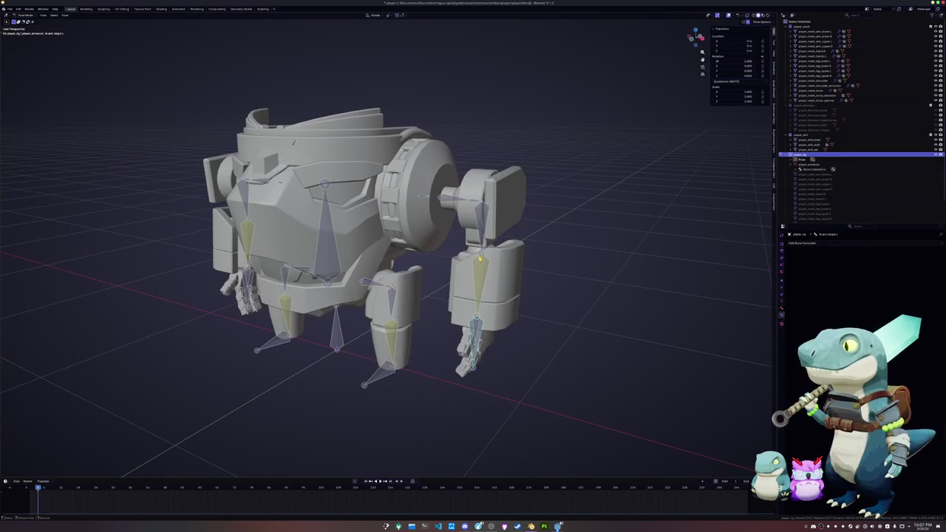
{"action": "left_click", "coordinate": [480, 259]}
{"action": "middle_click_drag", "start_coordinate": [480, 258], "coordinate": [517, 260]}
{"action": "middle_click_drag", "start_coordinate": [473, 296], "coordinate": [486, 294]}
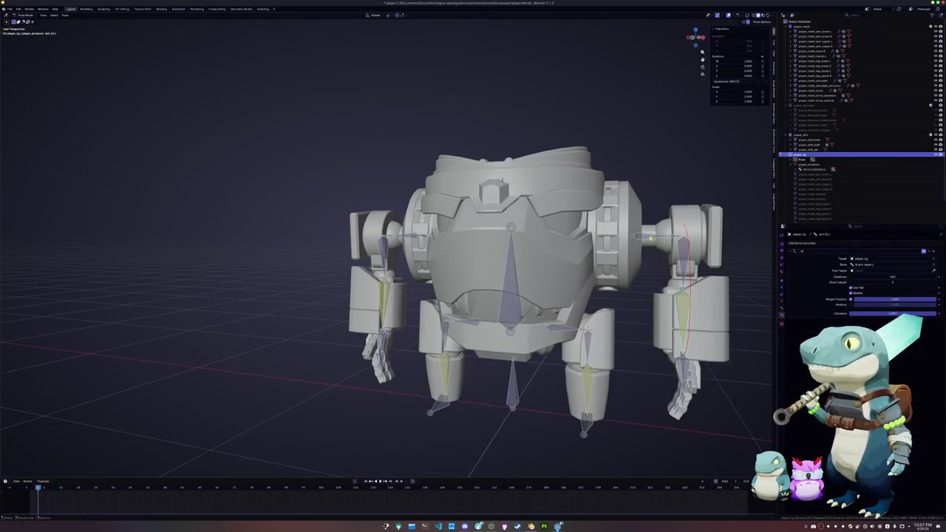
Select shoulder.pose.L, shoulder.L and the arm bones to inspect the arm chain
{"action": "left_click", "coordinate": [681, 255]}
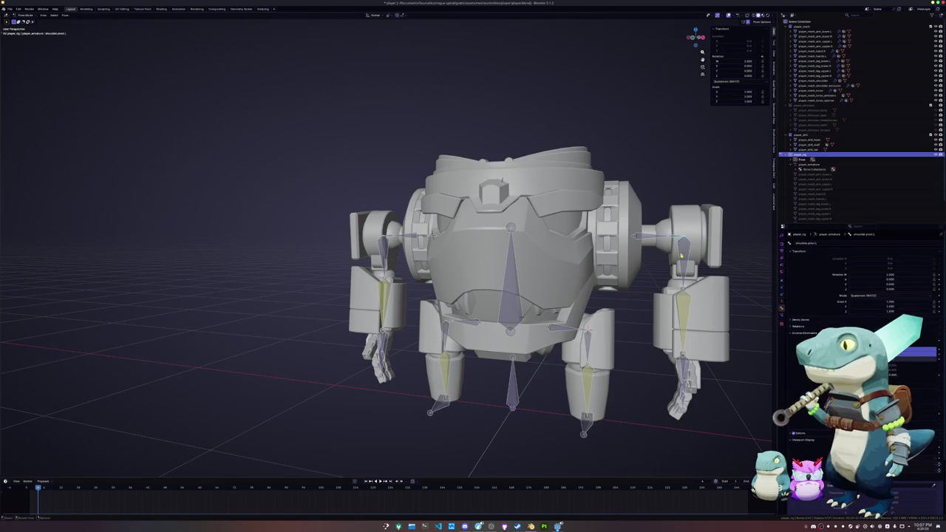
{"action": "left_click", "coordinate": [667, 239]}
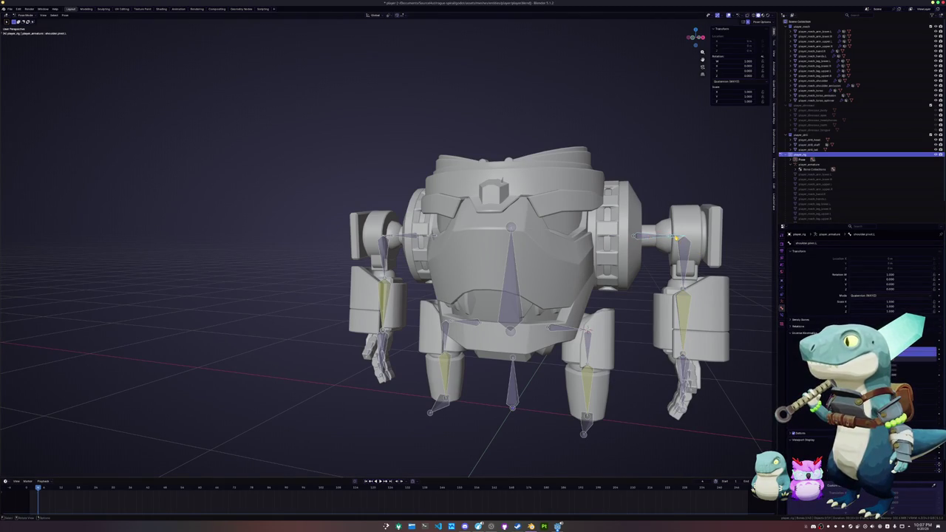
{"action": "left_click", "coordinate": [659, 240]}
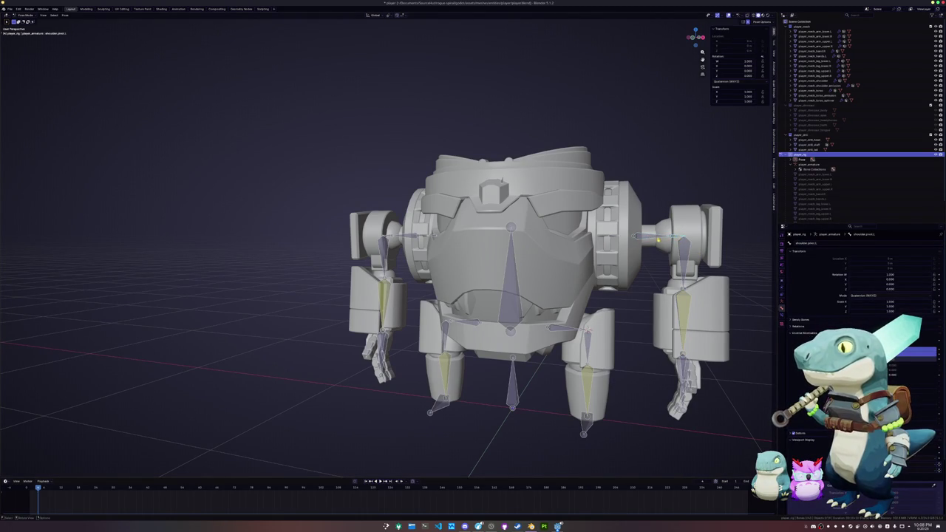
{"action": "middle_click_drag", "start_coordinate": [658, 241], "coordinate": [629, 244]}
{"action": "left_click", "coordinate": [392, 238]}
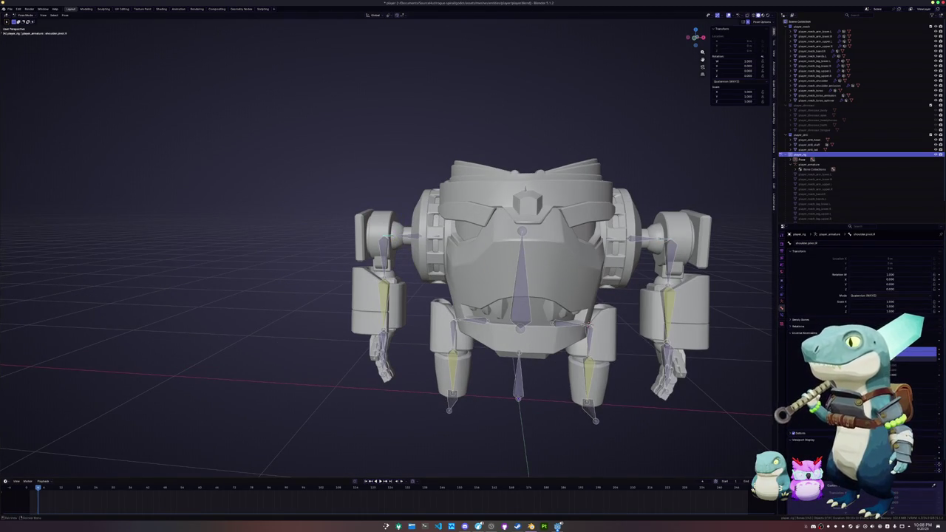
{"action": "left_click", "coordinate": [386, 252]}
{"action": "left_click", "coordinate": [668, 255]}
Select the opposite arm bones, ending with arm.03.L and its mirrored counterpart
{"action": "left_click", "coordinate": [683, 258]}
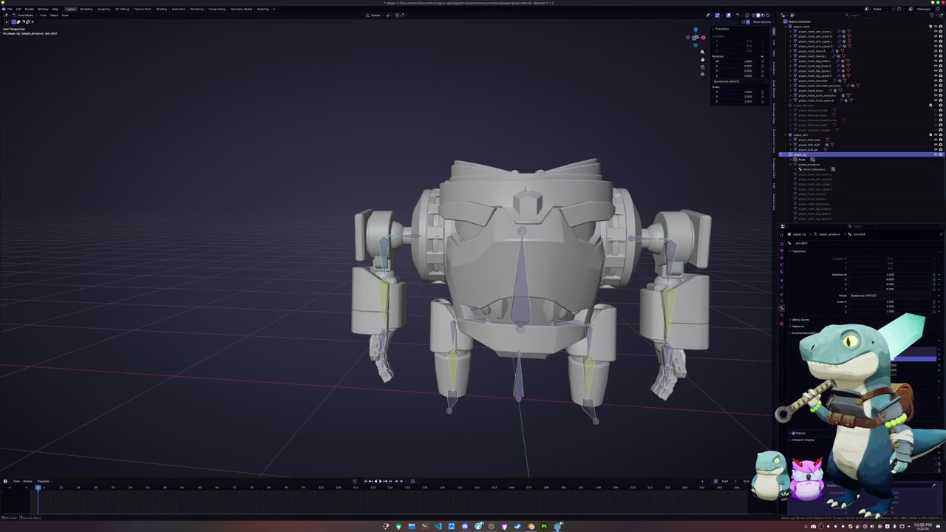
{"action": "left_click", "coordinate": [674, 261]}
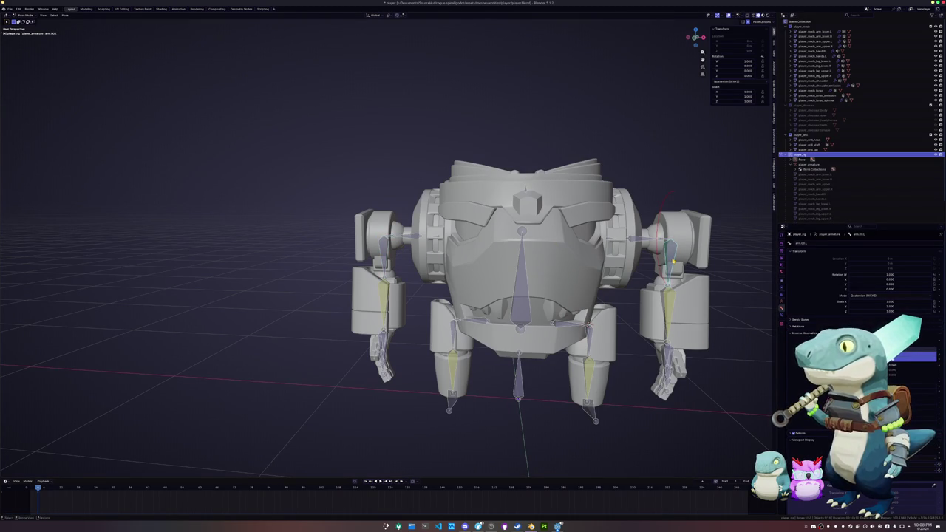
{"action": "left_click", "coordinate": [382, 252]}
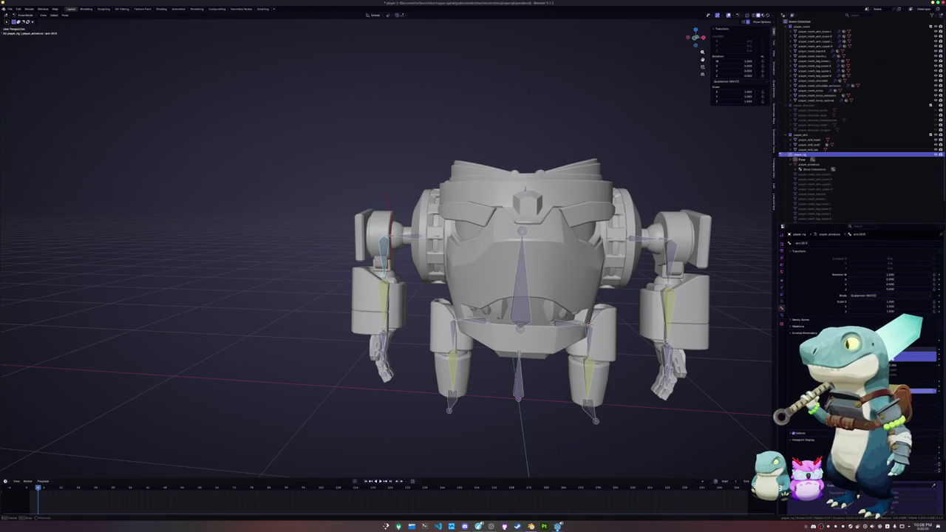
{"action": "left_click", "coordinate": [669, 263]}
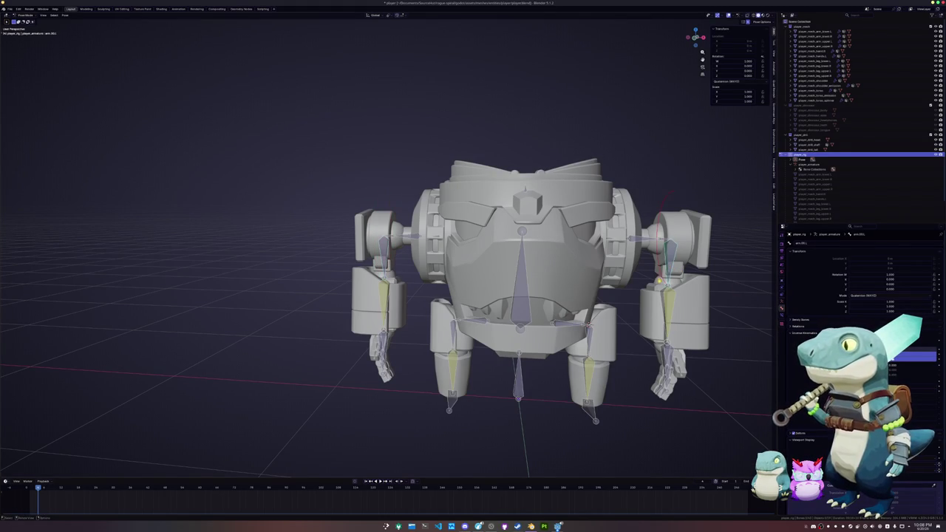
{"action": "left_click", "coordinate": [392, 294]}
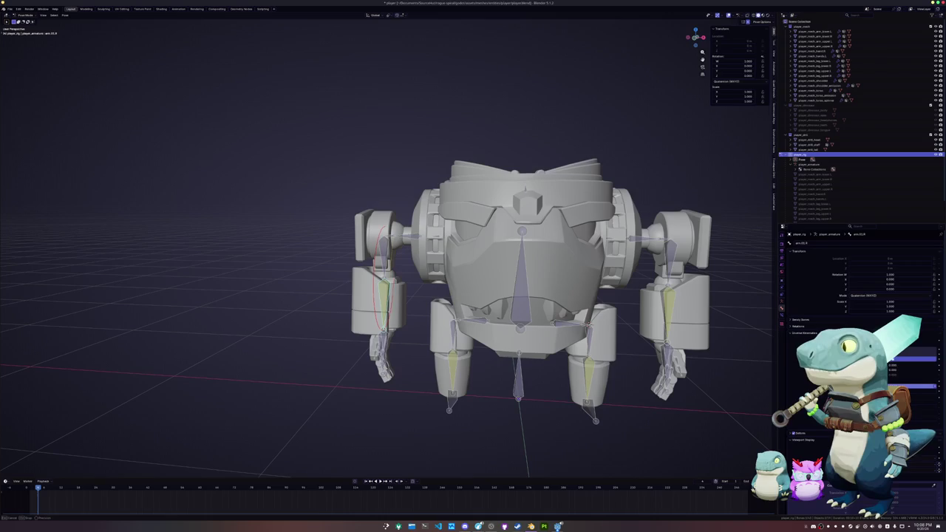
{"action": "left_click", "coordinate": [647, 319]}
{"action": "key", "text": "ctrl+shift+m"}
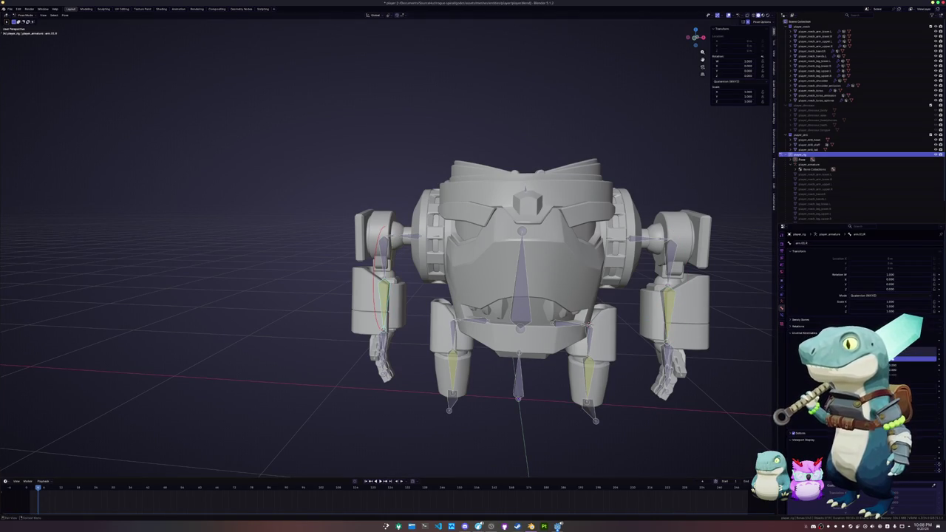
{"action": "key", "text": "KP_4"}
{"action": "key", "text": "KP_4"}
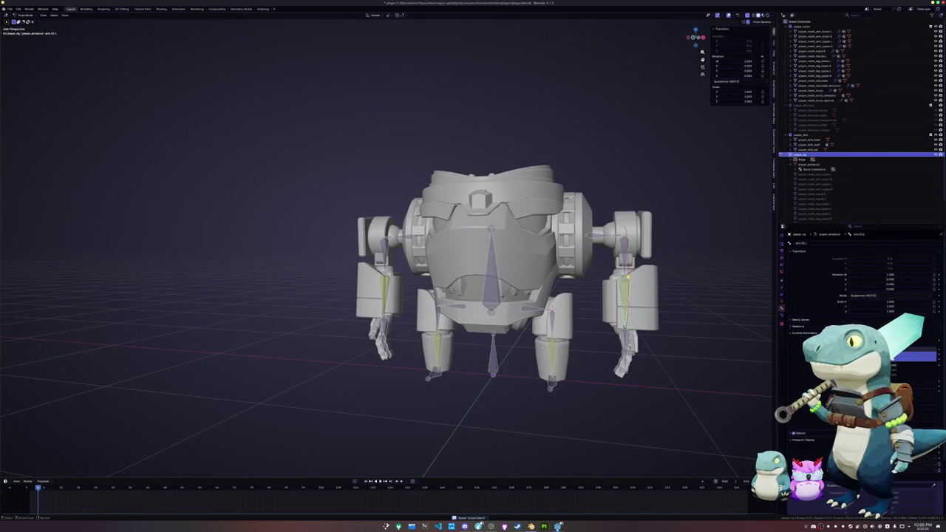
Move the left arm IK target along X, then try a vertical Z move
{"action": "left_click", "coordinate": [625, 353]}
{"action": "key", "text": "g"}
{"action": "key", "text": "x"}
{"action": "left_click", "coordinate": [626, 318]}
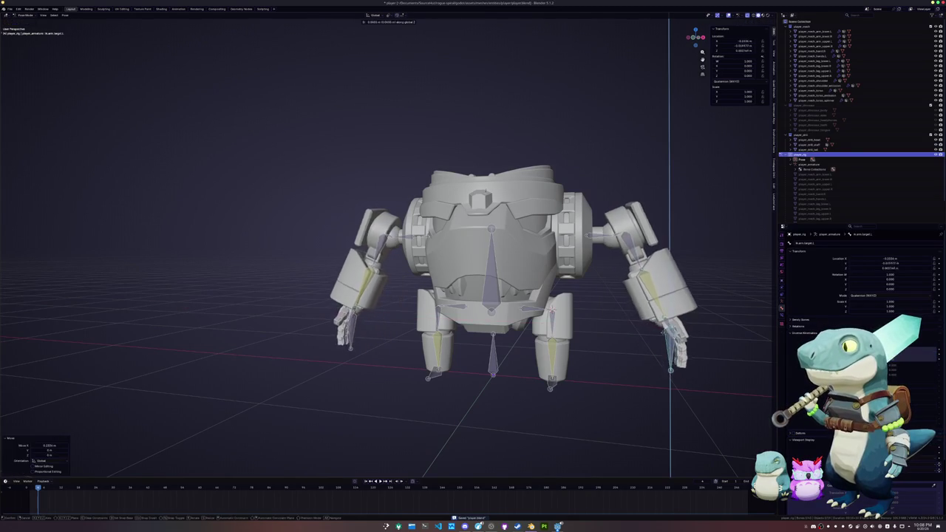
{"action": "key", "text": "g"}
{"action": "key", "text": "z"}
{"action": "key", "text": "Escape"}
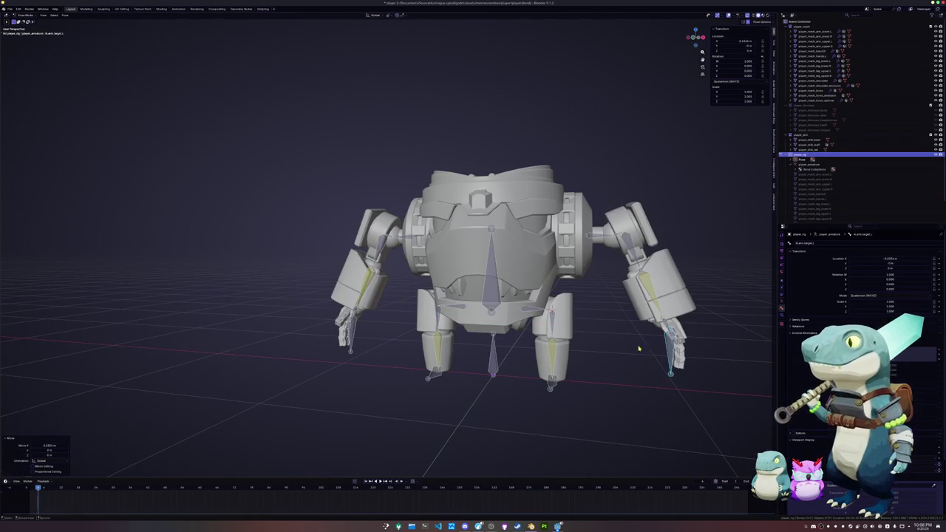
Undo the test so both arms return to their hanging rest pose
{"action": "middle_click_drag", "start_coordinate": [638, 348], "coordinate": [628, 334]}
{"action": "scroll", "coordinate": [566, 332], "scroll_direction": "up", "scroll_amount": 3}
{"action": "key", "text": "ctrl+Tab"}
{"action": "key", "text": "ctrl+Tab"}
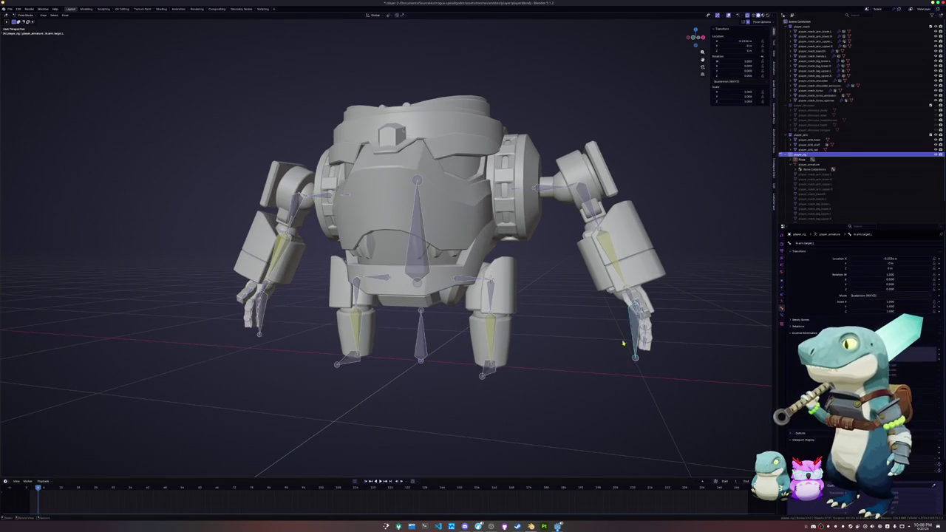
{"action": "scroll", "coordinate": [592, 344], "scroll_direction": "up", "scroll_amount": 4}
{"action": "scroll", "coordinate": [615, 360], "scroll_direction": "down", "scroll_amount": 3}
{"action": "key", "text": "ctrl+z"}
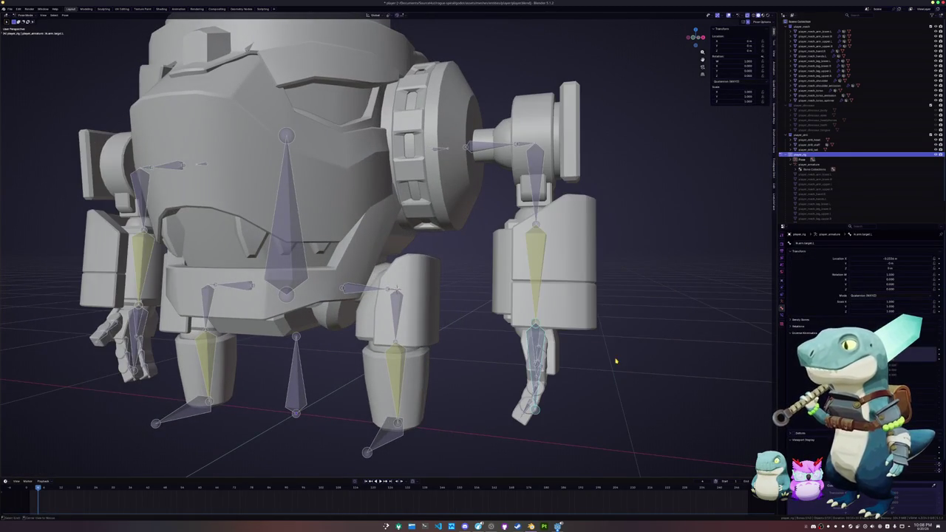
{"action": "middle_click_drag", "start_coordinate": [604, 355], "coordinate": [628, 345]}
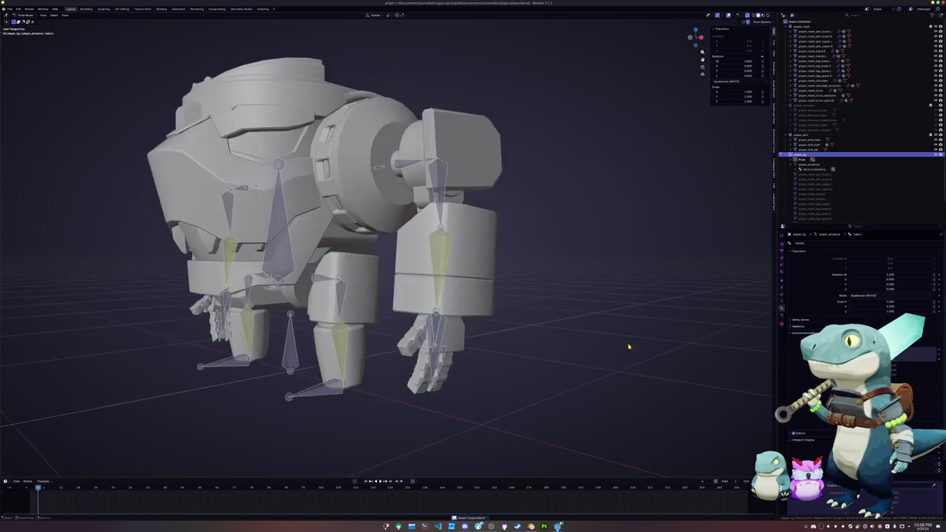
Add a Copy Rotation object constraint to the rig and save the file
{"action": "left_click", "coordinate": [782, 298]}
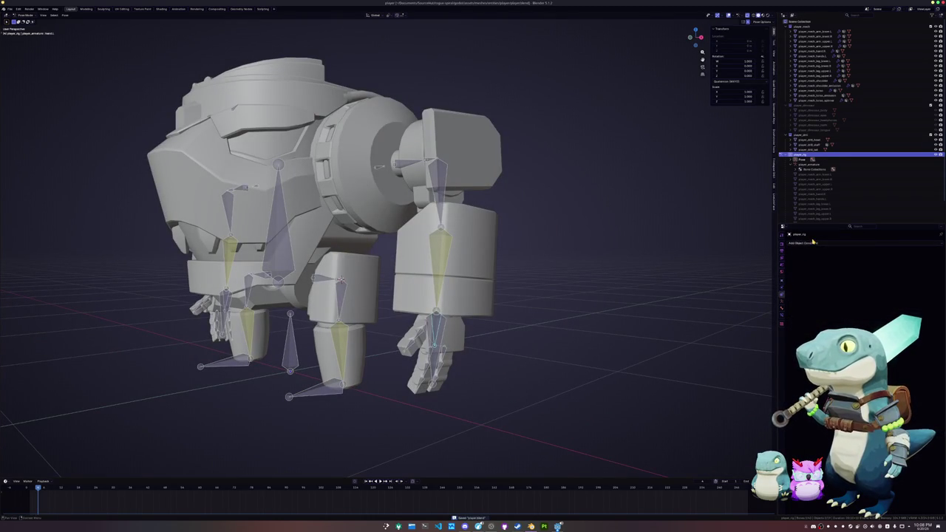
{"action": "left_click", "coordinate": [813, 243]}
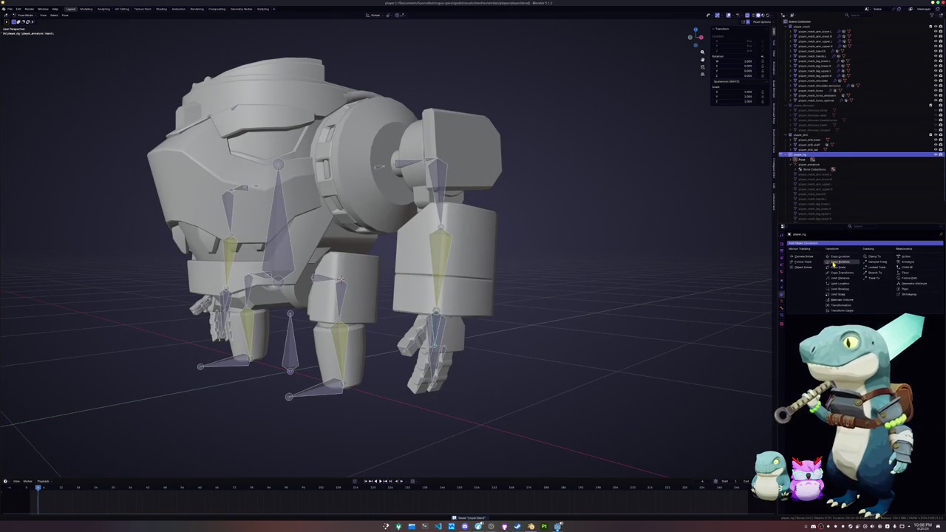
{"action": "left_click", "coordinate": [835, 262]}
{"action": "left_click", "coordinate": [933, 260]}
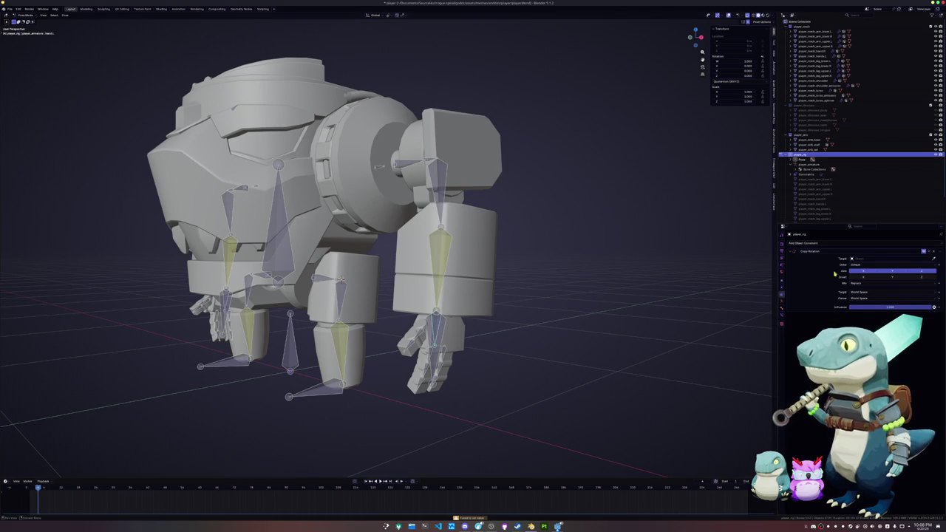
{"action": "left_click", "coordinate": [863, 260]}
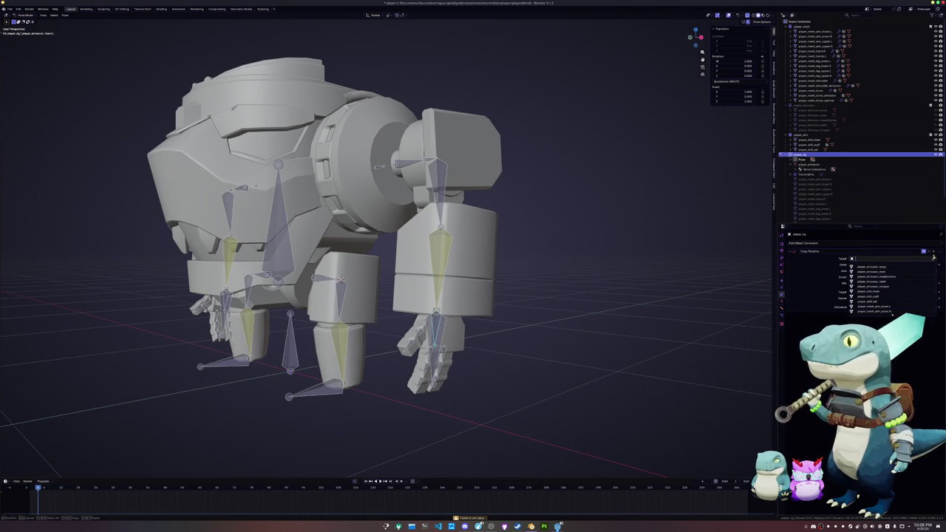
{"action": "left_click", "coordinate": [932, 256]}
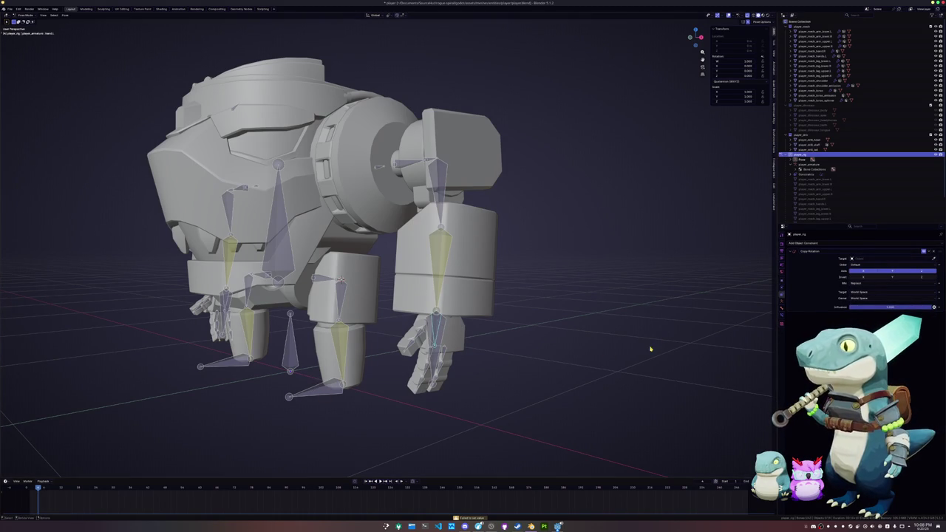
{"action": "key", "text": "ctrl+s"}
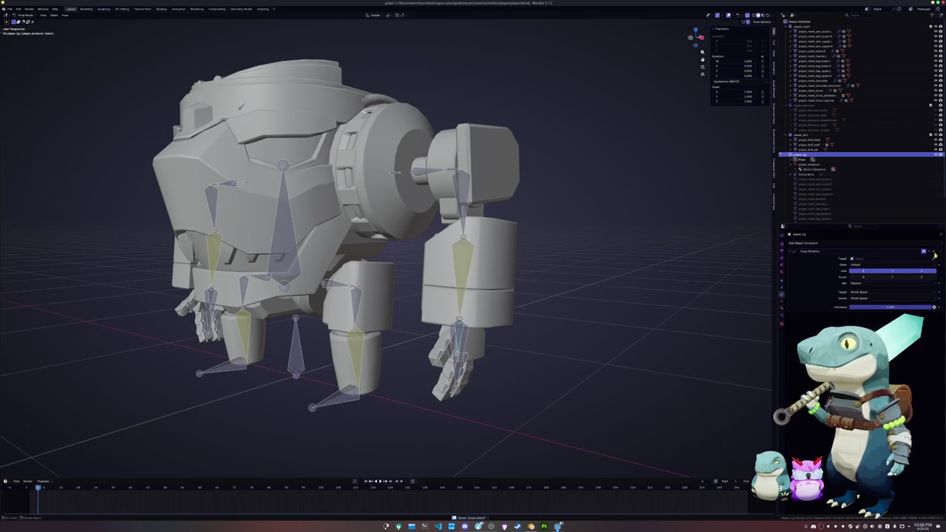
Give hand.L a Copy Rotation bone constraint targeting player_rig, bone ik.arm.target.L
{"action": "left_click", "coordinate": [782, 310]}
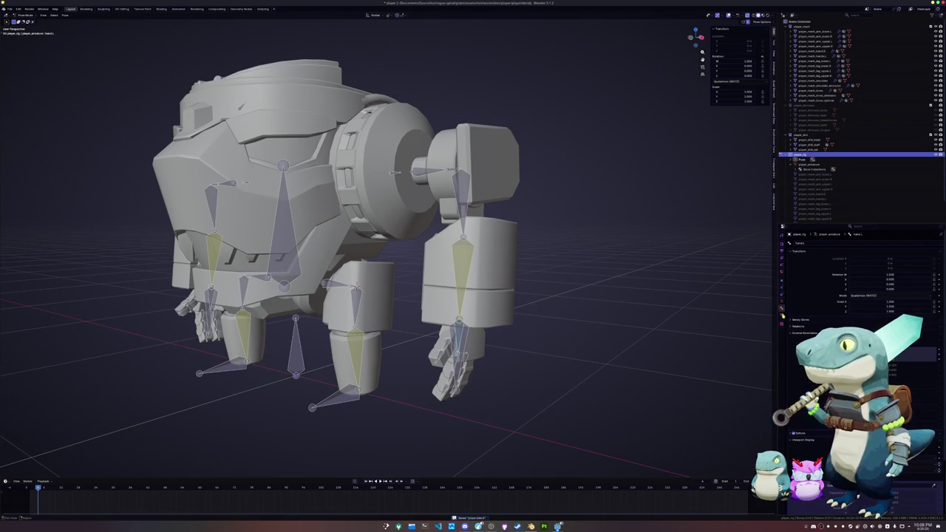
{"action": "left_click", "coordinate": [782, 315]}
{"action": "left_click", "coordinate": [857, 243]}
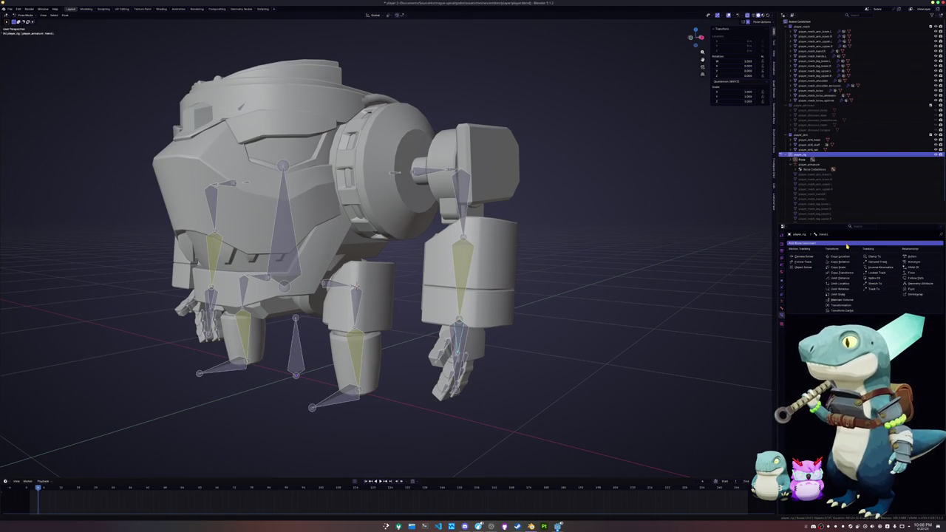
{"action": "left_click", "coordinate": [844, 263]}
{"action": "left_click", "coordinate": [879, 258]}
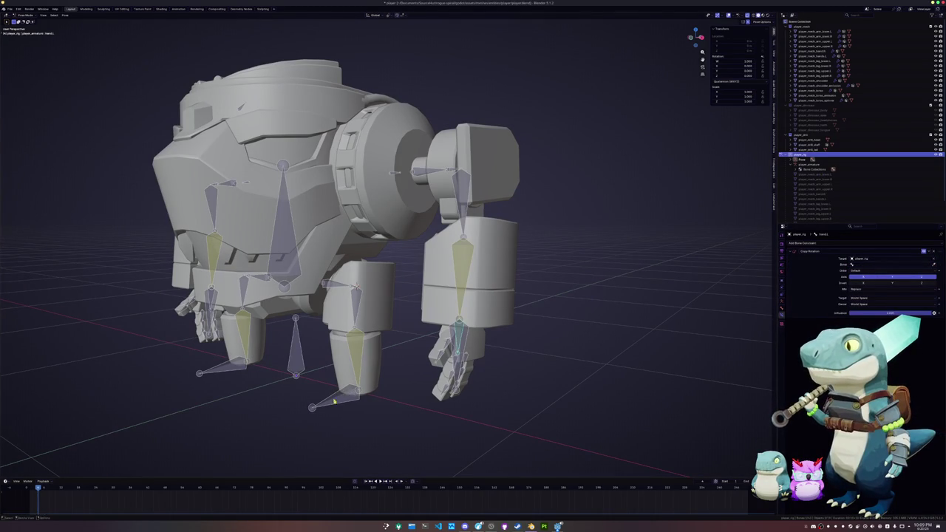
{"action": "left_click", "coordinate": [864, 270]}
{"action": "left_click", "coordinate": [861, 264]}
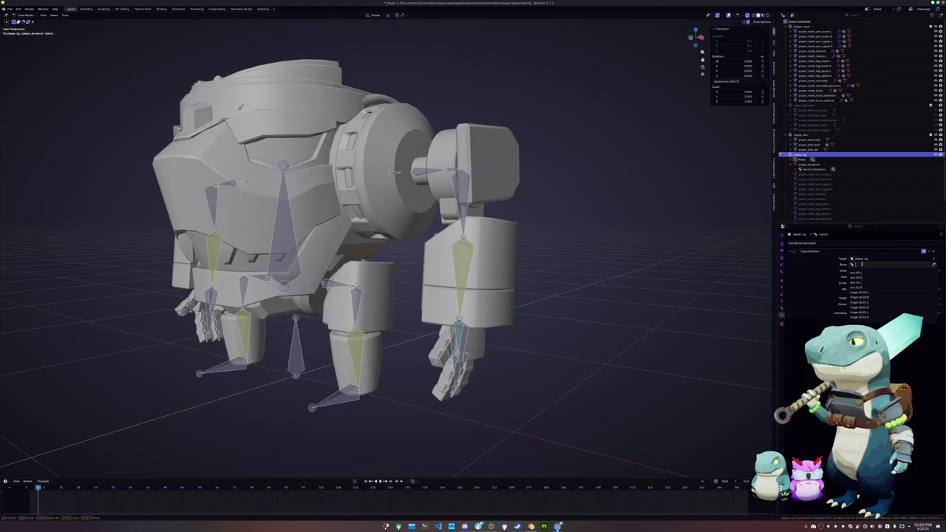
{"action": "type", "text": "hand"}
{"action": "key", "text": "BackSpace"}
{"action": "key", "text": "BackSpace"}
{"action": "key", "text": "BackSpace"}
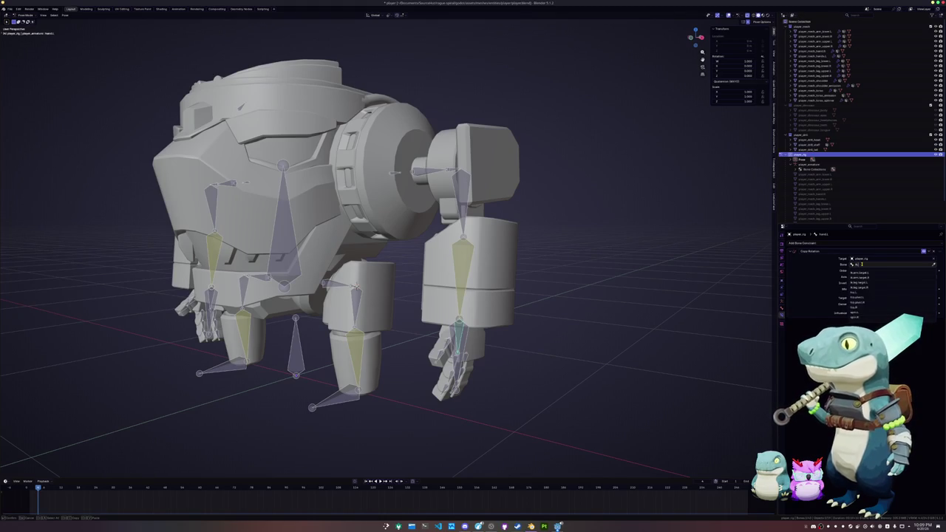
{"action": "left_click", "coordinate": [862, 272]}
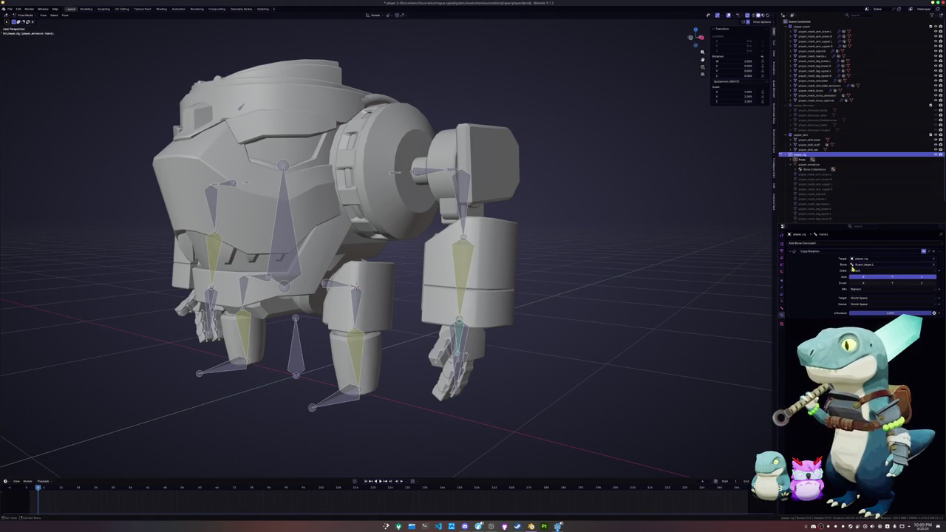
Move the left arm IK target to confirm the hand follows, then clear its transforms
{"action": "left_click", "coordinate": [460, 342]}
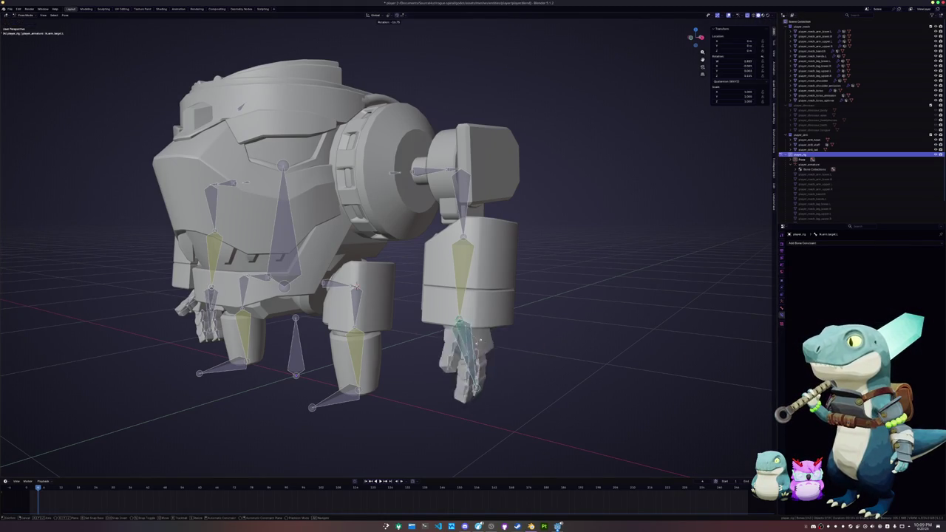
{"action": "left_click_drag", "start_coordinate": [437, 357], "coordinate": [527, 312]}
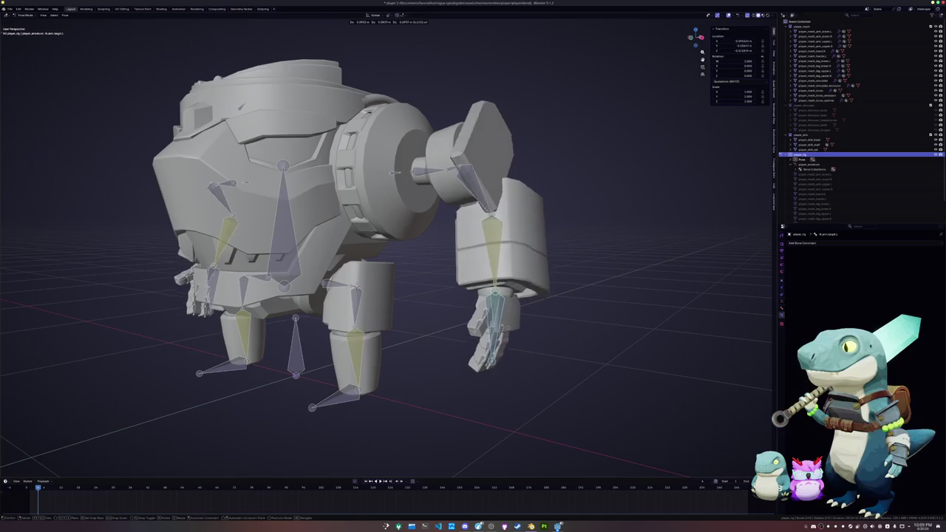
{"action": "key", "text": "alt+g"}
{"action": "key", "text": "alt+r"}
{"action": "mouse_move", "coordinate": [526, 312]}
{"action": "middle_mouse_down"}
{"action": "mouse_move", "coordinate": [493, 331]}
{"action": "mouse_move", "coordinate": [399, 294]}
{"action": "middle_mouse_up"}
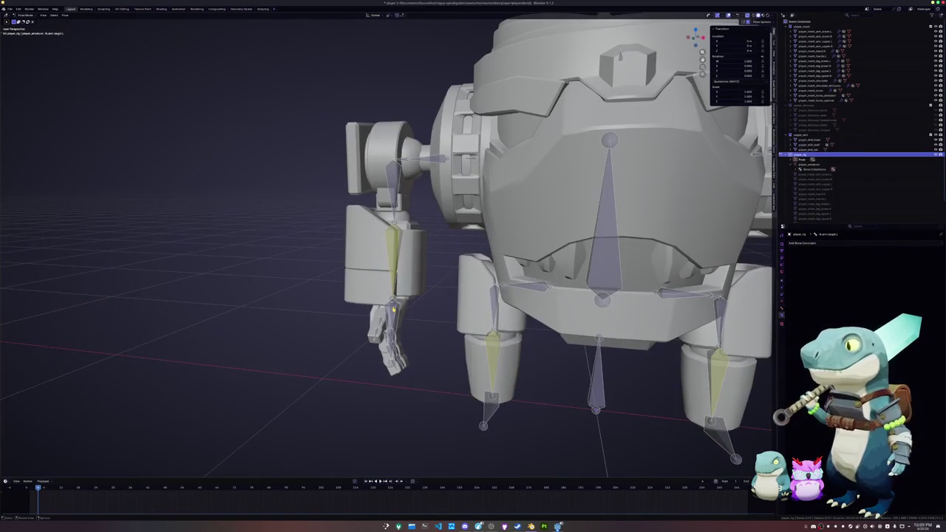
Give hand.R a Copy Rotation constraint targeting player_rig's ik.arm.target.R, then deselect all bones
{"action": "left_click", "coordinate": [395, 313]}
{"action": "left_click", "coordinate": [804, 242]}
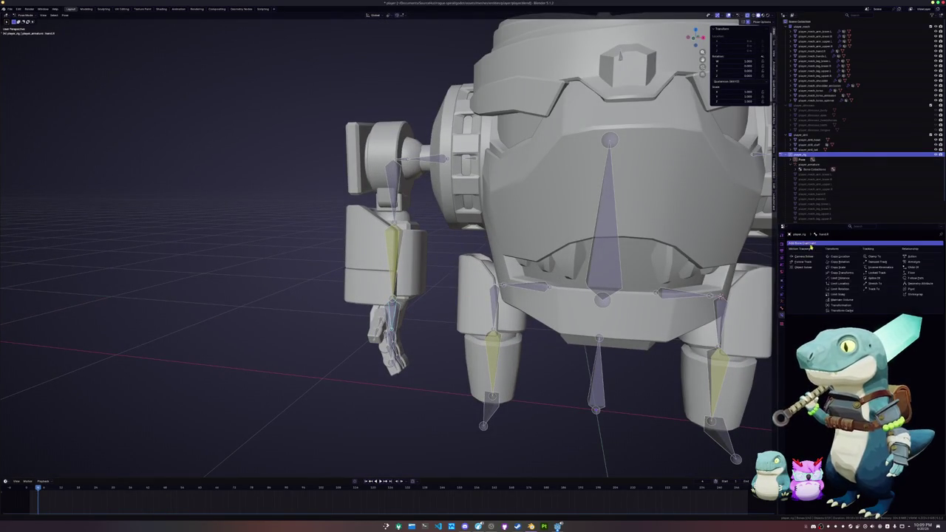
{"action": "left_click", "coordinate": [840, 263]}
{"action": "left_click", "coordinate": [933, 261]}
{"action": "left_click", "coordinate": [489, 419]}
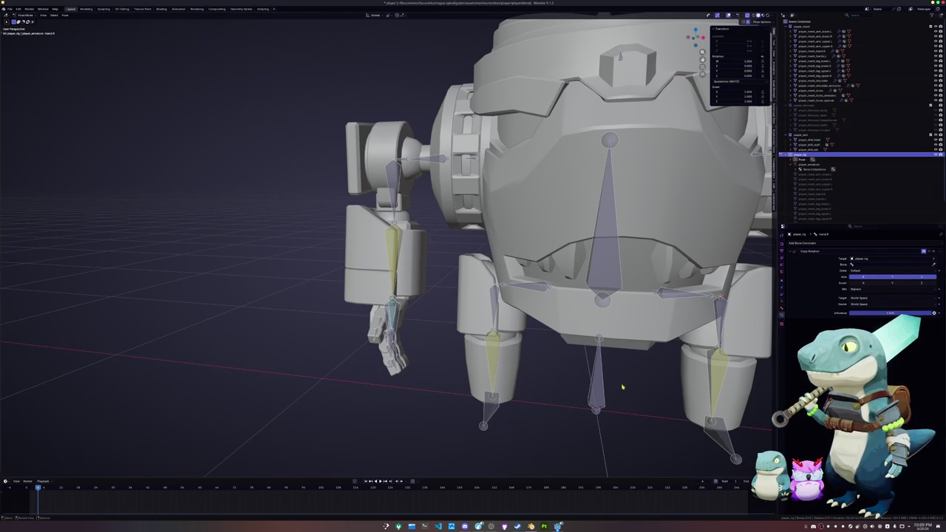
{"action": "left_click", "coordinate": [878, 264]}
{"action": "type", "text": "ik.arm"}
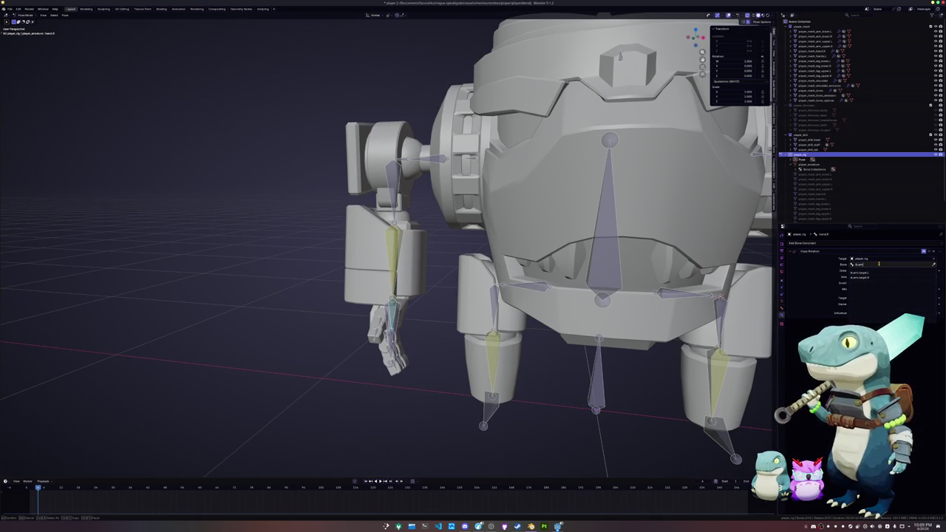
{"action": "key", "text": "Down"}
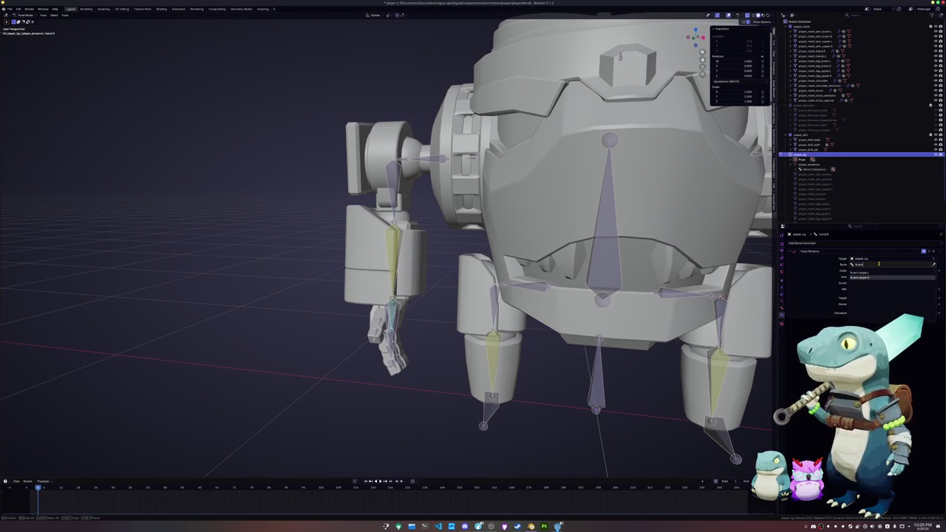
{"action": "key", "text": "Return"}
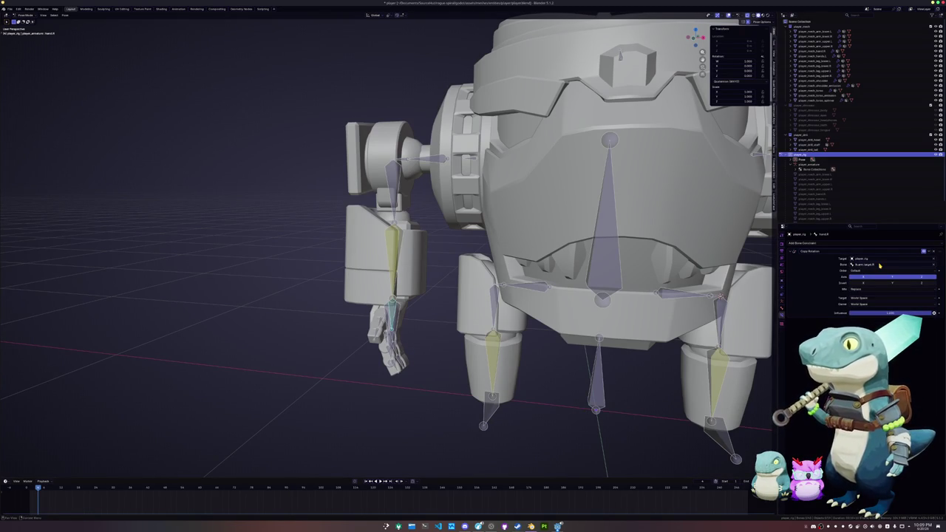
{"action": "middle_click_drag", "start_coordinate": [606, 296], "coordinate": [530, 314]}
{"action": "scroll", "coordinate": [535, 307], "scroll_direction": "down", "scroll_amount": 4}
{"action": "left_click", "coordinate": [529, 314]}
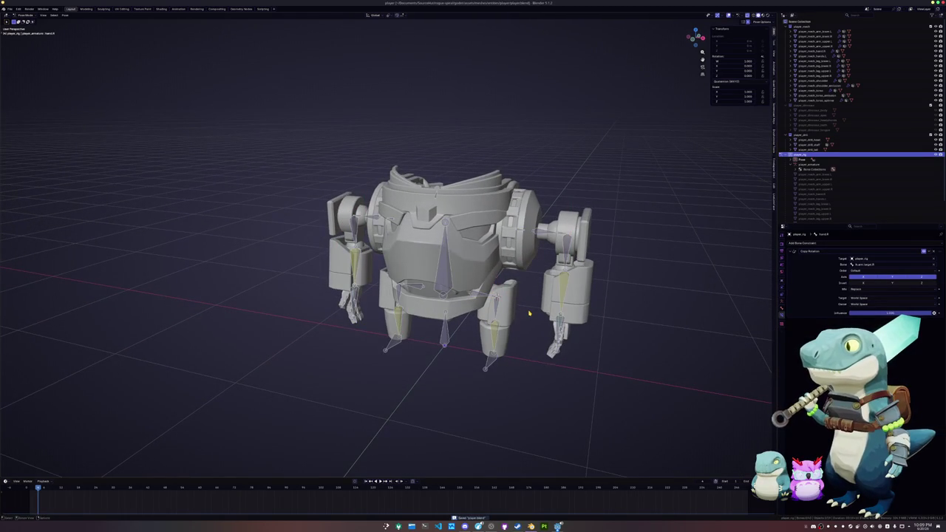
Reveal the dinosaur mesh inside the robot and return the rig to Object Mode
{"action": "left_click", "coordinate": [931, 105]}
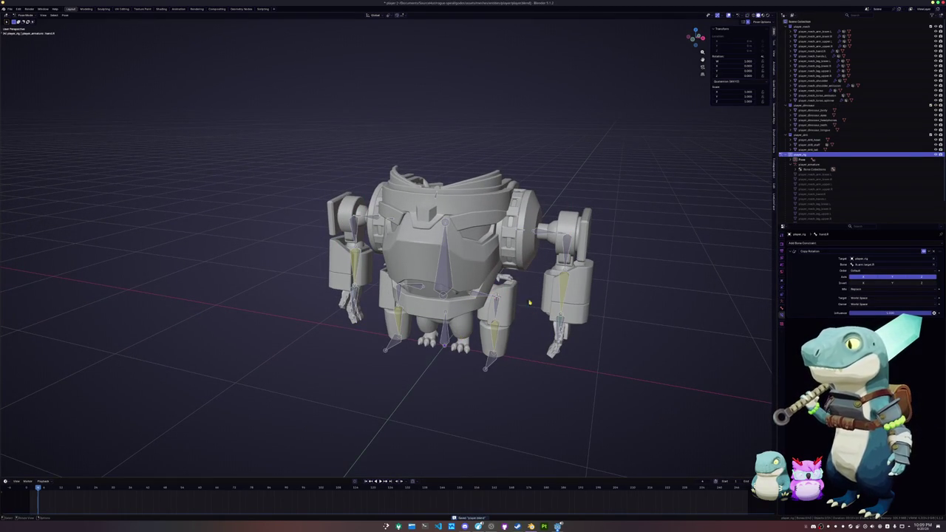
{"action": "key", "text": "a"}
{"action": "left_click", "coordinate": [655, 240]}
{"action": "key", "text": "ctrl+Tab"}
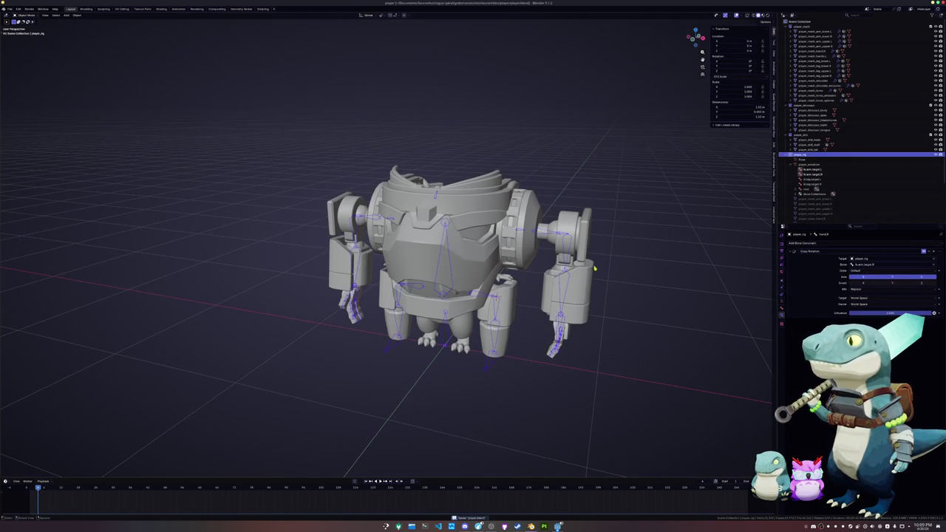
Hide the armour mesh parts and the existing rig
{"action": "left_click", "coordinate": [923, 26]}
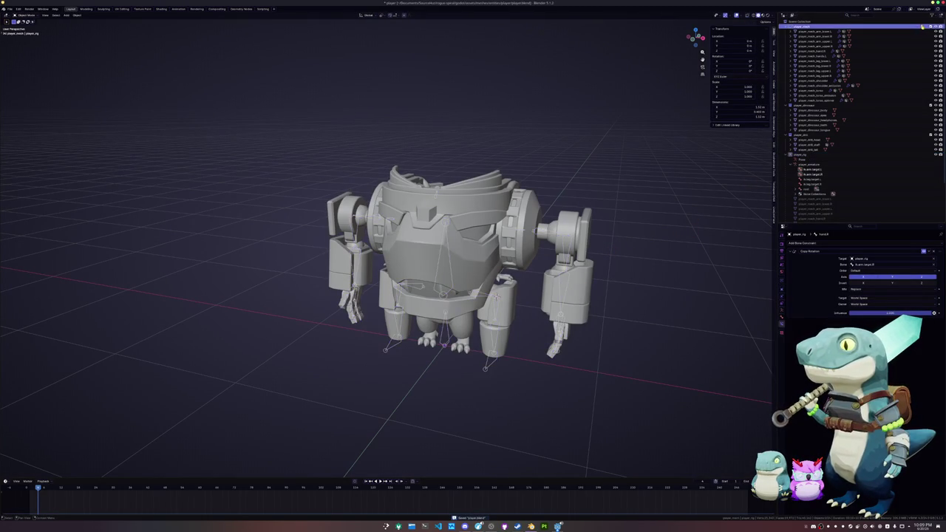
{"action": "key", "text": "h"}
{"action": "left_click", "coordinate": [497, 305]}
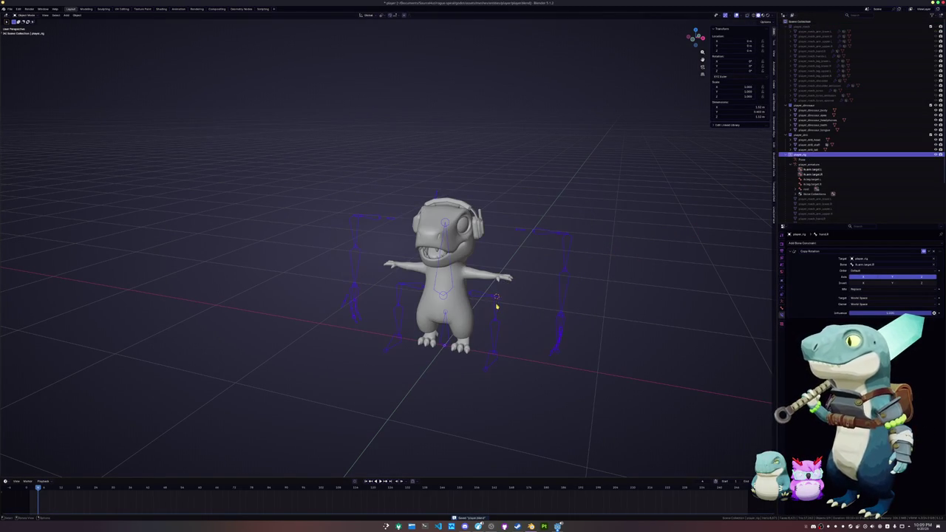
{"action": "key", "text": "h"}
{"action": "middle_click_drag", "start_coordinate": [499, 310], "coordinate": [490, 304]}
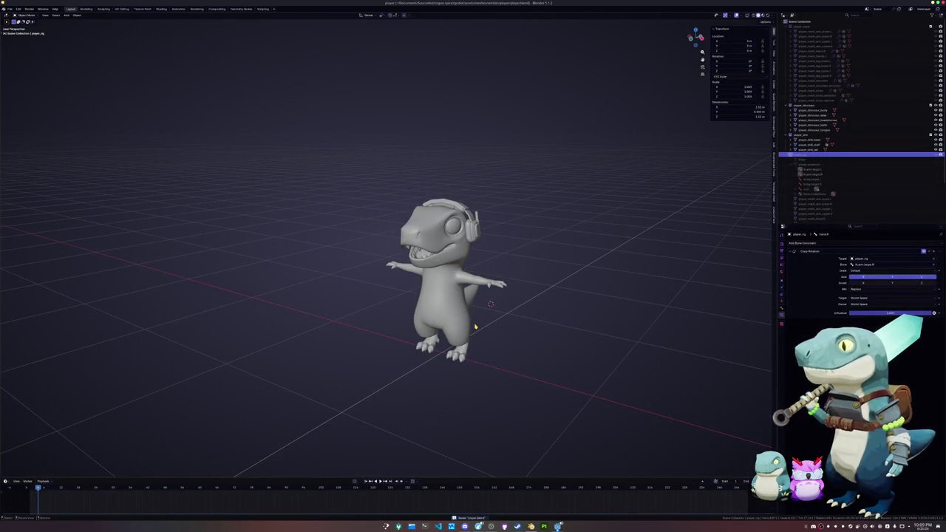
Add an armature at the world origin and name it player_dinosaur_rig
{"action": "key", "text": "shift+a"}
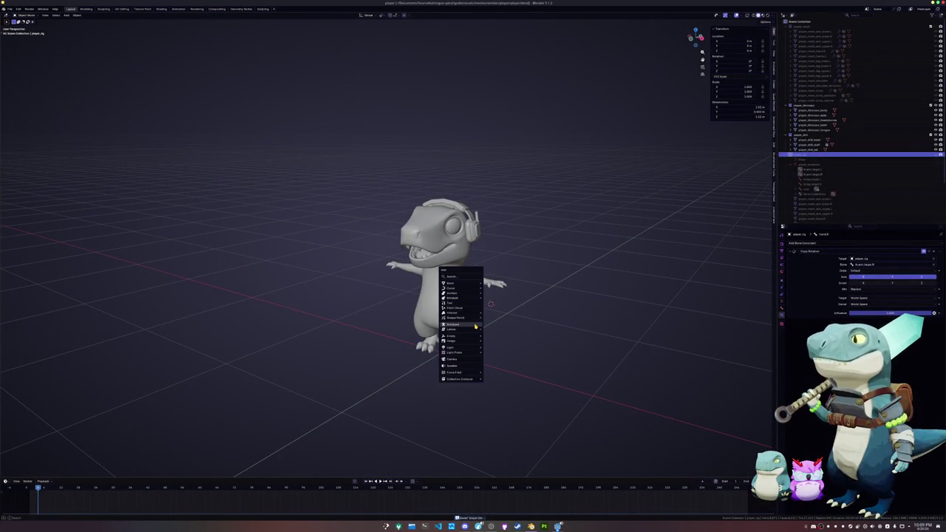
{"action": "left_click", "coordinate": [476, 330]}
{"action": "key", "text": "alt+g"}
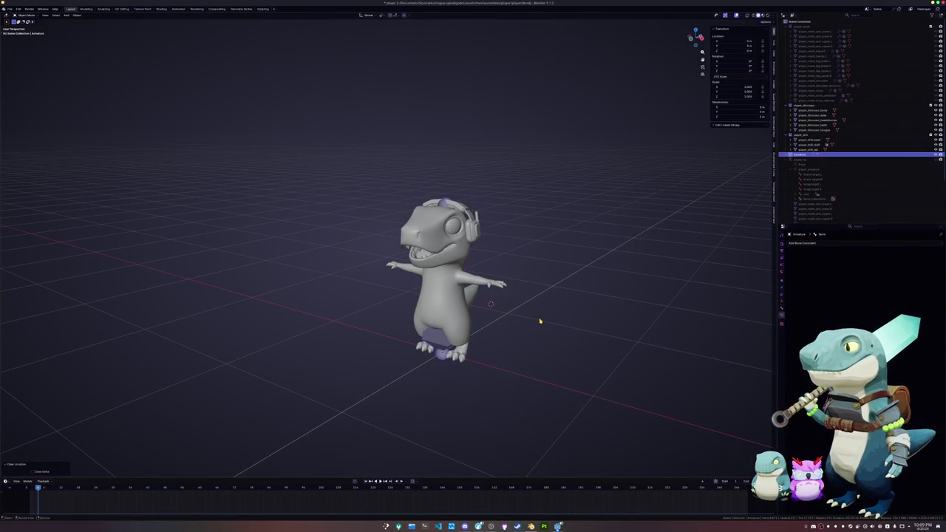
{"action": "key", "text": "F2"}
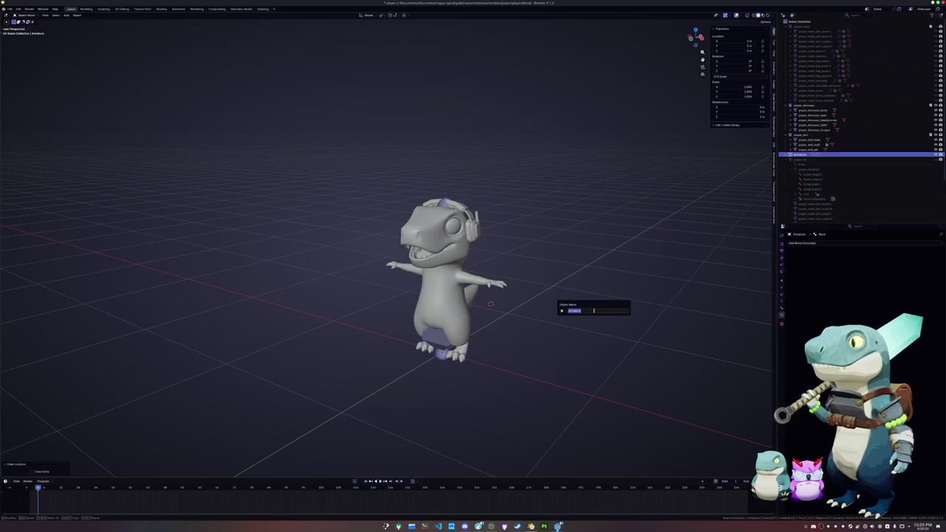
{"action": "type", "text": "s"}
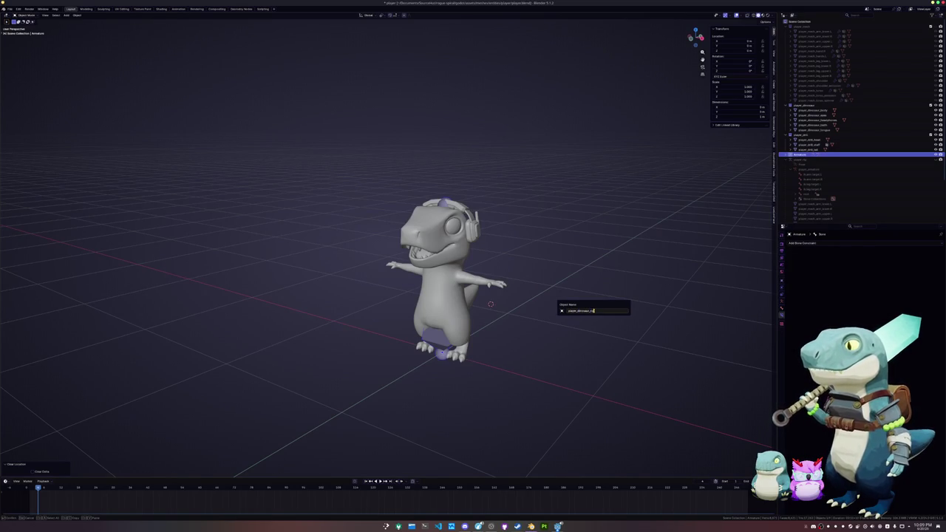
{"action": "key", "text": "Return"}
Scale the bone down in front ortho view, enable X-ray, and start a duplicate moving along Z
{"action": "key", "text": "KP_1"}
{"action": "key", "text": "s"}
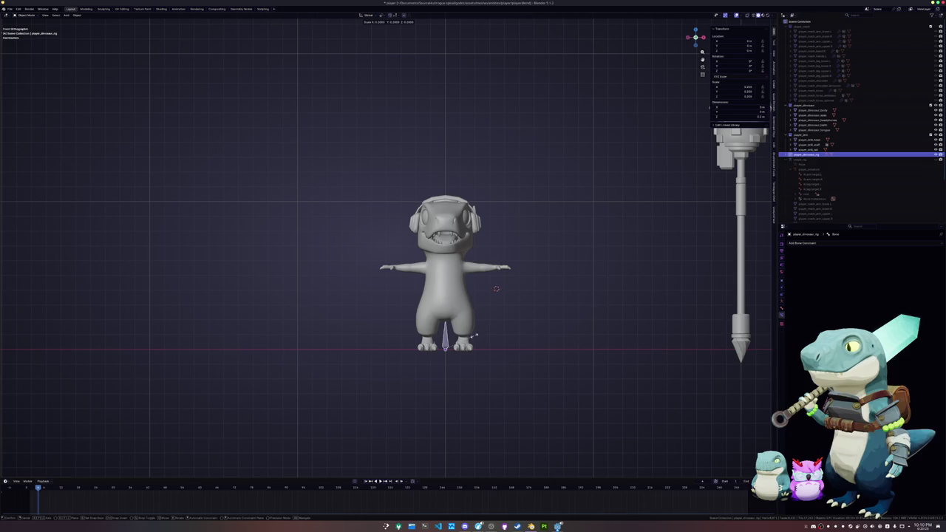
{"action": "left_click", "coordinate": [471, 339]}
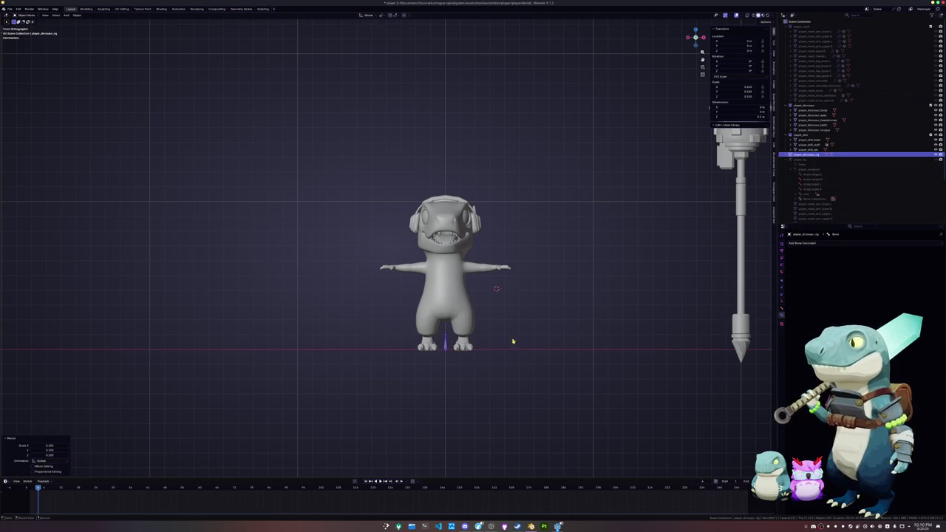
{"action": "scroll", "coordinate": [513, 342], "scroll_direction": "up", "scroll_amount": 1}
{"action": "scroll", "coordinate": [496, 328], "scroll_direction": "up", "scroll_amount": 1}
{"action": "scroll", "coordinate": [497, 326], "scroll_direction": "up", "scroll_amount": 1}
{"action": "scroll", "coordinate": [497, 326], "scroll_direction": "up", "scroll_amount": 1}
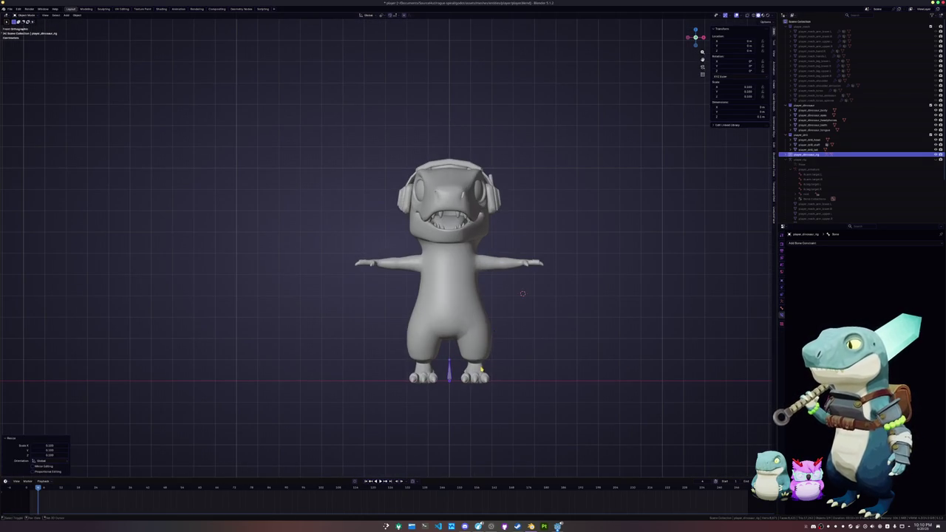
{"action": "key", "text": "alt+z"}
{"action": "key", "text": "shift+d"}
{"action": "key", "text": "z"}
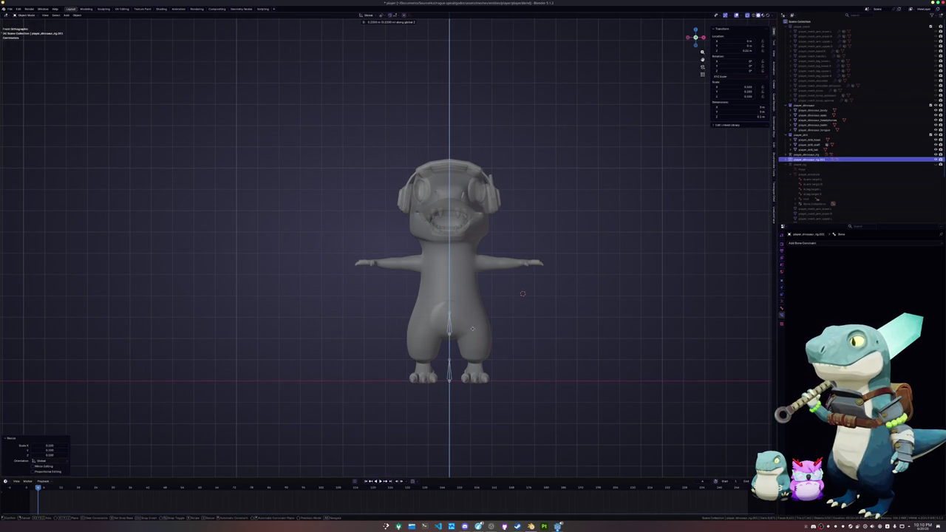
Place the new armature, turn off X-ray, and extrude vertical spine bones from the hips up the torso
{"action": "left_click", "coordinate": [473, 326]}
{"action": "key", "text": "alt+z"}
{"action": "scroll", "coordinate": [464, 331], "scroll_direction": "up", "scroll_amount": 1}
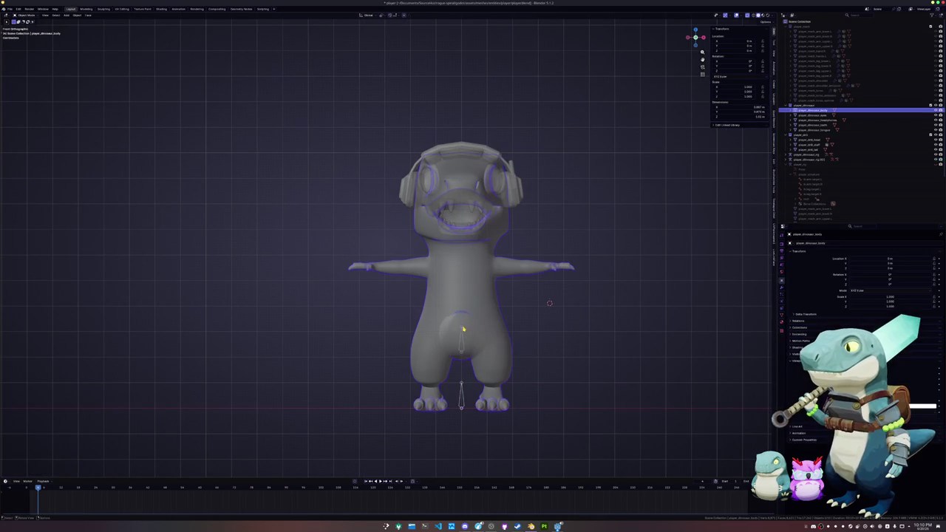
{"action": "key", "text": "Tab"}
{"action": "key", "text": "e"}
{"action": "key", "text": "z"}
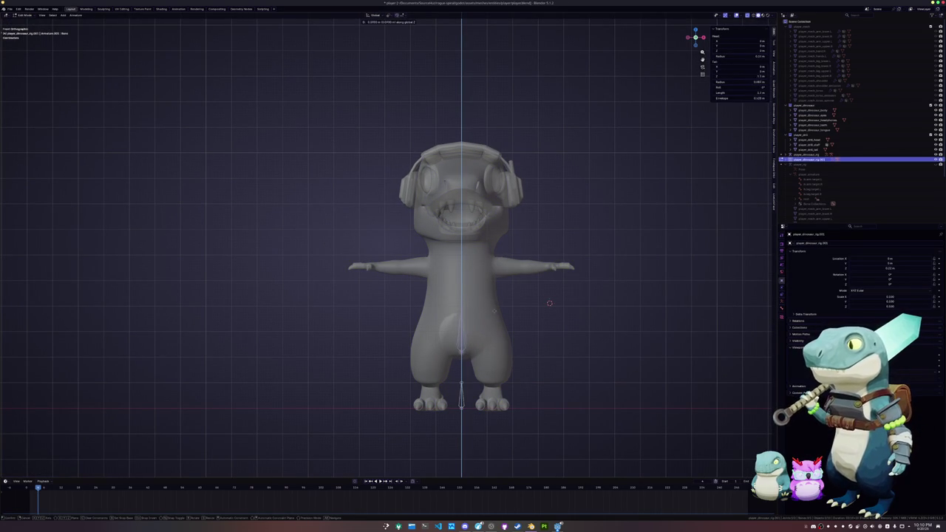
{"action": "key", "text": "z"}
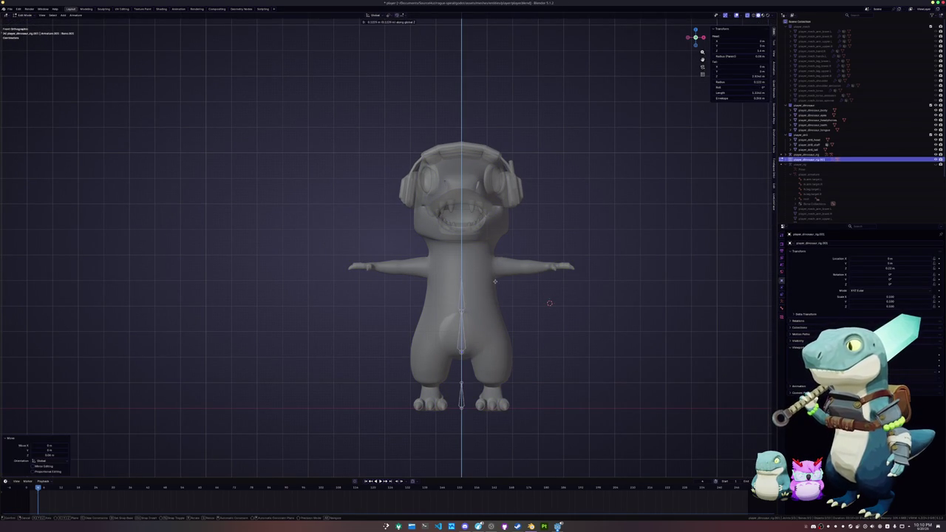
{"action": "left_click", "coordinate": [495, 283]}
{"action": "key", "text": "e"}
{"action": "scroll", "coordinate": [502, 284], "scroll_direction": "up", "scroll_amount": 2}
{"action": "key", "text": "z"}
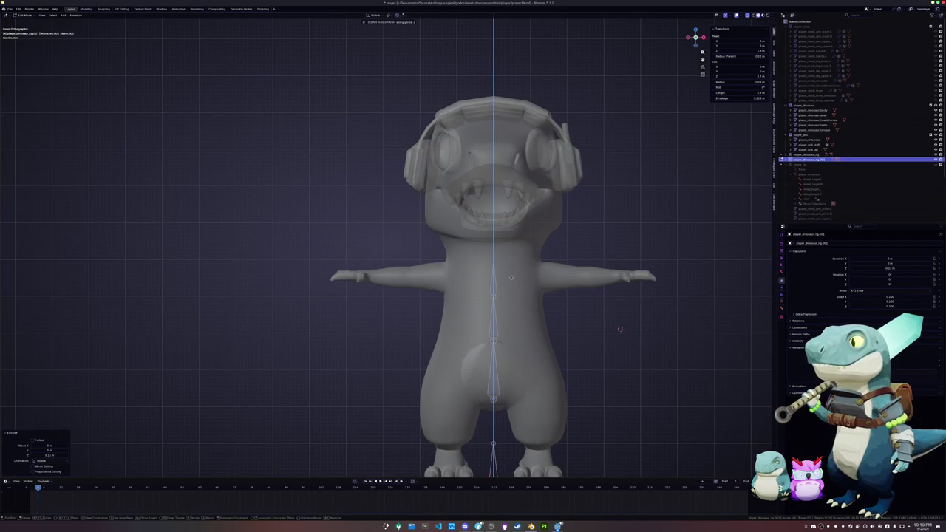
{"action": "key", "text": "Escape"}
Extrude a shoulder bone from the chest and position the arm bone along the right arm
{"action": "key", "text": "e"}
{"action": "key", "text": "Return"}
{"action": "key", "text": "g"}
{"action": "key", "text": "Return"}
{"action": "key", "text": "g"}
{"action": "key", "text": "Return"}
{"action": "key", "text": "g"}
{"action": "key", "text": "Return"}
{"action": "key", "text": "g"}
{"action": "key", "text": "Return"}
{"action": "key", "text": "g"}
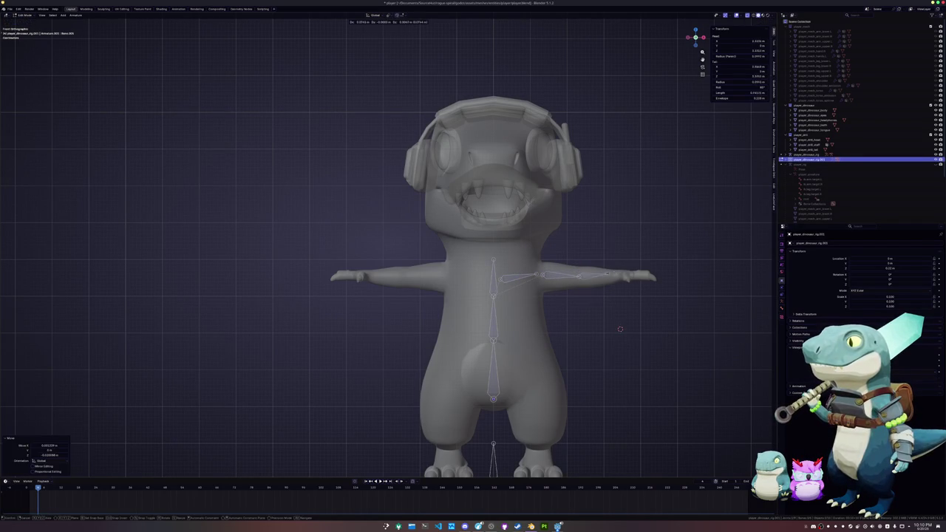
{"action": "key", "text": "Return"}
Extend the arm chain with a hand bone and place the first finger bone past the hand
{"action": "key", "text": "shift+d"}
{"action": "key", "text": "Return"}
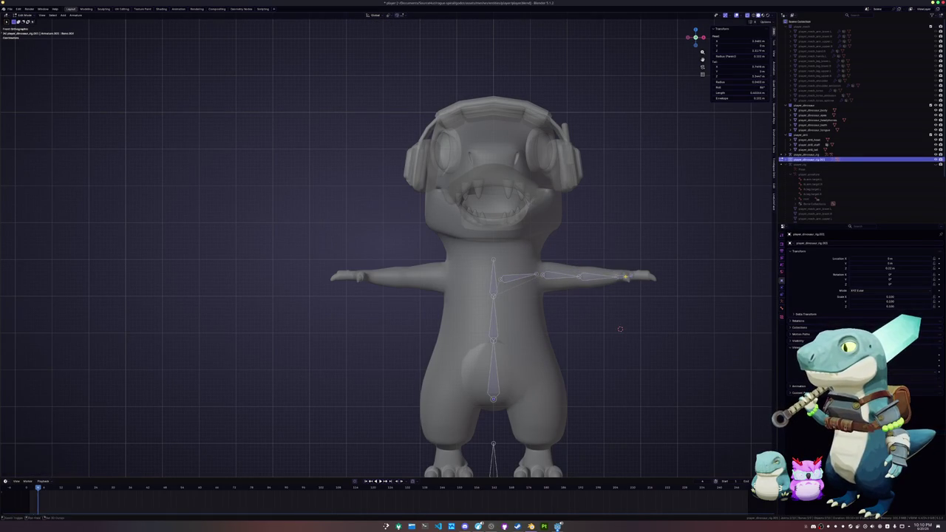
{"action": "scroll", "coordinate": [620, 329], "scroll_direction": "up", "scroll_amount": 2}
{"action": "middle_click_drag", "start_coordinate": [620, 329], "coordinate": [526, 369], "text": "shift"}
{"action": "key", "text": "g"}
{"action": "key", "text": "Return"}
{"action": "scroll", "coordinate": [526, 368], "scroll_direction": "up", "scroll_amount": 2}
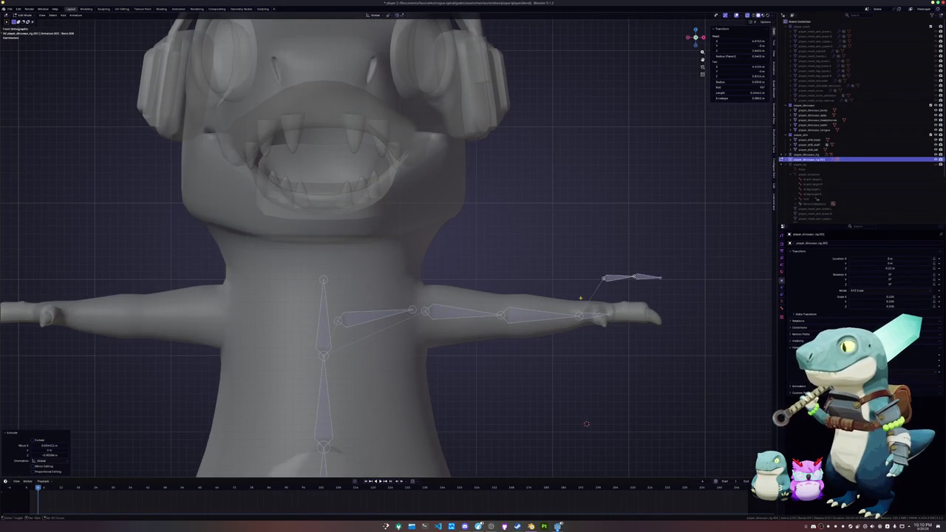
{"action": "middle_click_drag", "start_coordinate": [526, 369], "coordinate": [489, 369], "text": "shift"}
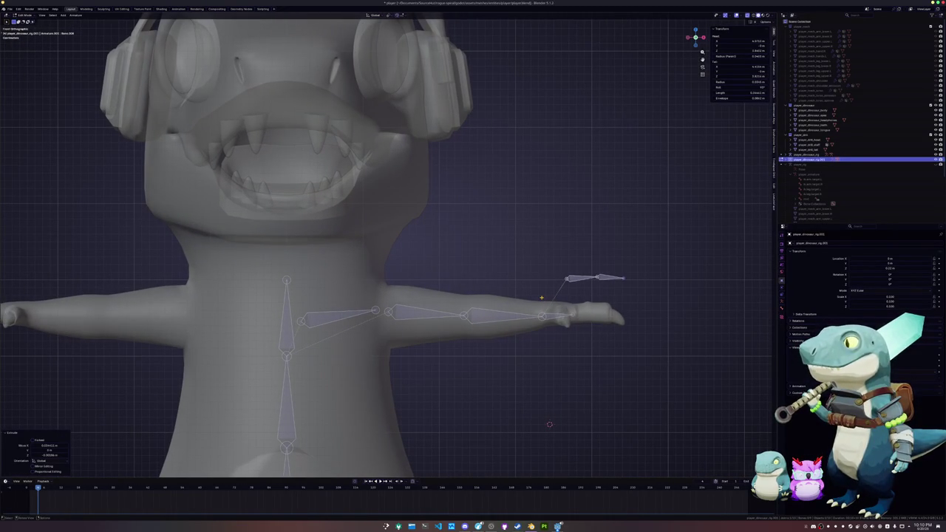
Duplicate the finger bone into three fingers, spreading the lowest one outward
{"action": "left_click", "coordinate": [595, 277], "text": "shift"}
{"action": "key", "text": "shift+d"}
{"action": "left_click", "coordinate": [595, 267]}
{"action": "left_click", "coordinate": [604, 277]}
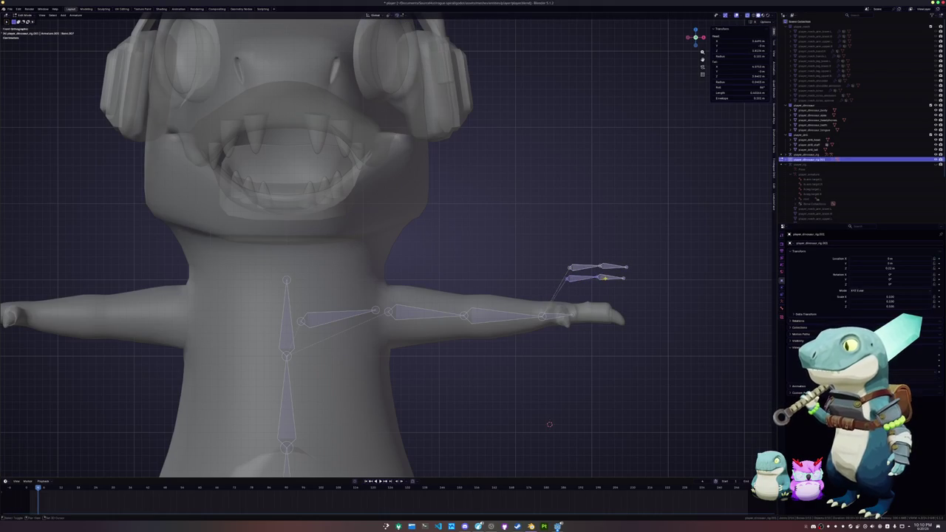
{"action": "key", "text": "shift+d"}
{"action": "key", "text": "Return"}
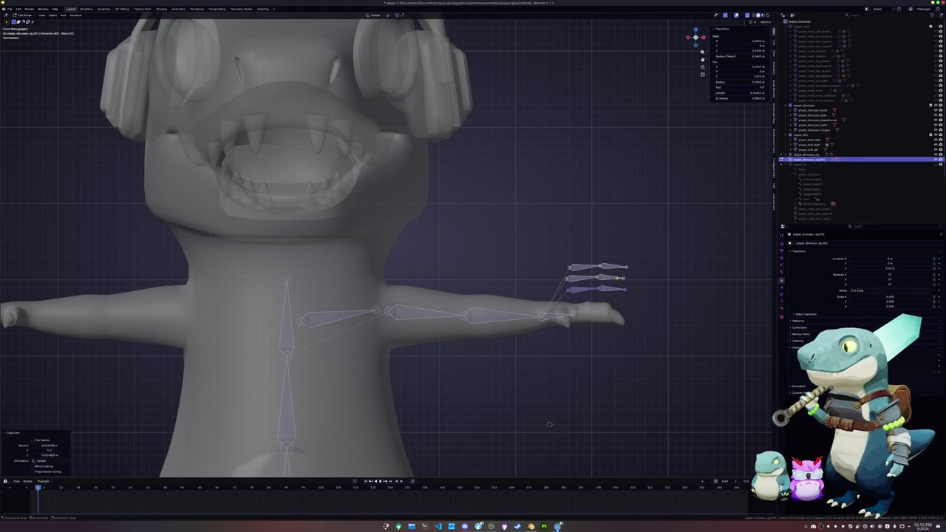
{"action": "left_click", "coordinate": [625, 289]}
{"action": "key", "text": "g"}
{"action": "left_click", "coordinate": [665, 288]}
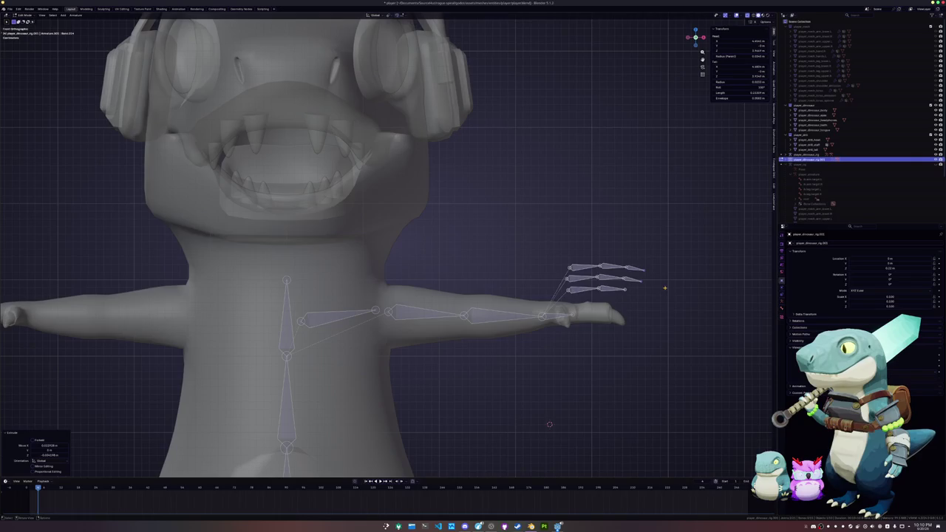
{"action": "scroll", "coordinate": [517, 296], "scroll_direction": "down", "scroll_amount": 1}
{"action": "middle_click_drag", "start_coordinate": [318, 473], "coordinate": [394, 287], "text": "shift"}
Extrude a hip bone from the spine base and duplicate it into a thigh bone angled down to the knee
{"action": "key", "text": "e"}
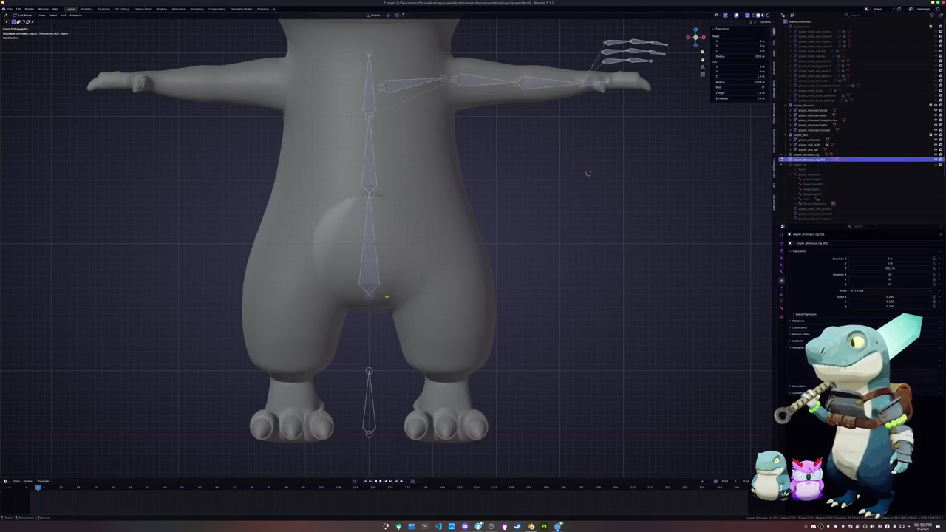
{"action": "left_click", "coordinate": [462, 254]}
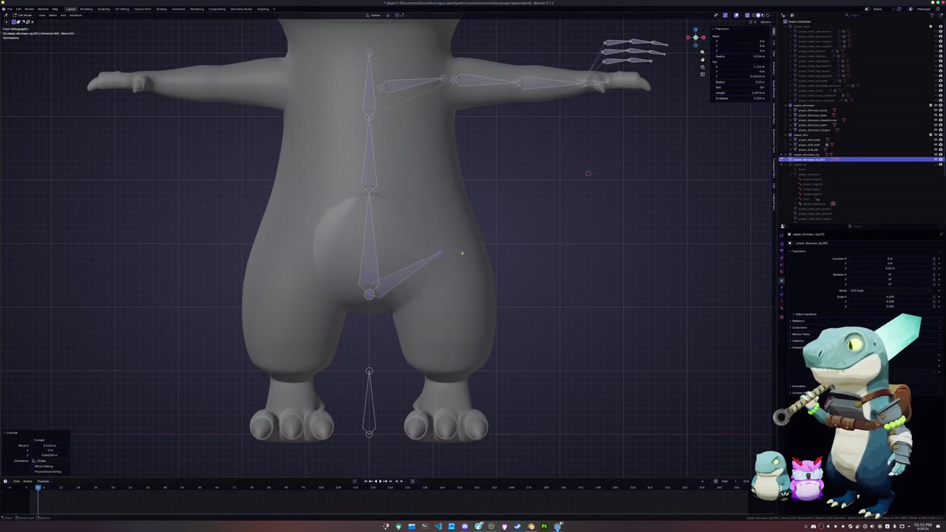
{"action": "key", "text": "shift+d"}
{"action": "left_click", "coordinate": [503, 261]}
{"action": "key", "text": "g"}
{"action": "right_click", "coordinate": [506, 302]}
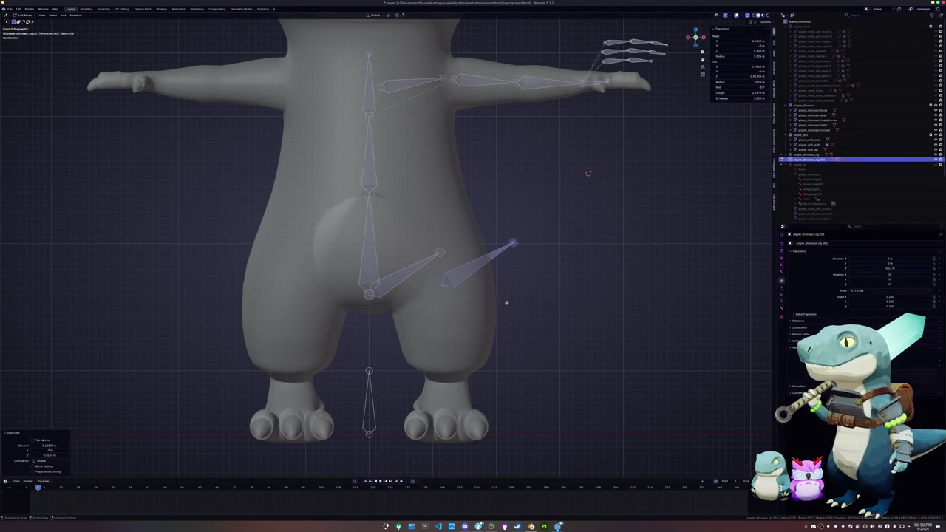
{"action": "key", "text": "g"}
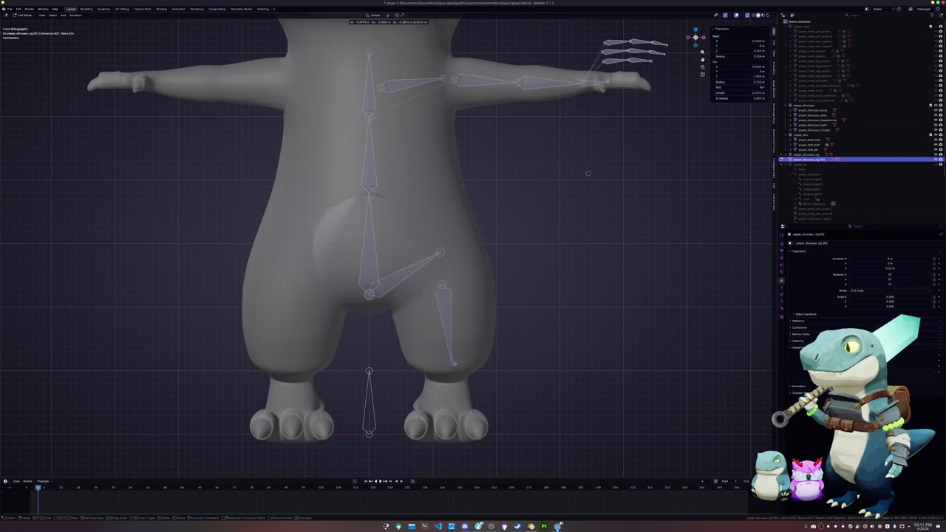
{"action": "left_click", "coordinate": [445, 364]}
{"action": "key", "text": "g"}
Extrude a shin bone from the knee and check the leg and foot from several angles
{"action": "key", "text": "e"}
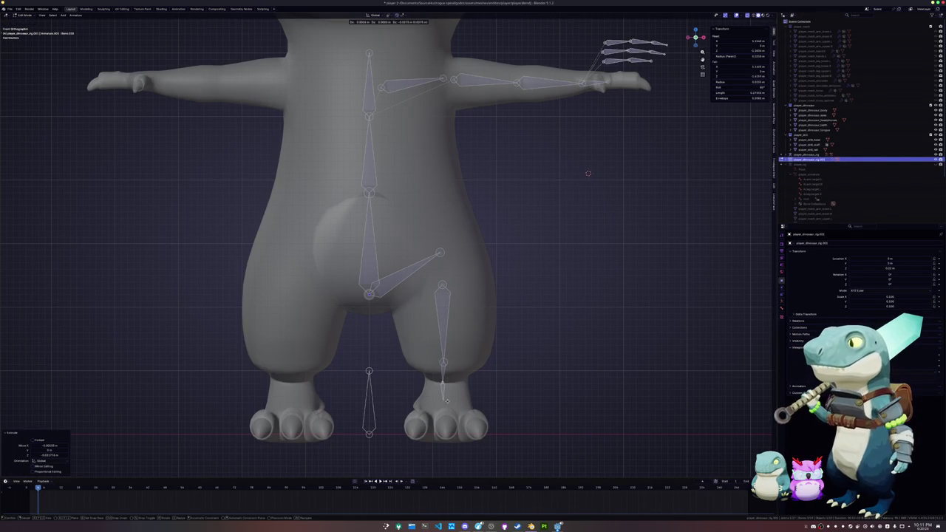
{"action": "middle_click_drag", "start_coordinate": [588, 173], "coordinate": [626, 230]}
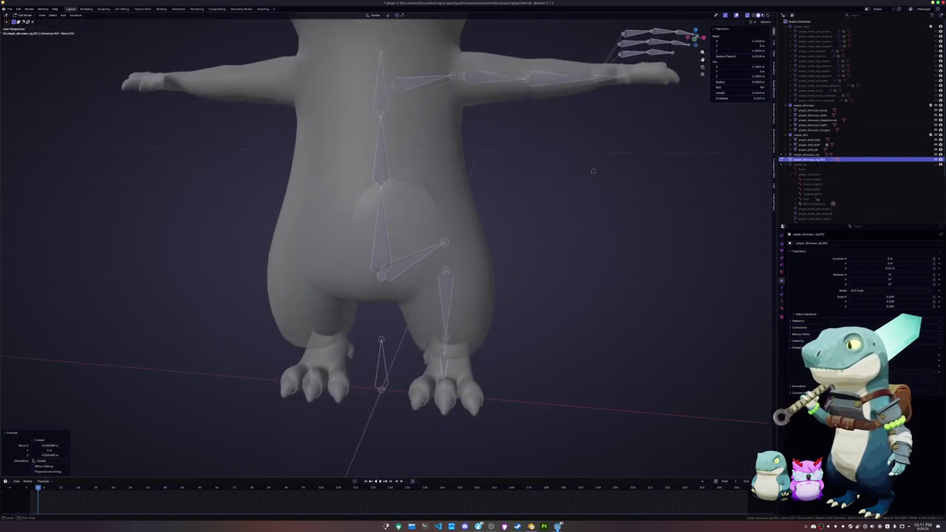
{"action": "right_click", "coordinate": [397, 396]}
{"action": "mouse_move", "coordinate": [398, 397]}
{"action": "middle_mouse_down"}
{"action": "mouse_move", "coordinate": [436, 399]}
{"action": "mouse_move", "coordinate": [464, 432]}
{"action": "middle_mouse_up"}
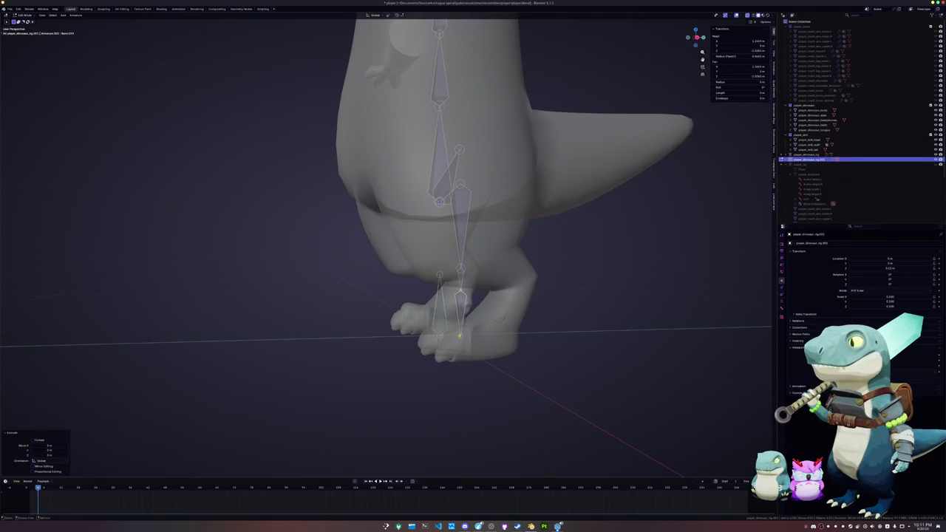
{"action": "middle_click_drag", "start_coordinate": [443, 384], "coordinate": [401, 344]}
{"action": "key", "text": "g"}
{"action": "key", "text": "y"}
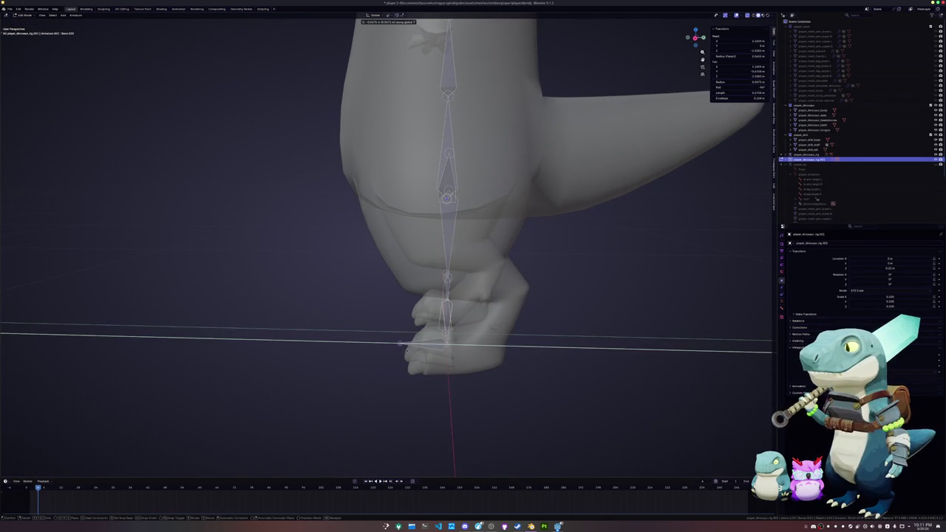
{"action": "right_click", "coordinate": [407, 351]}
{"action": "middle_click_drag", "start_coordinate": [407, 350], "coordinate": [424, 359]}
Duplicate the foot bone, rotate it on X into a forward-pointing toe, and reposition its tip
{"action": "key", "text": "shift+d"}
{"action": "left_click", "coordinate": [421, 355]}
{"action": "key", "text": "r"}
{"action": "key", "text": "x"}
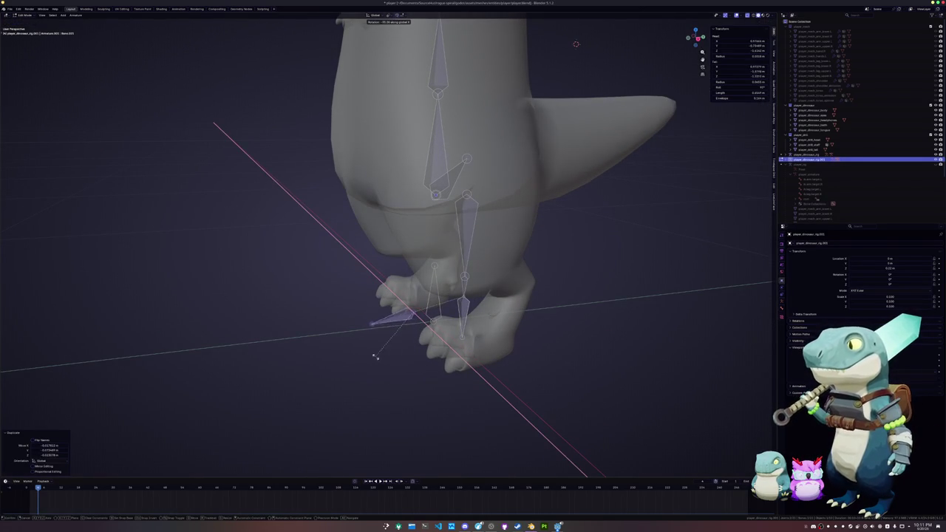
{"action": "left_click", "coordinate": [376, 357]}
{"action": "middle_click_drag", "start_coordinate": [376, 357], "coordinate": [429, 369]}
{"action": "left_click", "coordinate": [415, 323]}
{"action": "middle_click_drag", "start_coordinate": [416, 324], "coordinate": [388, 331]}
{"action": "key", "text": "g"}
{"action": "key", "text": "x"}
{"action": "key", "text": "y"}
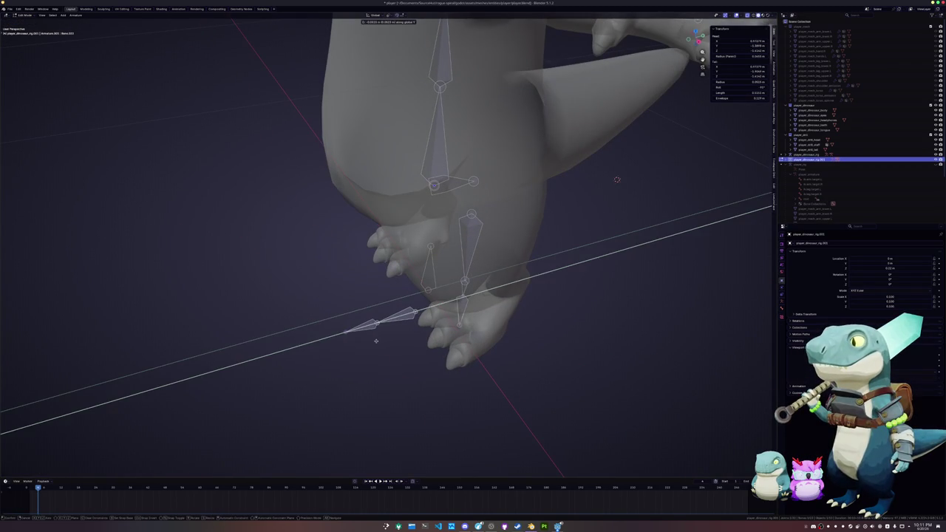
{"action": "left_click", "coordinate": [373, 342]}
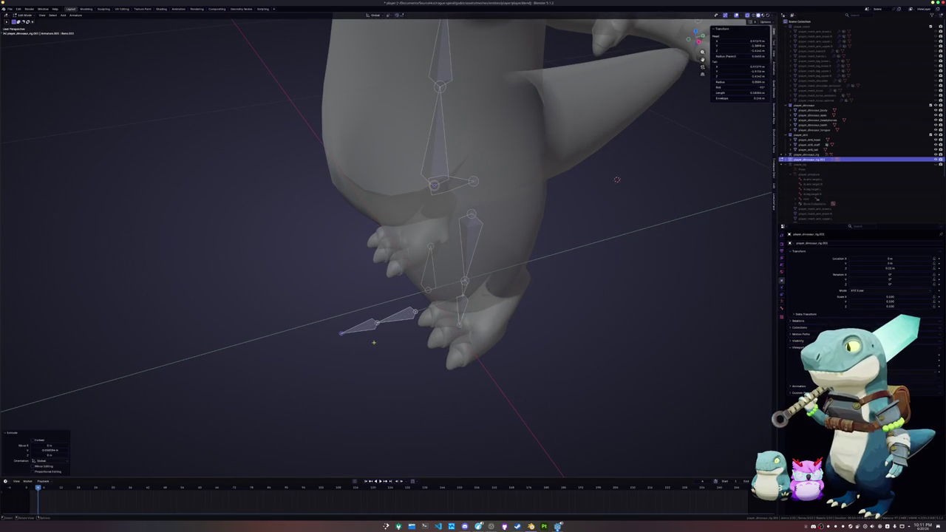
Duplicate the toe bone sideways along X to make a second toe beside the first
{"action": "middle_click_drag", "start_coordinate": [401, 318], "coordinate": [441, 355]}
{"action": "key", "text": "shift+d"}
{"action": "key", "text": "x"}
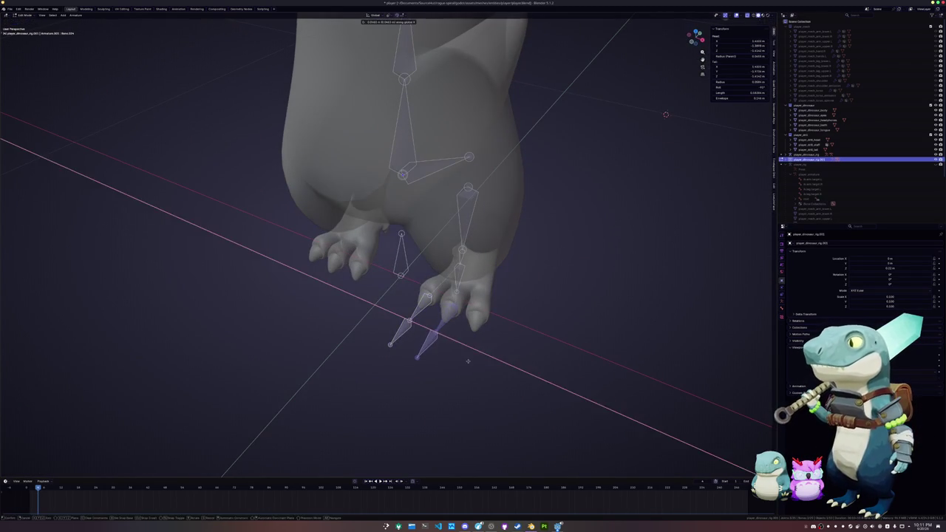
{"action": "left_click", "coordinate": [473, 366]}
{"action": "mouse_move", "coordinate": [370, 372]}
{"action": "middle_mouse_down"}
{"action": "mouse_move", "coordinate": [395, 238]}
{"action": "mouse_move", "coordinate": [374, 199]}
{"action": "middle_mouse_up"}
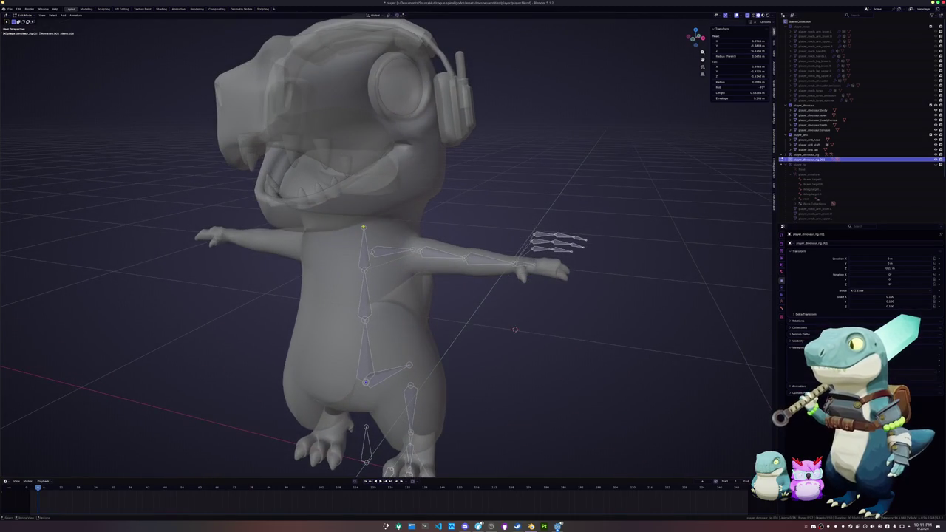
In Numpad 3 side view, raise a bone along Z and duplicate a bone near the jaw
{"action": "key", "text": "KP_3"}
{"action": "scroll", "coordinate": [486, 264], "scroll_direction": "up", "scroll_amount": 3}
{"action": "key", "text": "g"}
{"action": "key", "text": "z"}
{"action": "left_click", "coordinate": [484, 216]}
{"action": "middle_click_drag", "start_coordinate": [484, 215], "coordinate": [525, 230], "text": "shift"}
{"action": "key", "text": "shift+d"}
{"action": "left_click", "coordinate": [448, 227]}
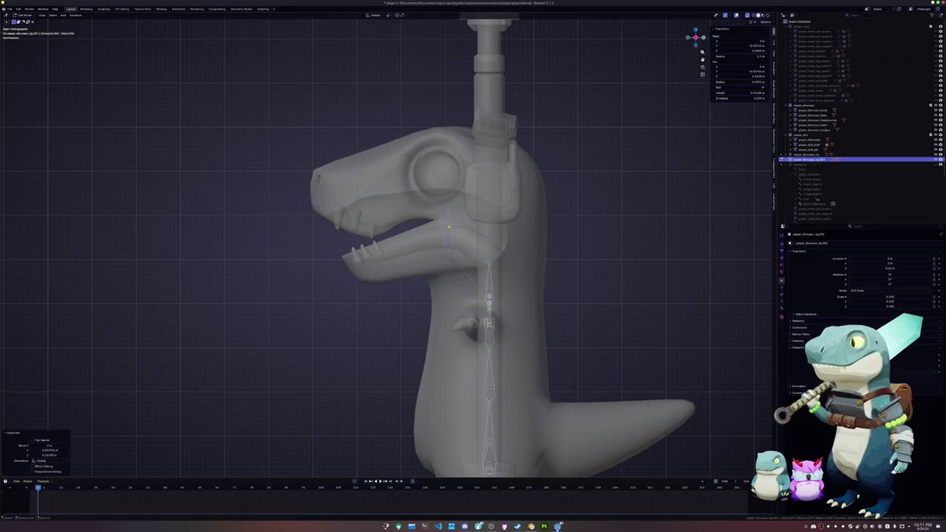
Position the lower jaw bone along the mouth with its front end at the chin
{"action": "key", "text": "g"}
{"action": "left_click", "coordinate": [405, 255]}
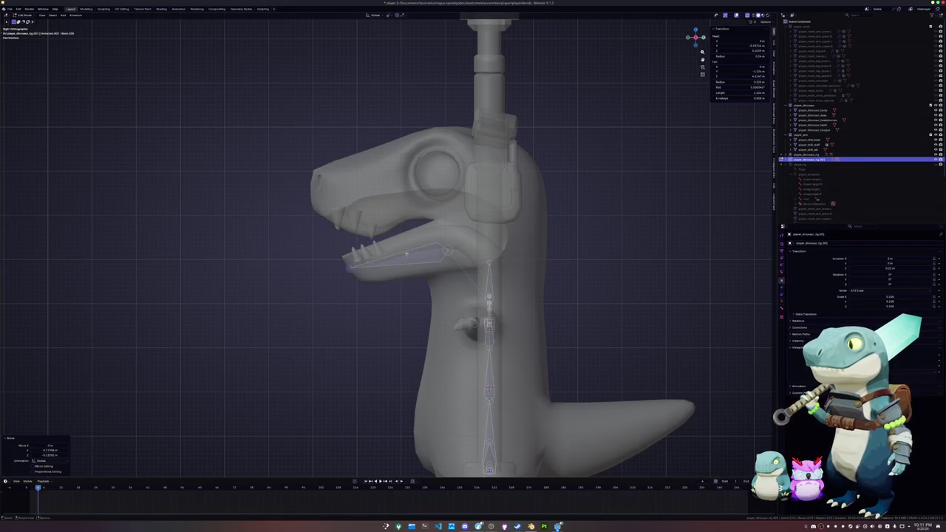
{"action": "key", "text": "g"}
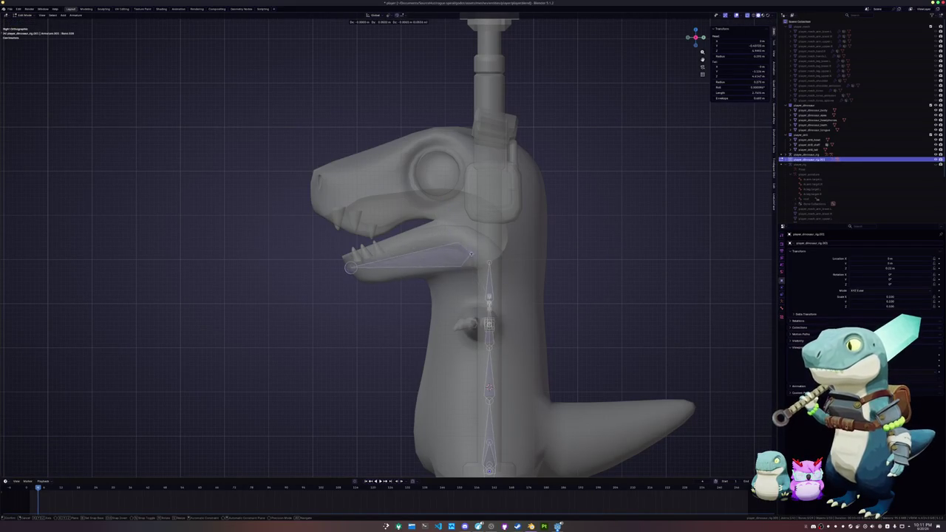
{"action": "left_click", "coordinate": [459, 241]}
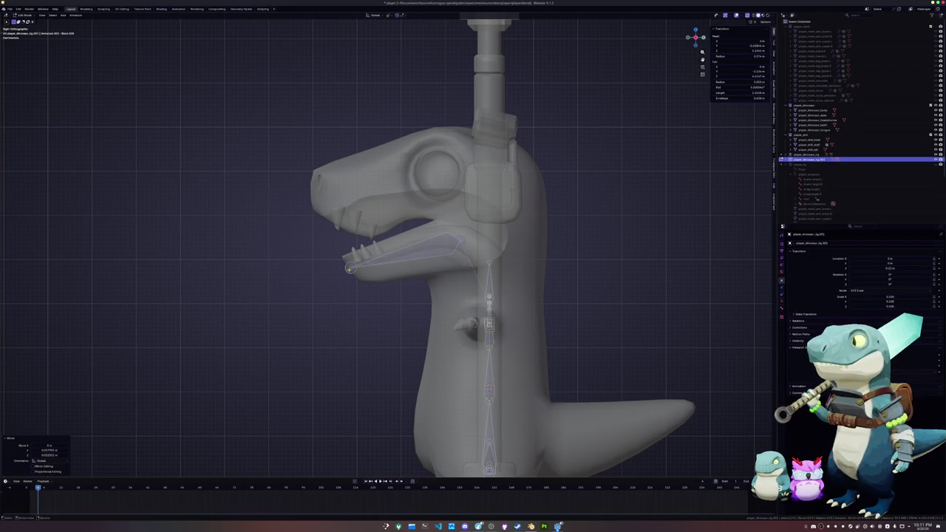
Duplicate the jaw bone into a head bone from behind the eye to the snout tip, then readjust the lower jaw
{"action": "key", "text": "shift+d"}
{"action": "left_click", "coordinate": [406, 202]}
{"action": "left_click", "coordinate": [345, 214]}
{"action": "key", "text": "g"}
{"action": "left_click", "coordinate": [314, 184]}
{"action": "left_click", "coordinate": [453, 192]}
{"action": "key", "text": "g"}
{"action": "left_click", "coordinate": [465, 174]}
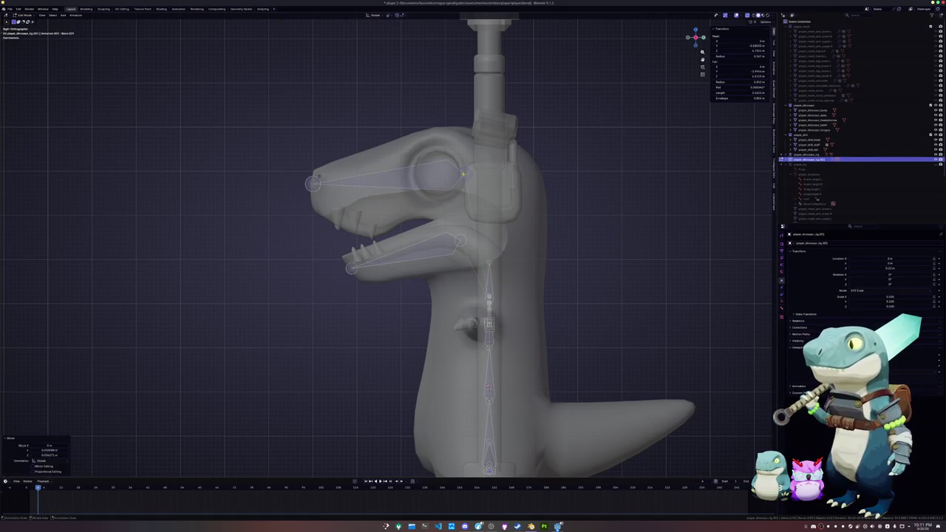
{"action": "key", "text": "g"}
{"action": "left_click", "coordinate": [455, 225]}
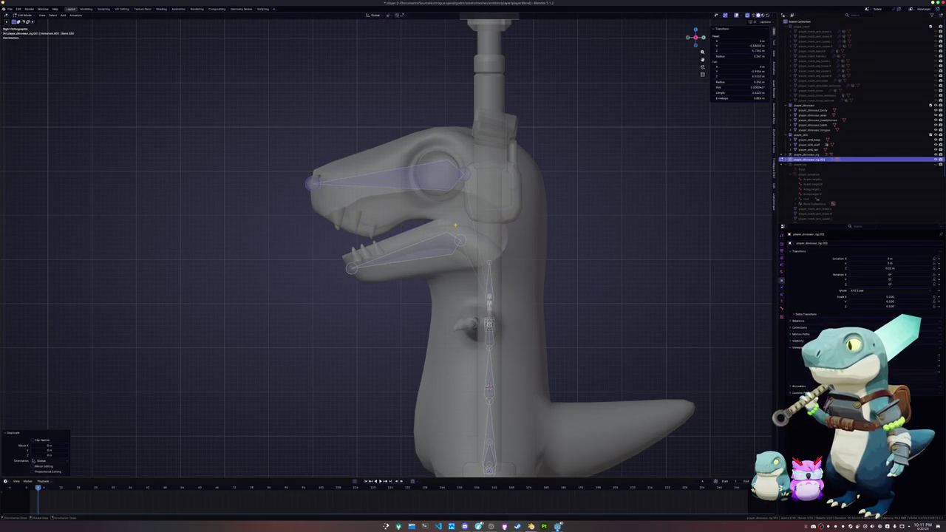
Stretch the neck bone straight up along Z toward the head
{"action": "left_click", "coordinate": [492, 262]}
{"action": "key", "text": "g"}
{"action": "key", "text": "z"}
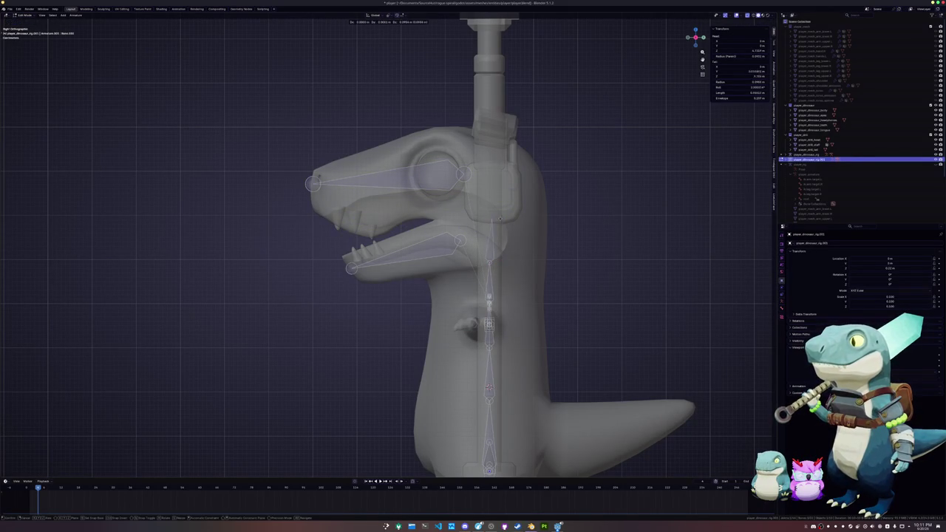
{"action": "left_click", "coordinate": [495, 142]}
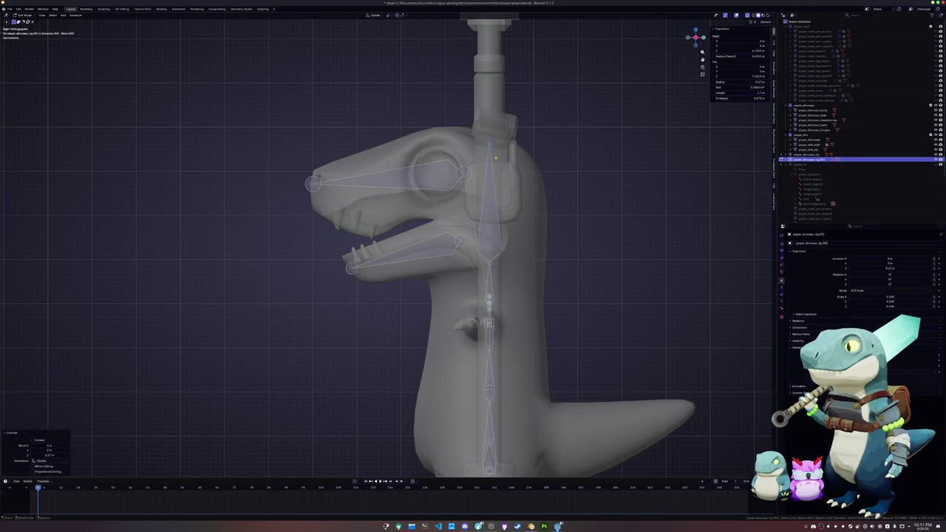
{"action": "mouse_move", "coordinate": [495, 143]}
{"action": "middle_mouse_down"}
{"action": "mouse_move", "coordinate": [527, 239]}
{"action": "mouse_move", "coordinate": [487, 248]}
{"action": "middle_mouse_up"}
Move the selected bones sideways along X and rotate them around Z
{"action": "key", "text": "g"}
{"action": "key", "text": "x"}
{"action": "left_click", "coordinate": [482, 251]}
{"action": "key", "text": "r"}
{"action": "key", "text": "z"}
{"action": "left_click", "coordinate": [464, 260]}
Delete the unwanted duplicated bones with X > Bones
{"action": "key", "text": "x"}
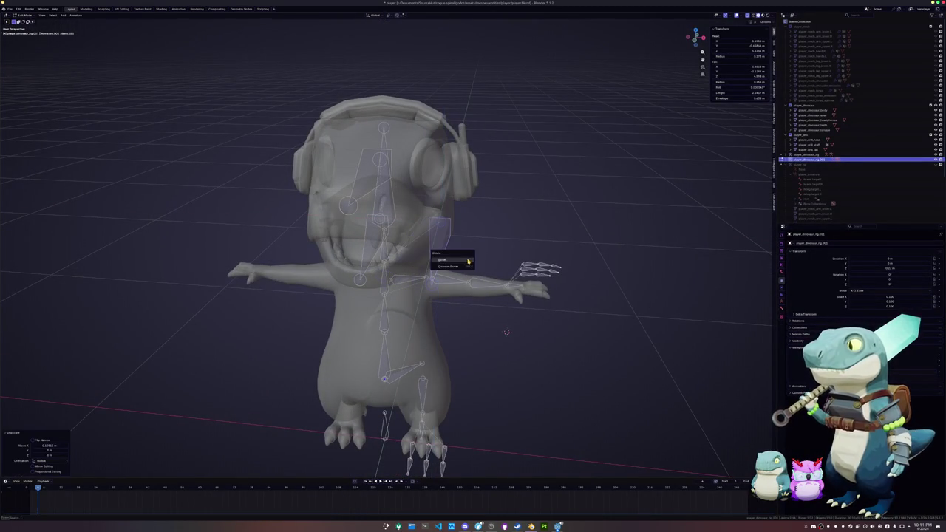
{"action": "mouse_move", "coordinate": [451, 258]}
{"action": "middle_mouse_down"}
{"action": "mouse_move", "coordinate": [377, 179]}
{"action": "mouse_move", "coordinate": [543, 288]}
{"action": "mouse_move", "coordinate": [537, 295]}
{"action": "middle_mouse_up"}
{"action": "key", "text": "x"}
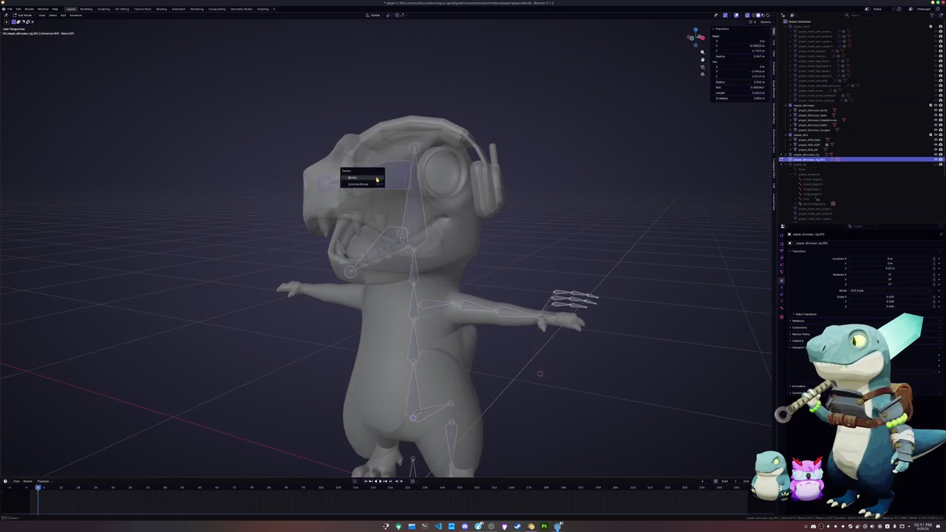
{"action": "left_click", "coordinate": [376, 179]}
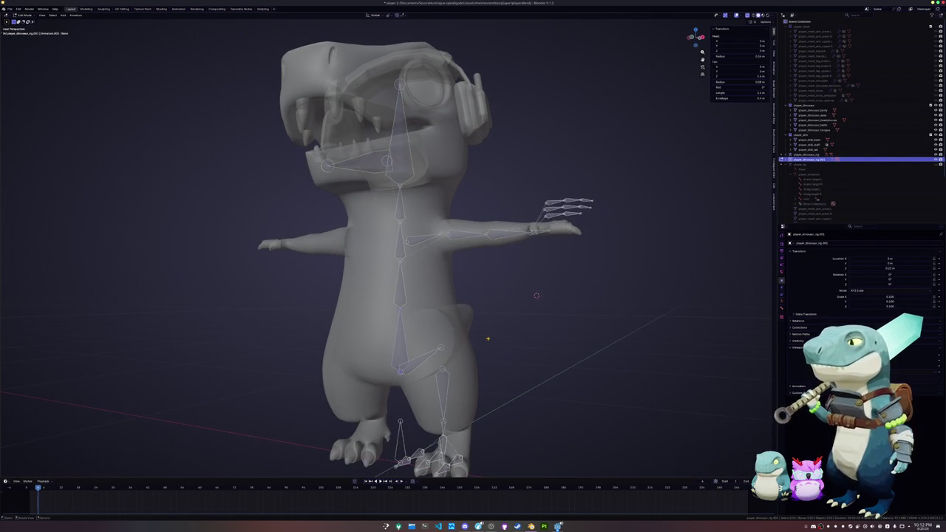
In Numpad 3 side view, extrude two tail bones from the hip to the tail tip
{"action": "key", "text": "KP_3"}
{"action": "mouse_move", "coordinate": [465, 377]}
{"action": "middle_mouse_down"}
{"action": "mouse_move", "coordinate": [475, 380]}
{"action": "mouse_move", "coordinate": [409, 329]}
{"action": "middle_mouse_up"}
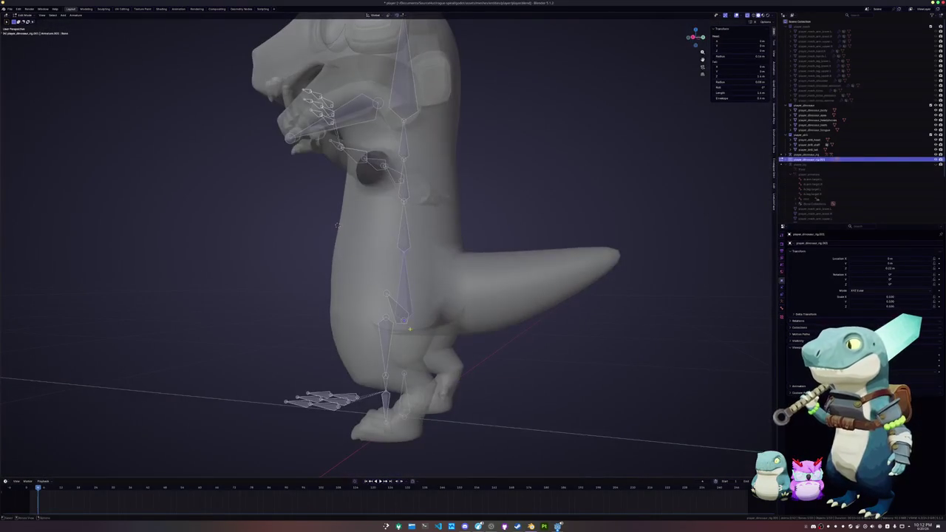
{"action": "key", "text": "KP_3"}
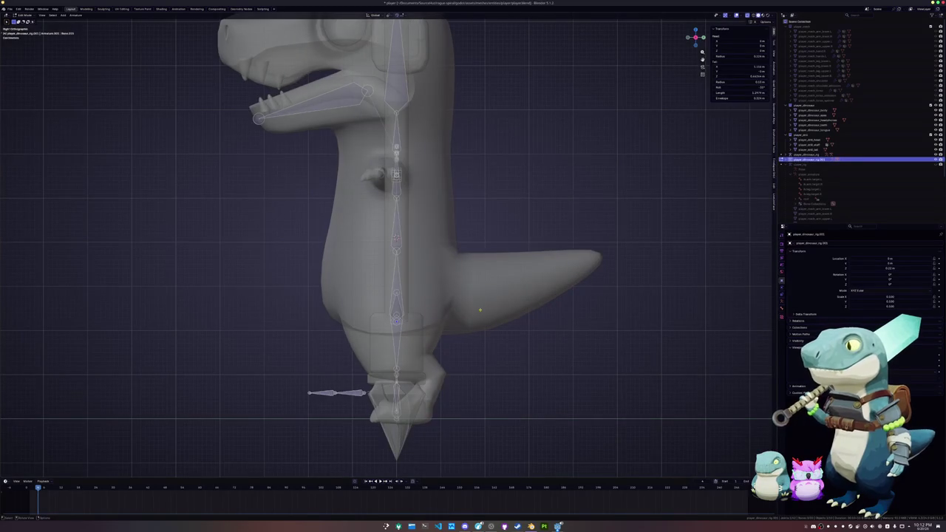
{"action": "key", "text": "e"}
{"action": "left_click", "coordinate": [454, 288]}
{"action": "key", "text": "e"}
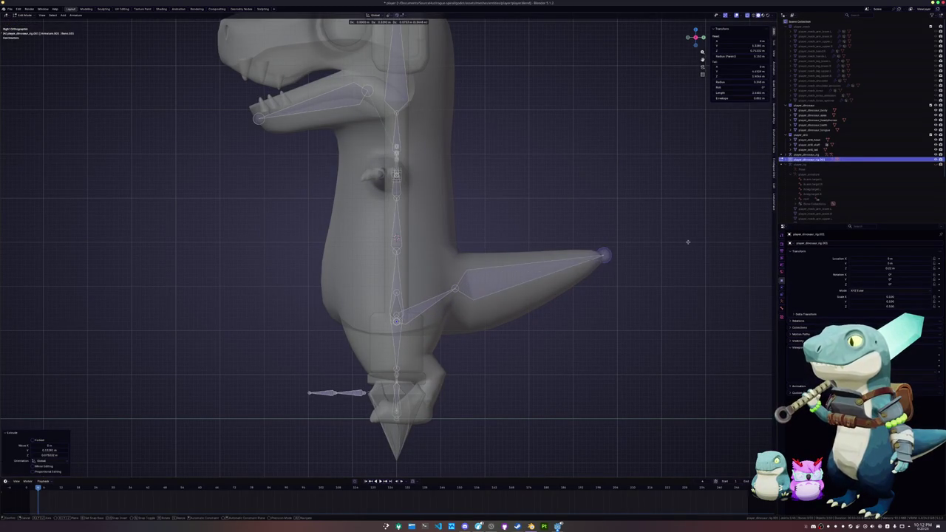
{"action": "left_click", "coordinate": [686, 244]}
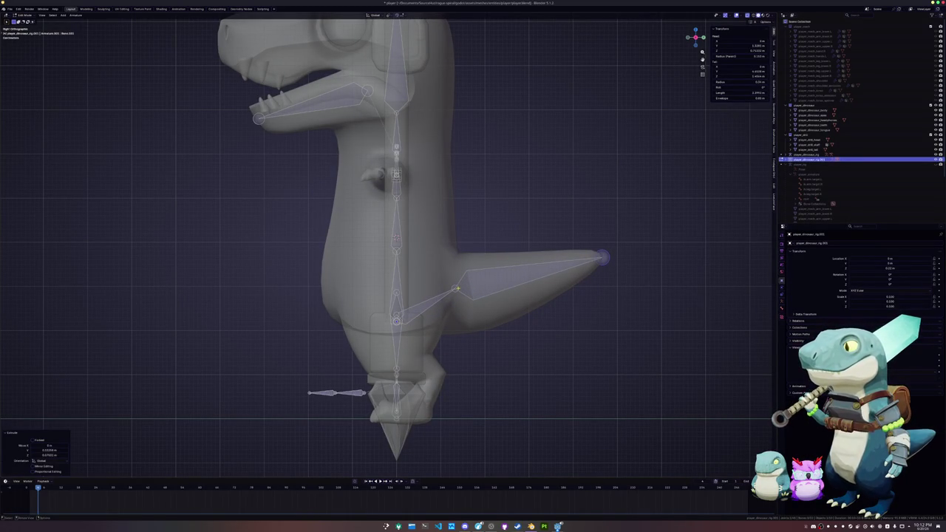
Inspect the body mesh in Edit Mode along the back and tail, then return to the rig's bones
{"action": "key", "text": "Tab"}
{"action": "left_click", "coordinate": [530, 305]}
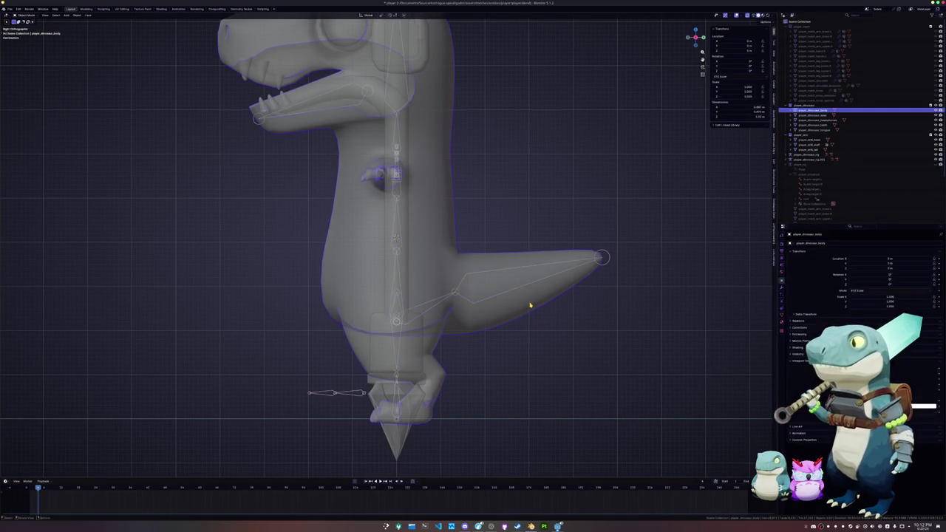
{"action": "key", "text": "Tab"}
{"action": "left_click", "coordinate": [433, 348], "text": "alt"}
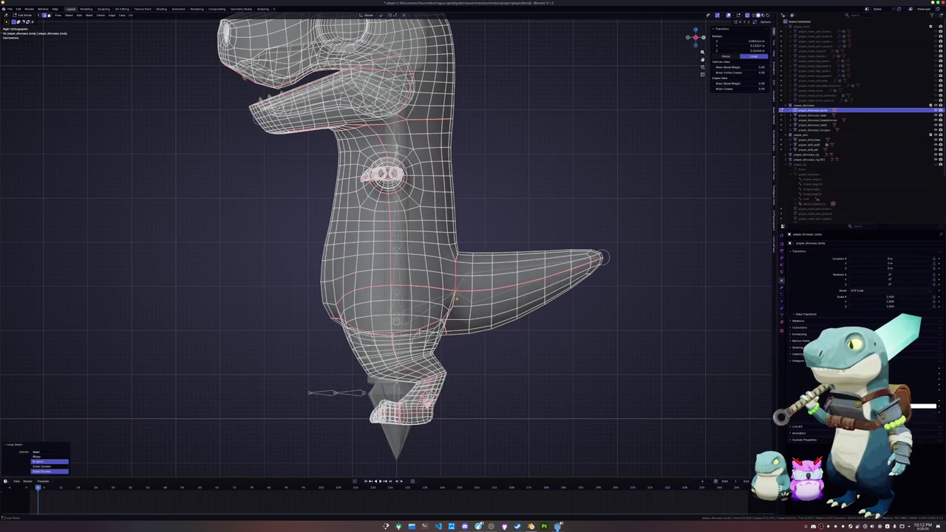
{"action": "middle_click_drag", "start_coordinate": [385, 244], "coordinate": [518, 229]}
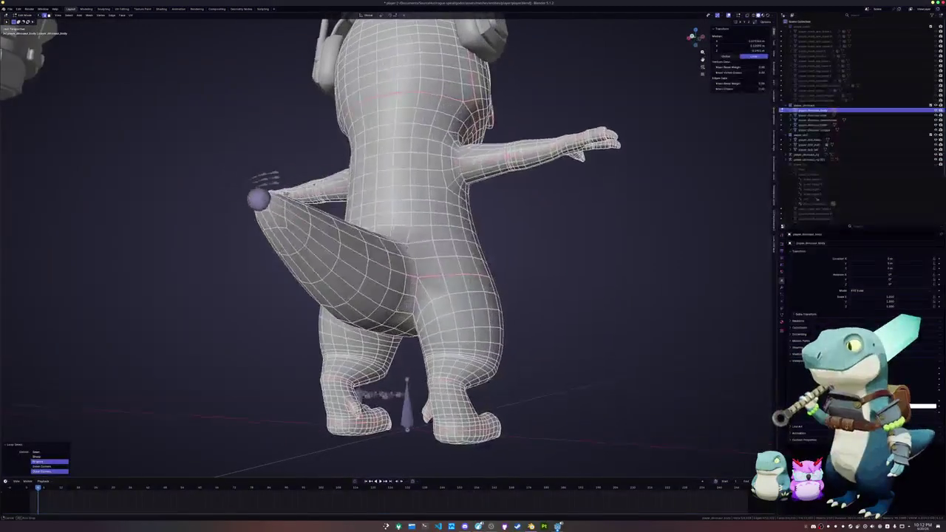
{"action": "middle_click_drag", "start_coordinate": [416, 270], "coordinate": [452, 295]}
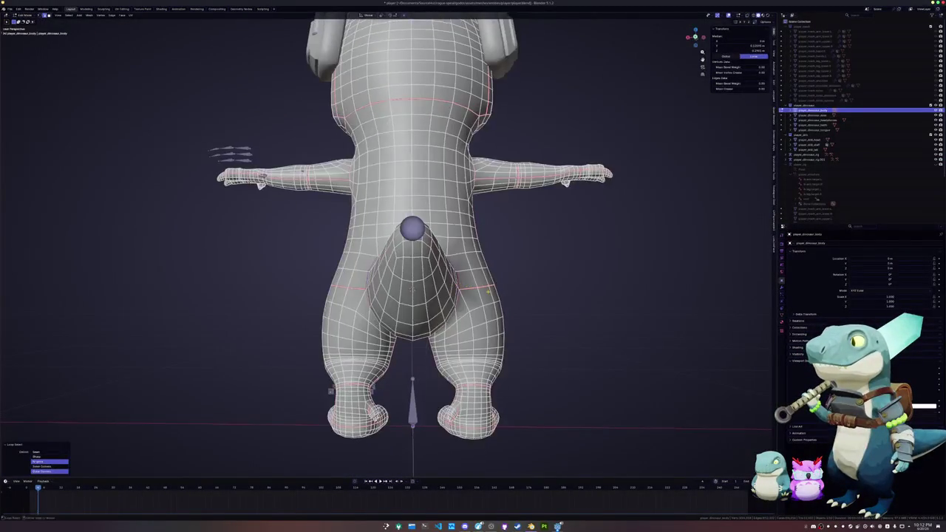
{"action": "key", "text": "Tab"}
{"action": "left_click", "coordinate": [452, 295]}
{"action": "key", "text": "Tab"}
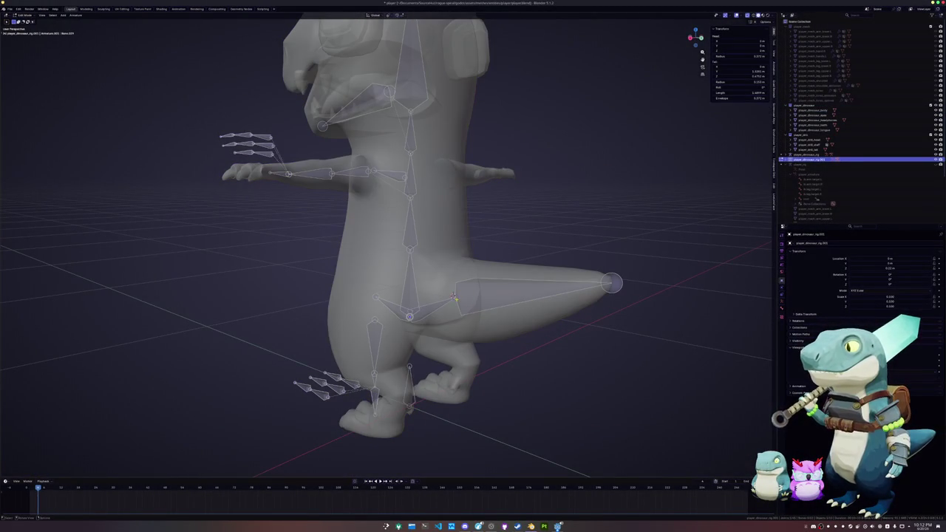
Check the body mesh from a Ctrl+Numpad 1 back view, then reselect the rig and the body mesh
{"action": "key", "text": "Tab"}
{"action": "left_click", "coordinate": [618, 288]}
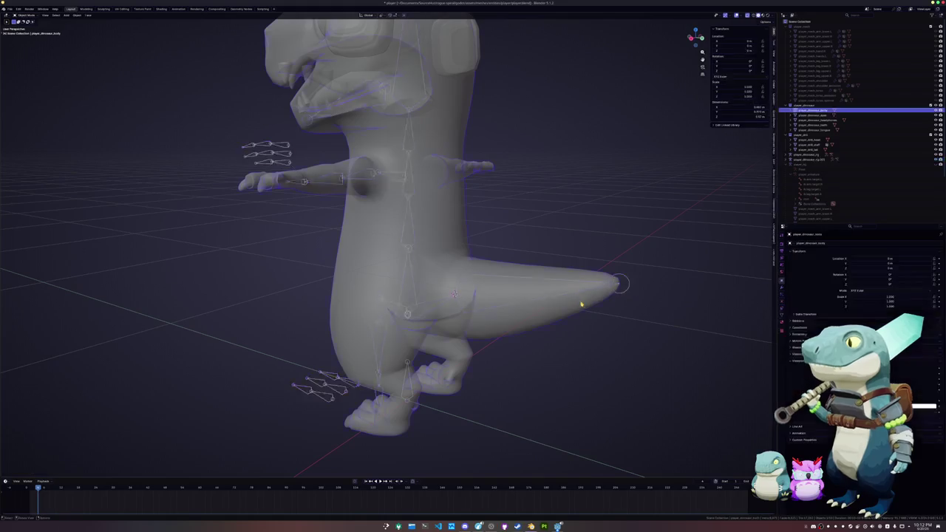
{"action": "key", "text": "Tab"}
{"action": "key", "text": "ctrl+KP_1"}
{"action": "middle_click_drag", "start_coordinate": [449, 289], "coordinate": [517, 317]}
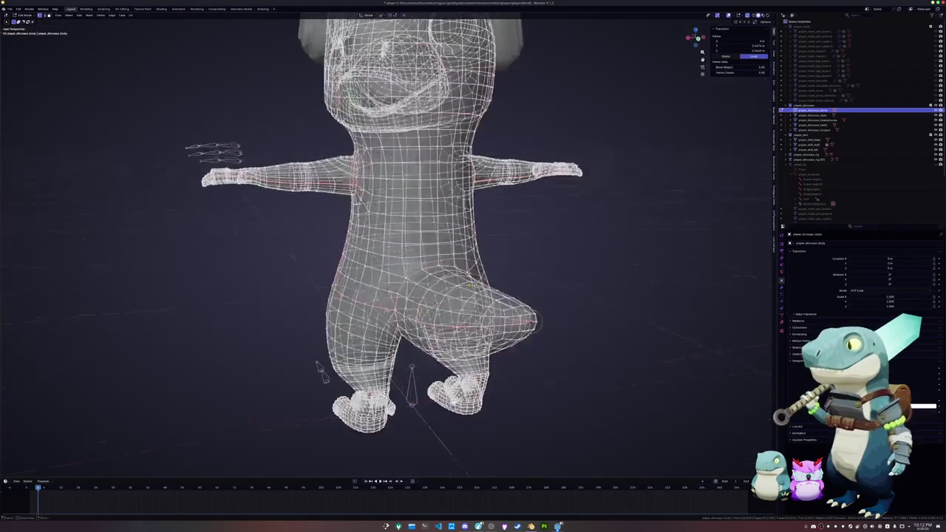
{"action": "key", "text": "Tab"}
{"action": "left_click", "coordinate": [530, 323]}
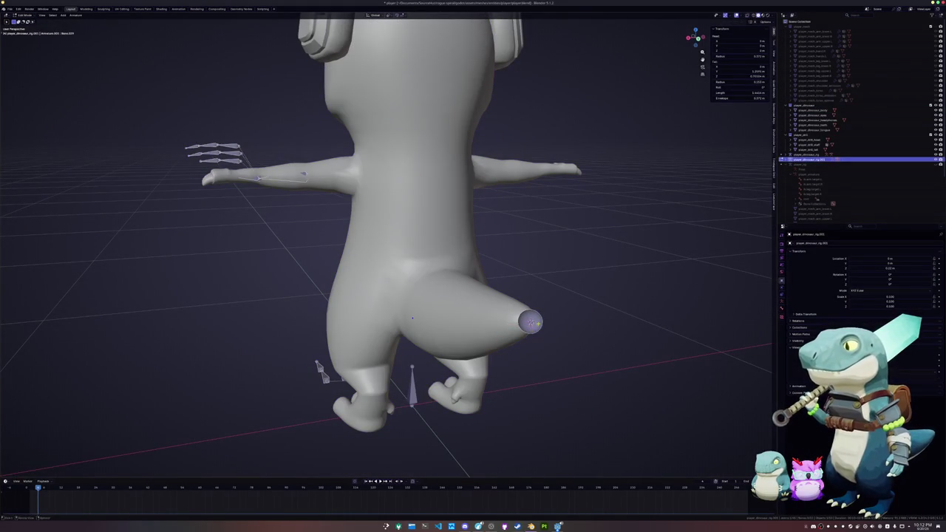
{"action": "middle_click_drag", "start_coordinate": [530, 324], "coordinate": [544, 325]}
{"action": "left_click", "coordinate": [544, 325]}
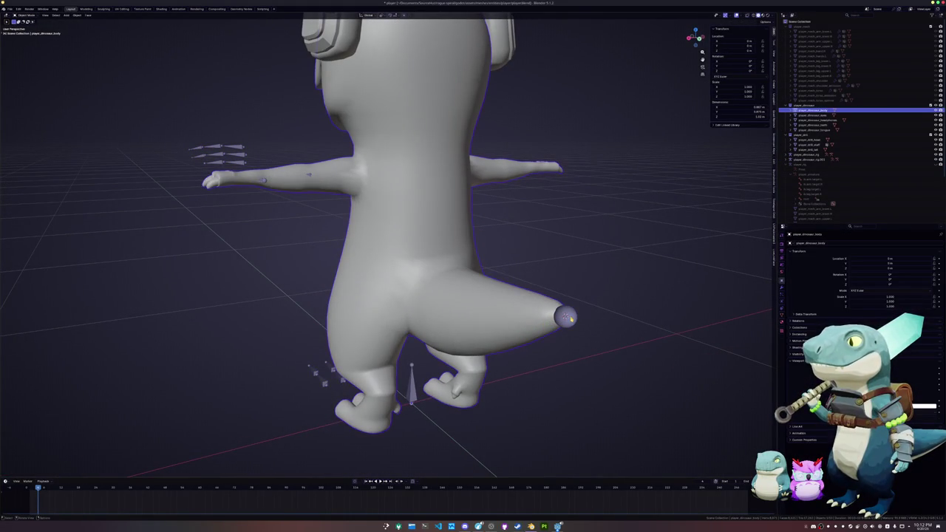
Subdivide the rig's tail bone, raising Number of Cuts to make a multi-bone tail chain
{"action": "left_click", "coordinate": [566, 318]}
{"action": "key", "text": "Tab"}
{"action": "right_click", "coordinate": [519, 311]}
{"action": "left_click", "coordinate": [518, 308]}
{"action": "left_click", "coordinate": [68, 471]}
{"action": "left_click", "coordinate": [67, 471]}
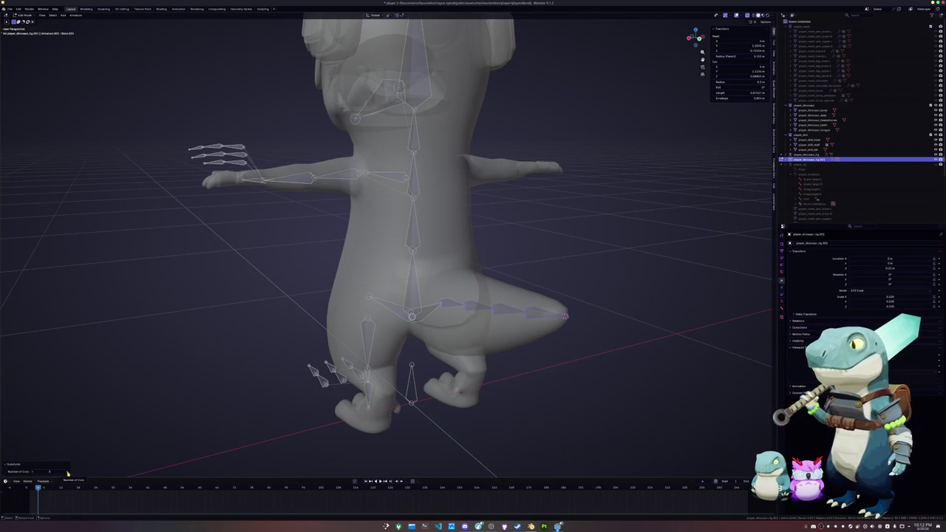
{"action": "mouse_move", "coordinate": [126, 425]}
{"action": "middle_mouse_down"}
{"action": "mouse_move", "coordinate": [176, 366]}
{"action": "mouse_move", "coordinate": [246, 402]}
{"action": "mouse_move", "coordinate": [385, 384]}
{"action": "middle_mouse_up"}
Select the wrist edge loop on the body mesh and toggle see-through display on the rig
{"action": "key", "text": "Tab"}
{"action": "left_click", "coordinate": [813, 109]}
{"action": "key", "text": "Tab"}
{"action": "left_click", "coordinate": [417, 369]}
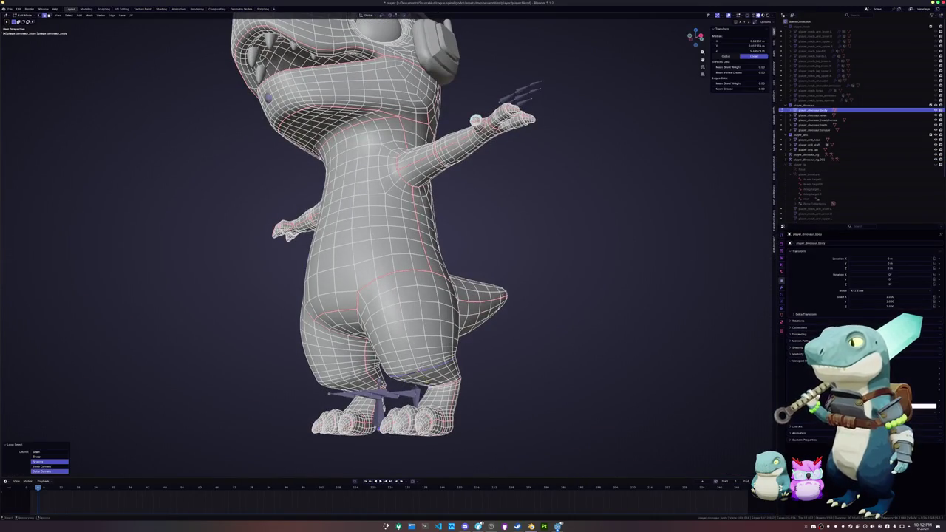
{"action": "key", "text": "Tab"}
{"action": "left_click", "coordinate": [419, 367]}
{"action": "key", "text": "Tab"}
{"action": "key", "text": "alt+z"}
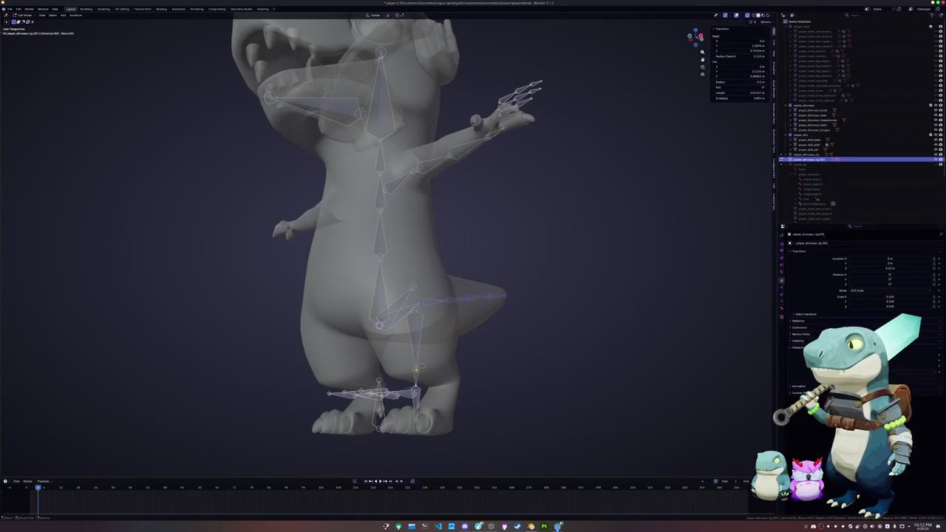
{"action": "key", "text": "Tab"}
{"action": "middle_click_drag", "start_coordinate": [421, 366], "coordinate": [467, 383]}
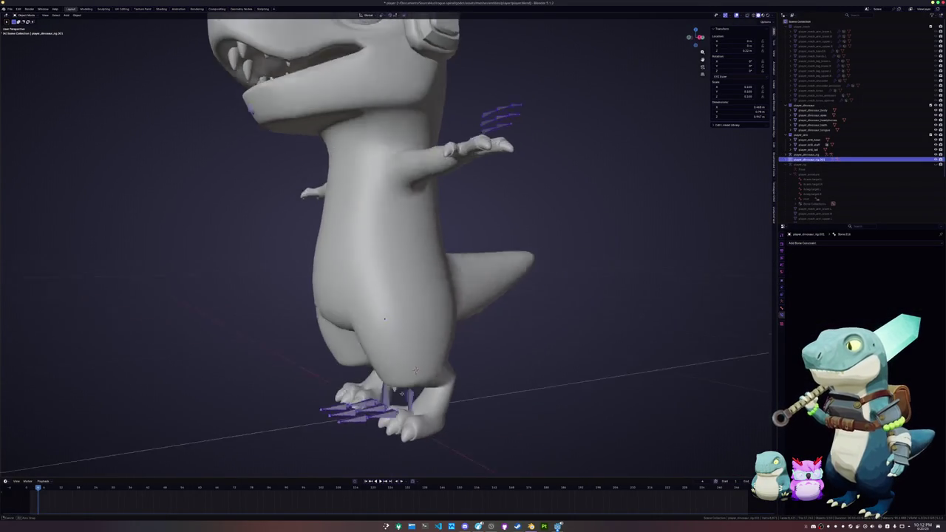
Show the rig's bones through the body, then pick a leg edge loop and return to bone editing
{"action": "left_click", "coordinate": [782, 289]}
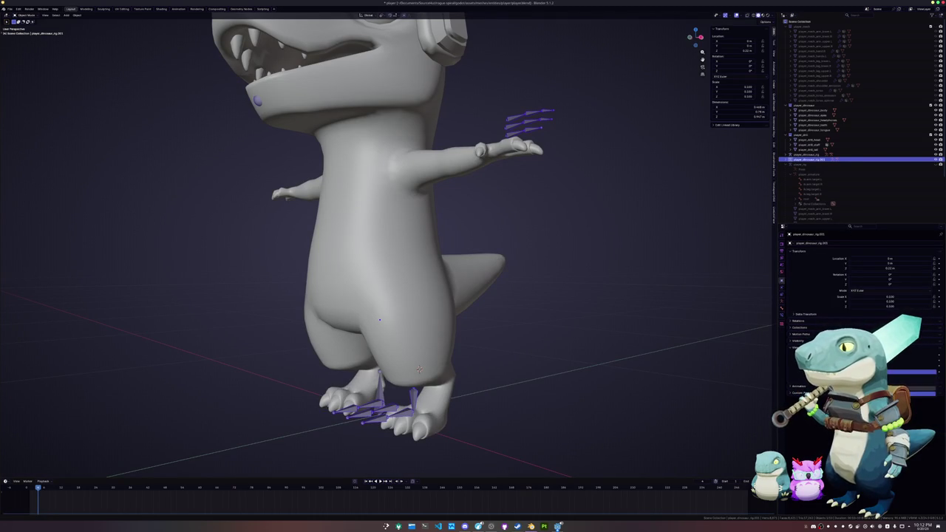
{"action": "key", "text": "alt+h"}
{"action": "mouse_move", "coordinate": [496, 408]}
{"action": "middle_mouse_down"}
{"action": "mouse_move", "coordinate": [523, 334]}
{"action": "mouse_move", "coordinate": [473, 295]}
{"action": "middle_mouse_up"}
{"action": "left_click", "coordinate": [498, 341]}
{"action": "key", "text": "Tab"}
{"action": "left_click", "coordinate": [444, 214], "text": "alt"}
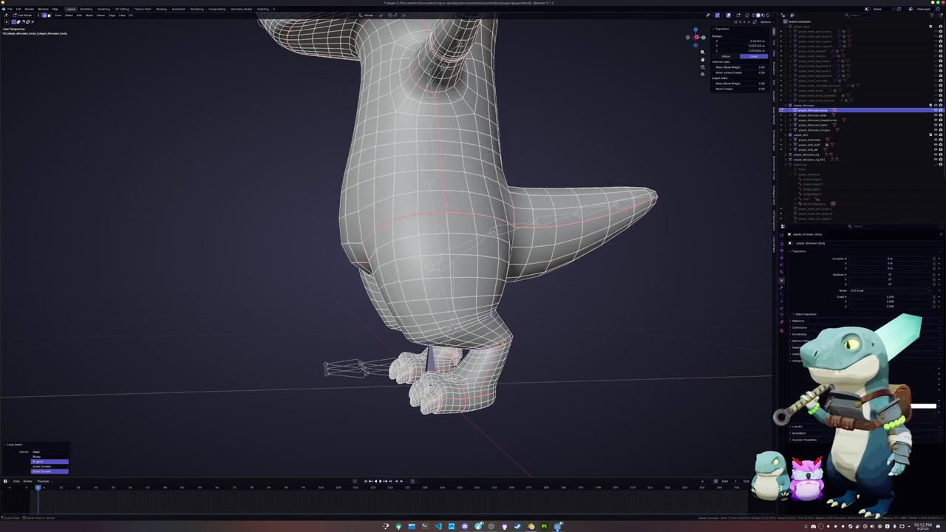
{"action": "key", "text": "Tab"}
{"action": "left_click", "coordinate": [433, 359]}
{"action": "key", "text": "Tab"}
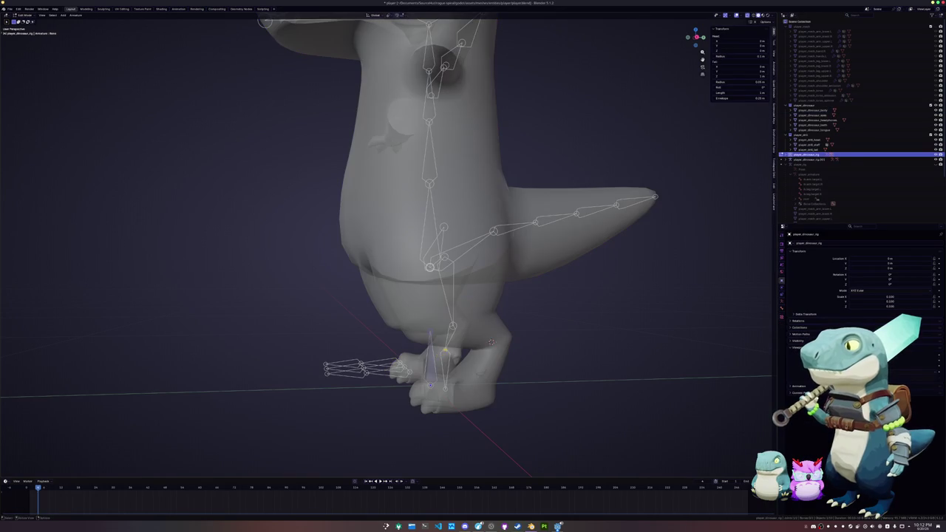
Reselect the rig from the front, pick a foot bone in bone editing, and view the leg side-on
{"action": "middle_click_drag", "start_coordinate": [447, 350], "coordinate": [451, 345]}
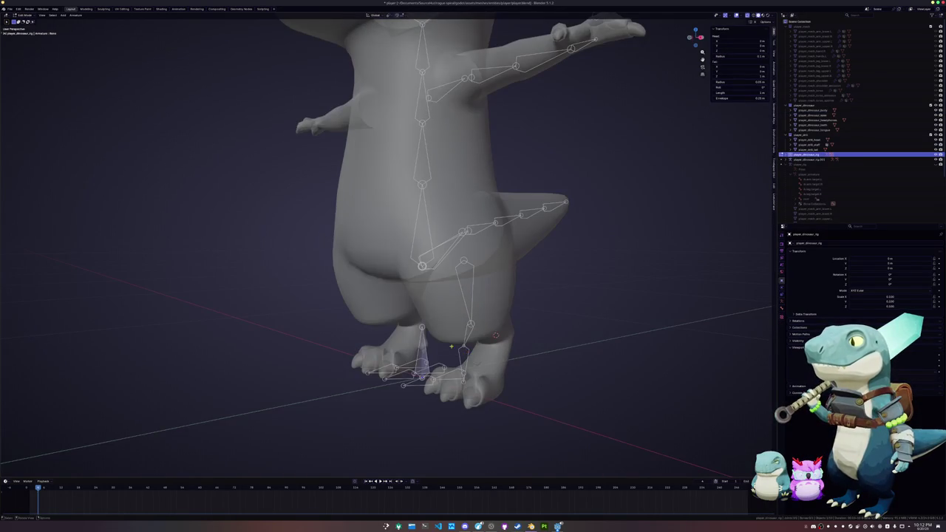
{"action": "key", "text": "Tab"}
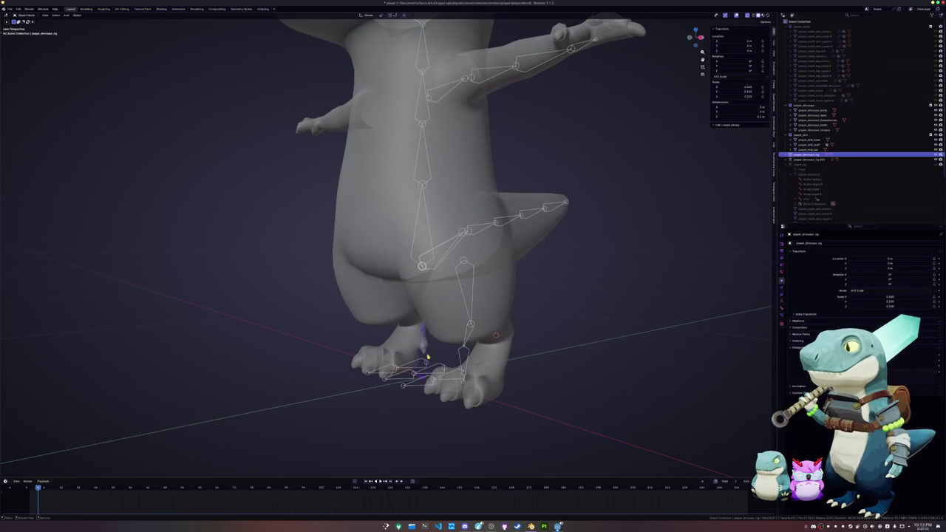
{"action": "middle_click_drag", "start_coordinate": [430, 356], "coordinate": [444, 347]}
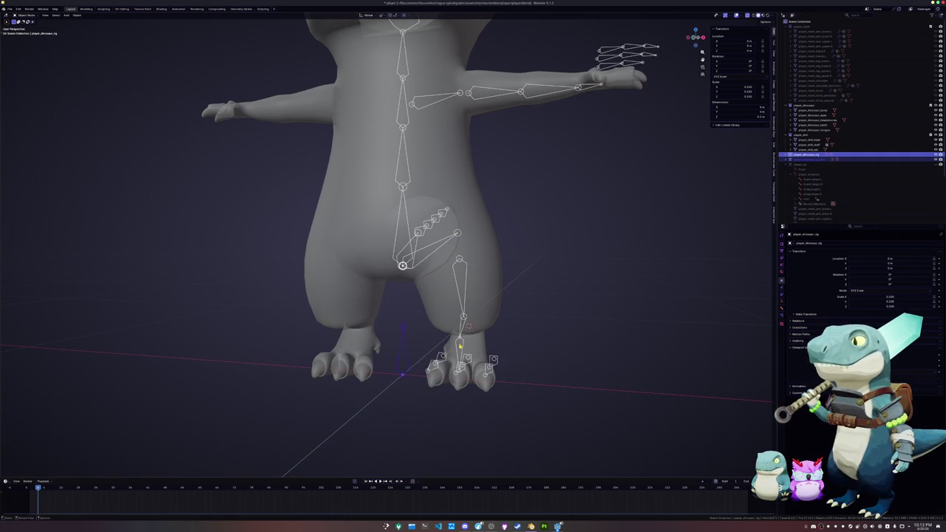
{"action": "left_click", "coordinate": [412, 349]}
{"action": "left_click", "coordinate": [407, 352]}
{"action": "left_click", "coordinate": [407, 351]}
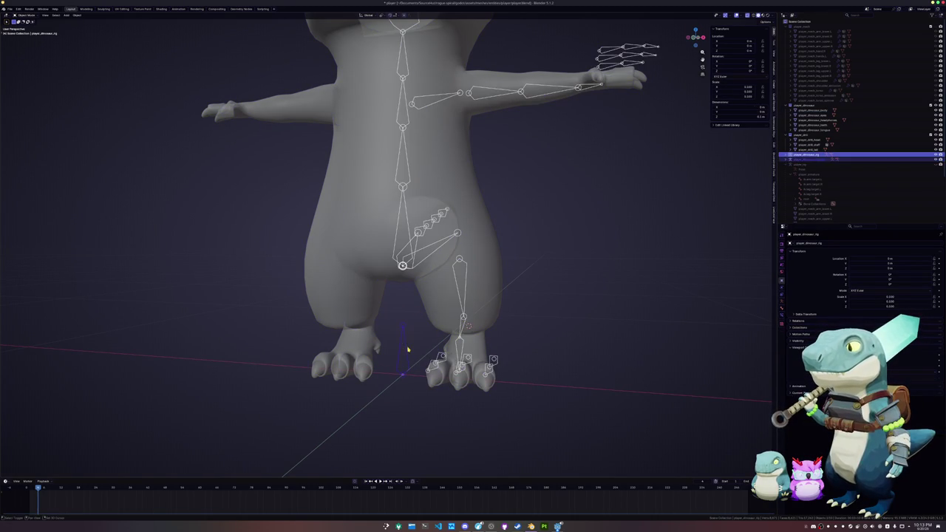
{"action": "left_click", "coordinate": [411, 337]}
{"action": "key", "text": "Tab"}
{"action": "left_click", "coordinate": [462, 334]}
{"action": "mouse_move", "coordinate": [462, 335]}
{"action": "middle_mouse_down"}
{"action": "mouse_move", "coordinate": [488, 336]}
{"action": "mouse_move", "coordinate": [492, 393]}
{"action": "middle_mouse_up"}
{"action": "key", "text": "Tab"}
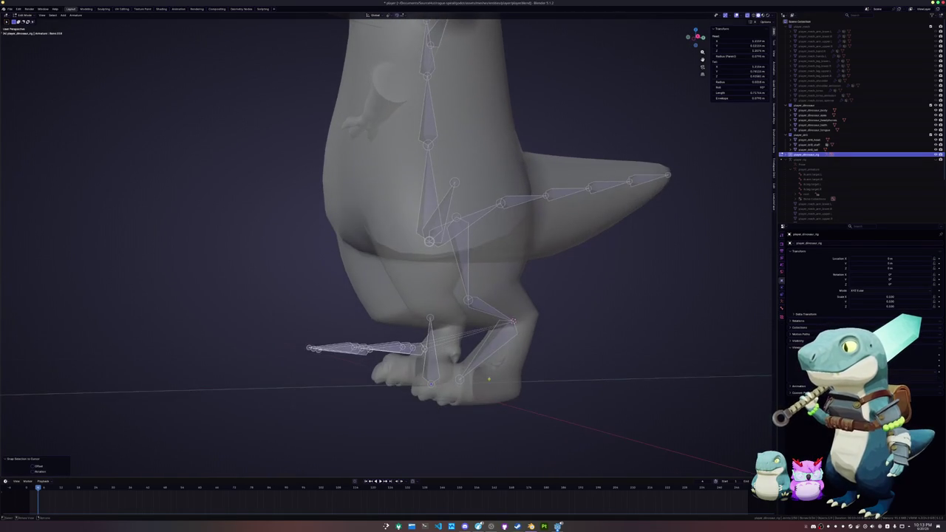
Select a loop on the foot mesh to mark where the ankle joint belongs
{"action": "left_click", "coordinate": [492, 393]}
{"action": "key", "text": "Tab"}
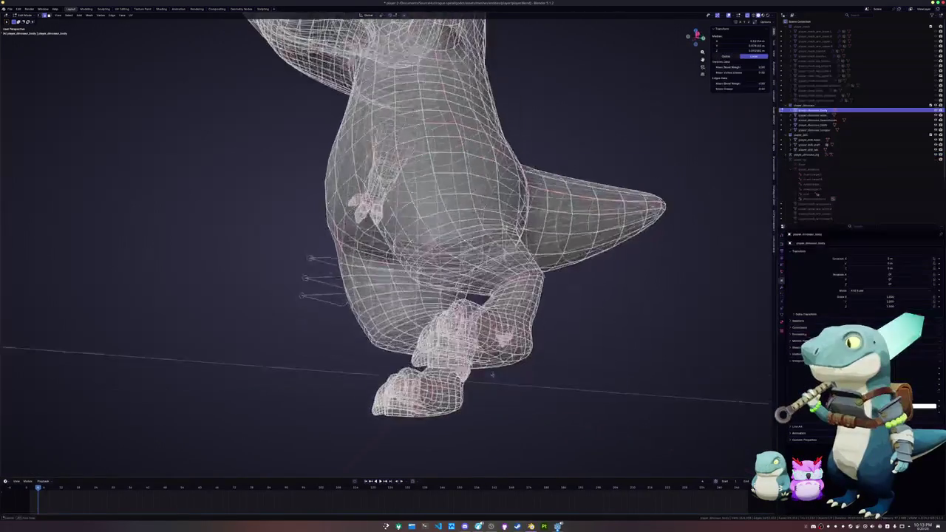
{"action": "left_click", "coordinate": [494, 347], "text": "alt"}
{"action": "key", "text": "alt+z"}
{"action": "mouse_move", "coordinate": [494, 348]}
{"action": "middle_mouse_down"}
{"action": "mouse_move", "coordinate": [489, 399]}
{"action": "mouse_move", "coordinate": [499, 342]}
{"action": "mouse_move", "coordinate": [496, 392]}
{"action": "middle_mouse_up"}
{"action": "key", "text": "alt+a"}
{"action": "key", "text": "alt+z"}
{"action": "key", "text": "alt+z"}
{"action": "scroll", "coordinate": [489, 399], "scroll_direction": "up", "scroll_amount": 3}
{"action": "left_click", "coordinate": [489, 421]}
{"action": "scroll", "coordinate": [499, 341], "scroll_direction": "down", "scroll_amount": 2}
{"action": "key", "text": "Tab"}
{"action": "key", "text": "alt+z"}
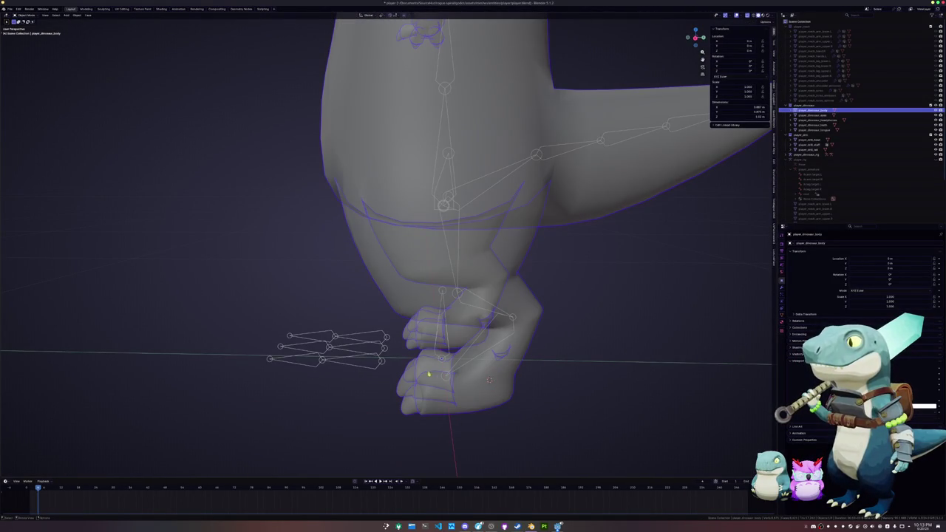
Snap the foot joint into the foot, delete the extra lower foot bone, and view from the right
{"action": "left_click", "coordinate": [445, 378]}
{"action": "key", "text": "shift+s"}
{"action": "left_click", "coordinate": [445, 318]}
{"action": "key", "text": "Tab"}
{"action": "mouse_move", "coordinate": [446, 379]}
{"action": "middle_mouse_down"}
{"action": "mouse_move", "coordinate": [459, 386]}
{"action": "mouse_move", "coordinate": [438, 362]}
{"action": "middle_mouse_up"}
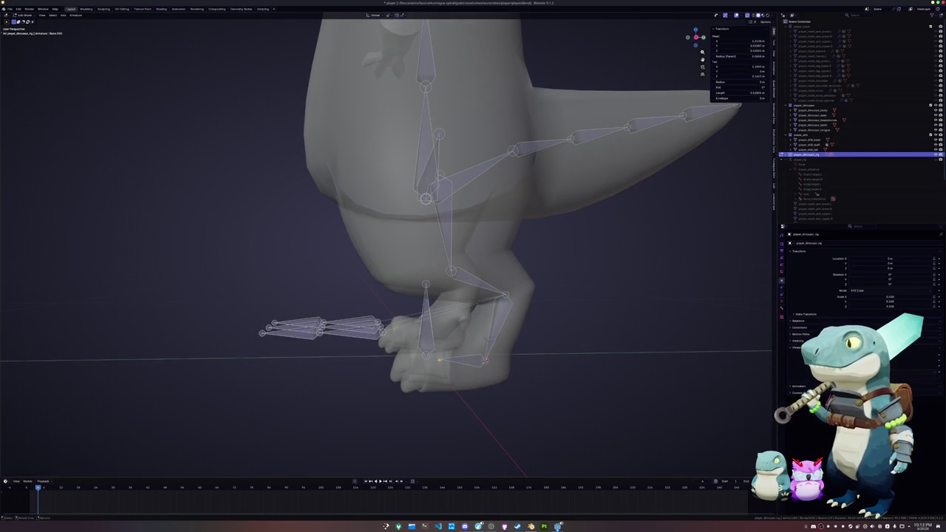
{"action": "key", "text": "g"}
{"action": "left_click", "coordinate": [458, 384]}
{"action": "key", "text": "x"}
{"action": "left_click", "coordinate": [455, 383]}
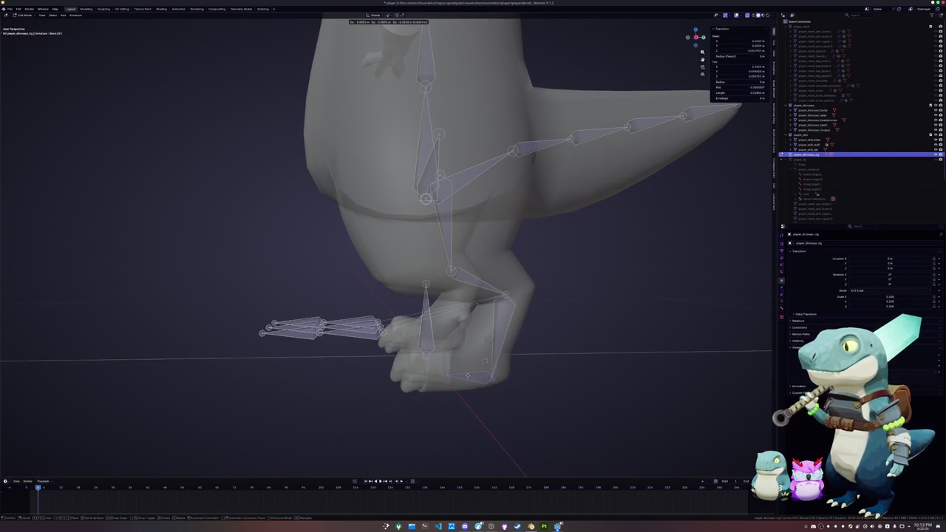
{"action": "left_click", "coordinate": [452, 365]}
{"action": "scroll", "coordinate": [467, 375], "scroll_direction": "up", "scroll_amount": 1}
{"action": "key", "text": "KP_3"}
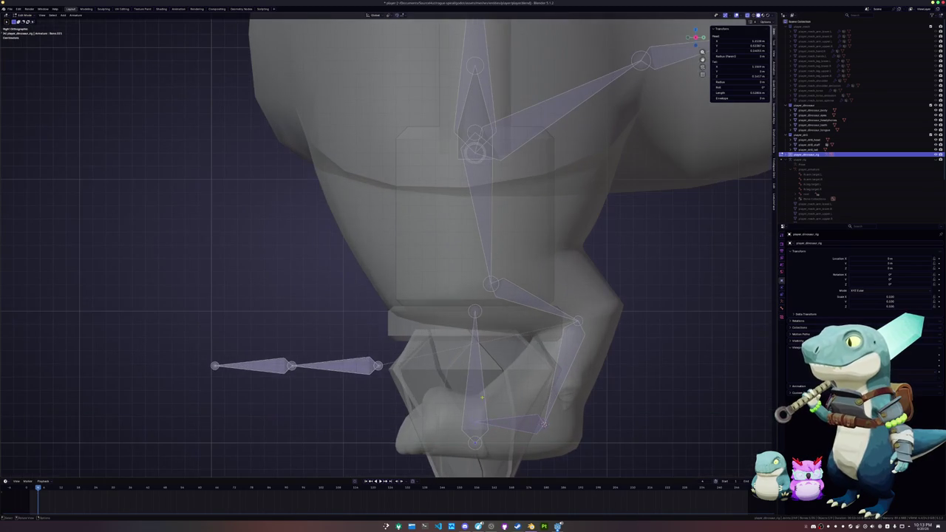
Reposition the foot joint and the next leg bone, clearing its roll and sliding it along Y
{"action": "key", "text": "g"}
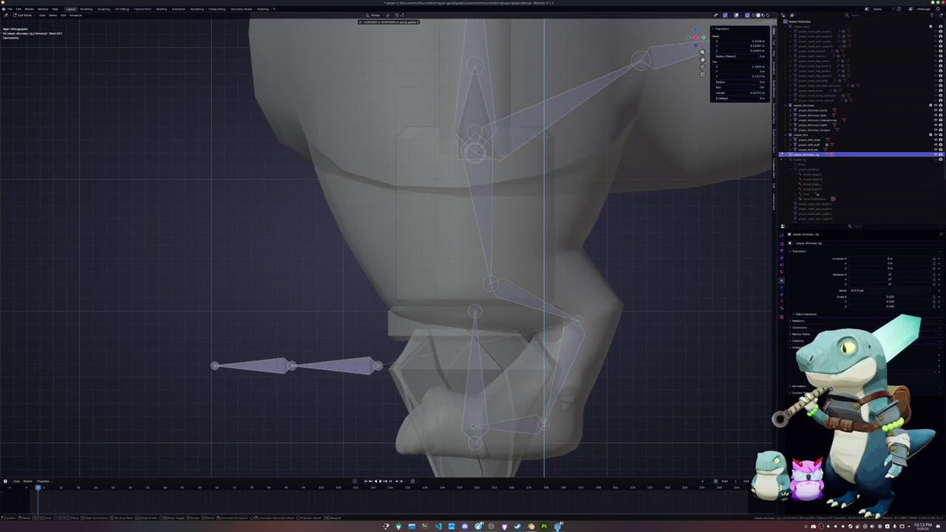
{"action": "left_click", "coordinate": [492, 425]}
{"action": "left_click", "coordinate": [544, 425]}
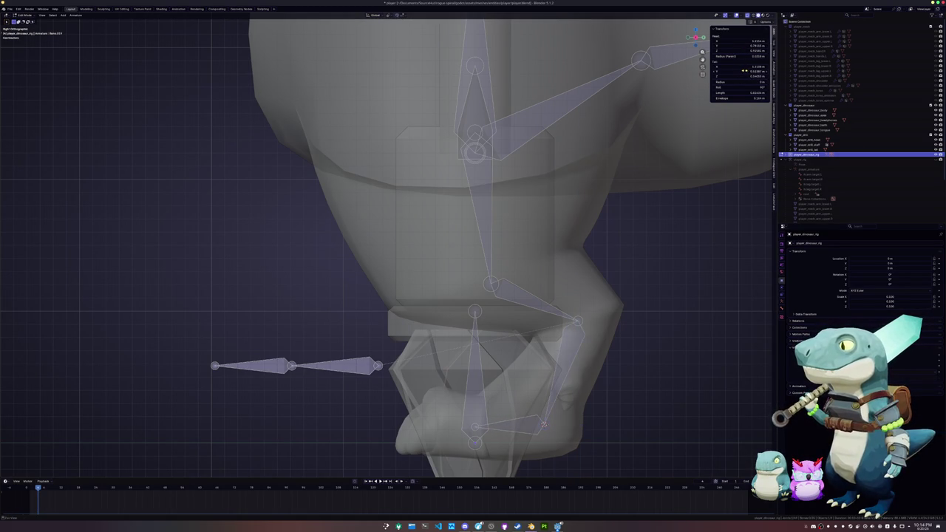
{"action": "scroll", "coordinate": [532, 366], "scroll_direction": "down", "scroll_amount": 2, "text": "shift"}
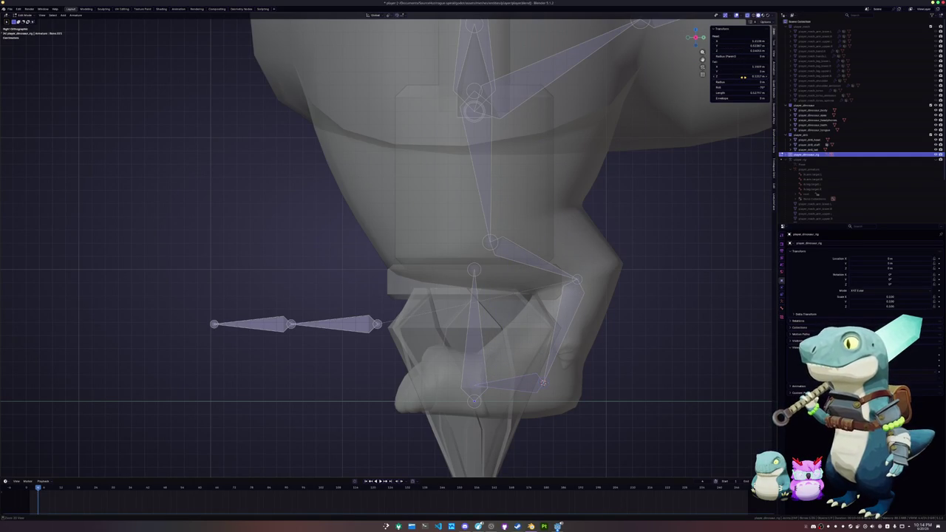
{"action": "key", "text": "alt+r"}
{"action": "middle_click_drag", "start_coordinate": [522, 308], "coordinate": [497, 361]}
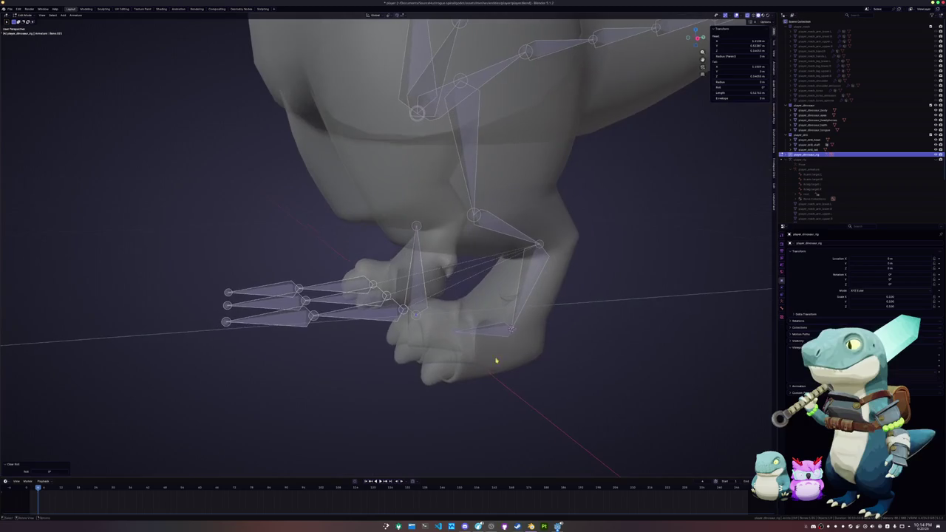
{"action": "key", "text": "g"}
{"action": "mouse_move", "coordinate": [453, 332]}
{"action": "middle_mouse_down"}
{"action": "mouse_move", "coordinate": [473, 344]}
{"action": "mouse_move", "coordinate": [411, 331]}
{"action": "mouse_move", "coordinate": [416, 342]}
{"action": "mouse_move", "coordinate": [416, 306]}
{"action": "mouse_move", "coordinate": [469, 330]}
{"action": "middle_mouse_up"}
{"action": "key", "text": "y"}
{"action": "left_click", "coordinate": [476, 351]}
Snap the first toe bone tip onto its toe
{"action": "key", "text": "alt+q"}
{"action": "key", "text": "alt+z"}
{"action": "key", "text": "alt+z"}
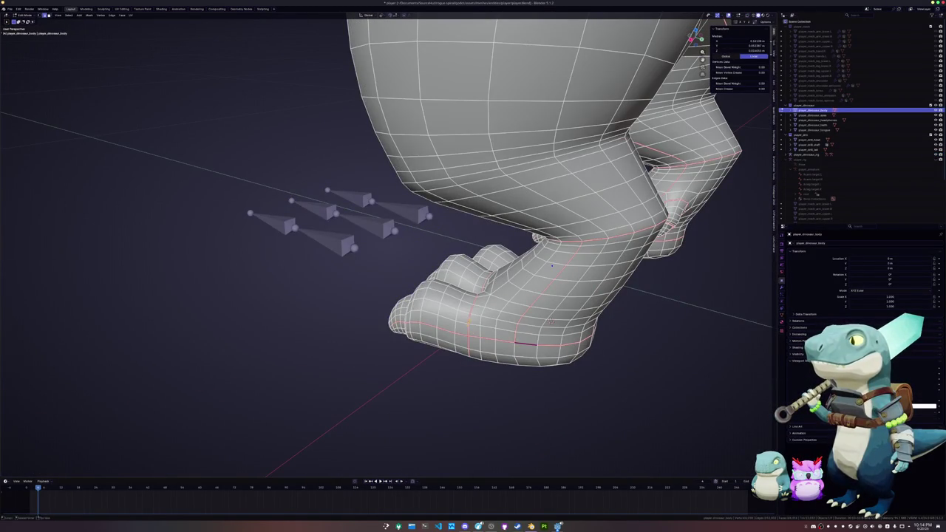
{"action": "middle_click_drag", "start_coordinate": [551, 321], "coordinate": [379, 327]}
{"action": "key", "text": "Tab"}
{"action": "left_click", "coordinate": [369, 275]}
{"action": "key", "text": "Tab"}
{"action": "left_click", "coordinate": [367, 267]}
{"action": "key", "text": "shift+s"}
{"action": "key", "text": "alt+z"}
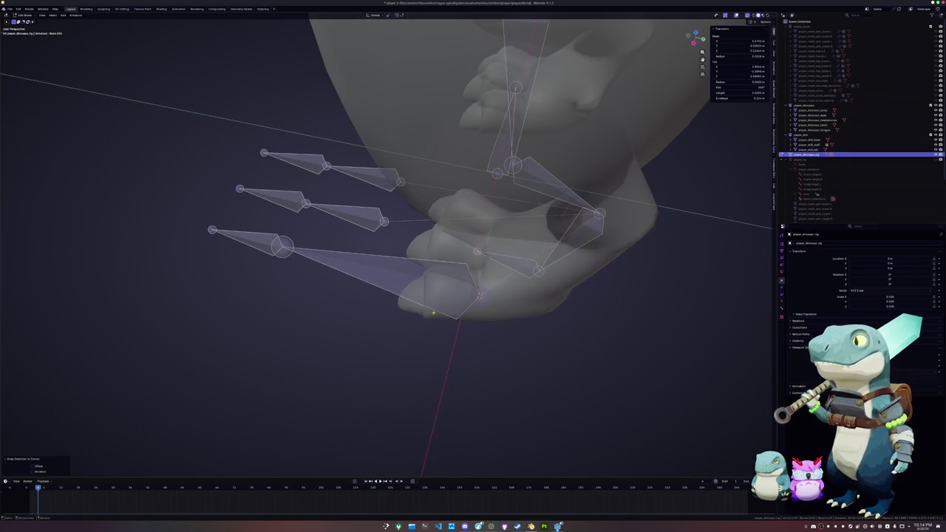
{"action": "key", "text": "Tab"}
Snap a second selected toe bone onto its toe
{"action": "left_click", "coordinate": [429, 316]}
{"action": "key", "text": "Tab"}
{"action": "mouse_move", "coordinate": [426, 295]}
{"action": "middle_mouse_down"}
{"action": "mouse_move", "coordinate": [443, 281]}
{"action": "mouse_move", "coordinate": [454, 303]}
{"action": "middle_mouse_up"}
{"action": "key", "text": "Tab"}
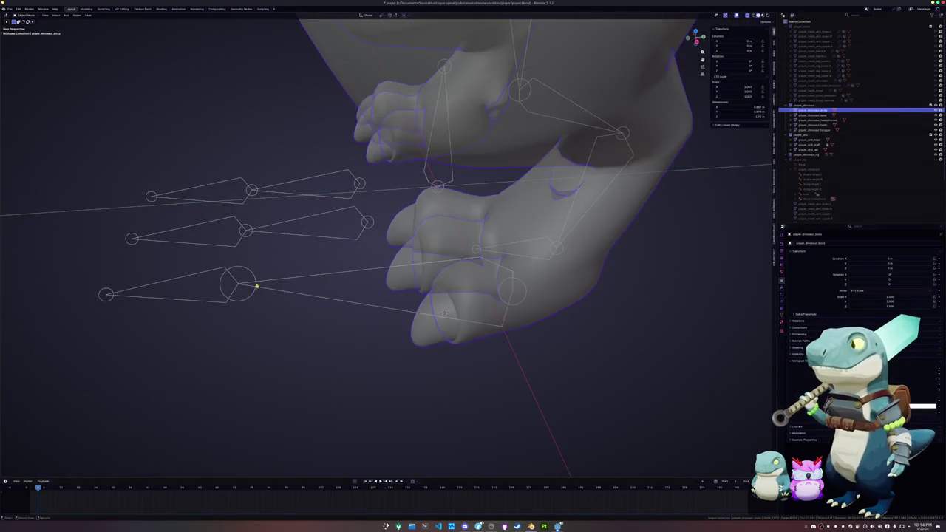
{"action": "left_click", "coordinate": [248, 295]}
{"action": "key", "text": "Tab"}
{"action": "key", "text": "shift+s"}
{"action": "key", "text": "Tab"}
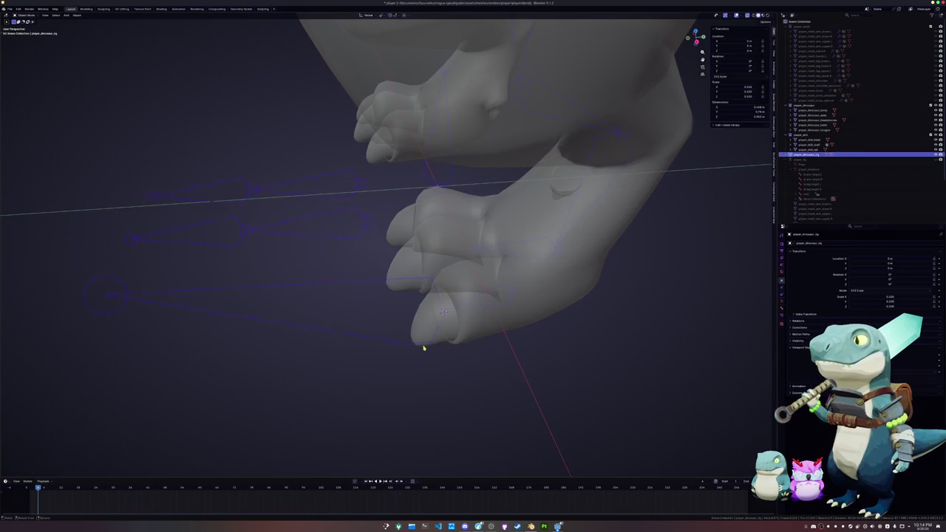
Snap the remaining toe bones onto the toes while orbiting around the feet
{"action": "left_click", "coordinate": [422, 338]}
{"action": "key", "text": "Tab"}
{"action": "mouse_move", "coordinate": [422, 338]}
{"action": "middle_mouse_down"}
{"action": "mouse_move", "coordinate": [443, 311]}
{"action": "mouse_move", "coordinate": [285, 353]}
{"action": "middle_mouse_up"}
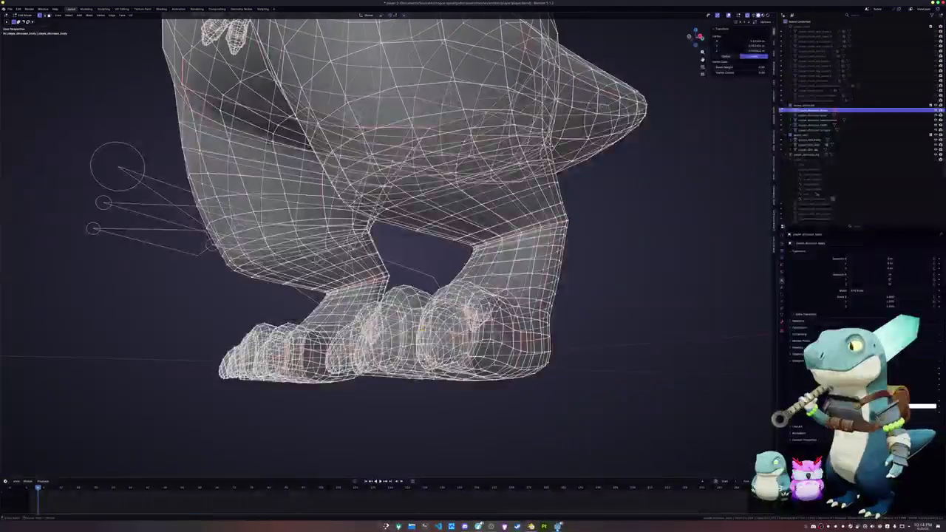
{"action": "key", "text": "Tab"}
{"action": "left_click", "coordinate": [205, 267]}
{"action": "key", "text": "Tab"}
{"action": "key", "text": "Tab"}
{"action": "left_click", "coordinate": [205, 271]}
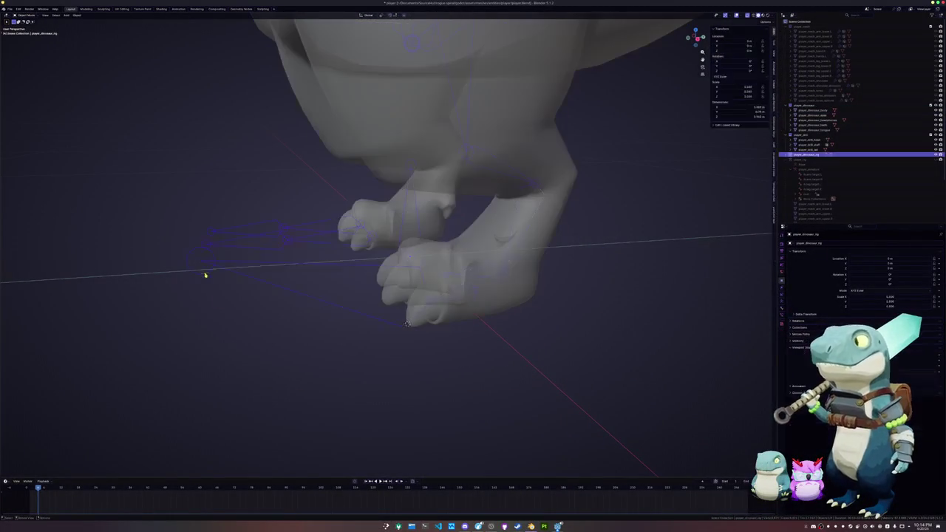
{"action": "key", "text": "Tab"}
{"action": "key", "text": "shift+s"}
{"action": "middle_click_drag", "start_coordinate": [205, 271], "coordinate": [392, 321]}
{"action": "scroll", "coordinate": [393, 321], "scroll_direction": "up", "scroll_amount": 3}
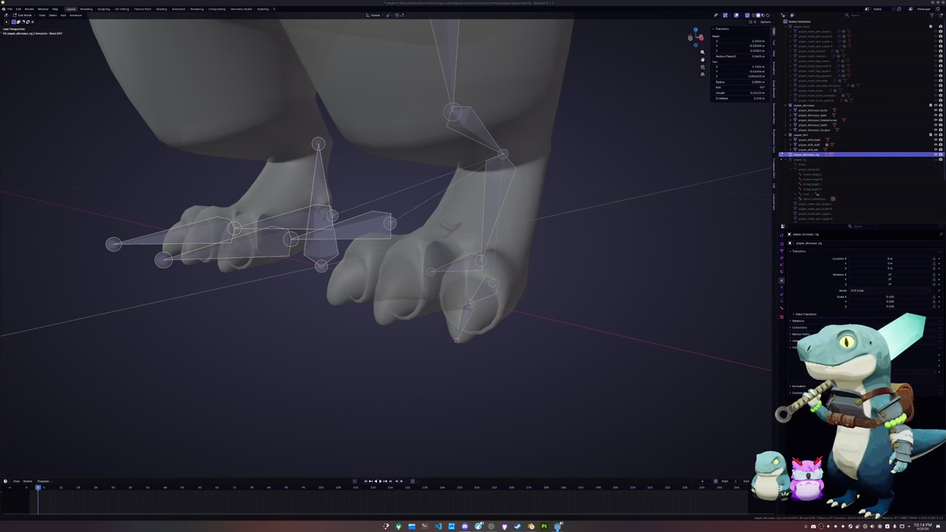
{"action": "mouse_move", "coordinate": [567, 328]}
{"action": "middle_mouse_down"}
{"action": "mouse_move", "coordinate": [503, 332]}
{"action": "mouse_move", "coordinate": [450, 256]}
{"action": "mouse_move", "coordinate": [458, 271]}
{"action": "mouse_move", "coordinate": [447, 294]}
{"action": "mouse_move", "coordinate": [504, 205]}
{"action": "middle_mouse_up"}
{"action": "key", "text": "Tab"}
Loop-select a toe ring, snap the 3D cursor to it, and snap the toe bone joint there
{"action": "left_click", "coordinate": [447, 293]}
{"action": "key", "text": "Tab"}
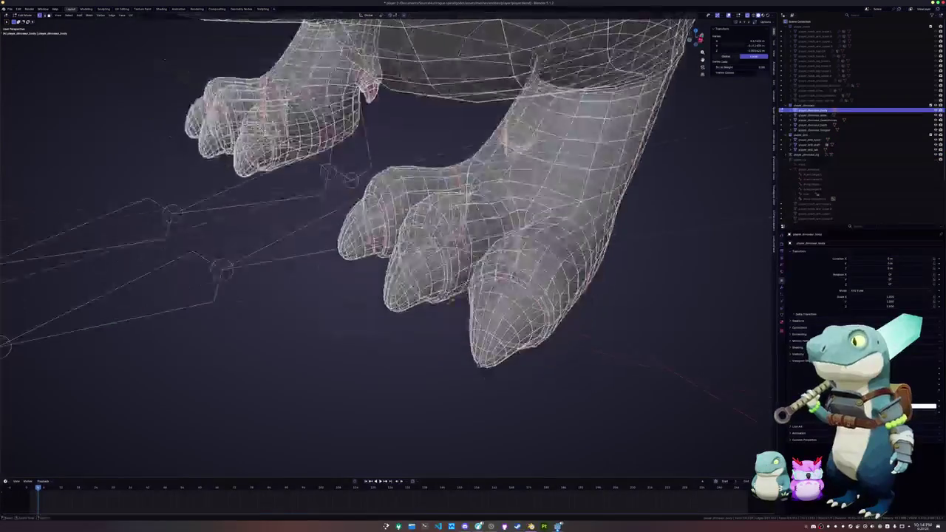
{"action": "key", "text": "alt+z"}
{"action": "left_click", "coordinate": [503, 205], "text": "alt"}
{"action": "key", "text": "shift+s"}
{"action": "left_click", "coordinate": [456, 235]}
{"action": "left_click", "coordinate": [395, 210]}
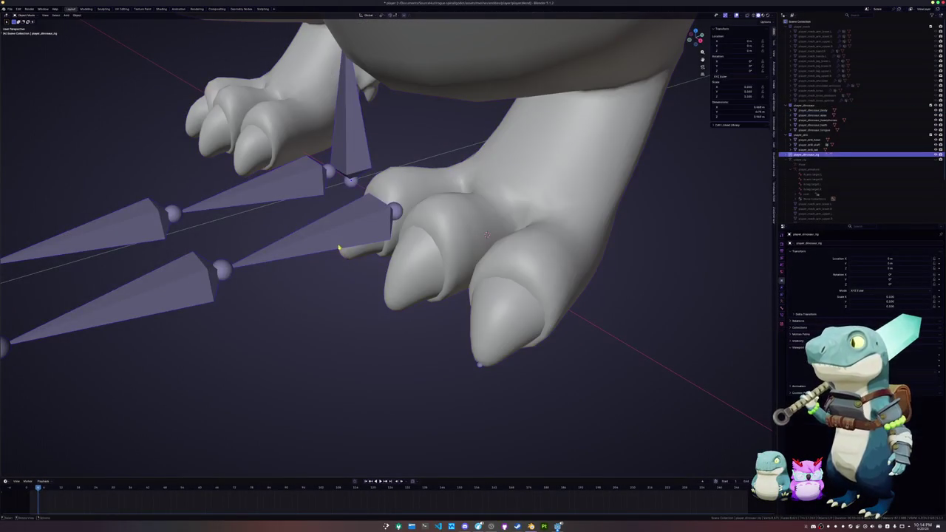
{"action": "key", "text": "Tab"}
{"action": "key", "text": "shift+s"}
{"action": "left_click", "coordinate": [362, 214]}
{"action": "mouse_move", "coordinate": [416, 245]}
{"action": "middle_mouse_down"}
{"action": "mouse_move", "coordinate": [409, 279]}
{"action": "mouse_move", "coordinate": [399, 263]}
{"action": "mouse_move", "coordinate": [439, 270]}
{"action": "mouse_move", "coordinate": [410, 301]}
{"action": "middle_mouse_up"}
{"action": "key", "text": "Tab"}
Toggle see-through and bone display while switching between the rig and body mesh to check the toes
{"action": "key", "text": "alt+z"}
{"action": "key", "text": "alt+z"}
{"action": "key", "text": "Tab"}
{"action": "key", "text": "Tab"}
{"action": "key", "text": "alt+z"}
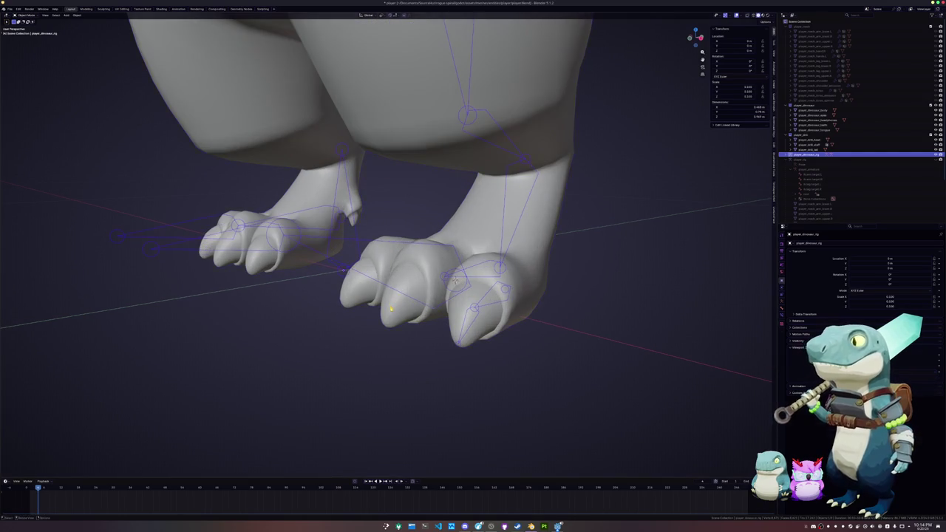
{"action": "key", "text": "alt+q"}
{"action": "key", "text": "Tab"}
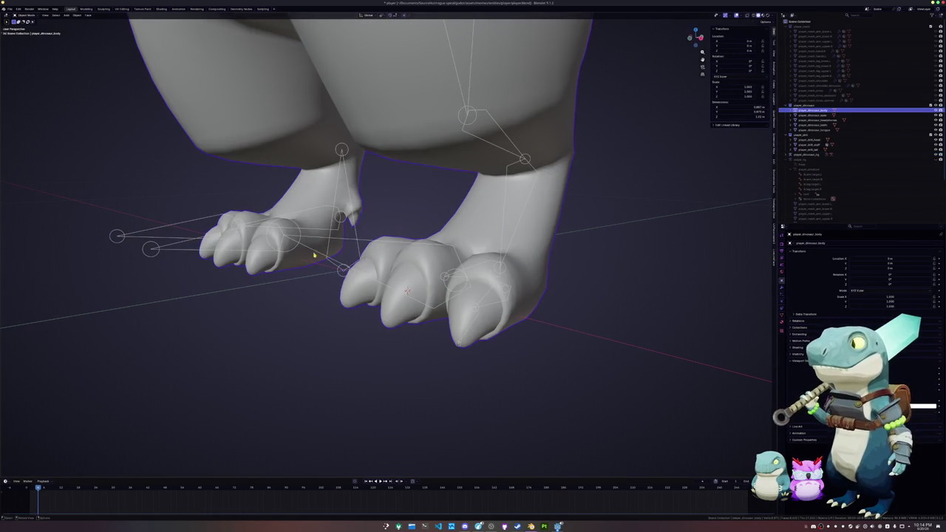
{"action": "left_click", "coordinate": [313, 255]}
{"action": "key", "text": "Tab"}
{"action": "key", "text": "Tab"}
{"action": "key", "text": "alt+z"}
{"action": "key", "text": "alt+z"}
{"action": "key", "text": "alt+z"}
{"action": "left_click", "coordinate": [390, 328]}
{"action": "key", "text": "Tab"}
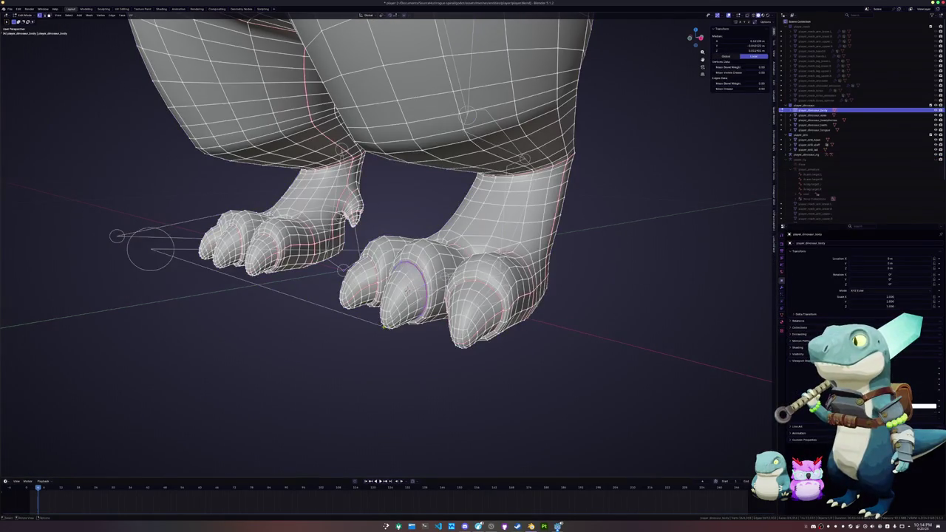
Switch to edge select and loop-select another toe ring on the body mesh
{"action": "scroll", "coordinate": [384, 340], "scroll_direction": "up", "scroll_amount": 3}
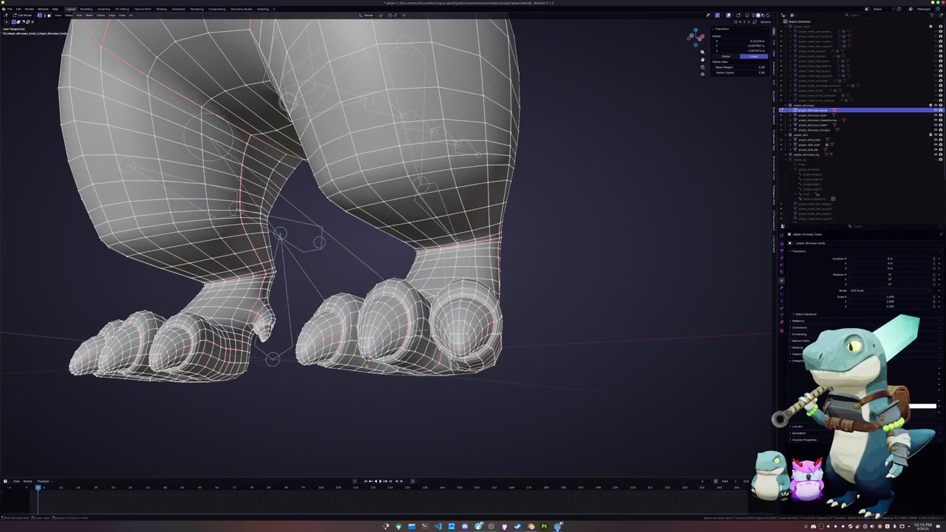
{"action": "middle_click_drag", "start_coordinate": [366, 358], "coordinate": [351, 364]}
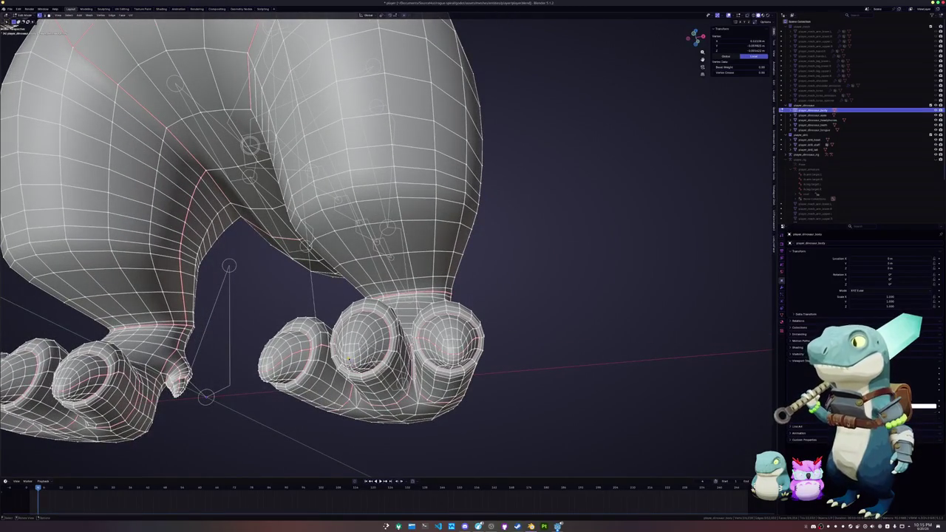
{"action": "key", "text": "2"}
{"action": "left_click", "coordinate": [357, 357], "text": "alt"}
{"action": "mouse_move", "coordinate": [357, 357]}
{"action": "middle_mouse_down"}
{"action": "mouse_move", "coordinate": [362, 381]}
{"action": "mouse_move", "coordinate": [327, 376]}
{"action": "mouse_move", "coordinate": [458, 331]}
{"action": "mouse_move", "coordinate": [459, 318]}
{"action": "middle_mouse_up"}
{"action": "scroll", "coordinate": [458, 331], "scroll_direction": "up", "scroll_amount": 2}
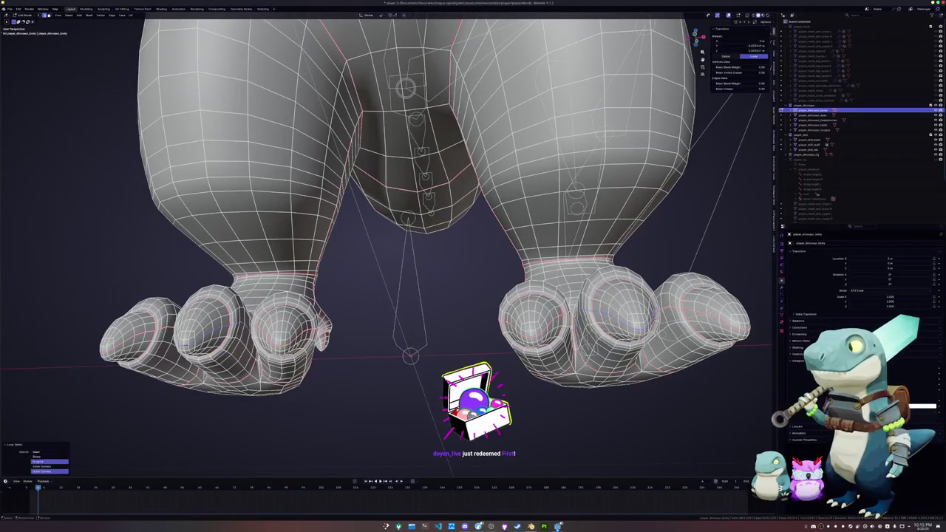
Deselect everything on the body mesh and return it to object mode
{"action": "key", "text": "ctrl+e"}
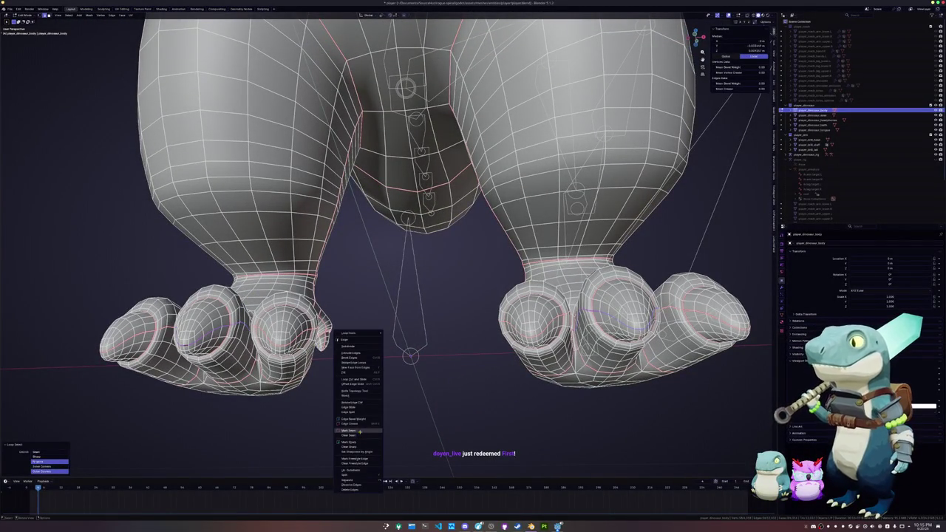
{"action": "key", "text": "Escape"}
{"action": "mouse_move", "coordinate": [469, 363]}
{"action": "middle_mouse_down"}
{"action": "mouse_move", "coordinate": [460, 372]}
{"action": "mouse_move", "coordinate": [480, 333]}
{"action": "mouse_move", "coordinate": [366, 355]}
{"action": "middle_mouse_up"}
{"action": "key", "text": "alt+a"}
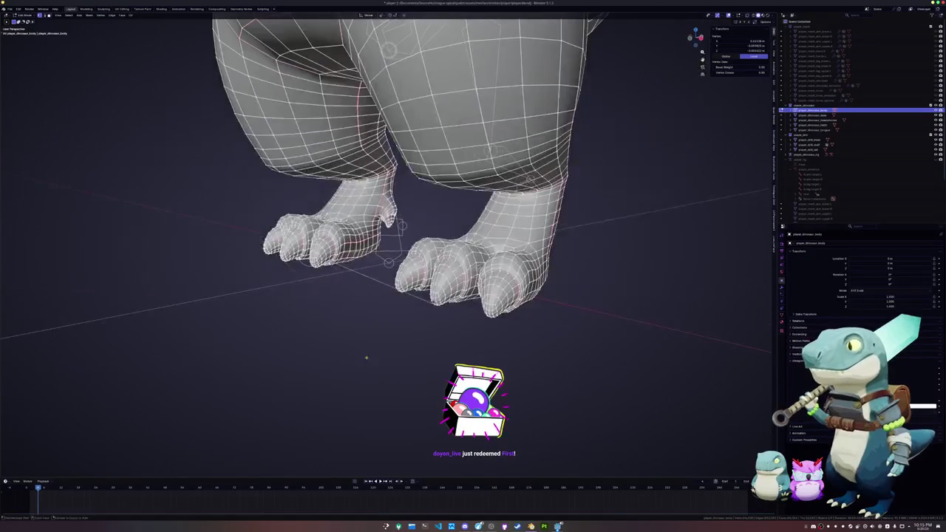
{"action": "key", "text": "Tab"}
Switch between the rig and body mesh while framing the dinosaur's feet
{"action": "left_click", "coordinate": [376, 277]}
{"action": "key", "text": "Tab"}
{"action": "scroll", "coordinate": [321, 271], "scroll_direction": "up", "scroll_amount": 3}
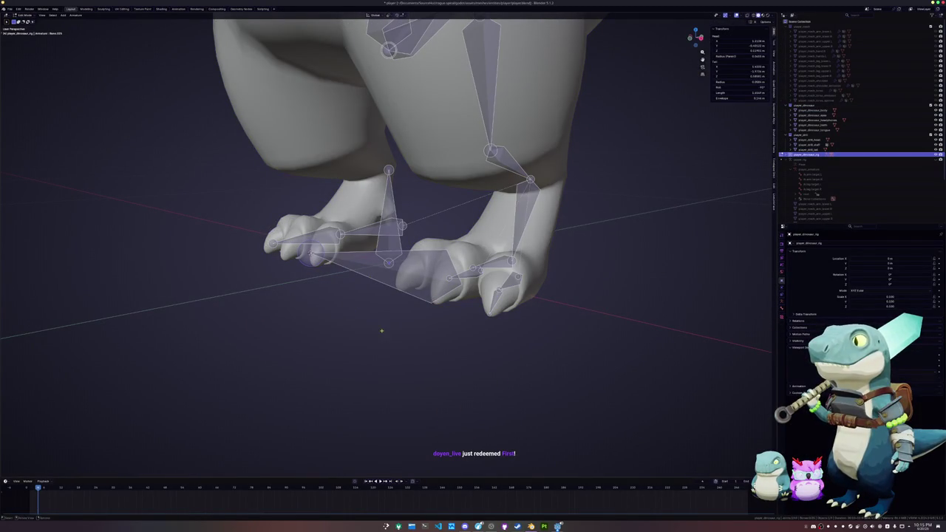
{"action": "key", "text": "Tab"}
{"action": "left_click", "coordinate": [439, 302]}
{"action": "key", "text": "Tab"}
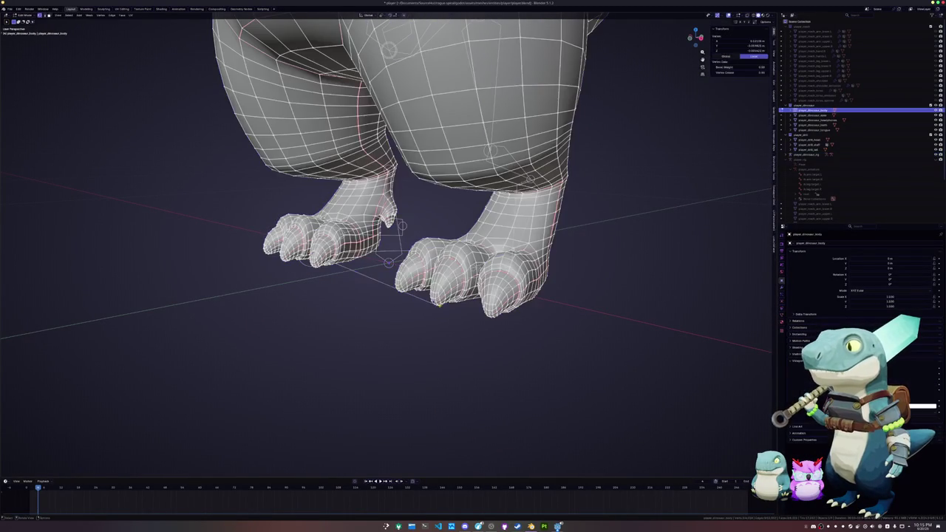
{"action": "key", "text": "Tab"}
{"action": "left_click", "coordinate": [356, 273]}
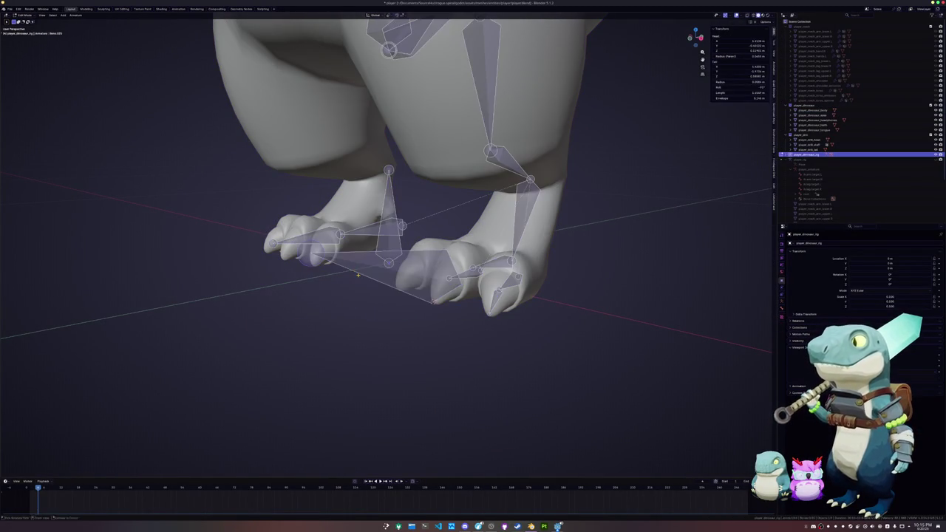
{"action": "mouse_move", "coordinate": [355, 274]}
{"action": "middle_mouse_down"}
{"action": "mouse_move", "coordinate": [404, 310]}
{"action": "mouse_move", "coordinate": [385, 292]}
{"action": "middle_mouse_up"}
Snap the first toe bone joint to the centre of its toe edge loop
{"action": "left_click", "coordinate": [443, 251]}
{"action": "key", "text": "Tab"}
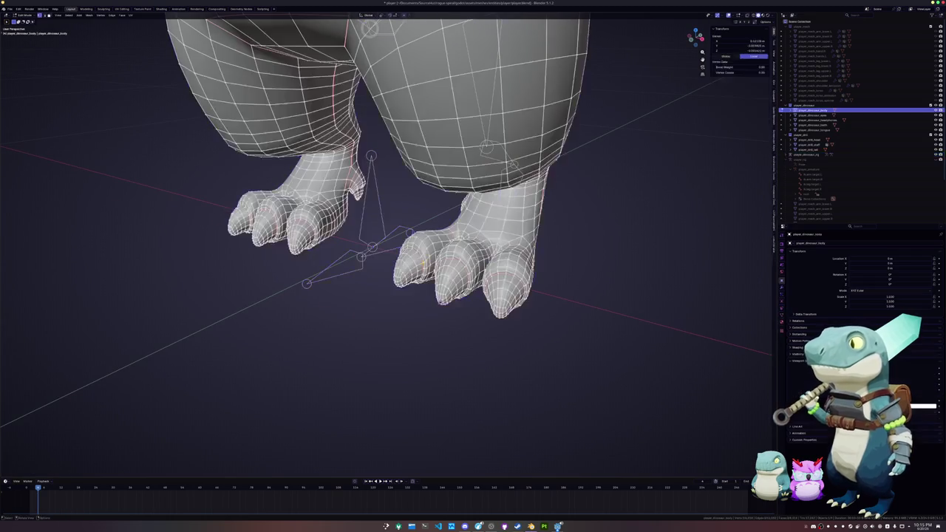
{"action": "left_click", "coordinate": [450, 232], "text": "alt"}
{"action": "key", "text": "Tab"}
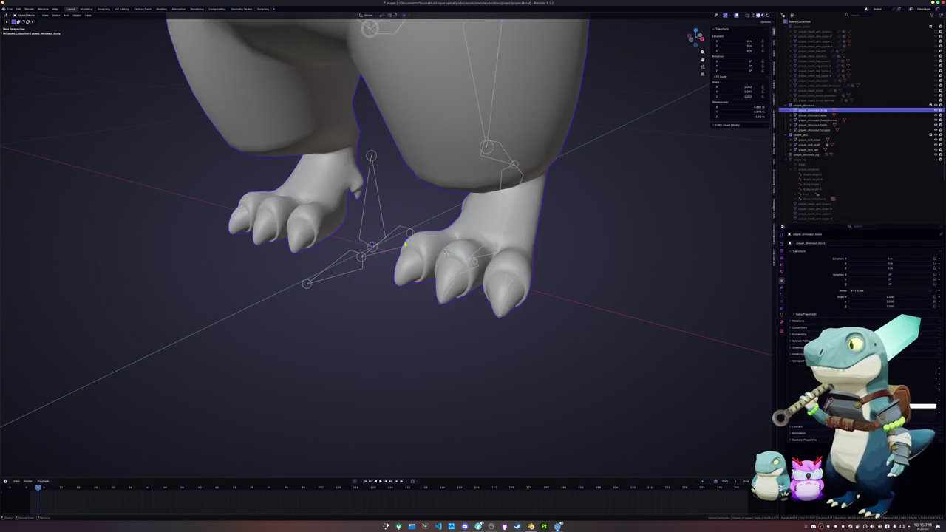
{"action": "left_click", "coordinate": [447, 251]}
{"action": "key", "text": "Tab"}
{"action": "key", "text": "shift+s"}
{"action": "key", "text": "Tab"}
Snap the next toe bone joint onto the centre of the adjacent toe loop
{"action": "left_click", "coordinate": [443, 251]}
{"action": "key", "text": "Tab"}
{"action": "left_click", "coordinate": [414, 244], "text": "alt"}
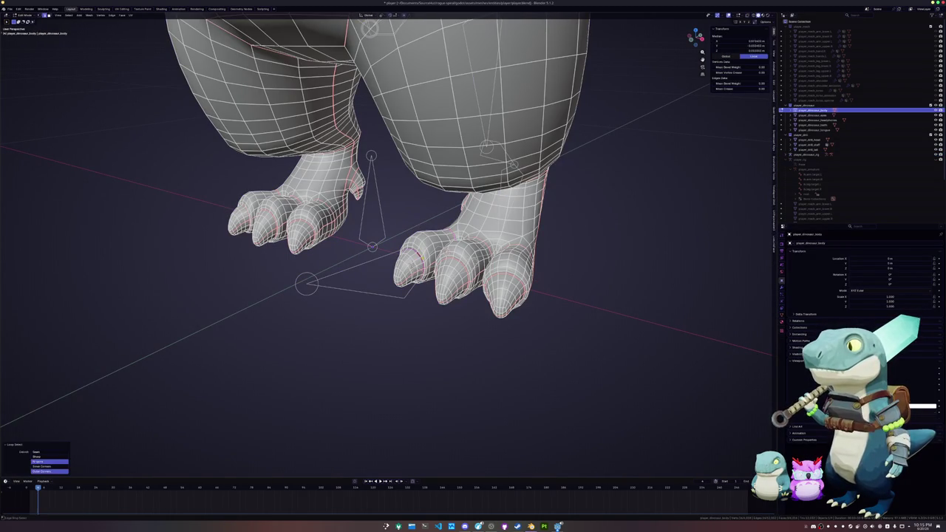
{"action": "key", "text": "Tab"}
{"action": "left_click", "coordinate": [335, 292]}
{"action": "key", "text": "Tab"}
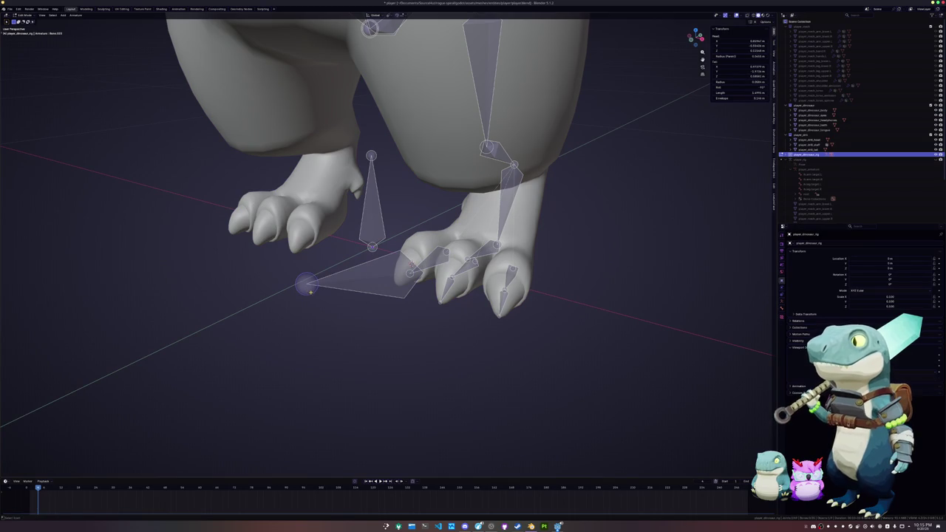
{"action": "key", "text": "Escape"}
{"action": "middle_click_drag", "start_coordinate": [394, 303], "coordinate": [424, 296]}
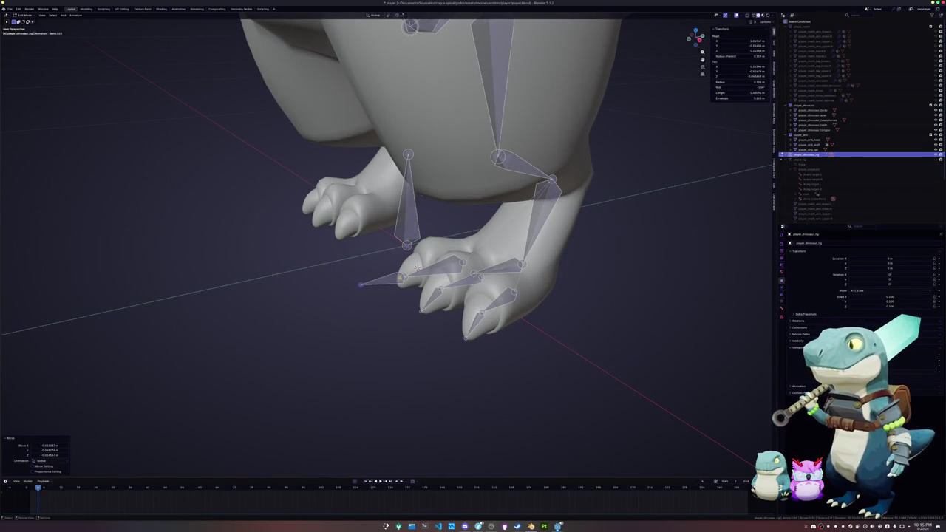
{"action": "key", "text": "Tab"}
Zoom closer to the remaining toe and open the rig's bone context menu
{"action": "left_click", "coordinate": [403, 284]}
{"action": "key", "text": "Tab"}
{"action": "middle_click_drag", "start_coordinate": [403, 285], "coordinate": [404, 324]}
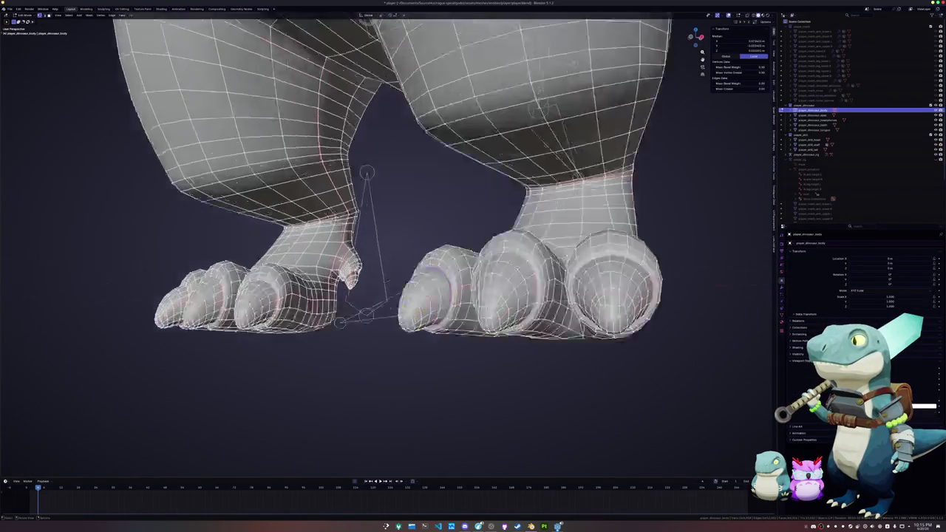
{"action": "key", "text": "Tab"}
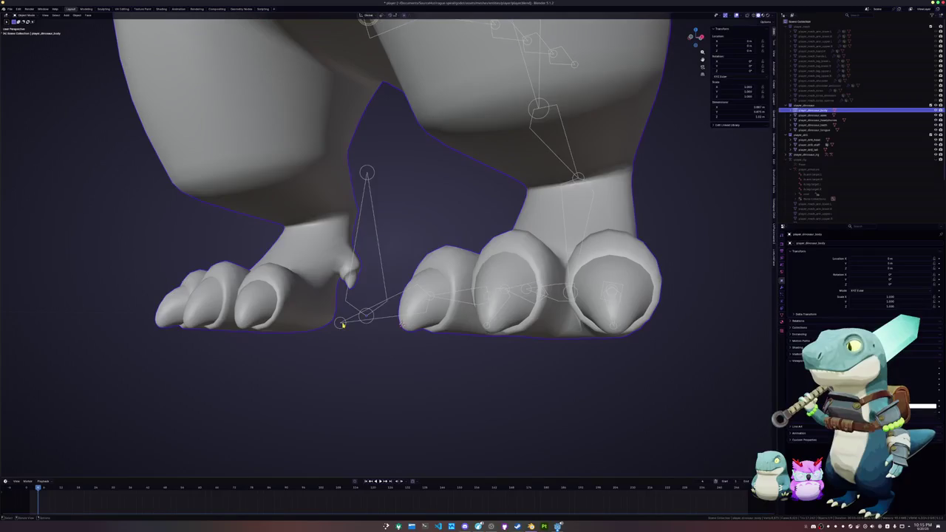
{"action": "left_click", "coordinate": [345, 326]}
{"action": "key", "text": "Tab"}
{"action": "right_click", "coordinate": [347, 329]}
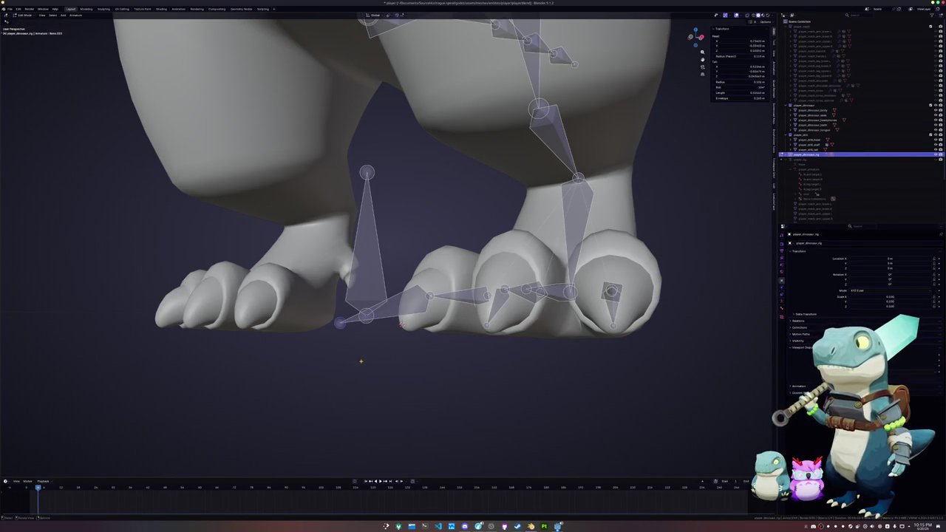
Check the selected toe bone's properties from a lower angle on the feet
{"action": "mouse_move", "coordinate": [361, 361]}
{"action": "middle_mouse_down"}
{"action": "mouse_move", "coordinate": [368, 374]}
{"action": "mouse_move", "coordinate": [393, 295]}
{"action": "middle_mouse_up"}
{"action": "key", "text": "Tab"}
{"action": "scroll", "coordinate": [392, 295], "scroll_direction": "down", "scroll_amount": 3}
{"action": "key", "text": "Tab"}
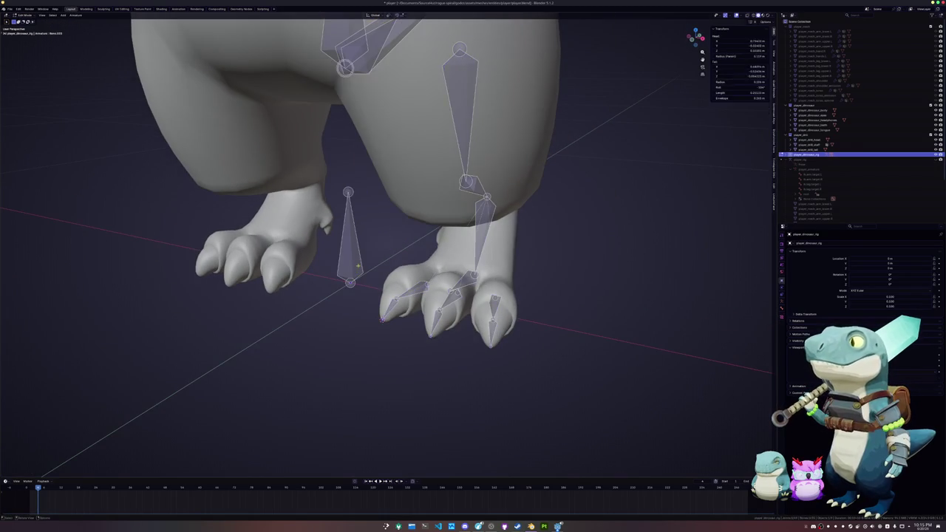
{"action": "left_click", "coordinate": [782, 308]}
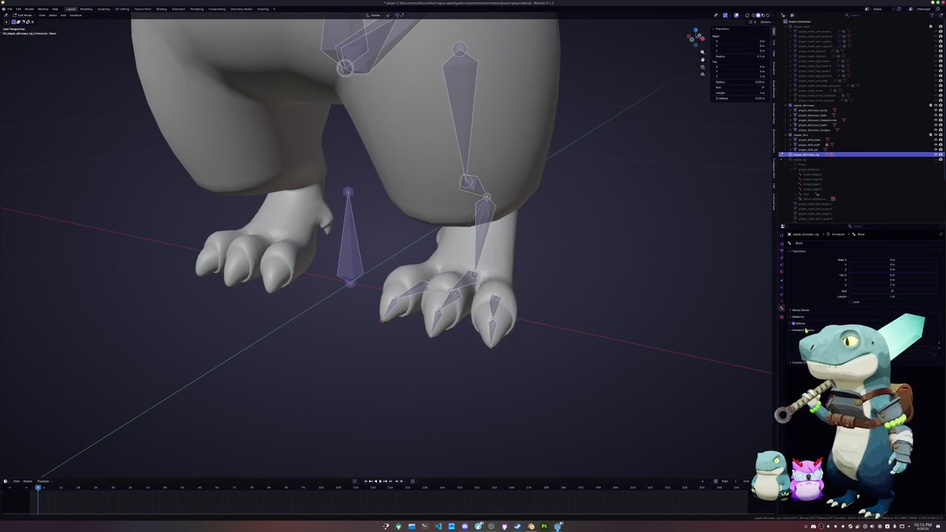
{"action": "scroll", "coordinate": [547, 287], "scroll_direction": "up", "scroll_amount": 2}
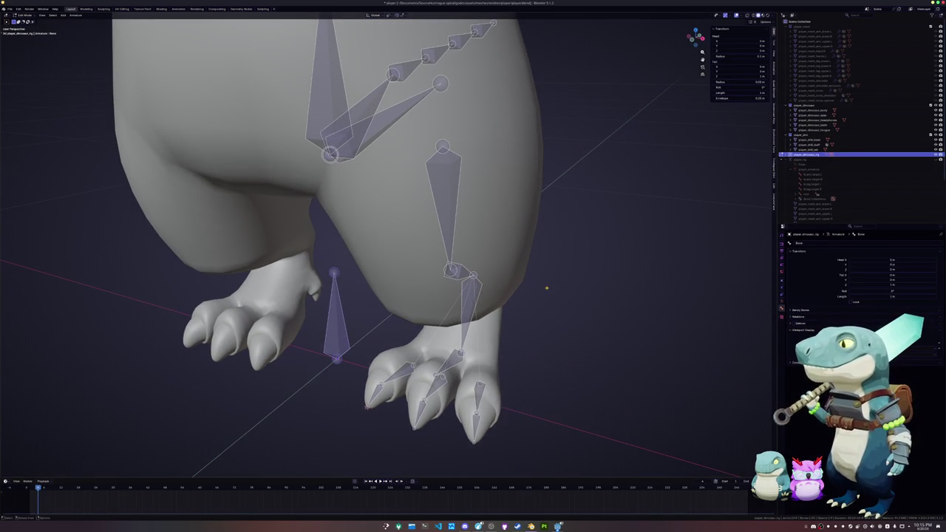
Select a reference edge loop on the body, then return to editing the rig's bones
{"action": "mouse_move", "coordinate": [536, 289]}
{"action": "middle_mouse_down"}
{"action": "mouse_move", "coordinate": [410, 220]}
{"action": "mouse_move", "coordinate": [362, 384]}
{"action": "mouse_move", "coordinate": [332, 412]}
{"action": "middle_mouse_up"}
{"action": "key", "text": "Tab"}
{"action": "left_click", "coordinate": [362, 384]}
{"action": "key", "text": "Tab"}
{"action": "left_click", "coordinate": [333, 412]}
{"action": "left_click", "coordinate": [385, 338], "text": "shift"}
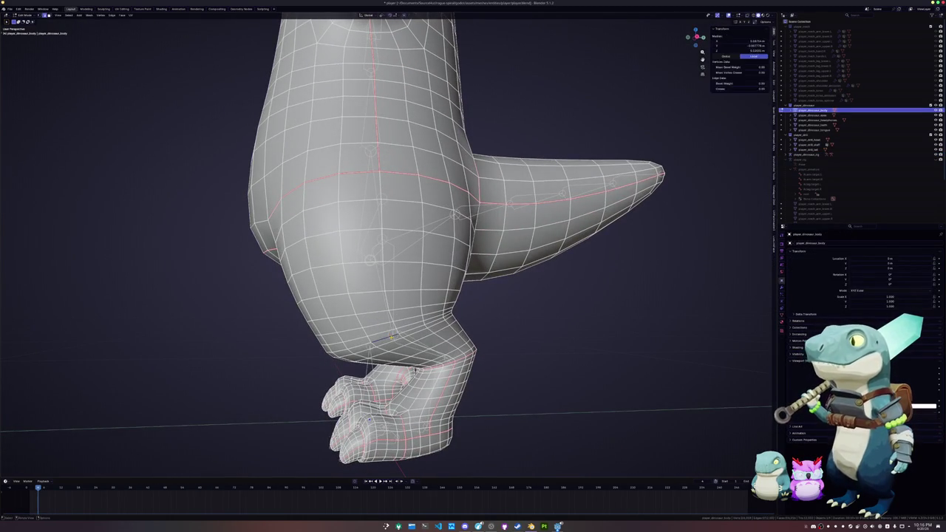
{"action": "key", "text": "Tab"}
{"action": "left_click", "coordinate": [393, 338]}
{"action": "key", "text": "Tab"}
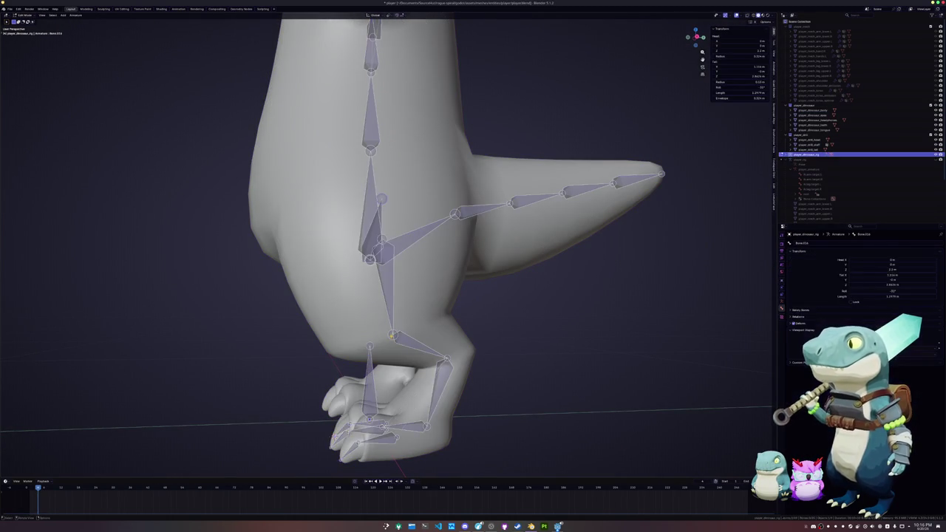
In side view, move the tail bone tip along Y into the tail
{"action": "key", "text": "KP_3"}
{"action": "scroll", "coordinate": [391, 336], "scroll_direction": "up", "scroll_amount": 2}
{"action": "key", "text": "g"}
{"action": "key", "text": "y"}
{"action": "left_click", "coordinate": [374, 350]}
{"action": "mouse_move", "coordinate": [373, 350]}
{"action": "middle_mouse_down"}
{"action": "mouse_move", "coordinate": [420, 360]}
{"action": "mouse_move", "coordinate": [402, 319]}
{"action": "mouse_move", "coordinate": [416, 347]}
{"action": "middle_mouse_up"}
Shift the bone tail along X so it sits inside the body
{"action": "key", "text": "g"}
{"action": "key", "text": "x"}
{"action": "left_click", "coordinate": [429, 296]}
{"action": "mouse_move", "coordinate": [429, 296]}
{"action": "middle_mouse_down"}
{"action": "mouse_move", "coordinate": [374, 327]}
{"action": "mouse_move", "coordinate": [346, 382]}
{"action": "mouse_move", "coordinate": [350, 288]}
{"action": "middle_mouse_up"}
{"action": "scroll", "coordinate": [375, 326], "scroll_direction": "down", "scroll_amount": 4}
{"action": "scroll", "coordinate": [345, 382], "scroll_direction": "up", "scroll_amount": 2}
Move two arm bones along Y so they run inside the dinosaur's arm
{"action": "middle_click_drag", "start_coordinate": [356, 233], "coordinate": [318, 272]}
{"action": "key", "text": "g"}
{"action": "key", "text": "y"}
{"action": "left_click", "coordinate": [309, 283]}
{"action": "scroll", "coordinate": [309, 284], "scroll_direction": "up", "scroll_amount": 2}
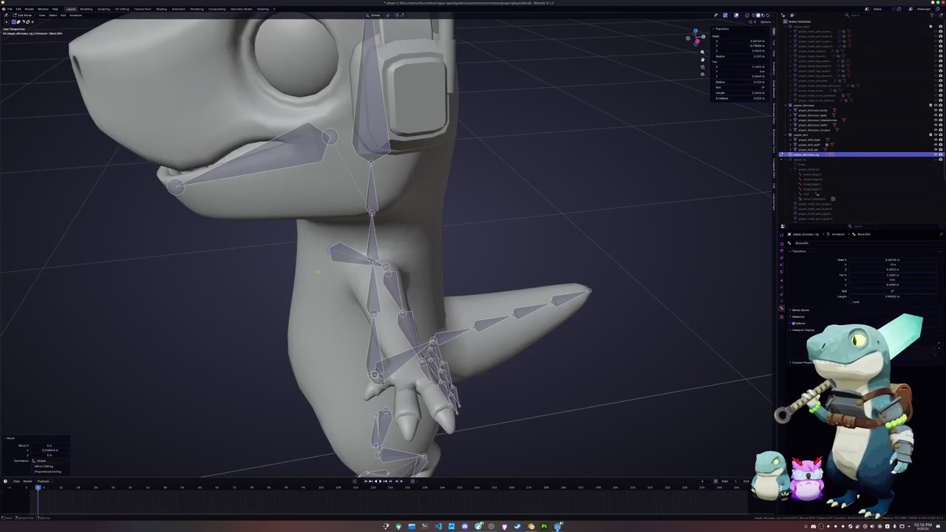
{"action": "mouse_move", "coordinate": [387, 267]}
{"action": "middle_mouse_down"}
{"action": "mouse_move", "coordinate": [355, 274]}
{"action": "mouse_move", "coordinate": [347, 320]}
{"action": "middle_mouse_up"}
{"action": "key", "text": "g"}
{"action": "key", "text": "y"}
{"action": "left_click", "coordinate": [349, 280]}
Select the arm's edge loop on the body and check the arm bone joint
{"action": "key", "text": "Tab"}
{"action": "key", "text": "Tab"}
{"action": "key", "text": "Tab"}
{"action": "left_click", "coordinate": [404, 282]}
{"action": "key", "text": "Tab"}
{"action": "left_click", "coordinate": [396, 265], "text": "alt"}
{"action": "mouse_move", "coordinate": [396, 265]}
{"action": "middle_mouse_down"}
{"action": "mouse_move", "coordinate": [518, 273]}
{"action": "mouse_move", "coordinate": [371, 247]}
{"action": "mouse_move", "coordinate": [395, 259]}
{"action": "mouse_move", "coordinate": [443, 251]}
{"action": "mouse_move", "coordinate": [416, 270]}
{"action": "middle_mouse_up"}
{"action": "key", "text": "Tab"}
{"action": "left_click", "coordinate": [444, 251]}
{"action": "key", "text": "Tab"}
{"action": "left_click", "coordinate": [439, 247]}
{"action": "key", "text": "Tab"}
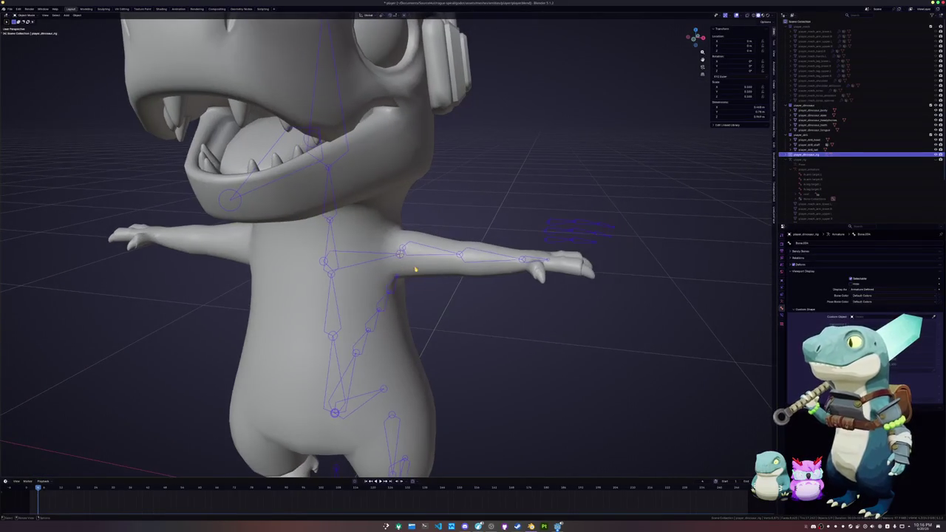
Move the shoulder joint to the arm's centre and connect the upper arm bone to the shoulder
{"action": "left_click", "coordinate": [415, 253]}
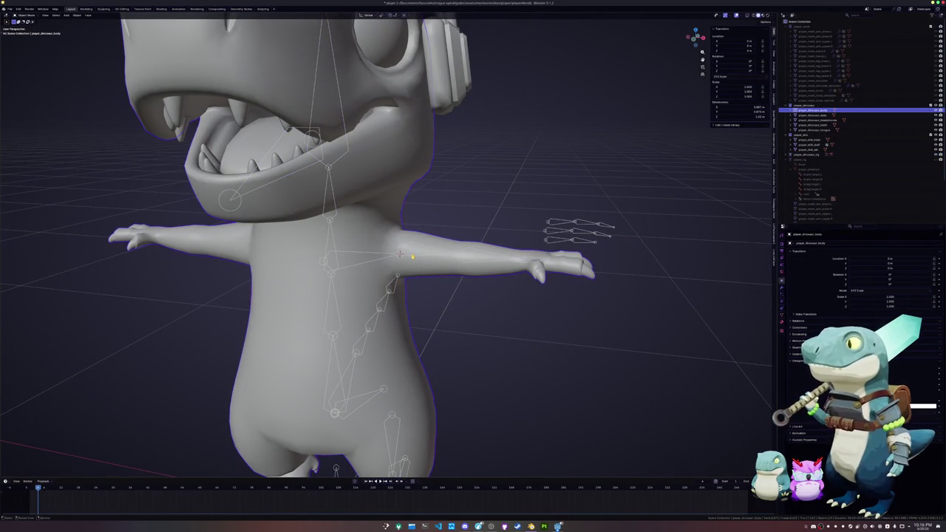
{"action": "left_click", "coordinate": [412, 256]}
{"action": "key", "text": "Tab"}
{"action": "scroll", "coordinate": [412, 256], "scroll_direction": "up", "scroll_amount": 3}
{"action": "left_click", "coordinate": [406, 256]}
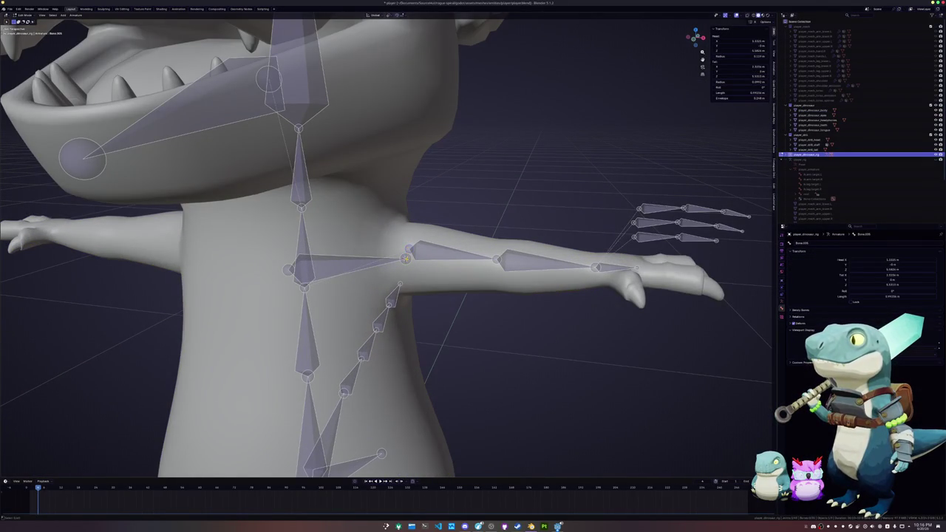
{"action": "key", "text": "shift+s"}
{"action": "left_click", "coordinate": [355, 260], "text": "shift"}
{"action": "key", "text": "ctrl+p"}
{"action": "left_click", "coordinate": [362, 258]}
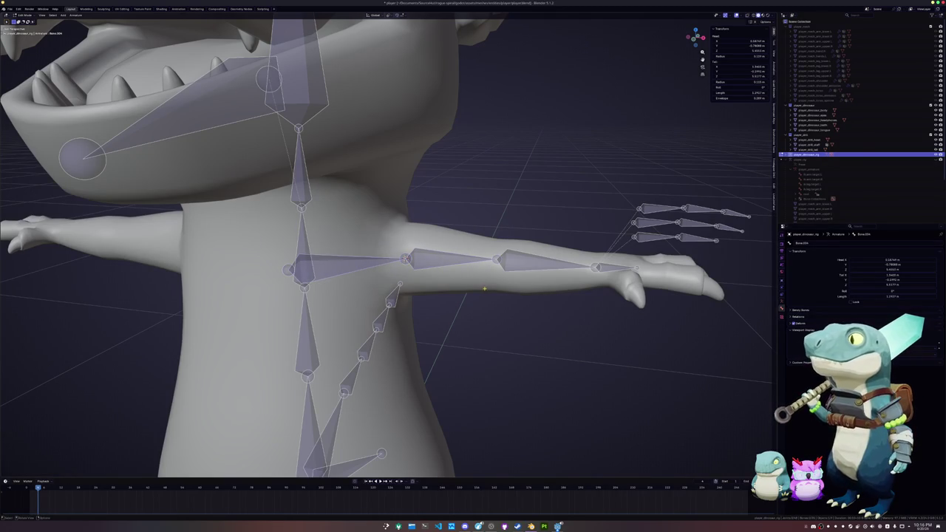
Select an edge loop around the dinosaur's arm on the body mesh
{"action": "middle_click_drag", "start_coordinate": [389, 263], "coordinate": [355, 257]}
{"action": "key", "text": "Tab"}
{"action": "left_click", "coordinate": [354, 257]}
{"action": "key", "text": "Tab"}
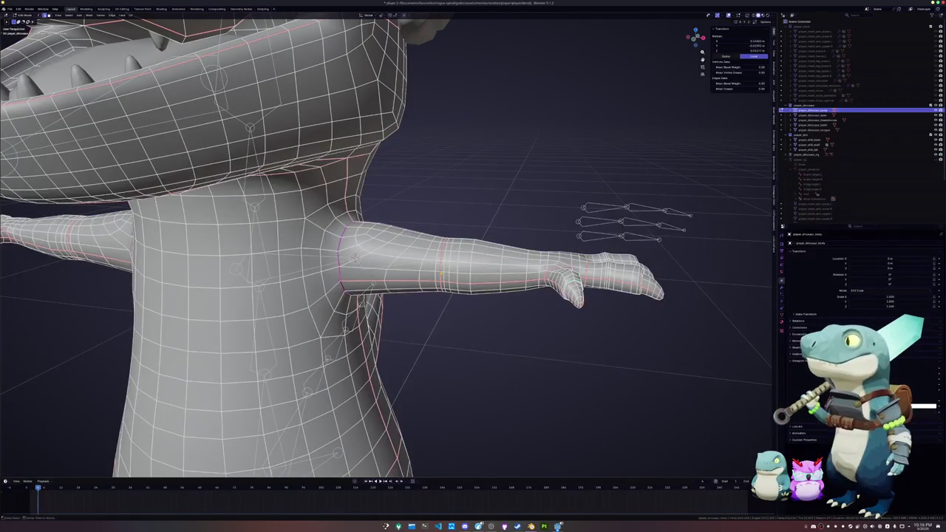
{"action": "left_click", "coordinate": [354, 258], "text": "alt"}
{"action": "key", "text": "Tab"}
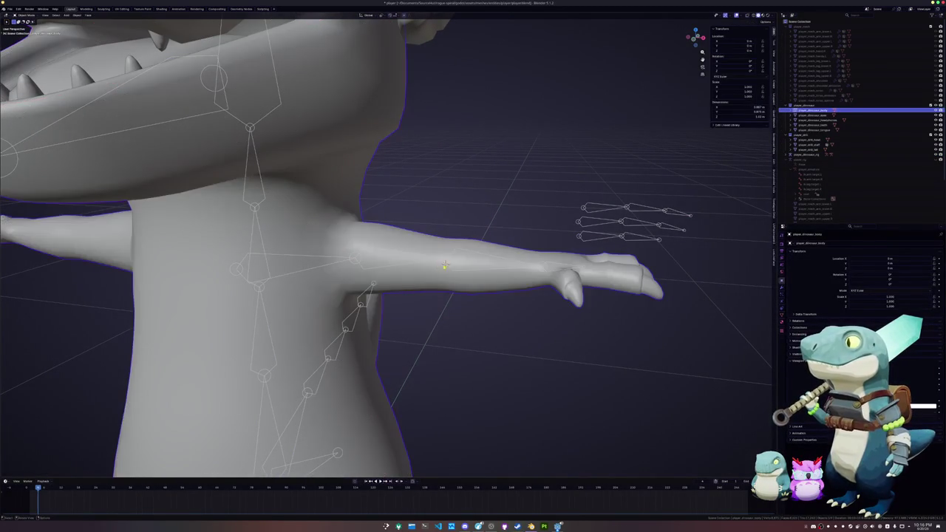
{"action": "left_click", "coordinate": [447, 266]}
{"action": "key", "text": "Tab"}
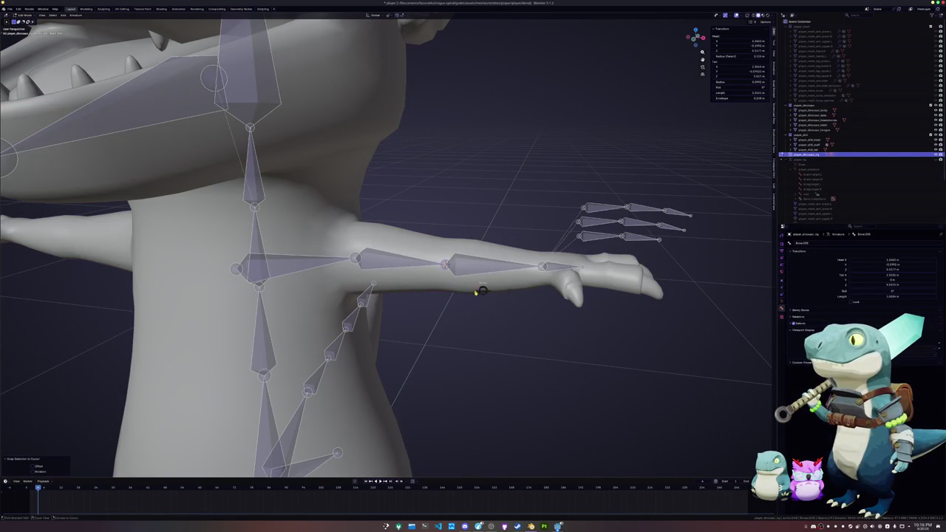
{"action": "key", "text": "Tab"}
Snap the forearm bone's end to the centre of the wrist edge loop
{"action": "left_click", "coordinate": [530, 283]}
{"action": "middle_click_drag", "start_coordinate": [530, 283], "coordinate": [489, 294]}
{"action": "key", "text": "Tab"}
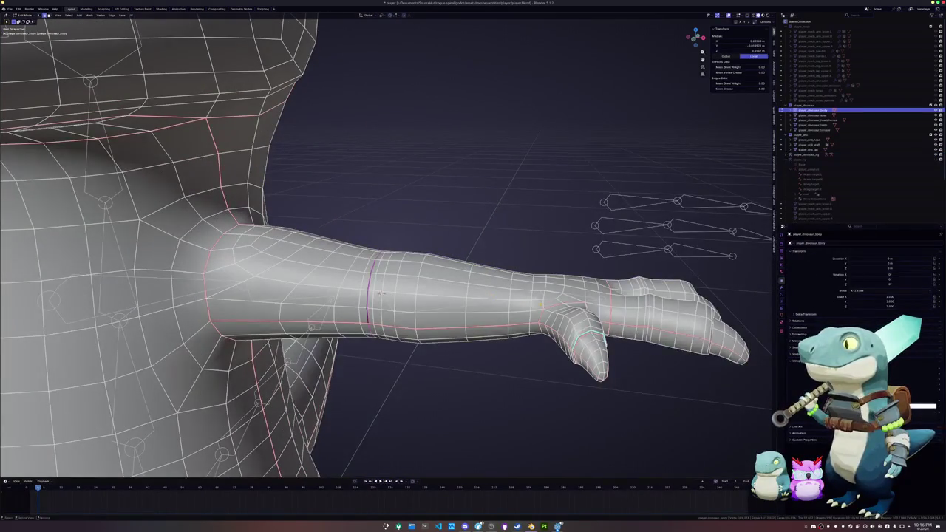
{"action": "left_click", "coordinate": [380, 294], "text": "alt+shift"}
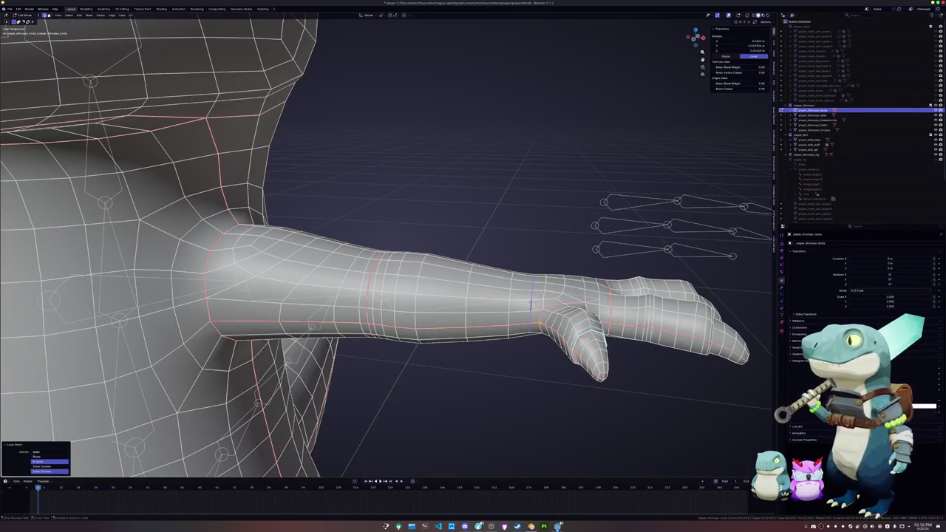
{"action": "key", "text": "Tab"}
{"action": "key", "text": "Tab"}
{"action": "key", "text": "shift+s"}
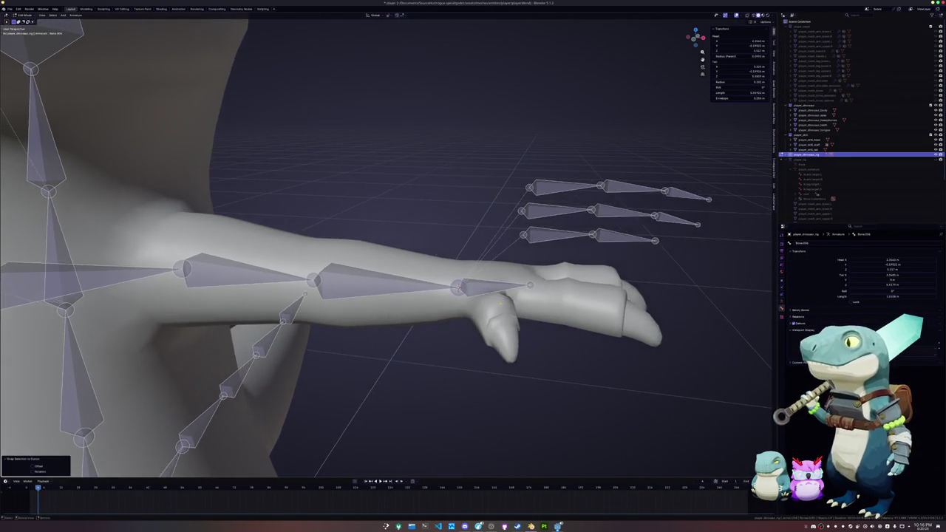
{"action": "key", "text": "Tab"}
Snap the hand bone into place on the dinosaur's hand
{"action": "left_click", "coordinate": [509, 306]}
{"action": "key", "text": "Tab"}
{"action": "middle_click_drag", "start_coordinate": [510, 307], "coordinate": [375, 153]}
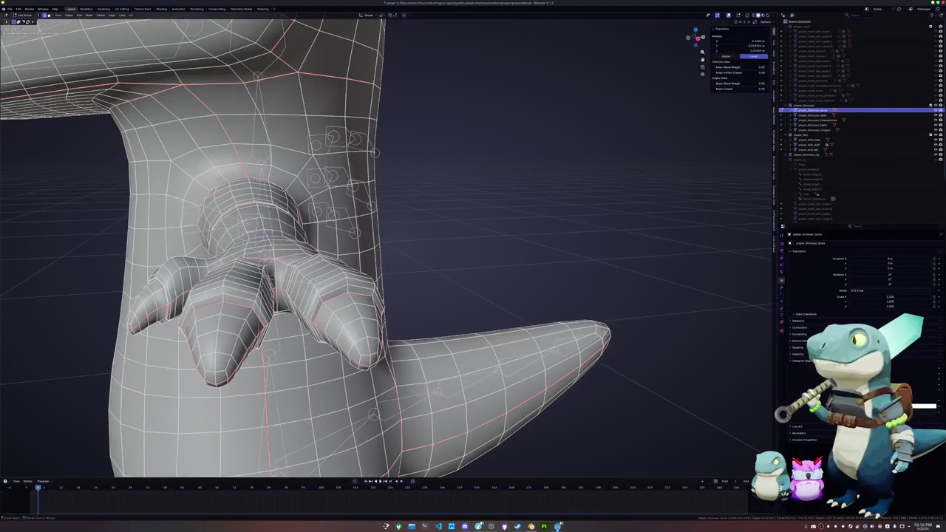
{"action": "key", "text": "Tab"}
{"action": "mouse_move", "coordinate": [375, 153]}
{"action": "middle_mouse_down"}
{"action": "mouse_move", "coordinate": [524, 319]}
{"action": "mouse_move", "coordinate": [473, 292]}
{"action": "middle_mouse_up"}
{"action": "left_click", "coordinate": [523, 320]}
{"action": "key", "text": "Tab"}
{"action": "key", "text": "shift+s"}
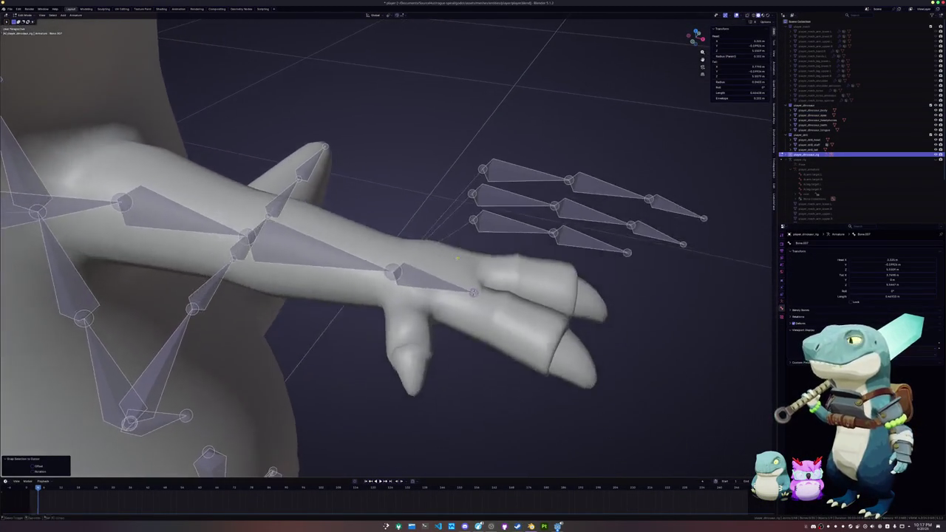
{"action": "key", "text": "Tab"}
Snap the selected bone to an edge loop on the hand
{"action": "left_click", "coordinate": [473, 292]}
{"action": "key", "text": "Tab"}
{"action": "left_click", "coordinate": [475, 296], "text": "alt"}
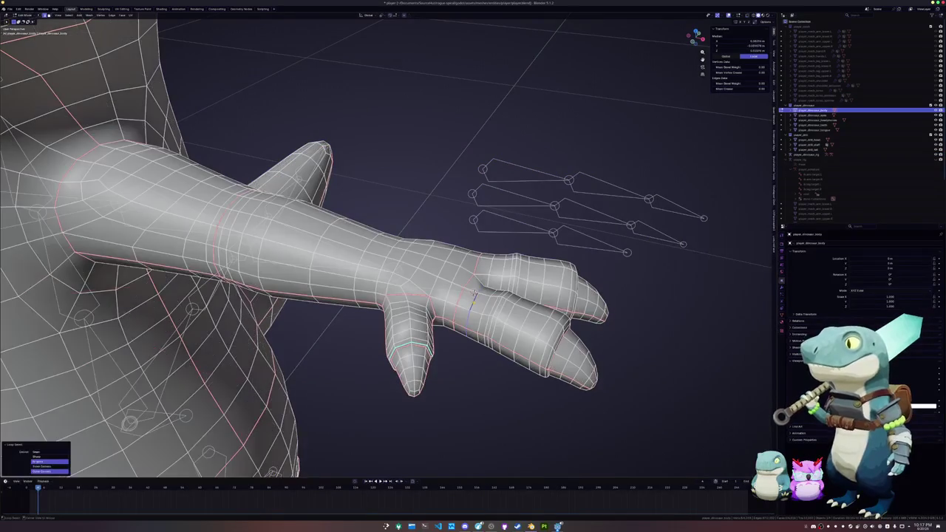
{"action": "key", "text": "ctrl+Tab"}
{"action": "key", "text": "ctrl+Tab"}
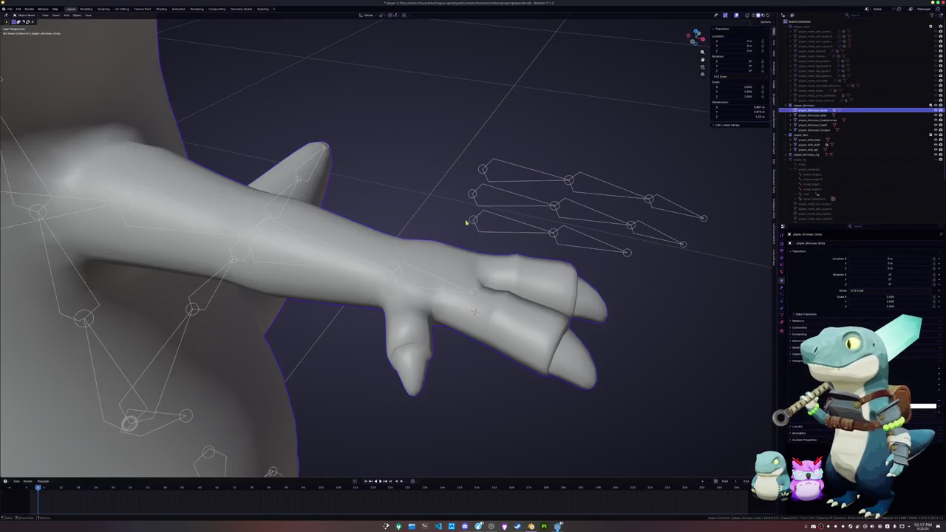
{"action": "left_click", "coordinate": [477, 244]}
{"action": "key", "text": "Tab"}
{"action": "key", "text": "shift+s"}
Snap the first finger bone to the snap point on the hand
{"action": "left_click", "coordinate": [449, 337]}
{"action": "key", "text": "alt+q"}
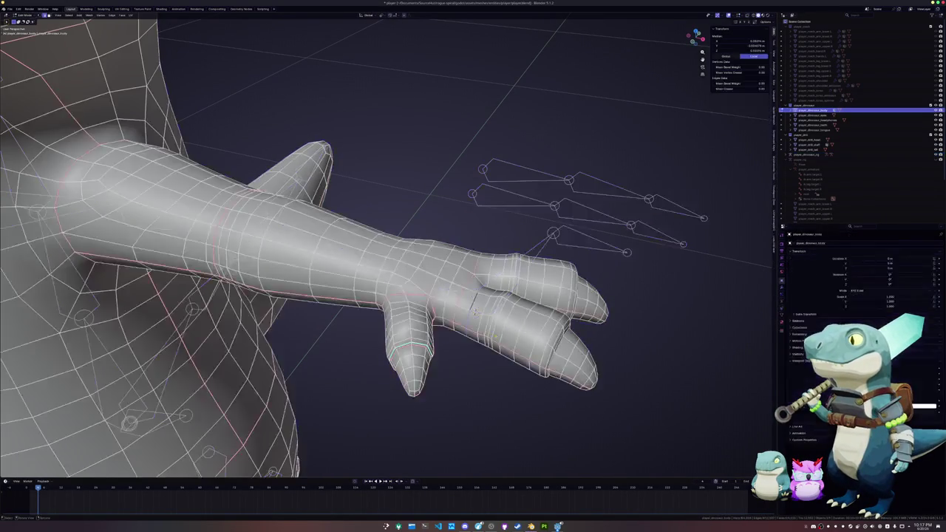
{"action": "key", "text": "ctrl+Tab"}
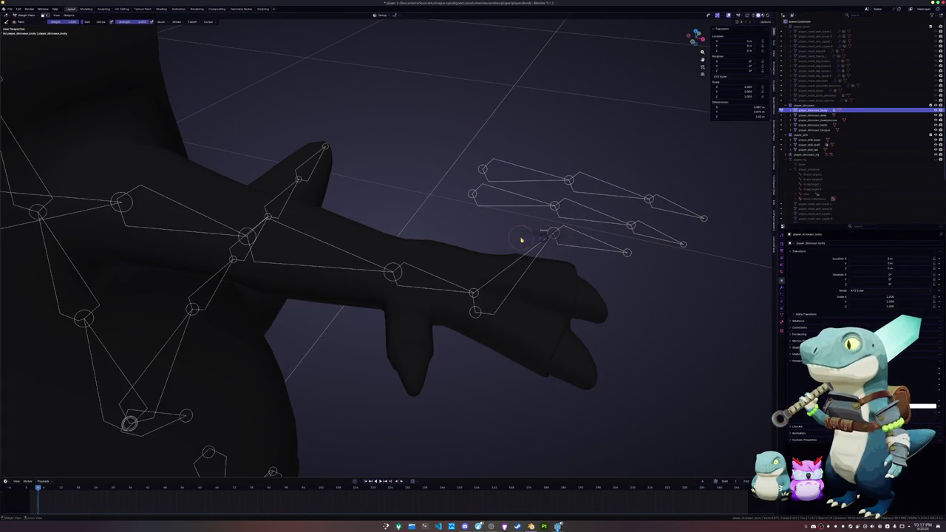
{"action": "key", "text": "ctrl+Tab"}
{"action": "left_click", "coordinate": [552, 235]}
{"action": "key", "text": "Tab"}
{"action": "key", "text": "shift+s"}
Snap the fingertip bone end onto a finger's edge loop
{"action": "scroll", "coordinate": [521, 240], "scroll_direction": "up", "scroll_amount": 2}
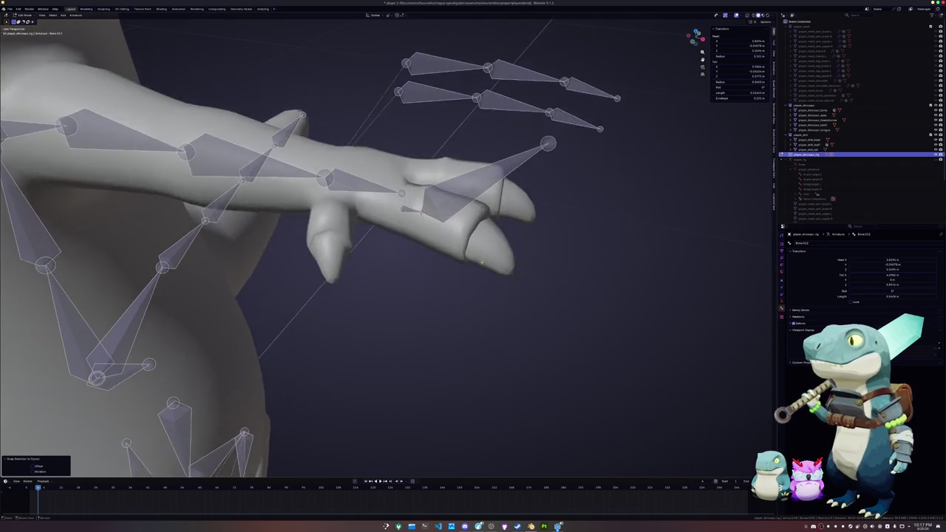
{"action": "middle_click_drag", "start_coordinate": [482, 262], "coordinate": [474, 223]}
{"action": "key", "text": "Tab"}
{"action": "left_click", "coordinate": [465, 191]}
{"action": "key", "text": "Tab"}
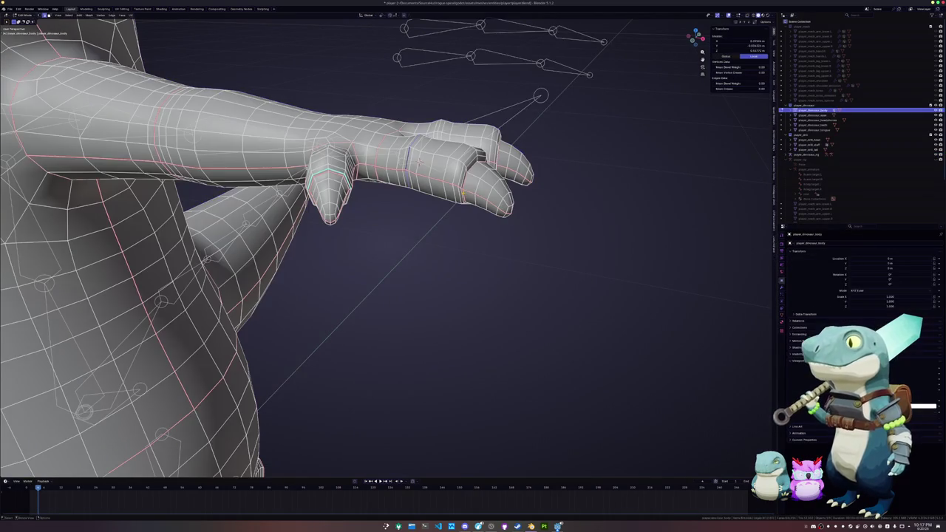
{"action": "left_click", "coordinate": [468, 174], "text": "alt"}
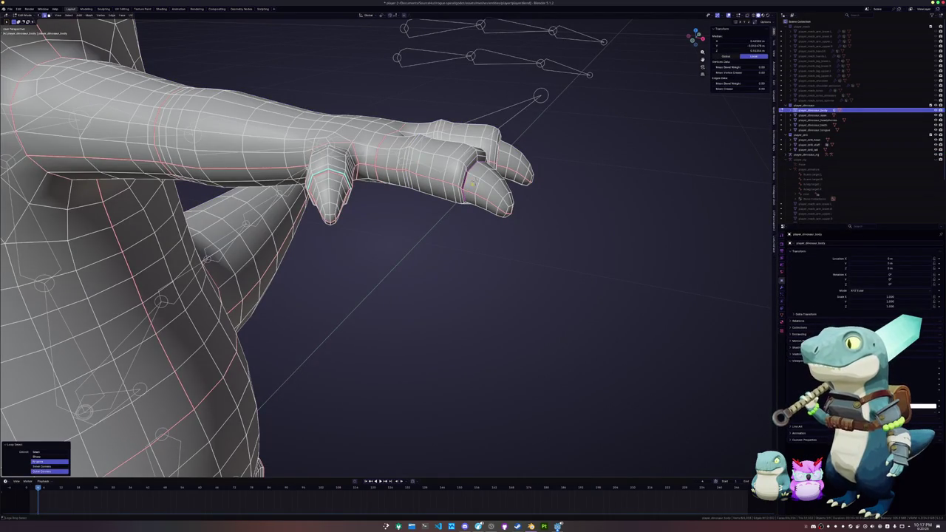
{"action": "key", "text": "Tab"}
{"action": "left_click", "coordinate": [538, 105]}
{"action": "key", "text": "Tab"}
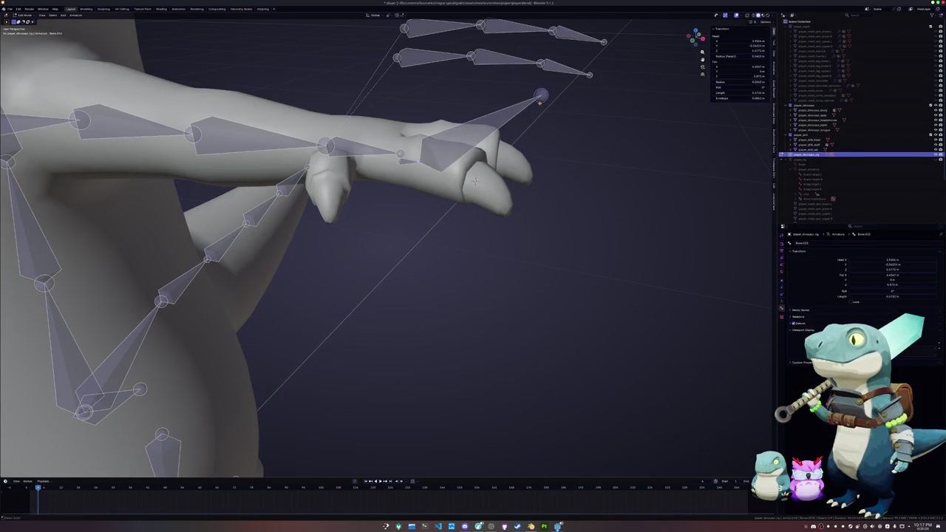
{"action": "key", "text": "shift+s"}
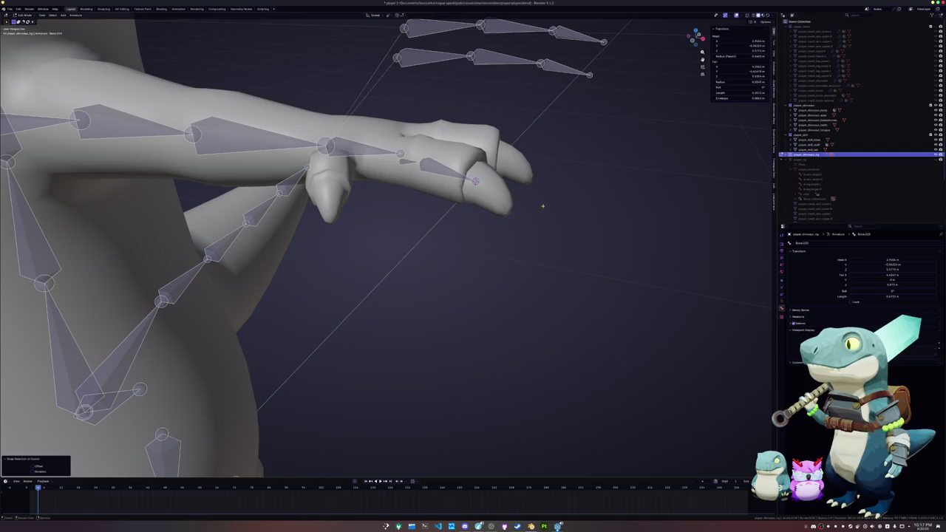
Snap the next finger bone to the snap point
{"action": "middle_click_drag", "start_coordinate": [616, 220], "coordinate": [507, 212]}
{"action": "key", "text": "Tab"}
{"action": "left_click", "coordinate": [473, 202]}
{"action": "key", "text": "Tab"}
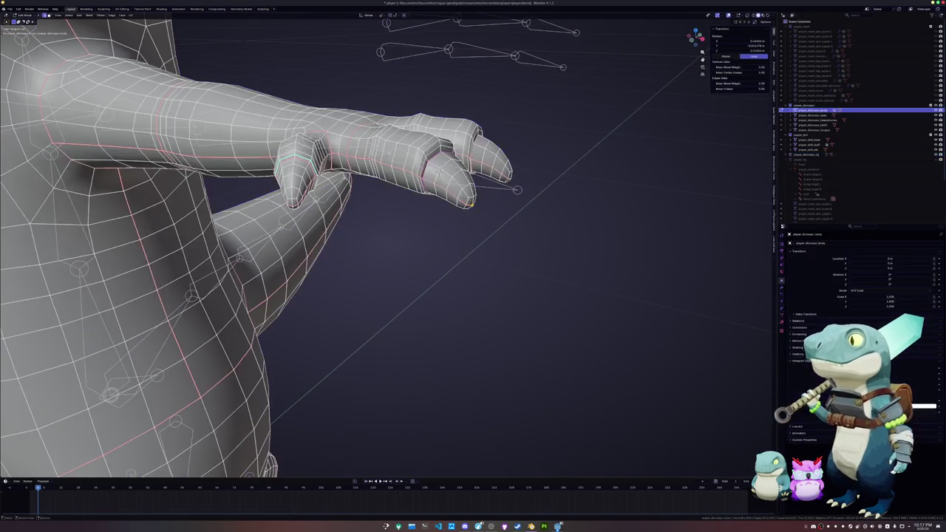
{"action": "key", "text": "Tab"}
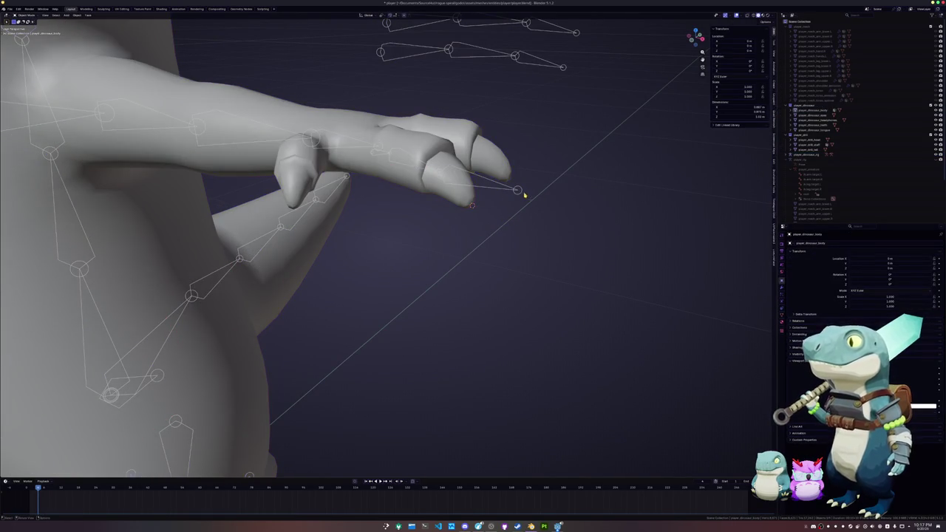
{"action": "left_click", "coordinate": [517, 191]}
{"action": "key", "text": "Tab"}
{"action": "key", "text": "shift+s"}
Select the edge ring along a finger and check it in weight painting
{"action": "middle_click_drag", "start_coordinate": [524, 194], "coordinate": [439, 227]}
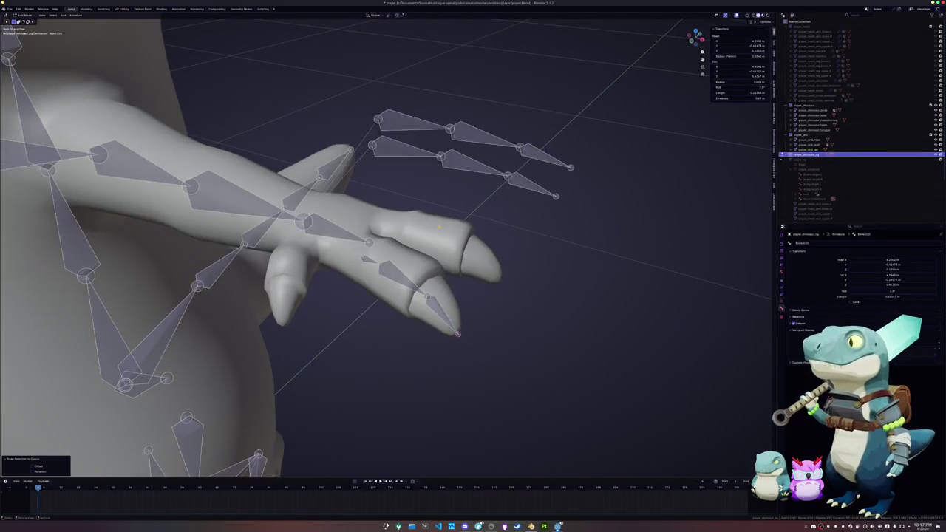
{"action": "key", "text": "alt+q"}
{"action": "key", "text": "2"}
{"action": "left_click", "coordinate": [375, 217], "text": "ctrl+alt"}
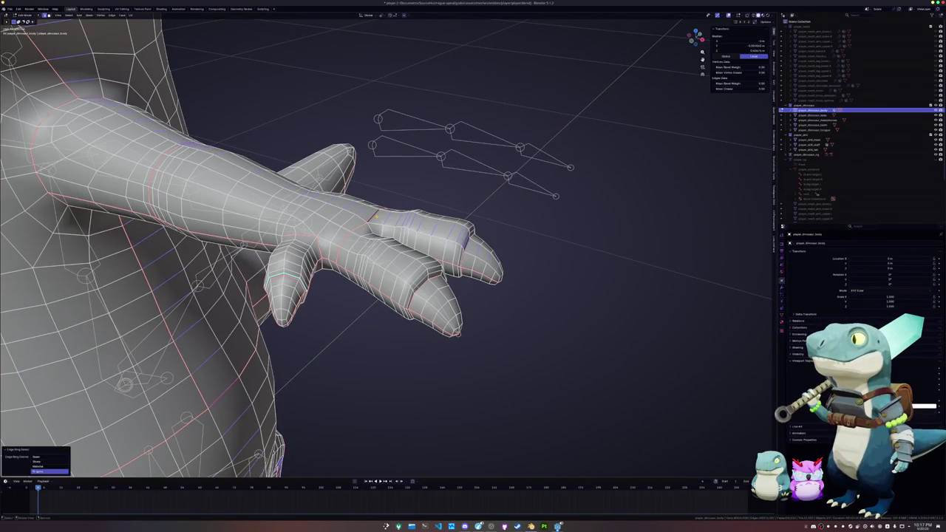
{"action": "middle_click_drag", "start_coordinate": [376, 217], "coordinate": [449, 219]}
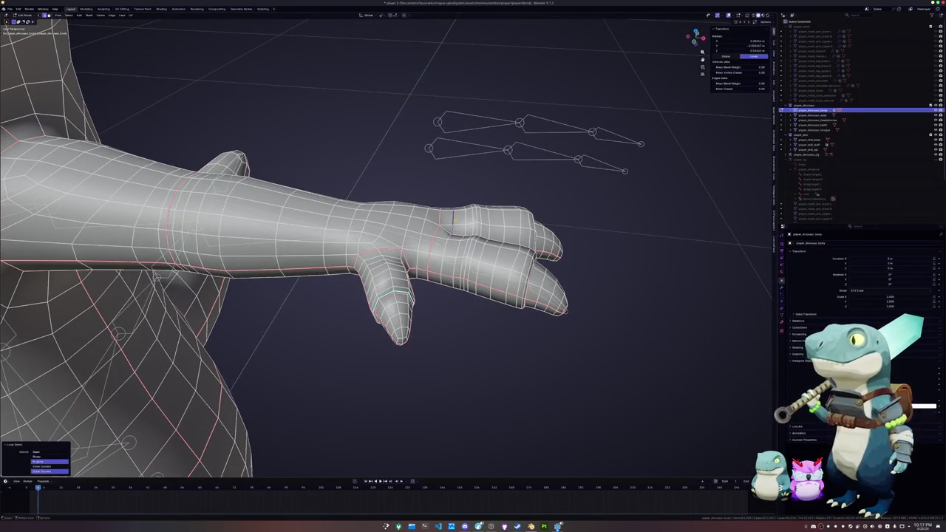
{"action": "key", "text": "ctrl+Tab"}
{"action": "key", "text": "Tab"}
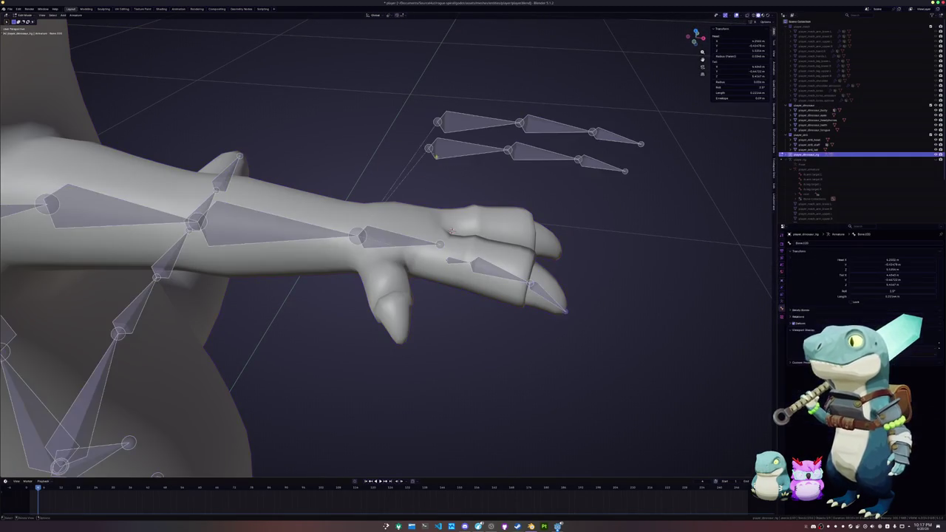
Snap another finger bone onto the centre of its finger loop
{"action": "key", "text": "Tab"}
{"action": "left_click", "coordinate": [476, 222]}
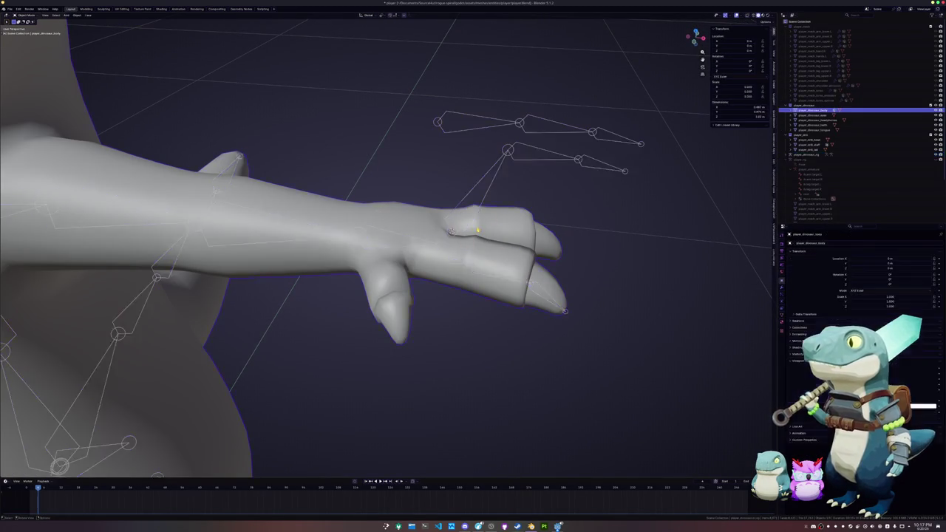
{"action": "key", "text": "Tab"}
{"action": "left_click", "coordinate": [477, 222], "text": "alt"}
{"action": "key", "text": "shift+s"}
{"action": "key", "text": "Tab"}
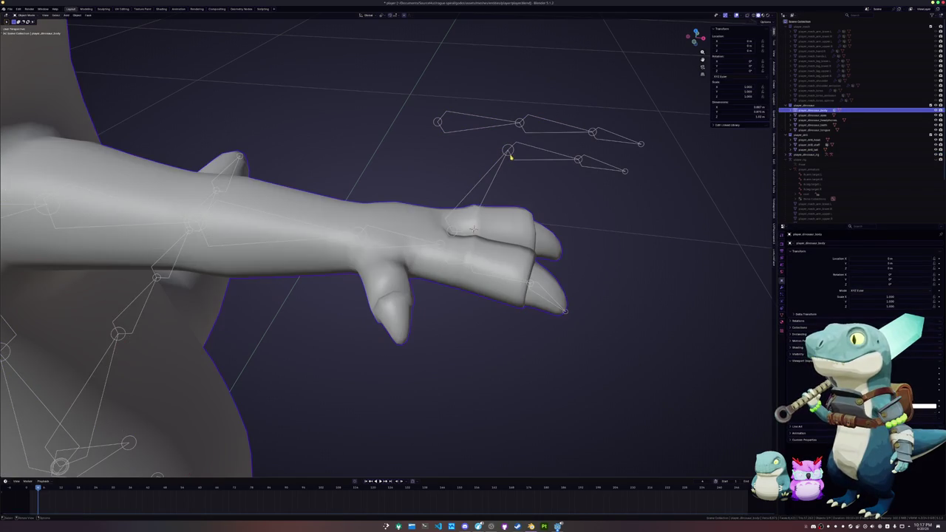
{"action": "left_click", "coordinate": [511, 152]}
{"action": "key", "text": "Tab"}
{"action": "key", "text": "shift+s"}
Snap a further finger bone tip to the 3D cursor on the finger
{"action": "middle_click_drag", "start_coordinate": [530, 235], "coordinate": [442, 196]}
{"action": "key", "text": "Tab"}
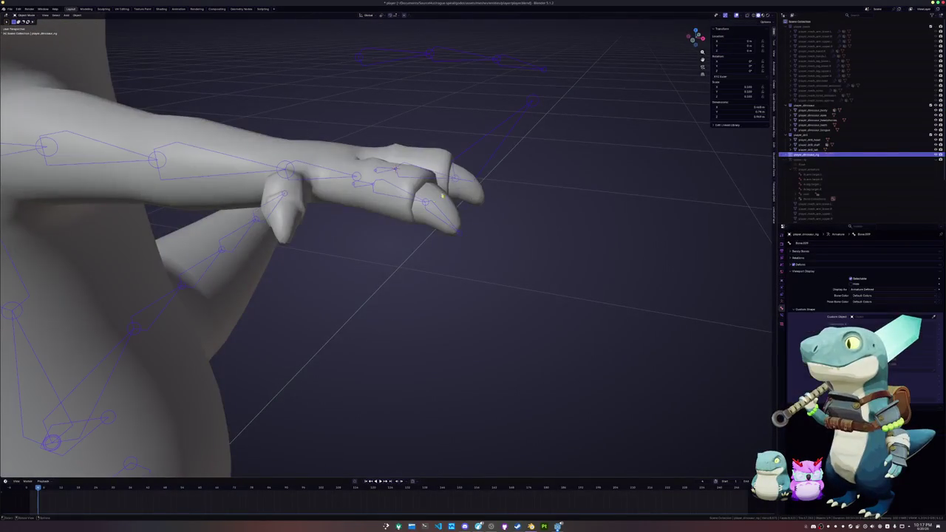
{"action": "left_click", "coordinate": [454, 191]}
{"action": "key", "text": "Tab"}
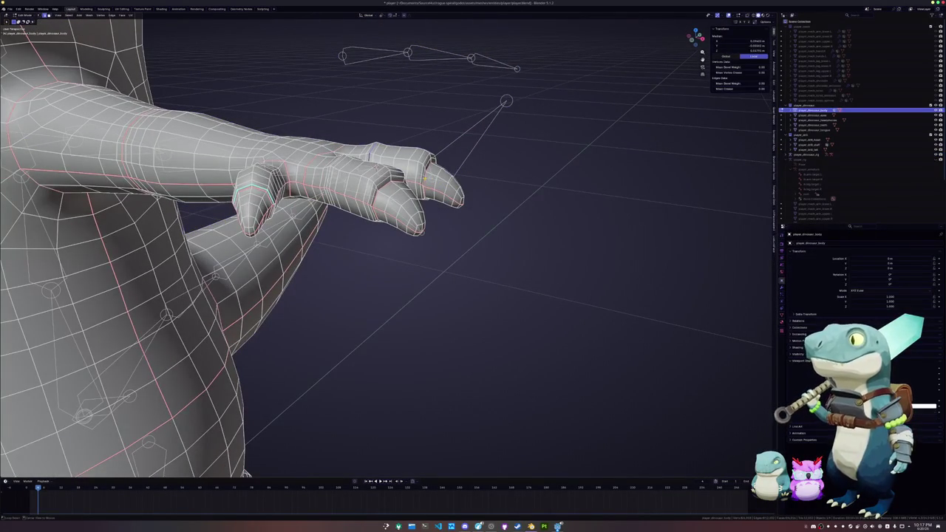
{"action": "key", "text": "Tab"}
{"action": "left_click", "coordinate": [433, 181], "text": "shift"}
{"action": "key", "text": "Tab"}
{"action": "key", "text": "Tab"}
{"action": "left_click", "coordinate": [434, 181]}
{"action": "key", "text": "Tab"}
{"action": "key", "text": "shift+s"}
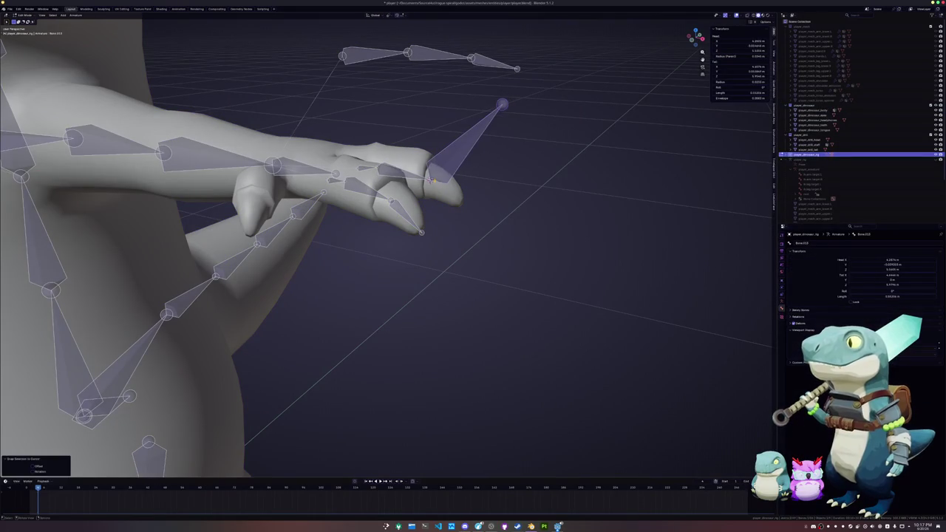
Snap the last finger bone tip to the fingertip and check its placement
{"action": "key", "text": "Tab"}
{"action": "left_click", "coordinate": [453, 200]}
{"action": "key", "text": "Tab"}
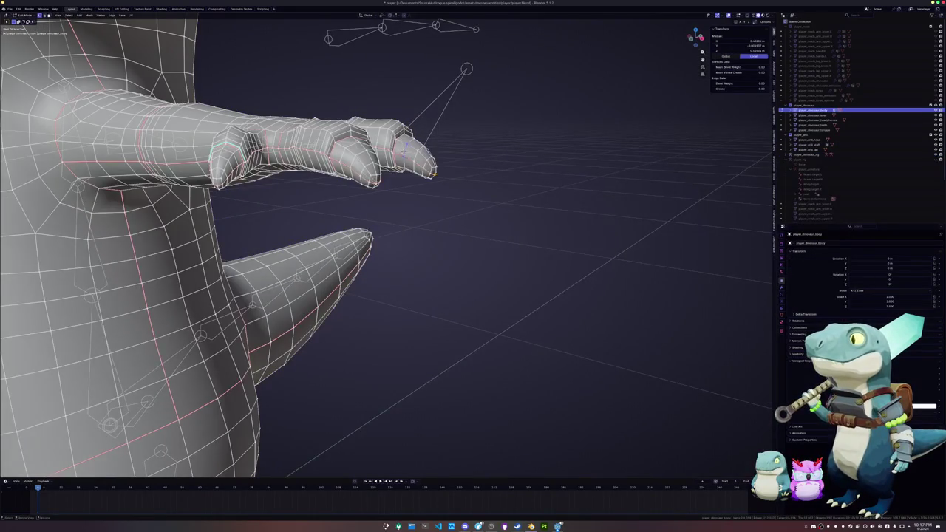
{"action": "key", "text": "Tab"}
{"action": "left_click", "coordinate": [467, 71]}
{"action": "key", "text": "Tab"}
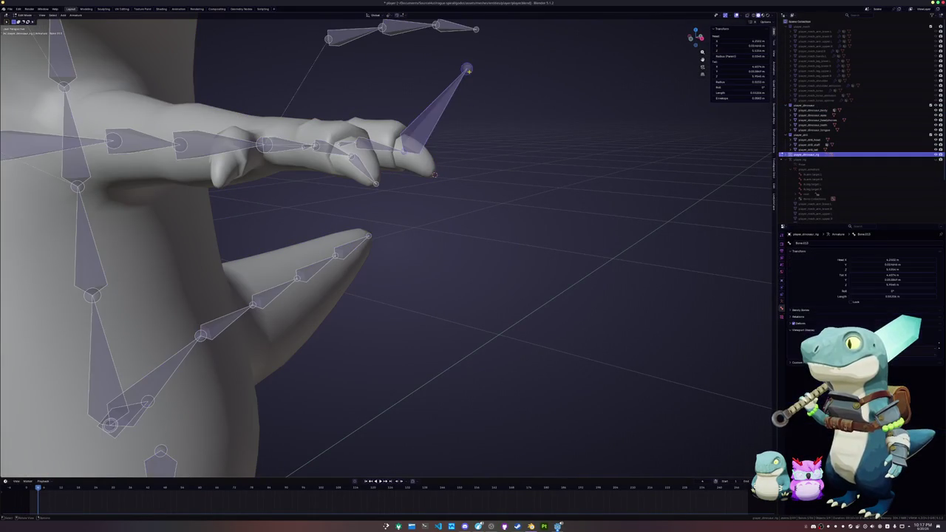
{"action": "key", "text": "shift+s"}
{"action": "mouse_move", "coordinate": [458, 138]}
{"action": "middle_mouse_down"}
{"action": "mouse_move", "coordinate": [402, 137]}
{"action": "mouse_move", "coordinate": [468, 212]}
{"action": "mouse_move", "coordinate": [422, 250]}
{"action": "middle_mouse_up"}
{"action": "key", "text": "ctrl+Tab"}
{"action": "key", "text": "ctrl+Tab"}
Delete the extra end bone from the hand chain, then select an arm edge loop on the body mesh
{"action": "left_click", "coordinate": [575, 175]}
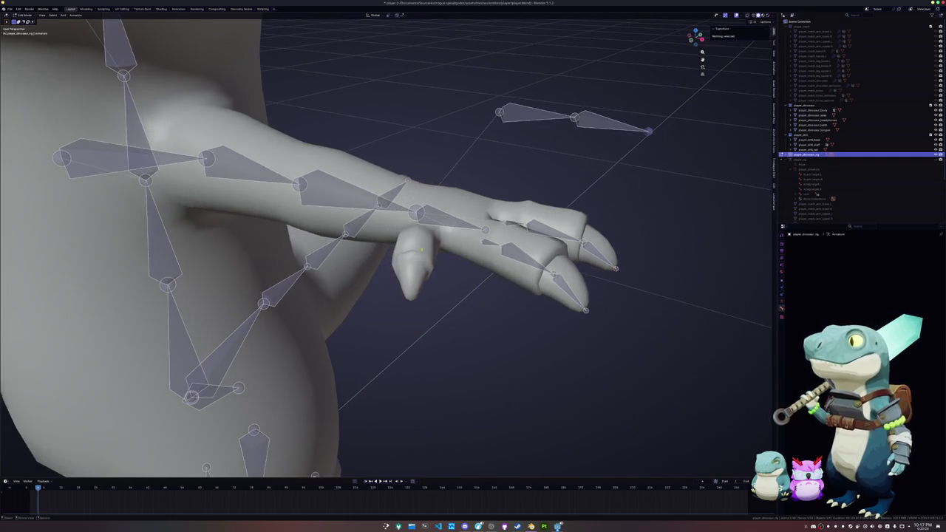
{"action": "key", "text": "Tab"}
{"action": "left_click", "coordinate": [396, 279]}
{"action": "key", "text": "Tab"}
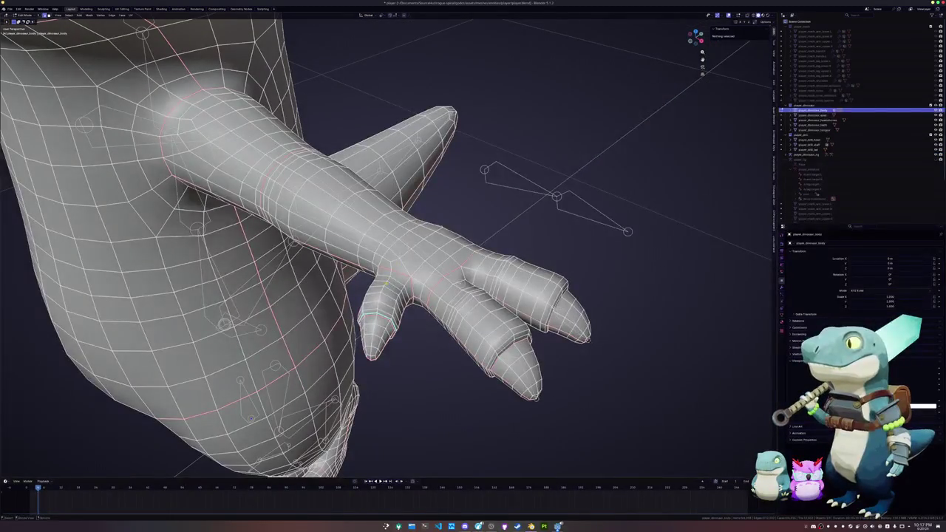
{"action": "left_click", "coordinate": [396, 278], "text": "alt"}
{"action": "key", "text": "Tab"}
View the hand from below and select the edge loop around the thumb
{"action": "middle_click_drag", "start_coordinate": [395, 279], "coordinate": [379, 266]}
{"action": "left_click", "coordinate": [379, 266]}
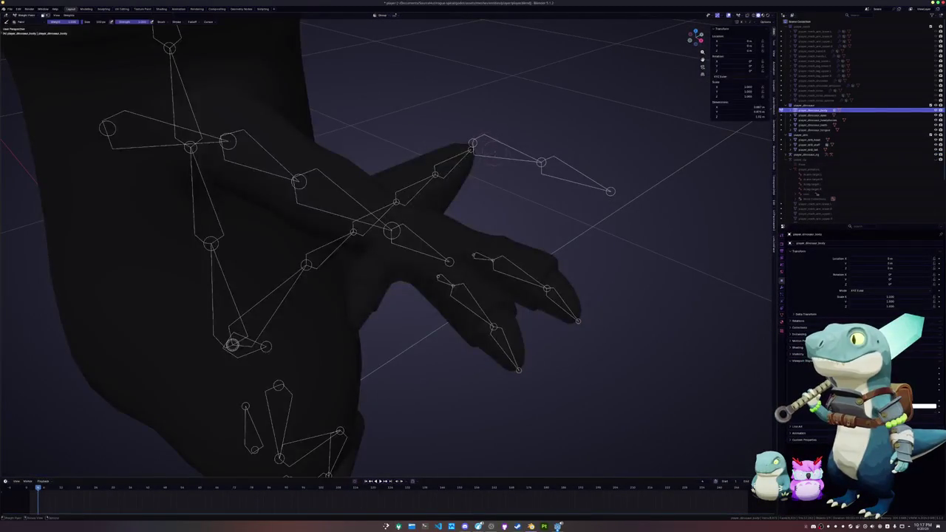
{"action": "key", "text": "Tab"}
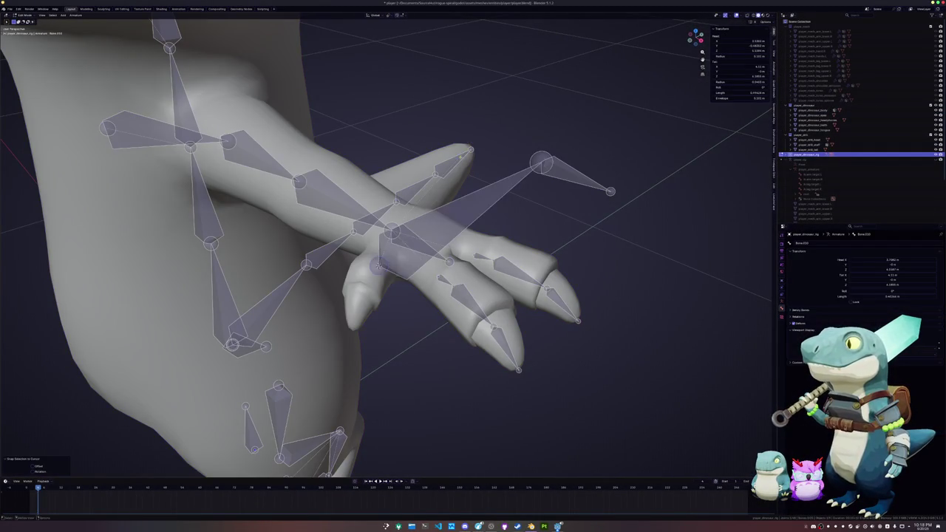
{"action": "middle_click_drag", "start_coordinate": [379, 266], "coordinate": [398, 246]}
{"action": "key", "text": "Tab"}
{"action": "left_click", "coordinate": [397, 246]}
{"action": "key", "text": "Tab"}
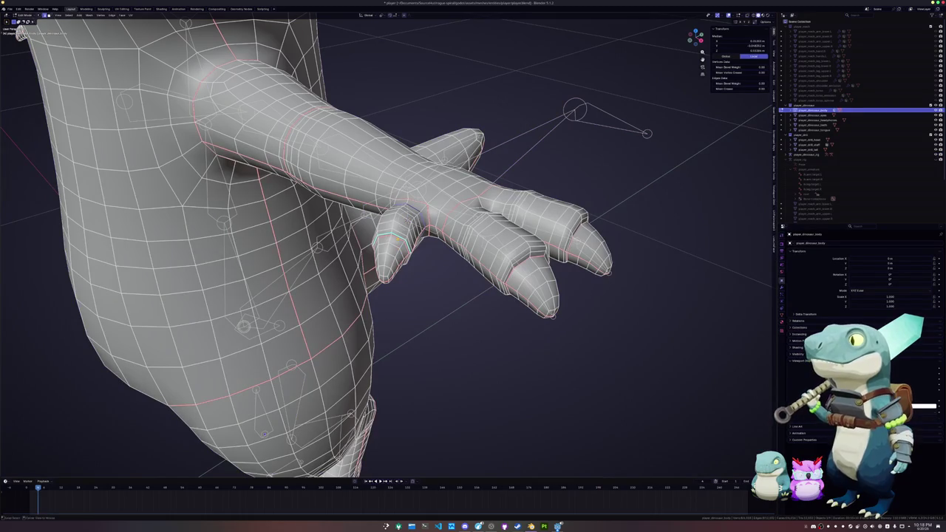
{"action": "left_click", "coordinate": [396, 235], "text": "alt"}
Frame the thumb loop and mark it from the edge menu, then adjust the marking type
{"action": "key", "text": "KP_Decimal"}
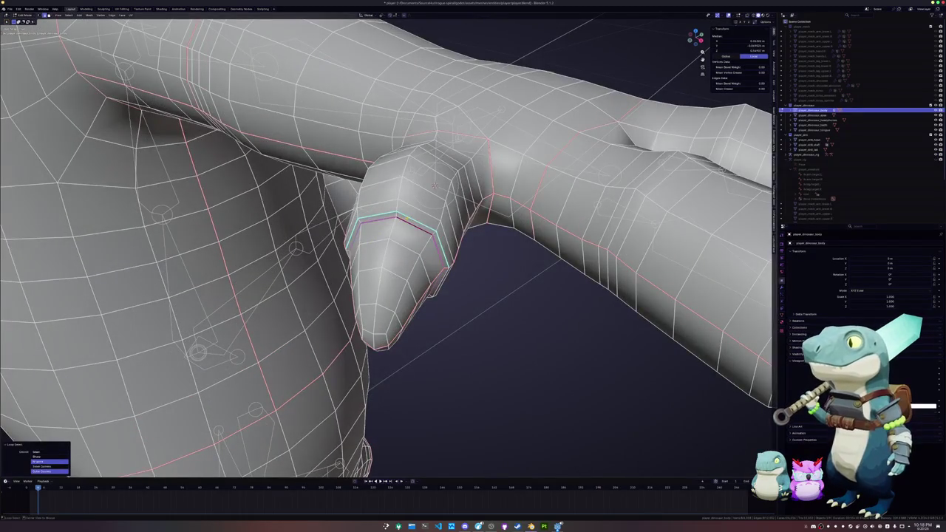
{"action": "right_click", "coordinate": [406, 221]}
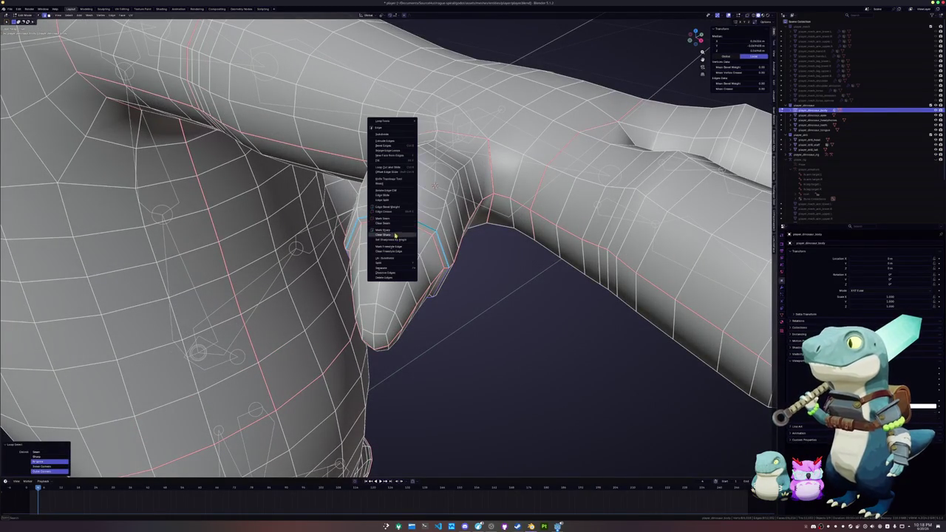
{"action": "left_click", "coordinate": [394, 234]}
{"action": "right_click", "coordinate": [406, 235]}
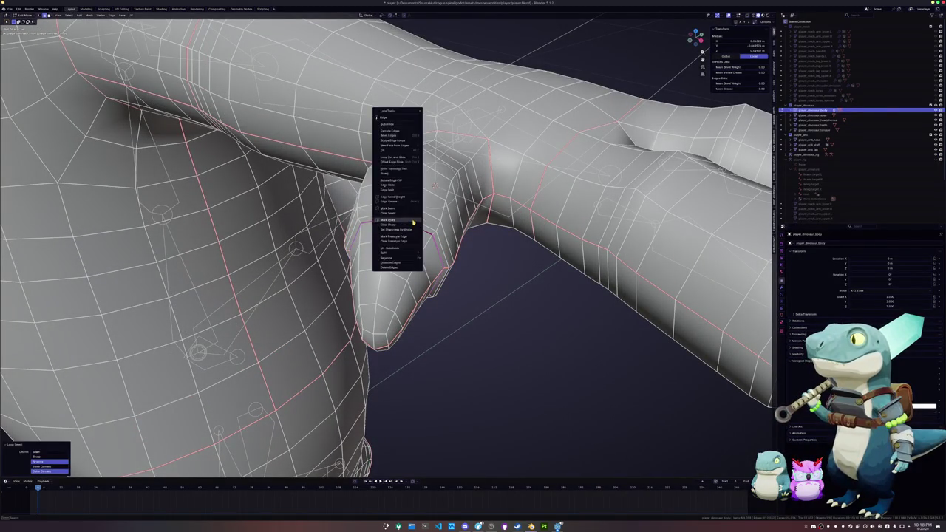
{"action": "left_click", "coordinate": [407, 235]}
{"action": "scroll", "coordinate": [409, 242], "scroll_direction": "down", "scroll_amount": 6}
From a front view of the arm, mark the selected claw edges sharp
{"action": "key", "text": "Tab"}
{"action": "mouse_move", "coordinate": [414, 244]}
{"action": "middle_mouse_down"}
{"action": "mouse_move", "coordinate": [325, 238]}
{"action": "mouse_move", "coordinate": [251, 194]}
{"action": "mouse_move", "coordinate": [317, 211]}
{"action": "middle_mouse_up"}
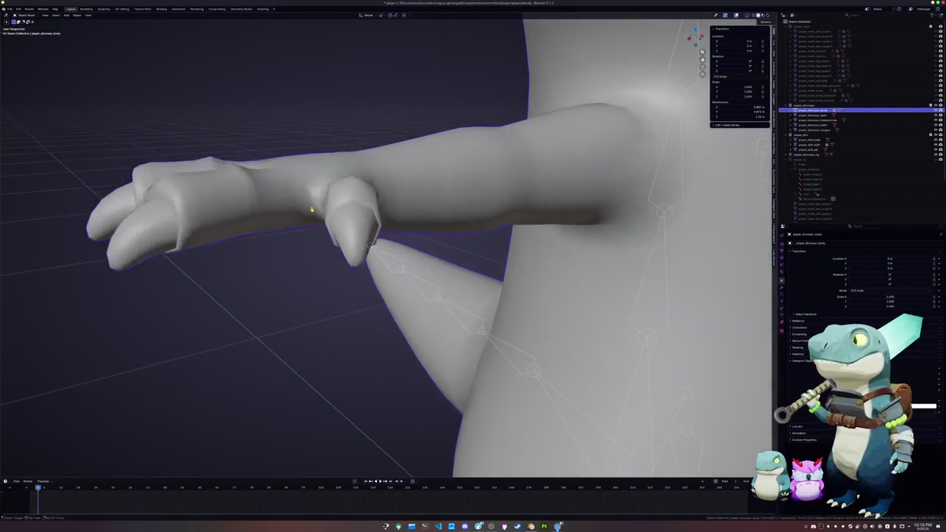
{"action": "key", "text": "Tab"}
{"action": "scroll", "coordinate": [323, 209], "scroll_direction": "up", "scroll_amount": 3}
{"action": "right_click", "coordinate": [273, 158]}
{"action": "left_click", "coordinate": [273, 158]}
{"action": "scroll", "coordinate": [266, 256], "scroll_direction": "down", "scroll_amount": 5}
Orbit out to view the whole character, then return to the arm
{"action": "middle_click_drag", "start_coordinate": [385, 243], "coordinate": [443, 244]}
{"action": "scroll", "coordinate": [384, 244], "scroll_direction": "down", "scroll_amount": 3}
{"action": "mouse_move", "coordinate": [384, 244]}
{"action": "middle_mouse_down"}
{"action": "mouse_move", "coordinate": [297, 225]}
{"action": "mouse_move", "coordinate": [328, 237]}
{"action": "mouse_move", "coordinate": [306, 322]}
{"action": "mouse_move", "coordinate": [386, 253]}
{"action": "mouse_move", "coordinate": [393, 226]}
{"action": "middle_mouse_up"}
{"action": "scroll", "coordinate": [342, 232], "scroll_direction": "up", "scroll_amount": 3}
{"action": "key", "text": "Tab"}
{"action": "scroll", "coordinate": [332, 239], "scroll_direction": "up", "scroll_amount": 2}
{"action": "key", "text": "Tab"}
Select an edge loop on the hand and compare it against the rig's bones
{"action": "left_click", "coordinate": [331, 238], "text": "alt"}
{"action": "key", "text": "Tab"}
{"action": "left_click", "coordinate": [386, 253]}
{"action": "left_click", "coordinate": [392, 226]}
{"action": "key", "text": "Tab"}
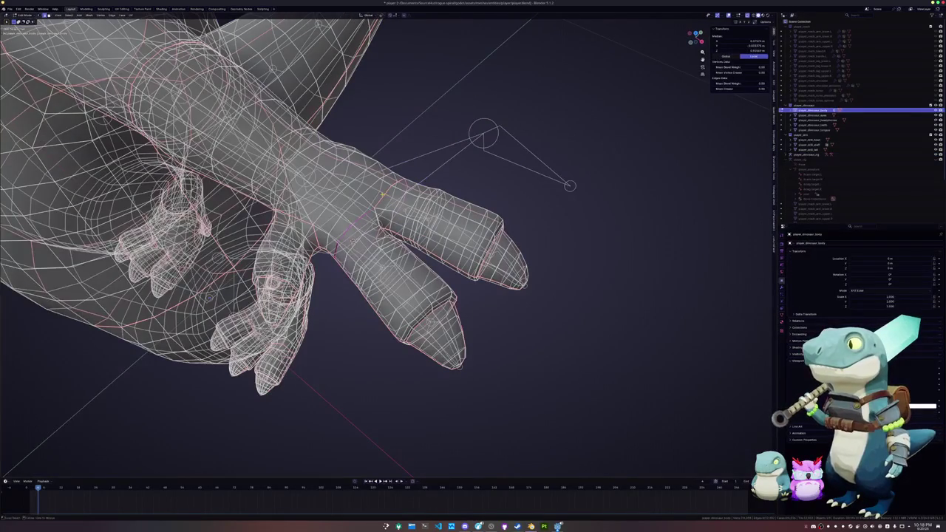
{"action": "key", "text": "Tab"}
Turn the view to the side of the arm and select the wrist edge loop on the body mesh
{"action": "left_click", "coordinate": [404, 213]}
{"action": "key", "text": "Tab"}
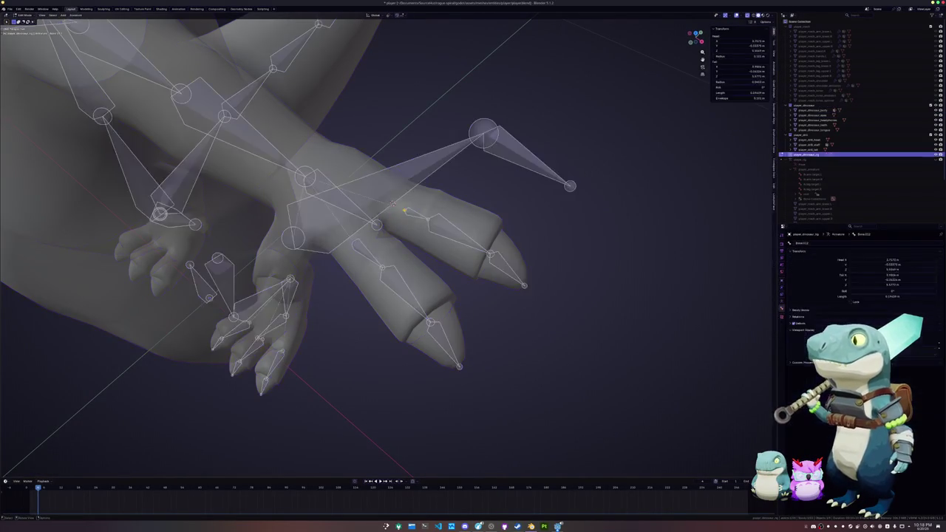
{"action": "middle_click_drag", "start_coordinate": [404, 210], "coordinate": [388, 229]}
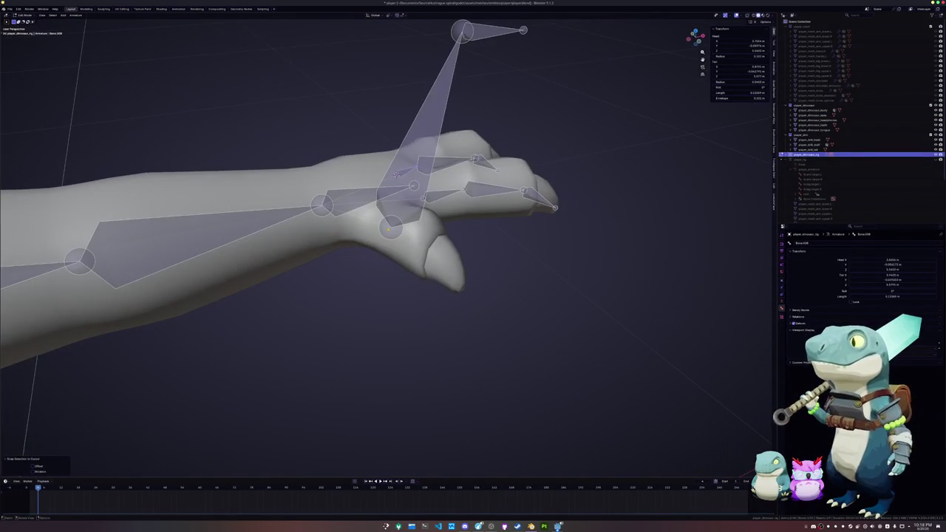
{"action": "key", "text": "Tab"}
{"action": "left_click", "coordinate": [372, 244]}
{"action": "key", "text": "Tab"}
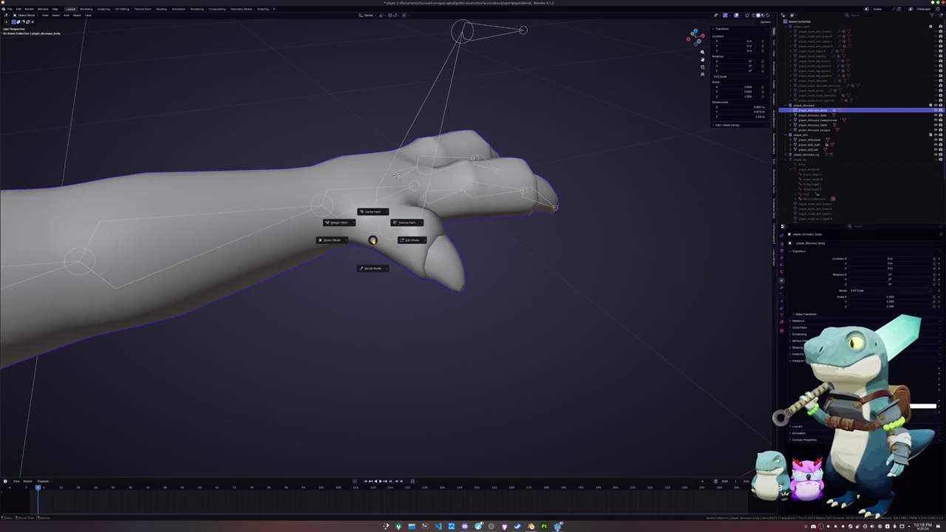
{"action": "mouse_move", "coordinate": [371, 239]}
{"action": "middle_mouse_down"}
{"action": "mouse_move", "coordinate": [355, 133]}
{"action": "mouse_move", "coordinate": [350, 153]}
{"action": "mouse_move", "coordinate": [310, 170]}
{"action": "mouse_move", "coordinate": [335, 227]}
{"action": "middle_mouse_up"}
{"action": "left_click", "coordinate": [368, 244], "text": "alt"}
Select the thumb's base bone on the rig and snap it to the 3D cursor
{"action": "key", "text": "Tab"}
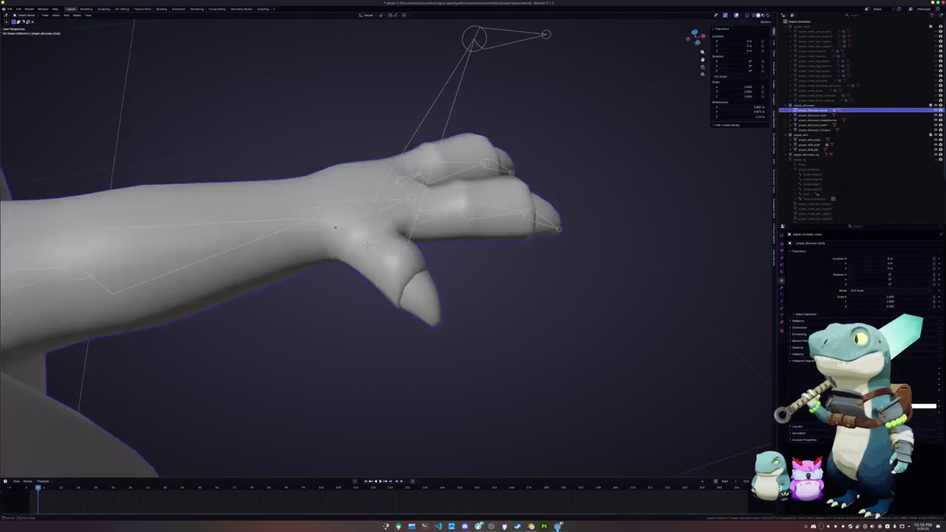
{"action": "left_click", "coordinate": [335, 227]}
{"action": "key", "text": "ctrl+Tab"}
{"action": "left_click", "coordinate": [388, 248]}
{"action": "key", "text": "shift+s"}
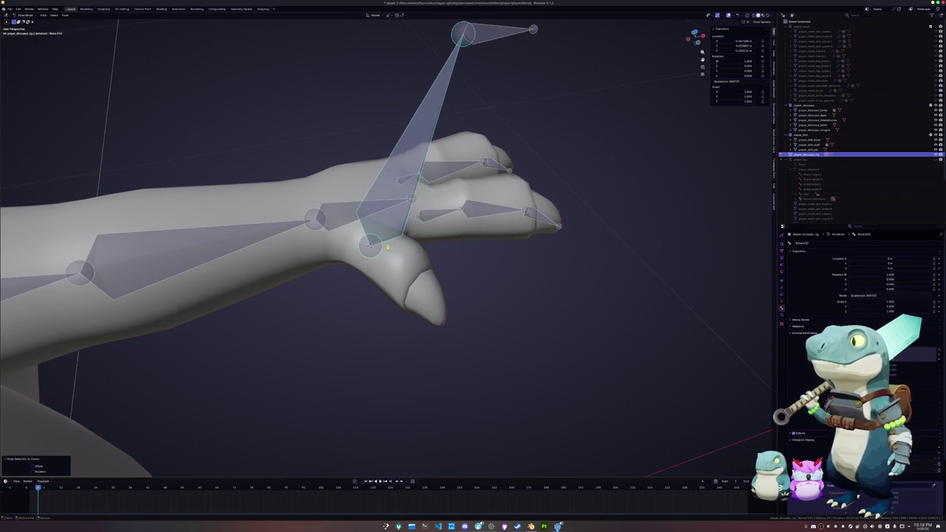
{"action": "key", "text": "ctrl+Tab"}
Snap the thumb bone's tail to the 3D cursor in bone editing mode
{"action": "left_click", "coordinate": [409, 283]}
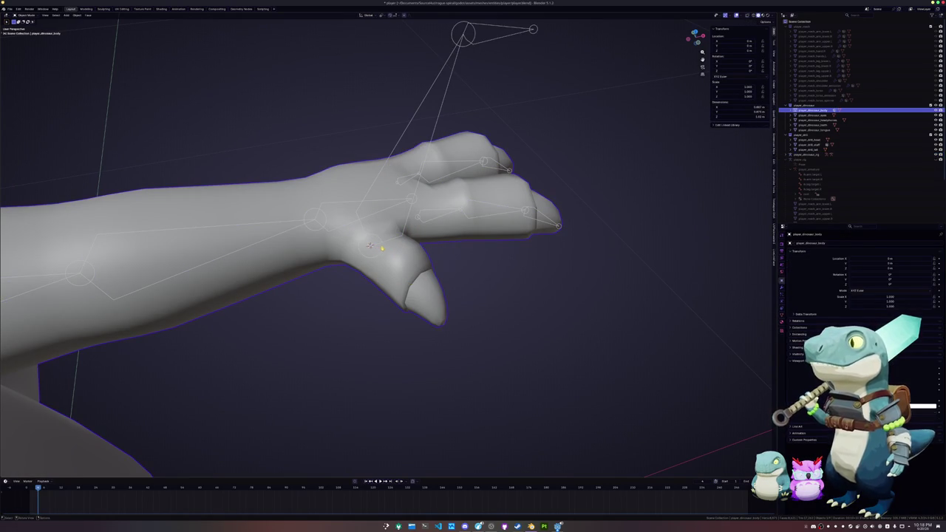
{"action": "left_click", "coordinate": [369, 245]}
{"action": "key", "text": "ctrl+Tab"}
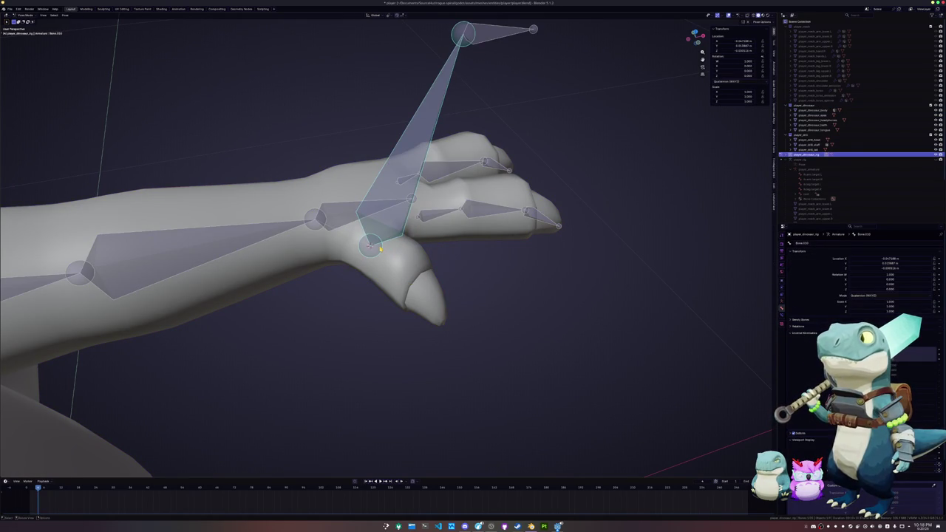
{"action": "key", "text": "Tab"}
{"action": "key", "text": "shift+s"}
{"action": "key", "text": "8"}
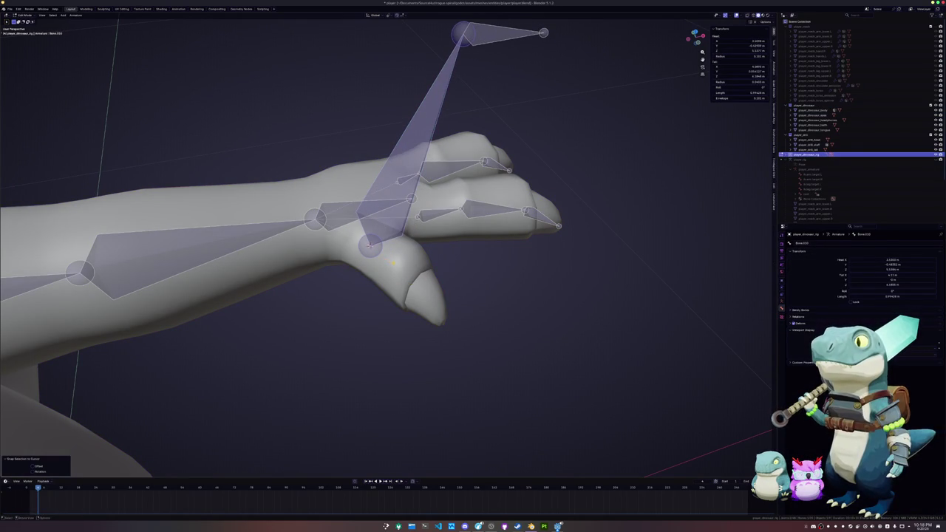
{"action": "left_click", "coordinate": [394, 275]}
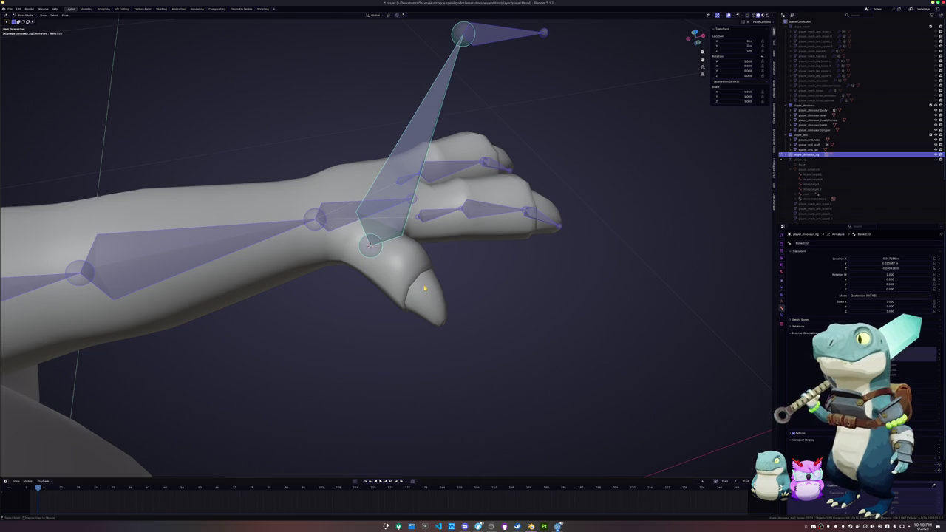
{"action": "key", "text": "ctrl+Tab"}
Snap the next thumb joint to a selected thumb edge loop
{"action": "left_click", "coordinate": [425, 288]}
{"action": "key", "text": "Tab"}
{"action": "left_click", "coordinate": [414, 286], "text": "alt"}
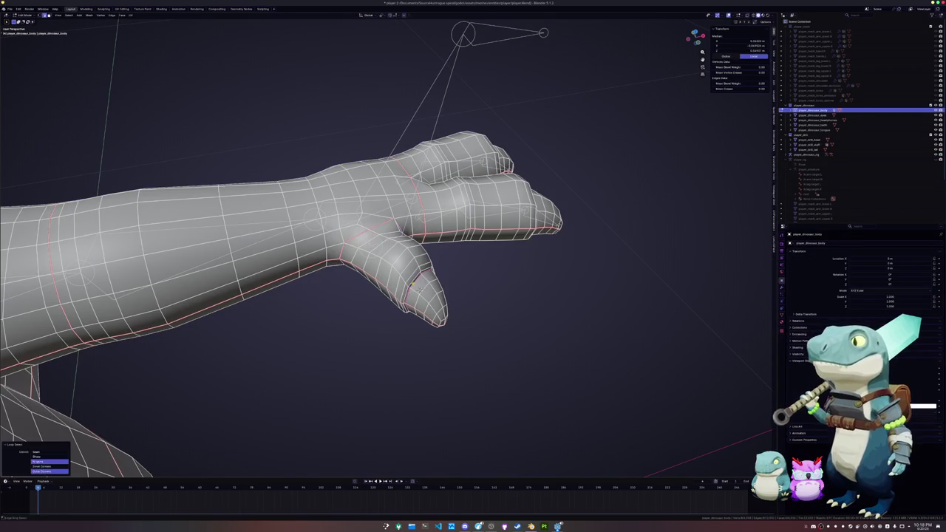
{"action": "key", "text": "Tab"}
{"action": "left_click", "coordinate": [460, 62]}
{"action": "key", "text": "Tab"}
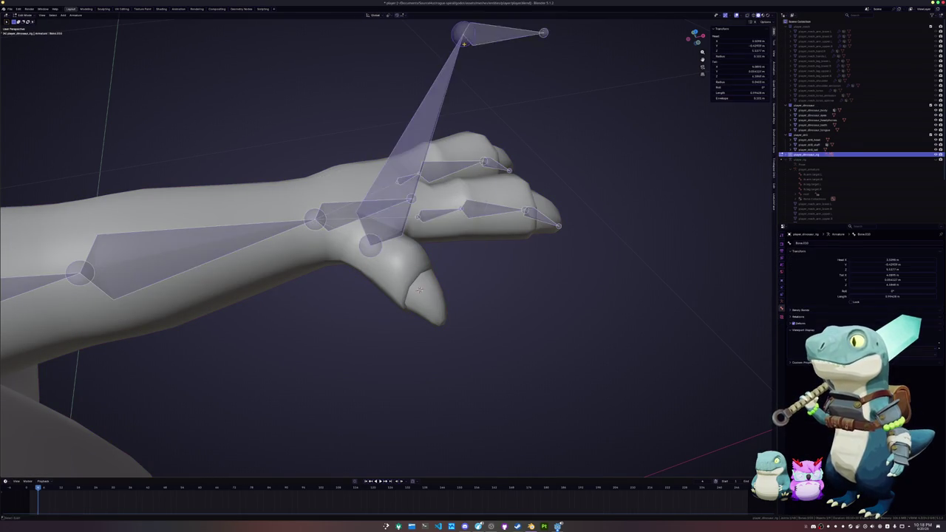
{"action": "key", "text": "shift+s"}
{"action": "key", "text": "Tab"}
Move the 3D cursor to the thumb-tip edge loop and snap the thumb bone's tip there
{"action": "left_click", "coordinate": [399, 221]}
{"action": "key", "text": "Tab"}
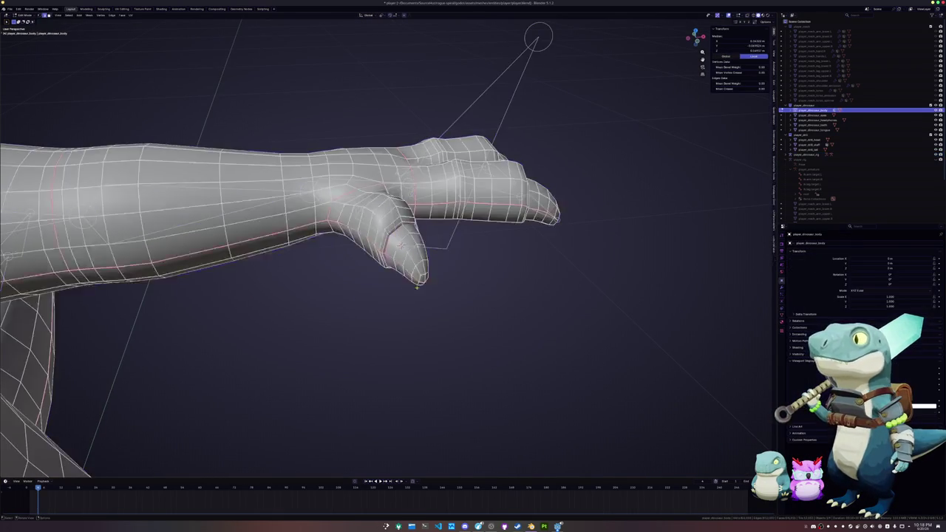
{"action": "left_click", "coordinate": [390, 214], "text": "alt"}
{"action": "key", "text": "shift+s"}
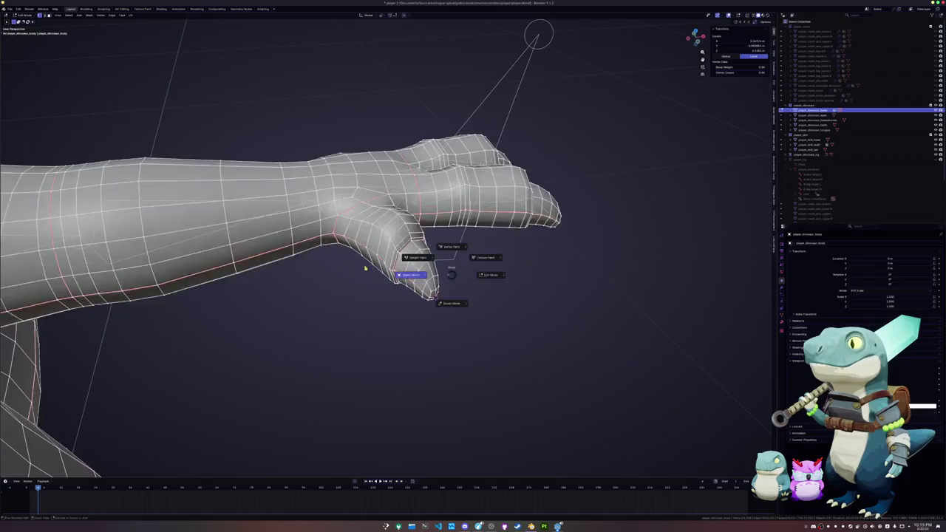
{"action": "left_click", "coordinate": [447, 292]}
{"action": "key", "text": "Tab"}
{"action": "left_click", "coordinate": [539, 37]}
{"action": "key", "text": "Tab"}
{"action": "key", "text": "shift+s"}
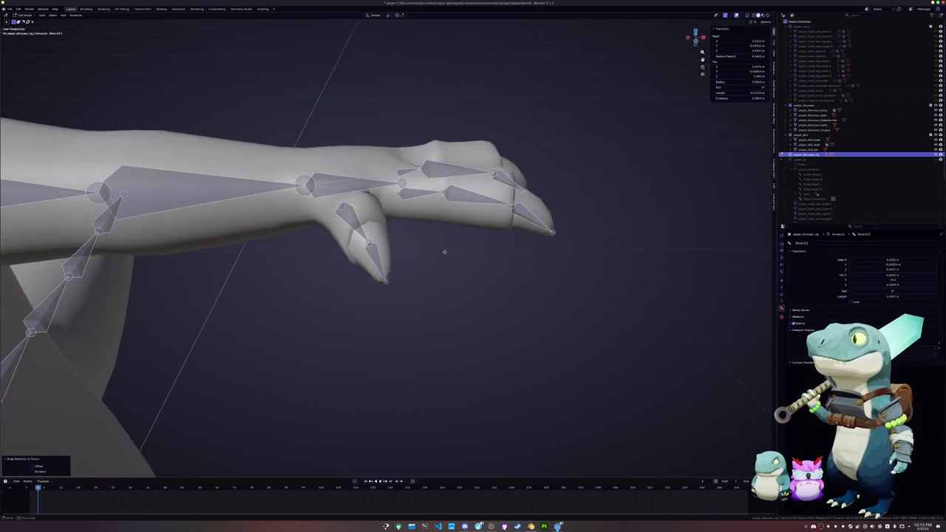